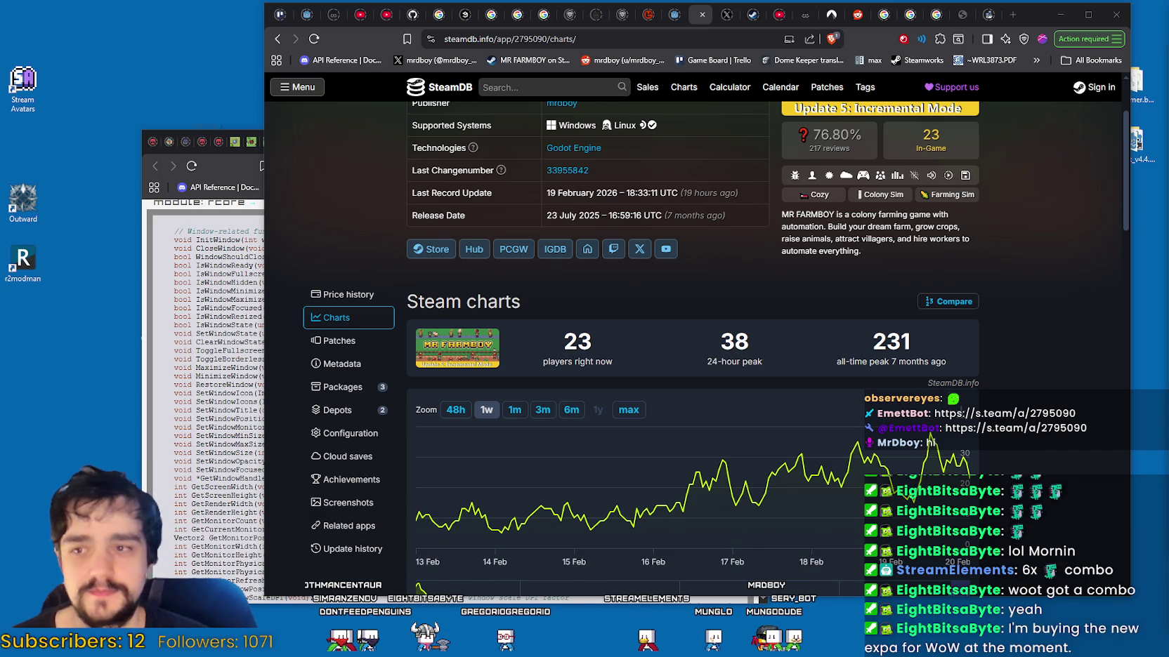
- Switch to the Steam client, view the Library and open the latest Horse Fest news
scroll(1052, 385, "up", 2)
scroll(1042, 379, "down", 1)
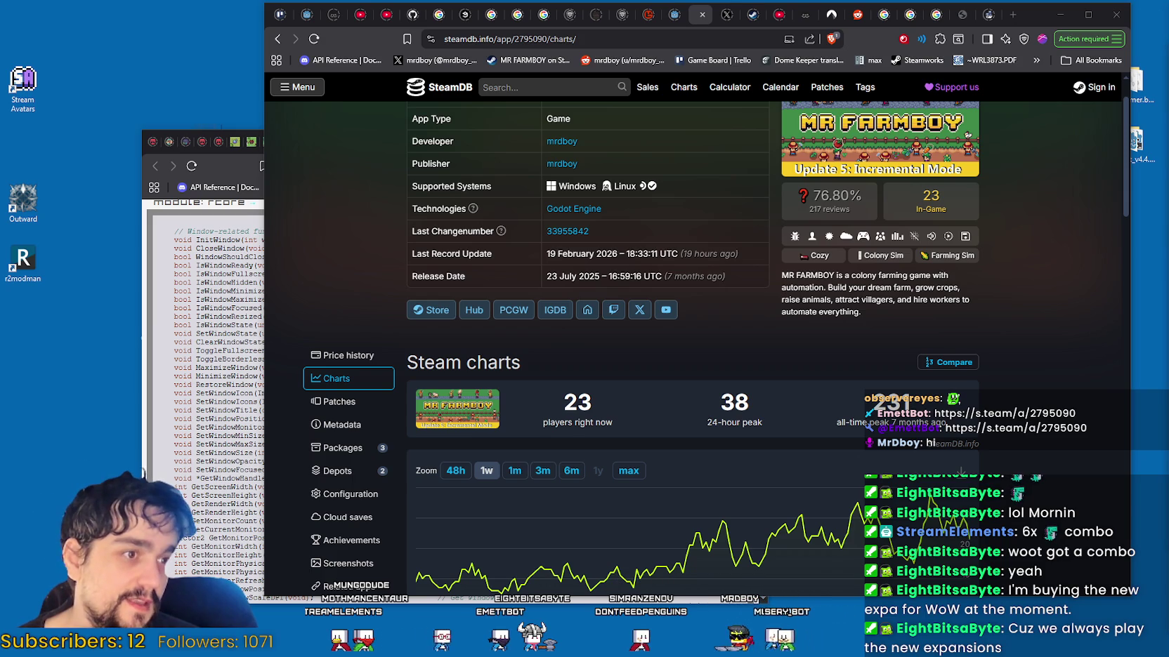
key("alt+Tab")
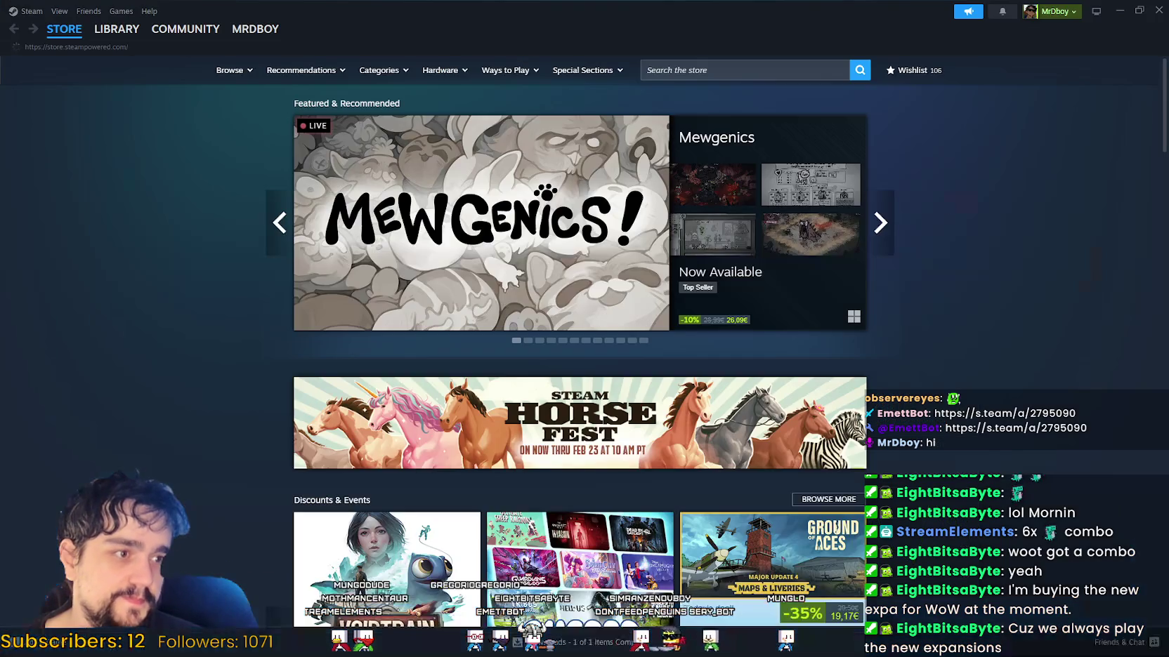
left_click(119, 32)
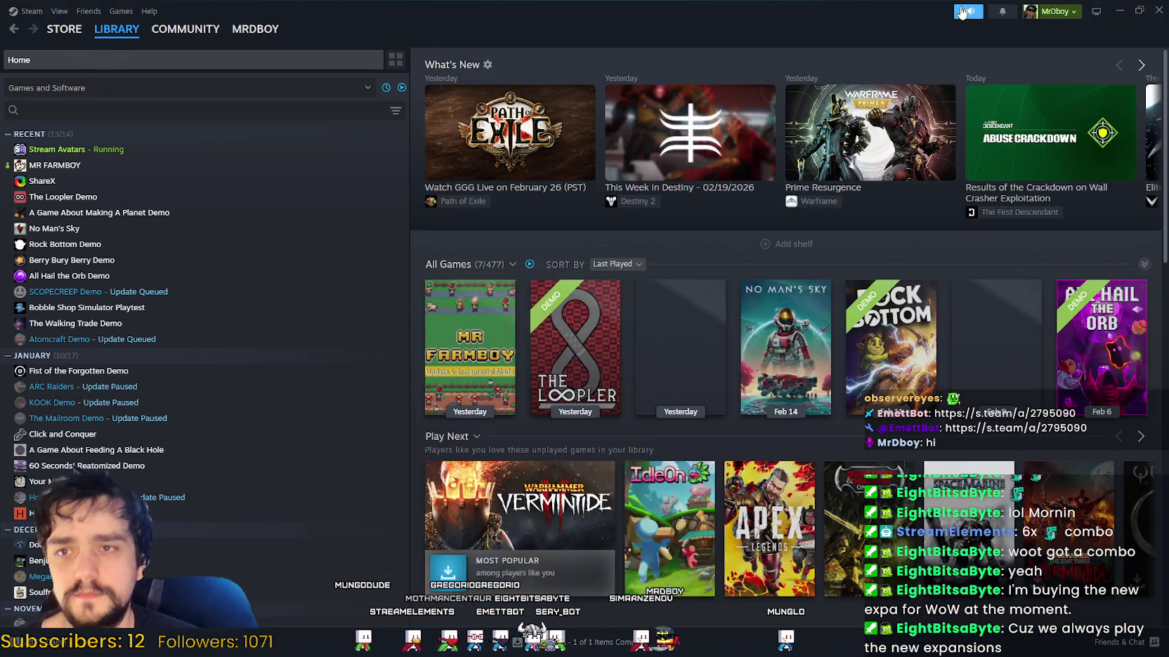
left_click(968, 11)
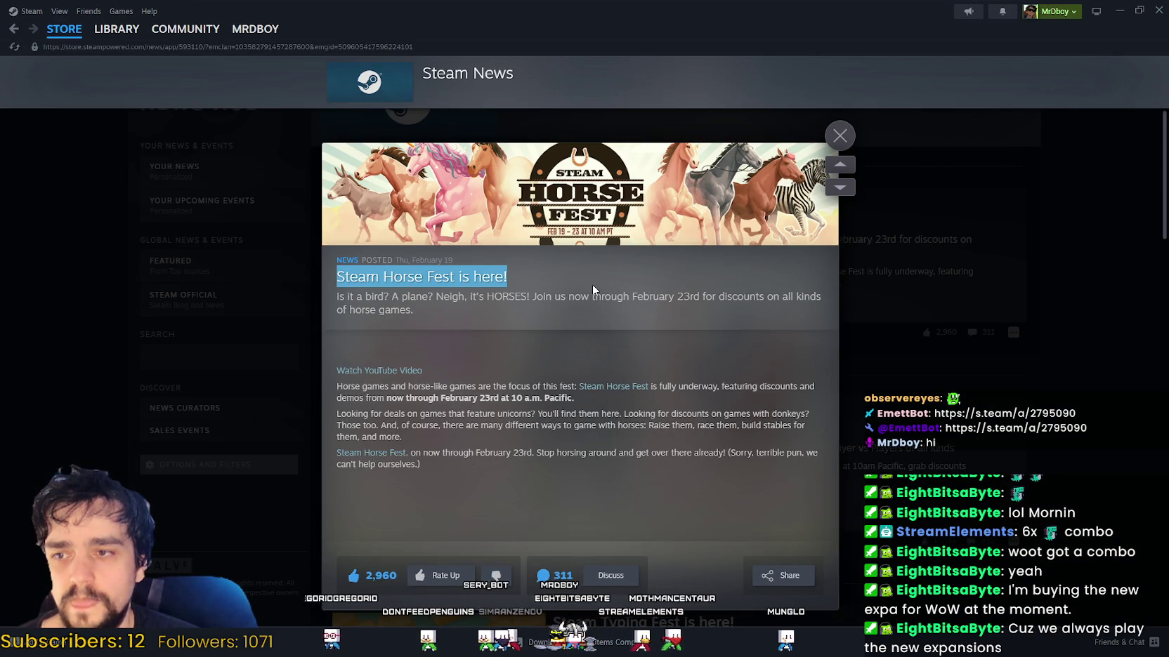
- Close the Horse Fest news article, reopen it briefly, then close it again
left_click(840, 133)
scroll(490, 293, "down", 3)
scroll(490, 294, "up", 3)
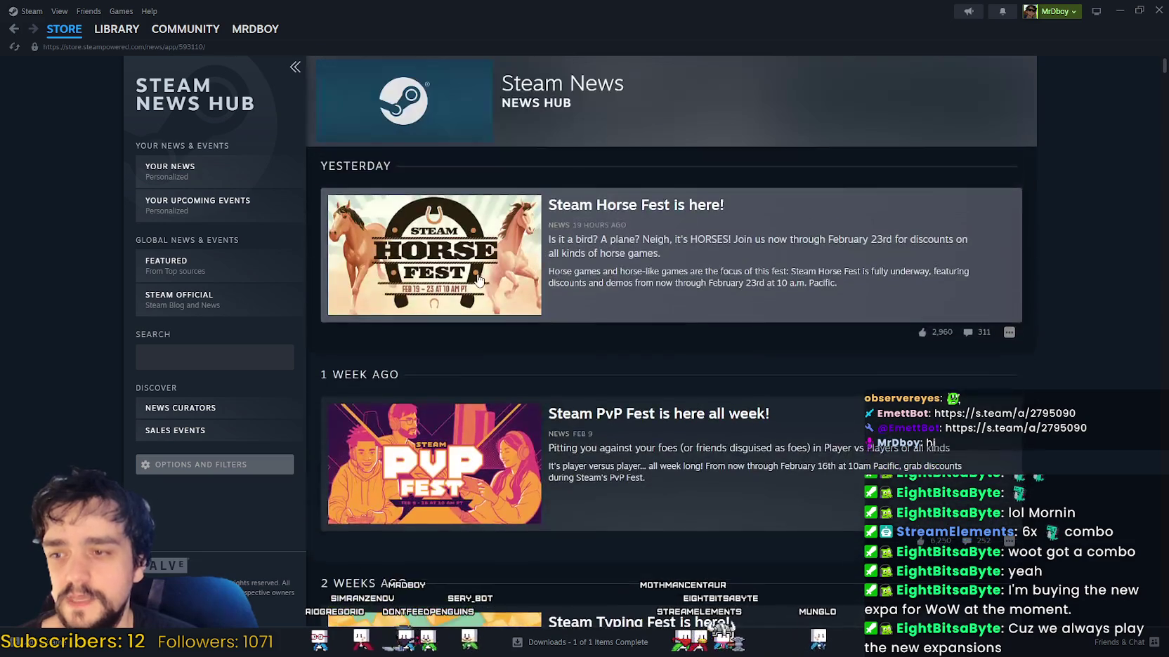
left_click(490, 294)
left_click(856, 153)
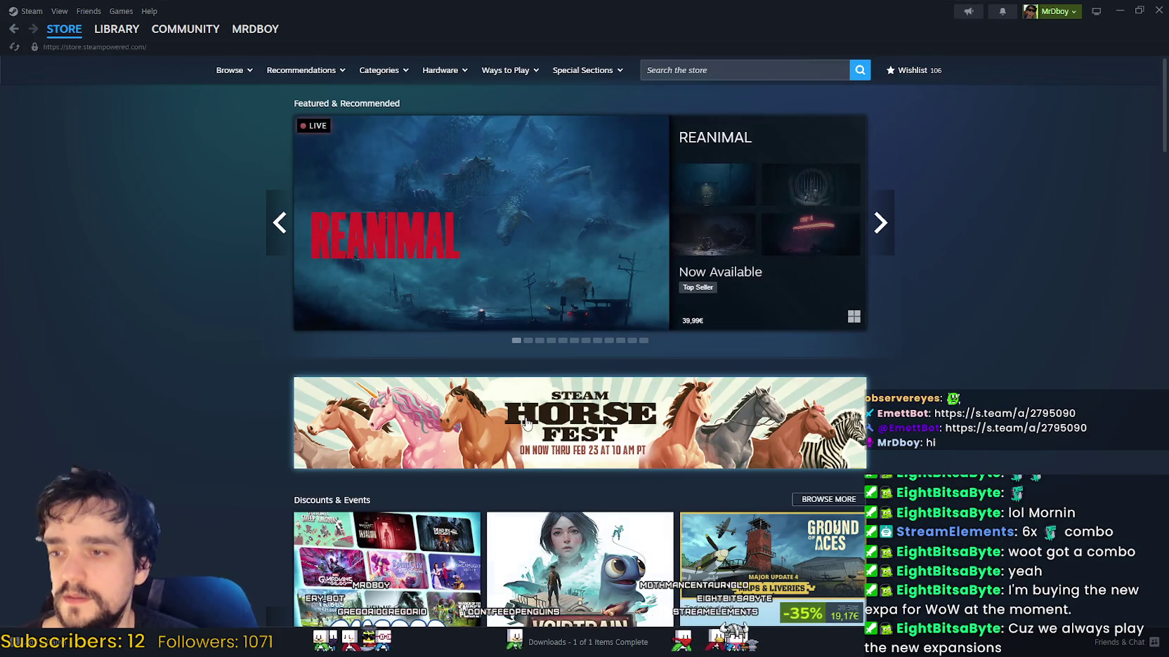
- Open the Horse Fest sale page and skip the Rustler trailer through 0:24, 0:41, 0:52 to near its end
left_click(674, 411)
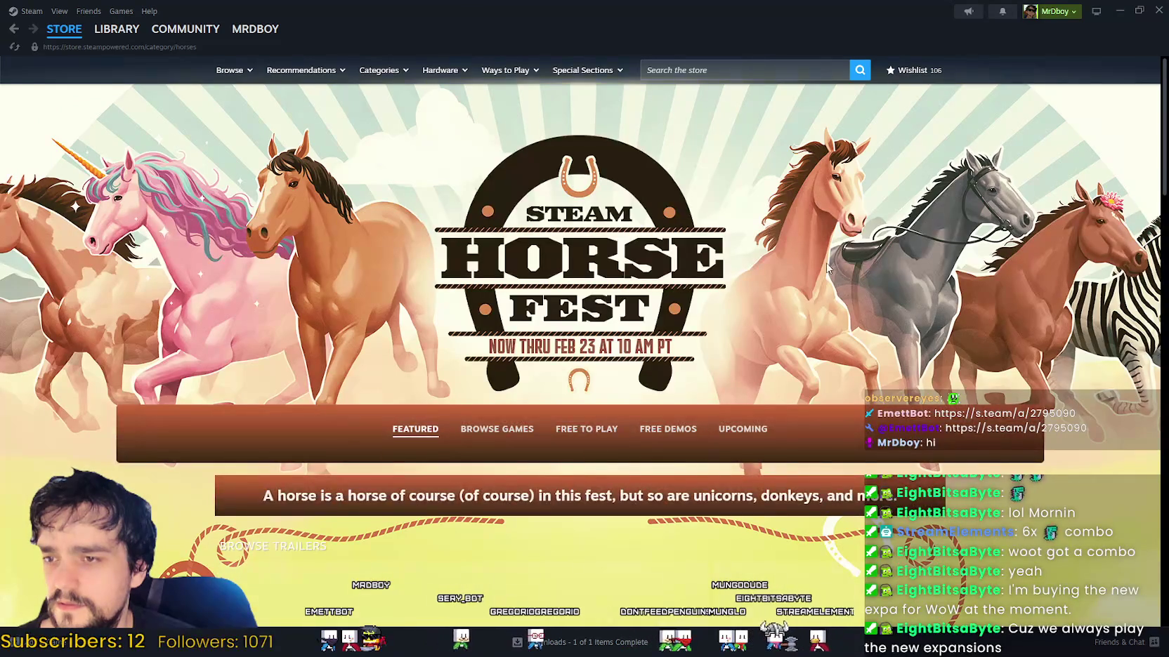
scroll(828, 269, "down", 5)
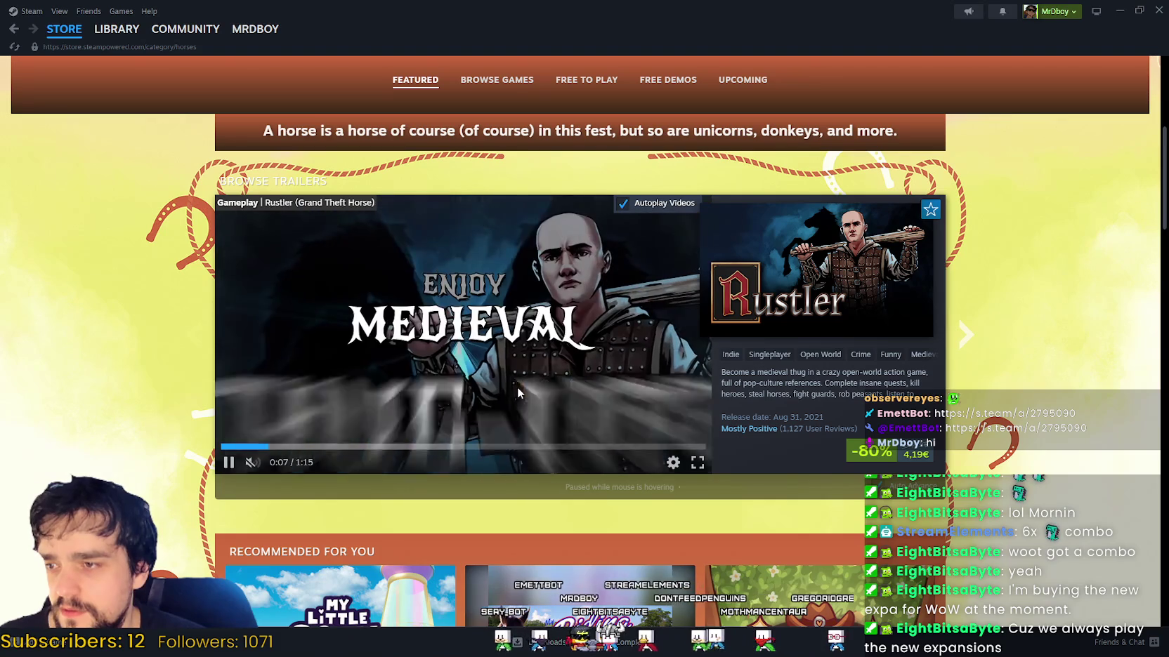
left_click(376, 447)
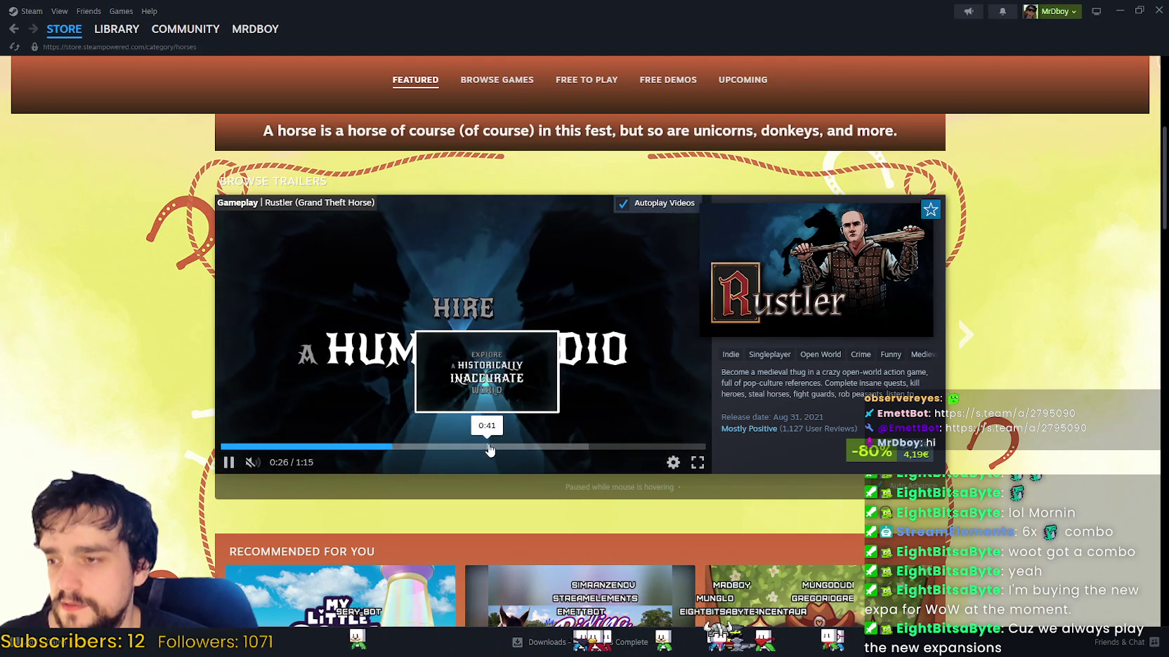
left_click(489, 446)
left_click(558, 447)
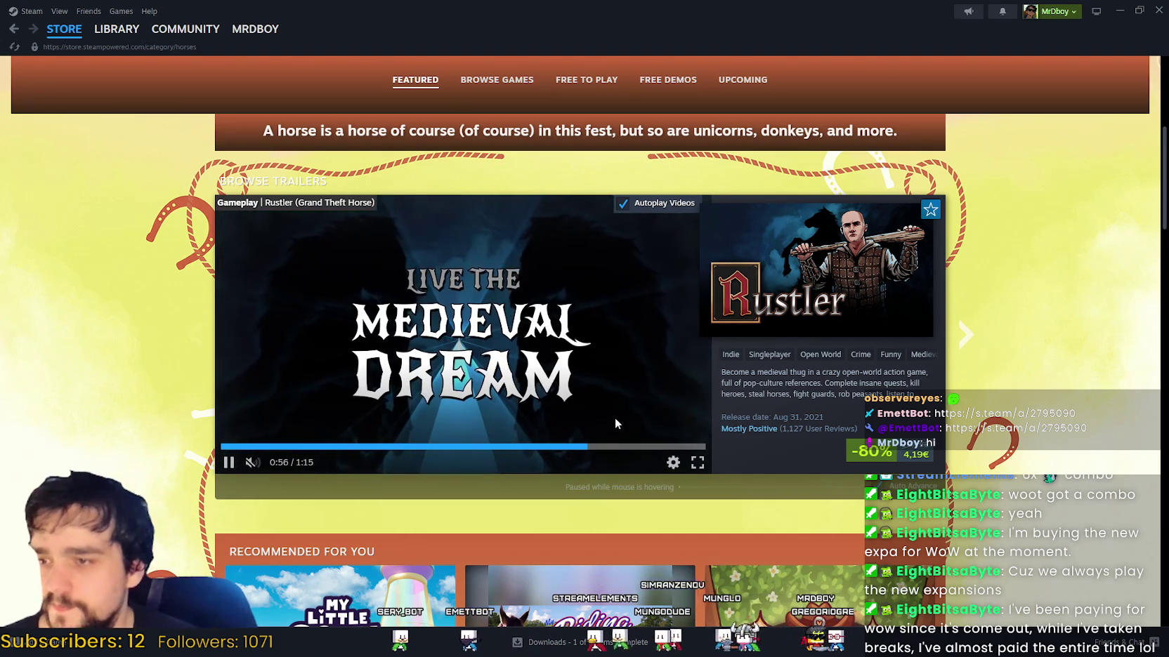
left_click(647, 447)
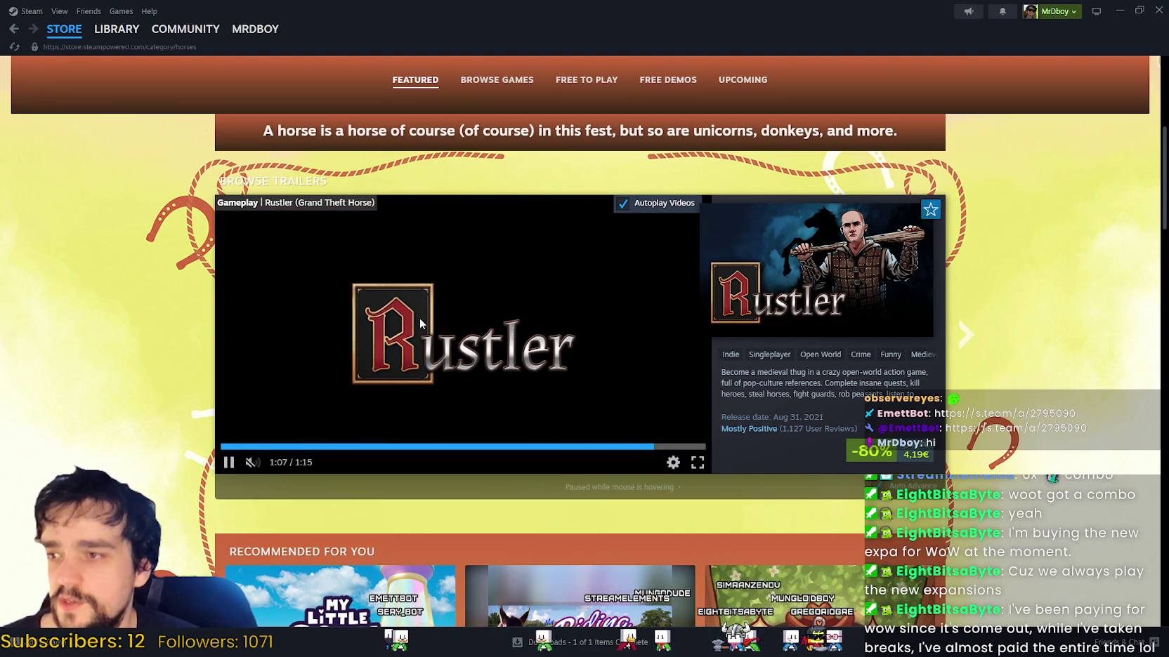
- Browse the sale page and show the next page of Recommended For You games
scroll(419, 324, "down", 5)
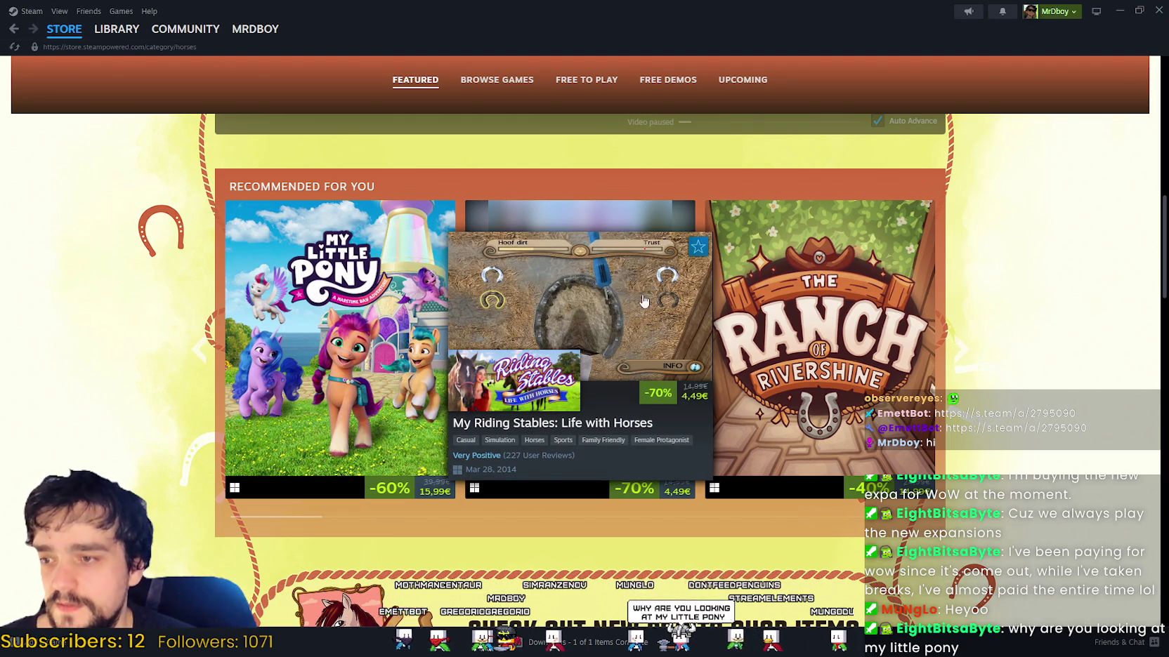
mouse_move(819, 347)
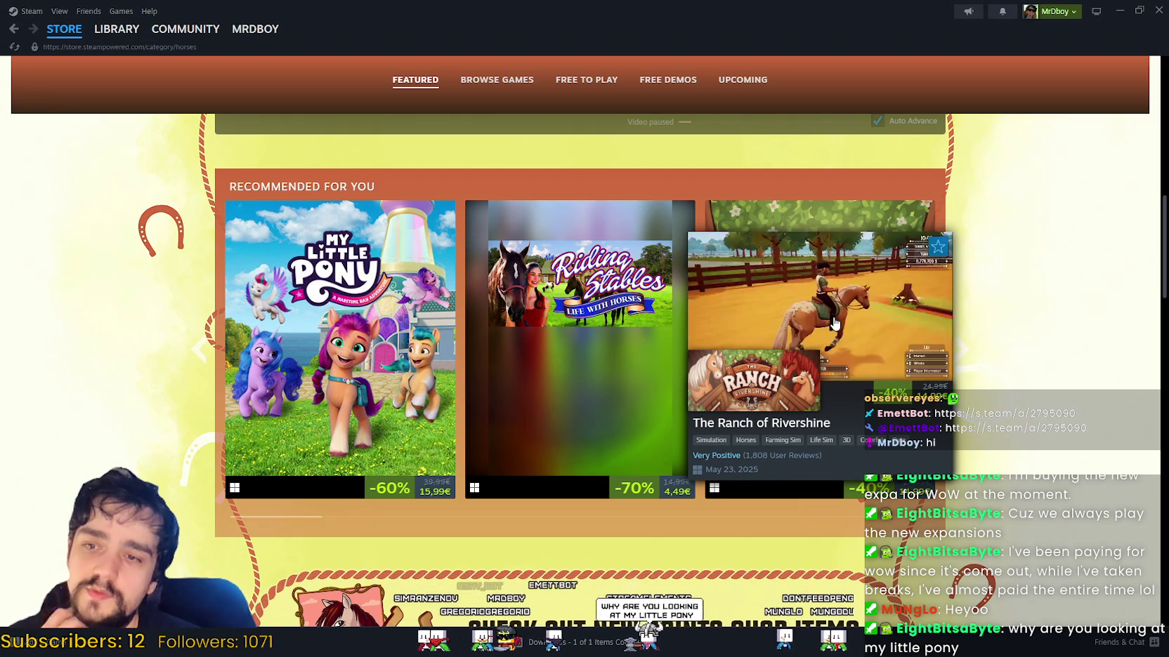
scroll(815, 309, "up", 3)
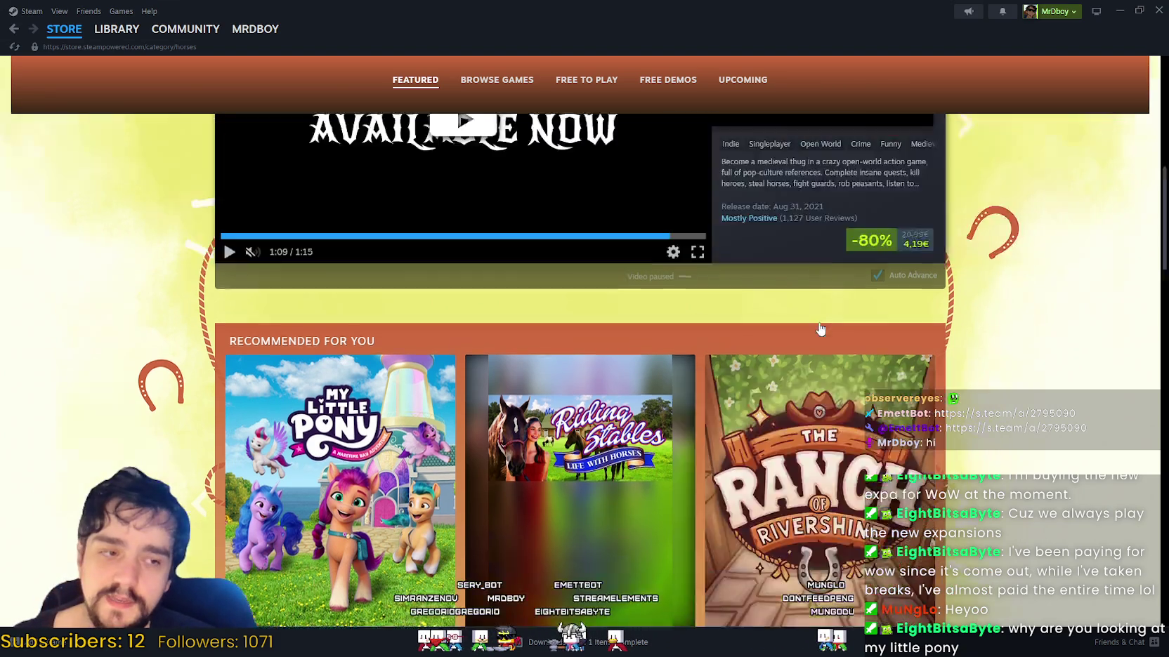
scroll(814, 313, "up", 3)
scroll(813, 306, "up", 2)
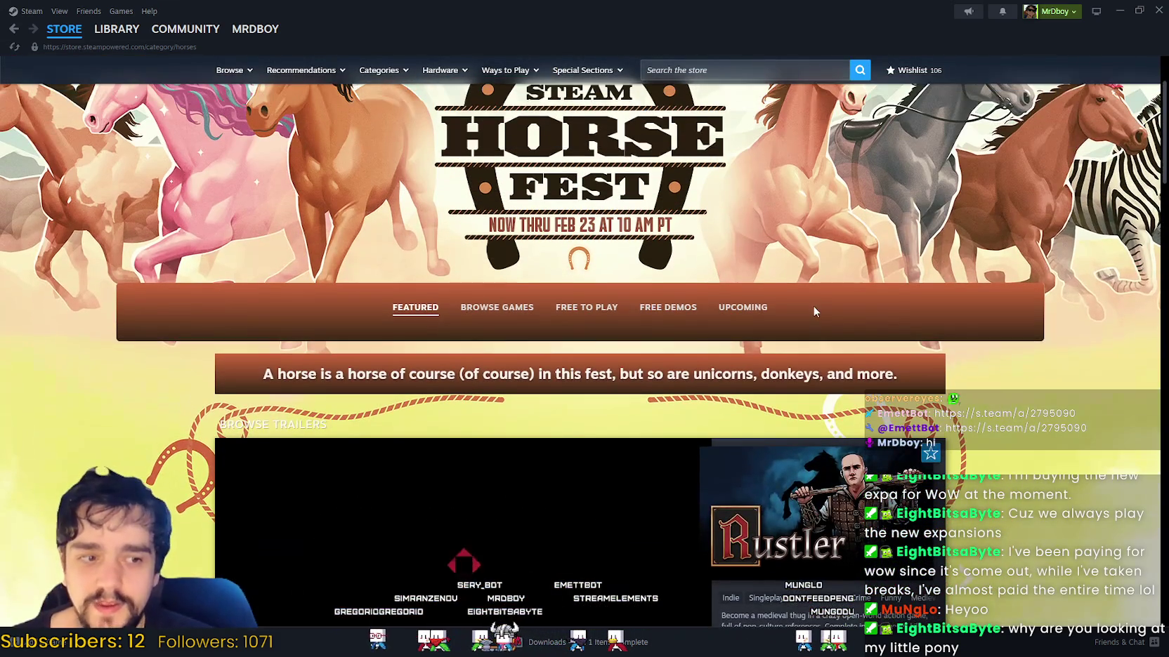
scroll(813, 307, "up", 2)
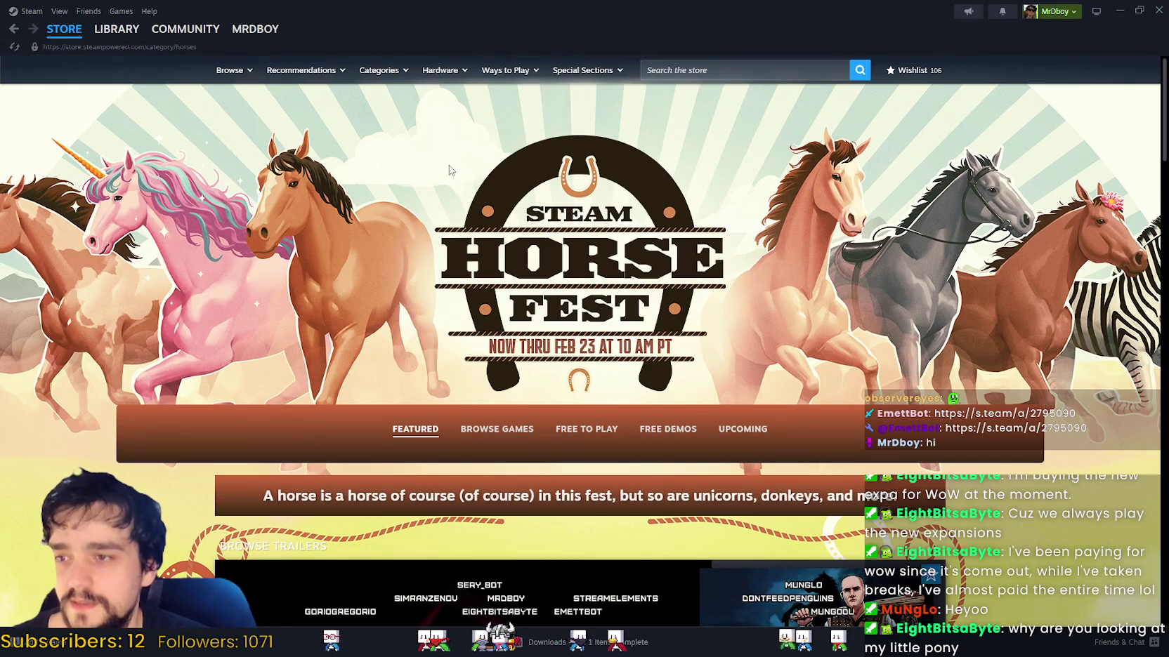
scroll(776, 296, "down", 3)
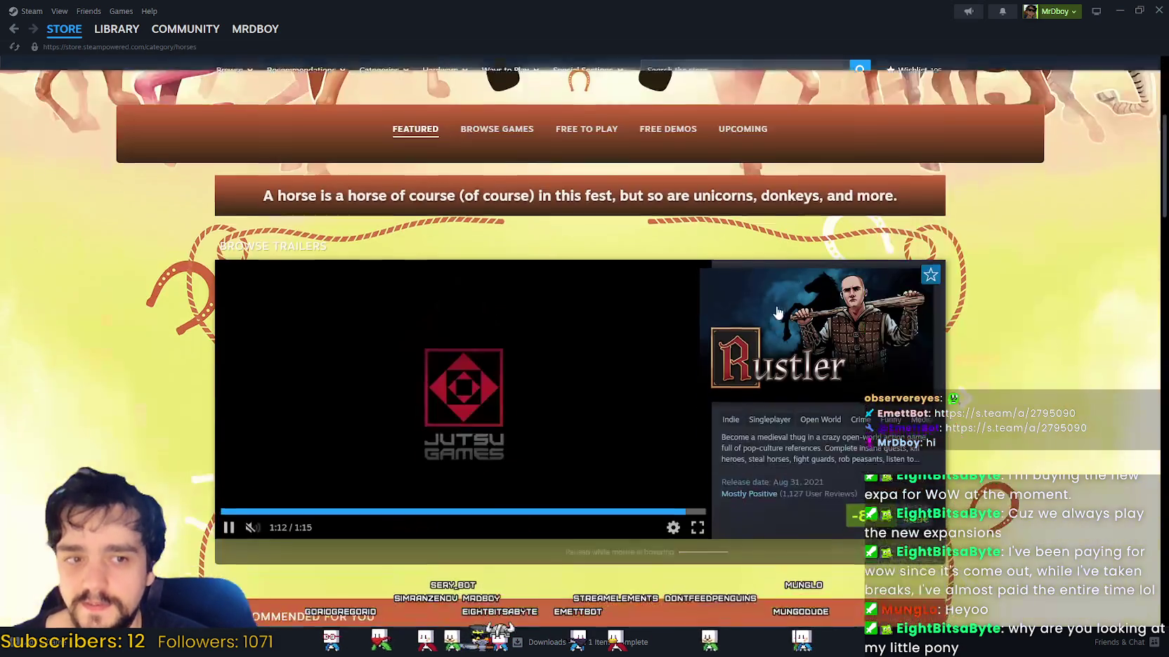
scroll(843, 324, "down", 3)
scroll(913, 351, "down", 3)
scroll(1009, 378, "up", 3)
scroll(990, 365, "down", 3)
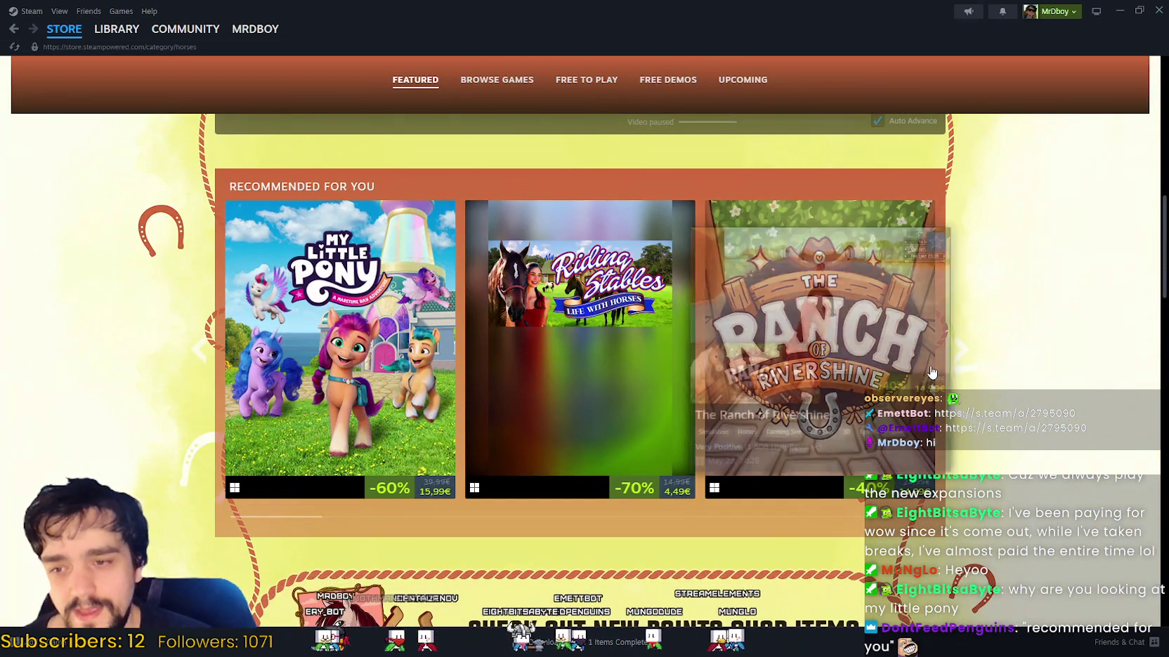
scroll(709, 435, "down", 3)
scroll(267, 397, "up", 3)
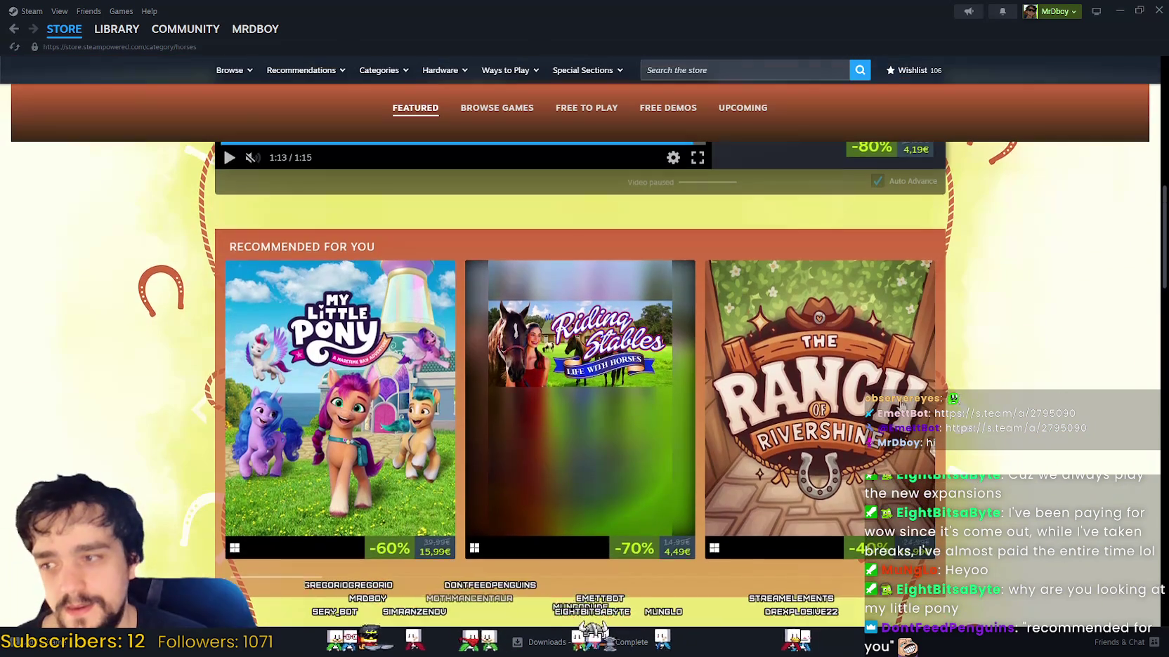
left_click(963, 417)
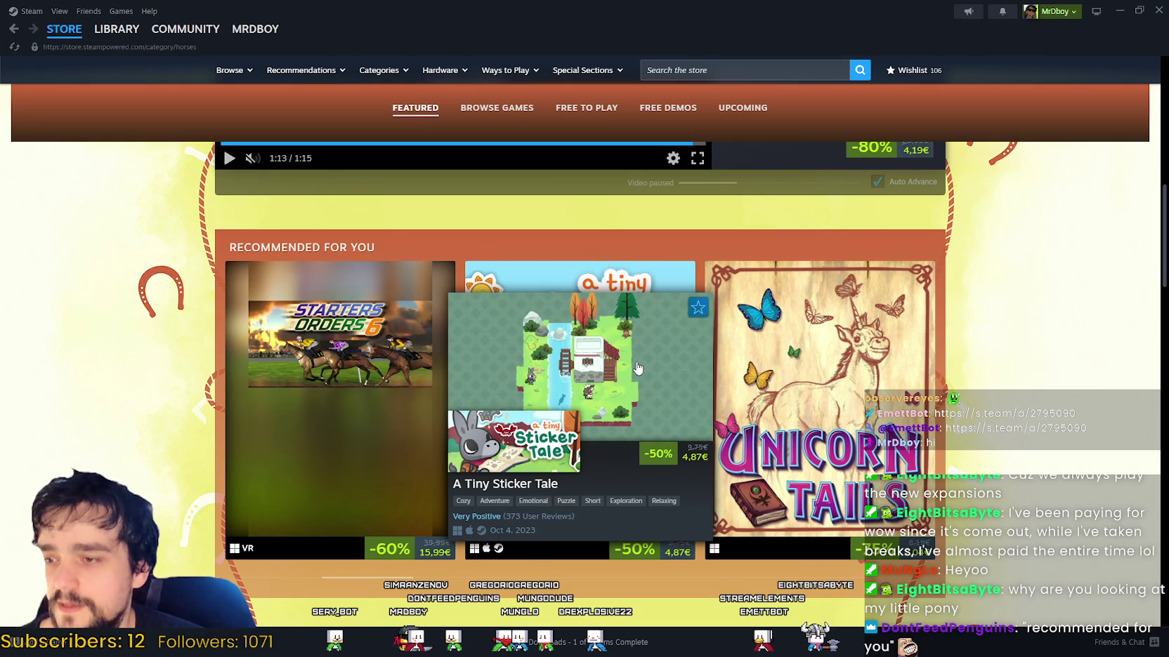
mouse_move(818, 402)
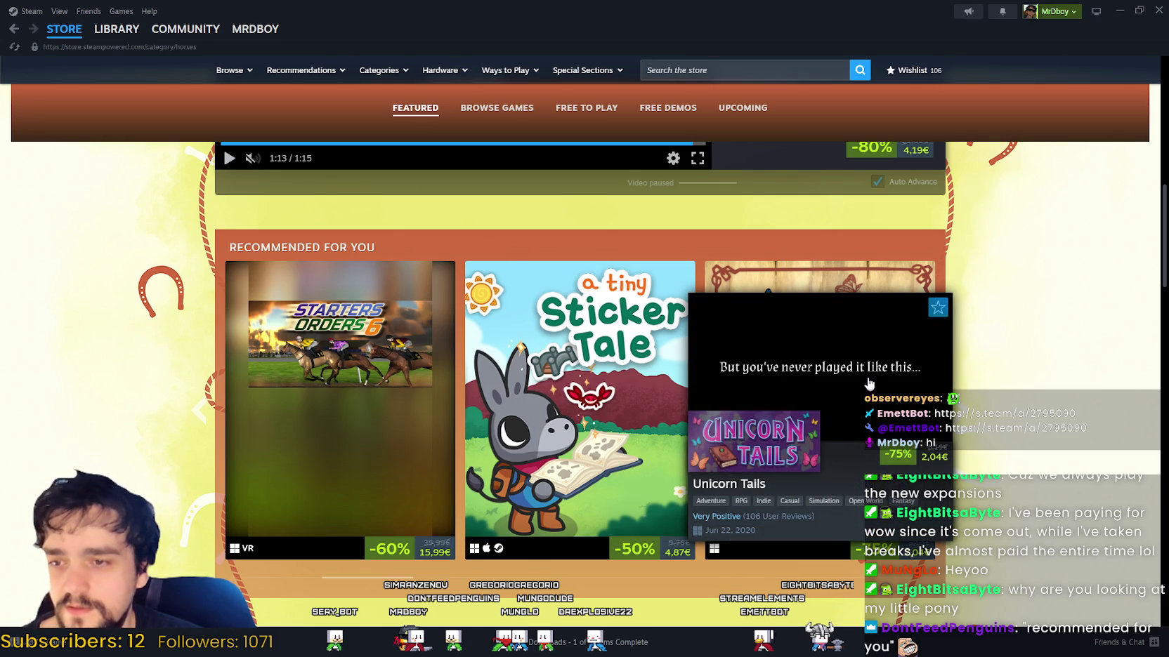
- Scroll further down and open the Horse Fest Points Shop items
scroll(868, 384, "down", 3)
scroll(981, 412, "up", 3)
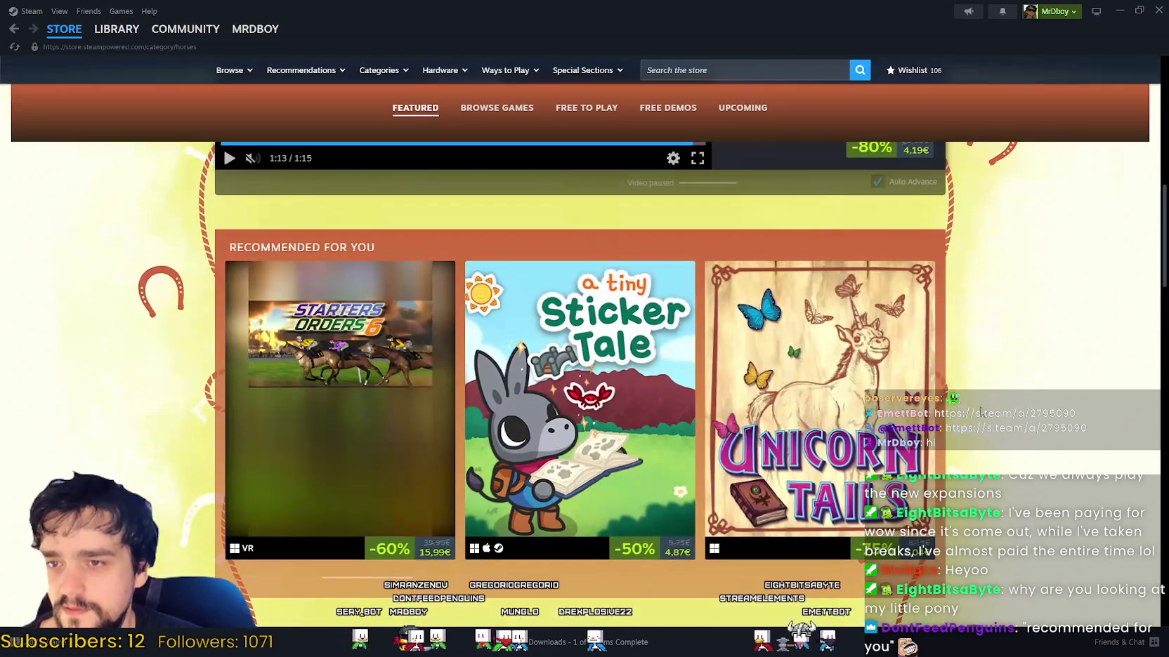
scroll(869, 393, "down", 3)
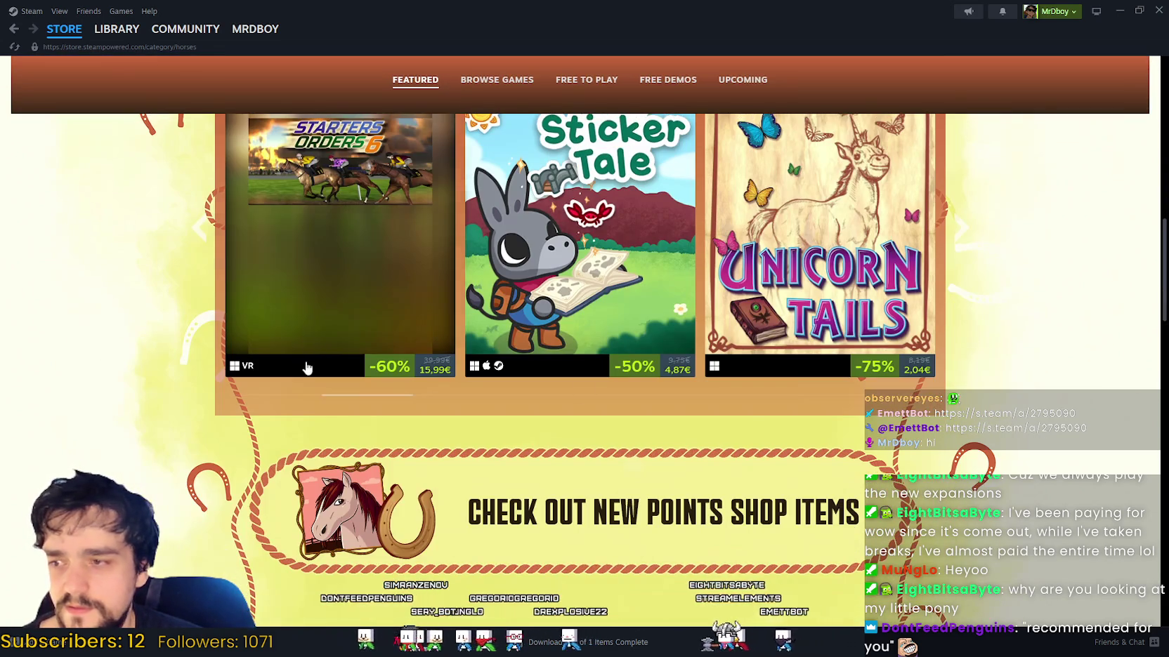
scroll(578, 465, "down", 3)
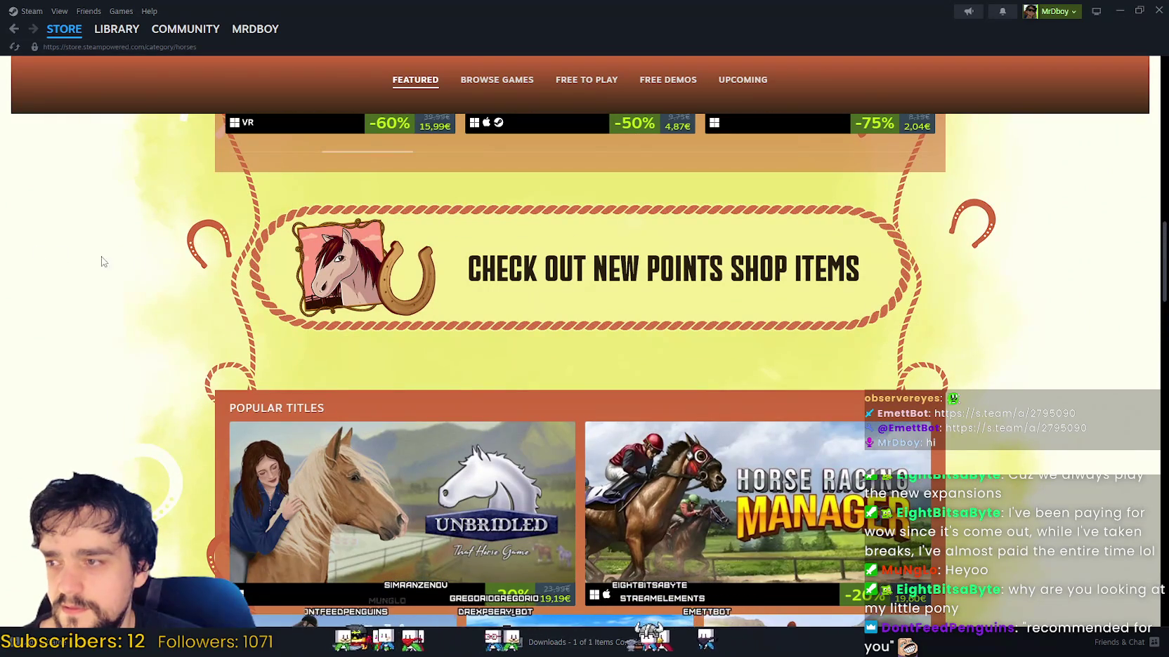
scroll(211, 281, "down", 1)
left_click(319, 285)
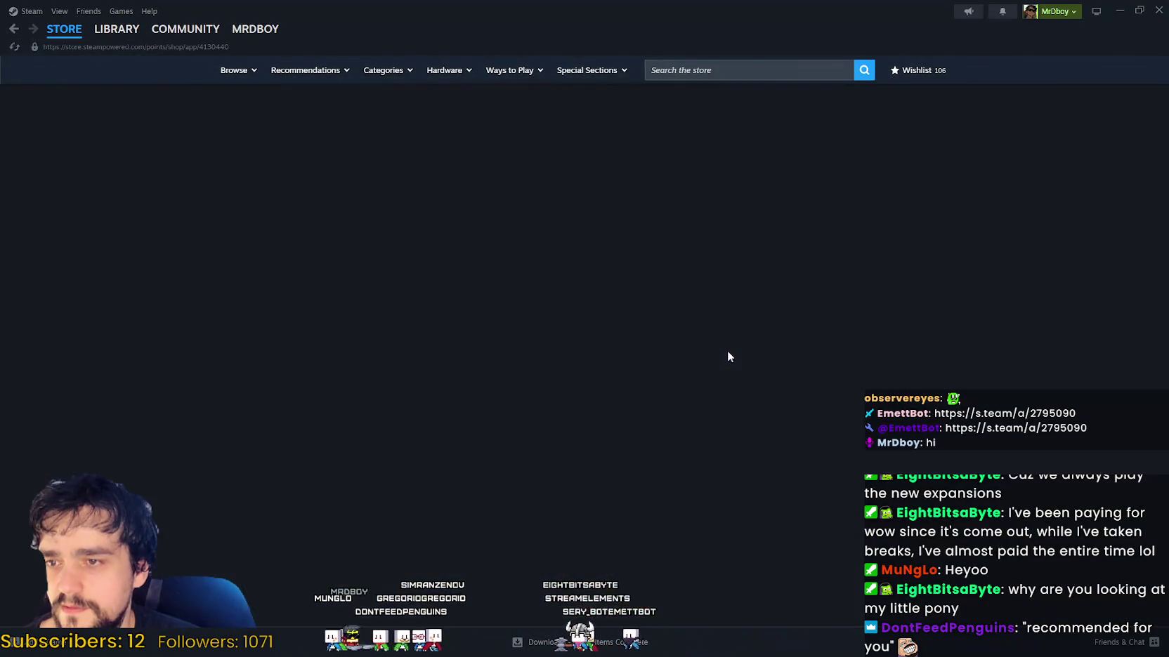
scroll(599, 496, "down", 3)
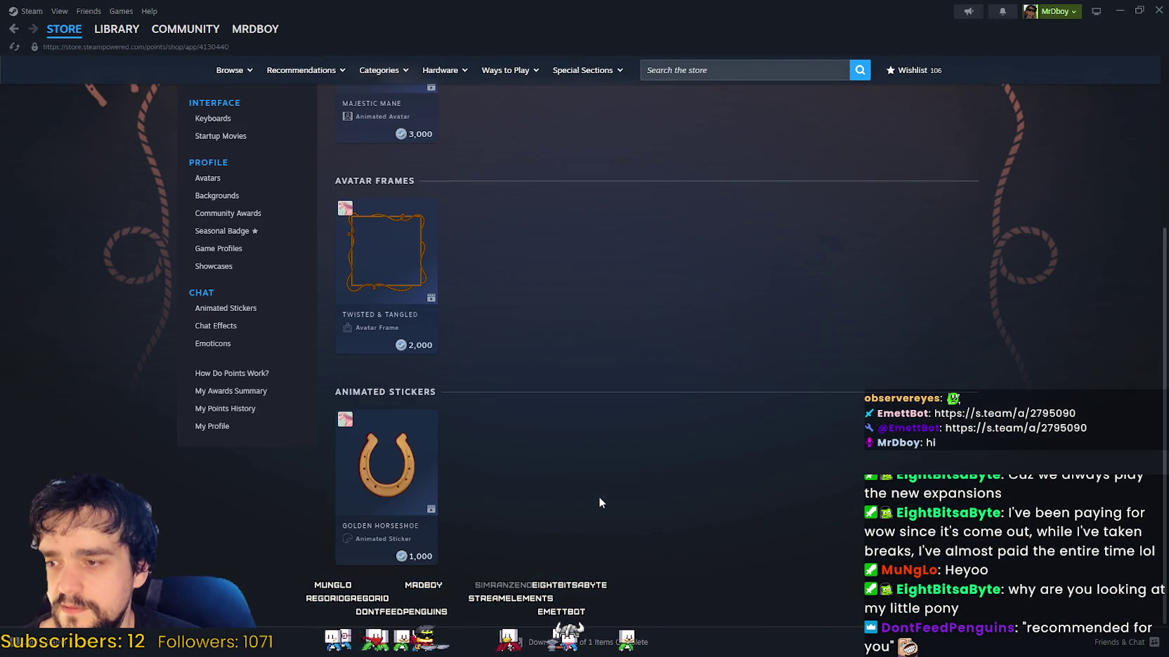
scroll(598, 496, "up", 3)
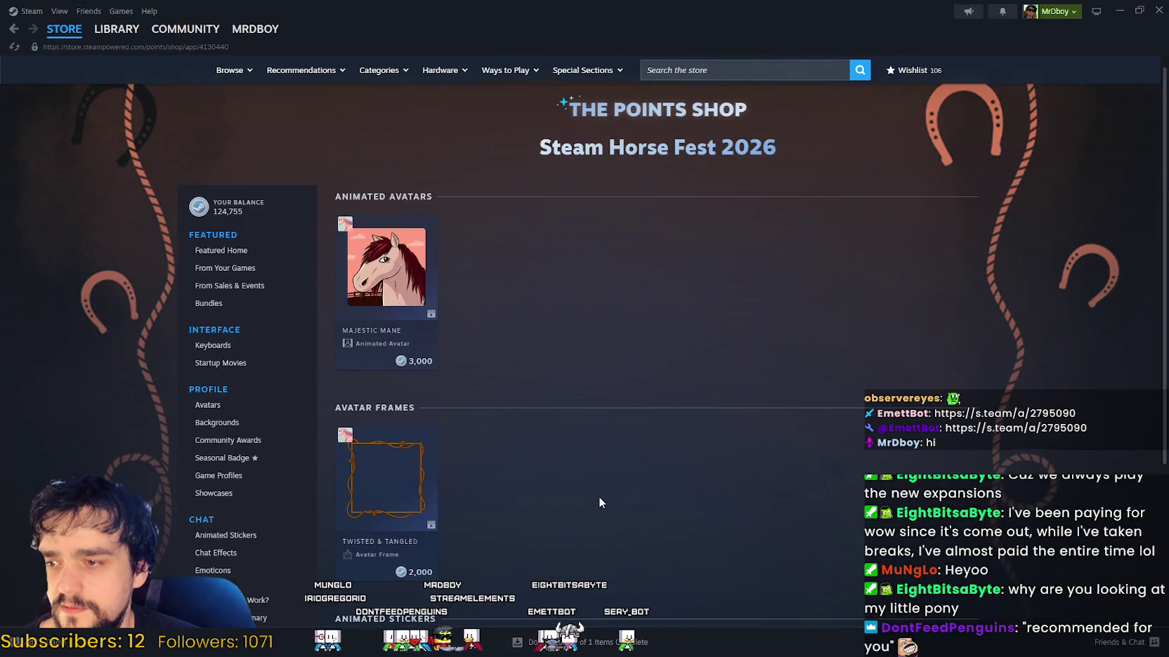
left_click(14, 29)
scroll(946, 365, "down", 3)
scroll(946, 365, "down", 2)
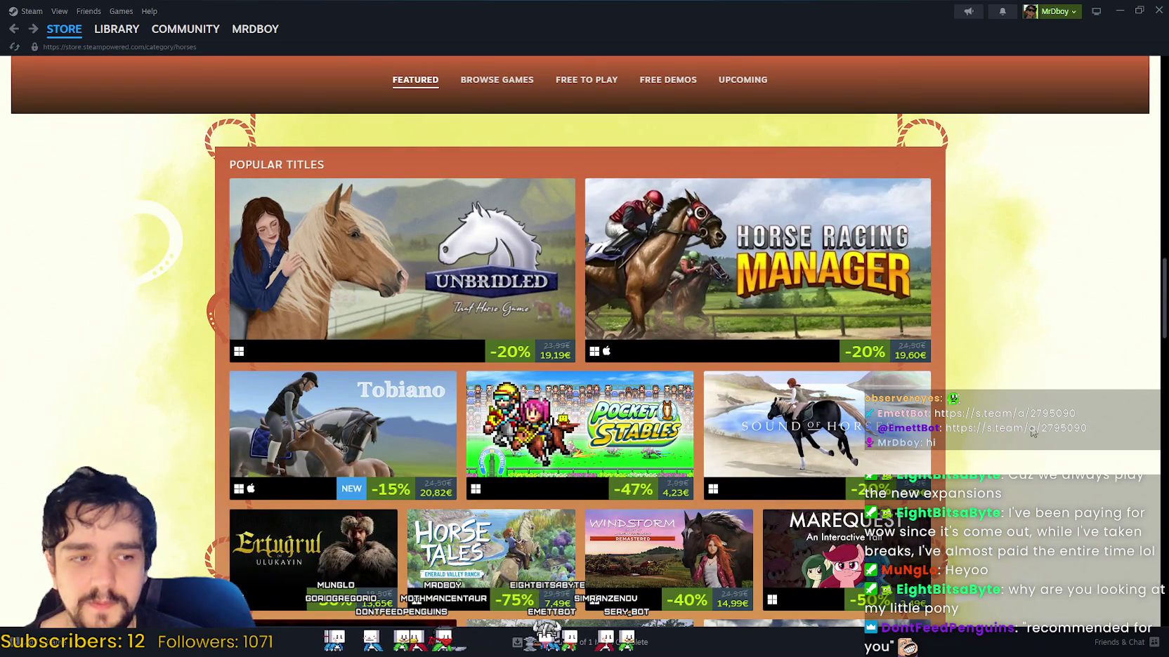
- Page the Recommended For You horse games forward several times, then back to earlier ones
scroll(68, 404, "up", 3)
scroll(69, 404, "up", 2)
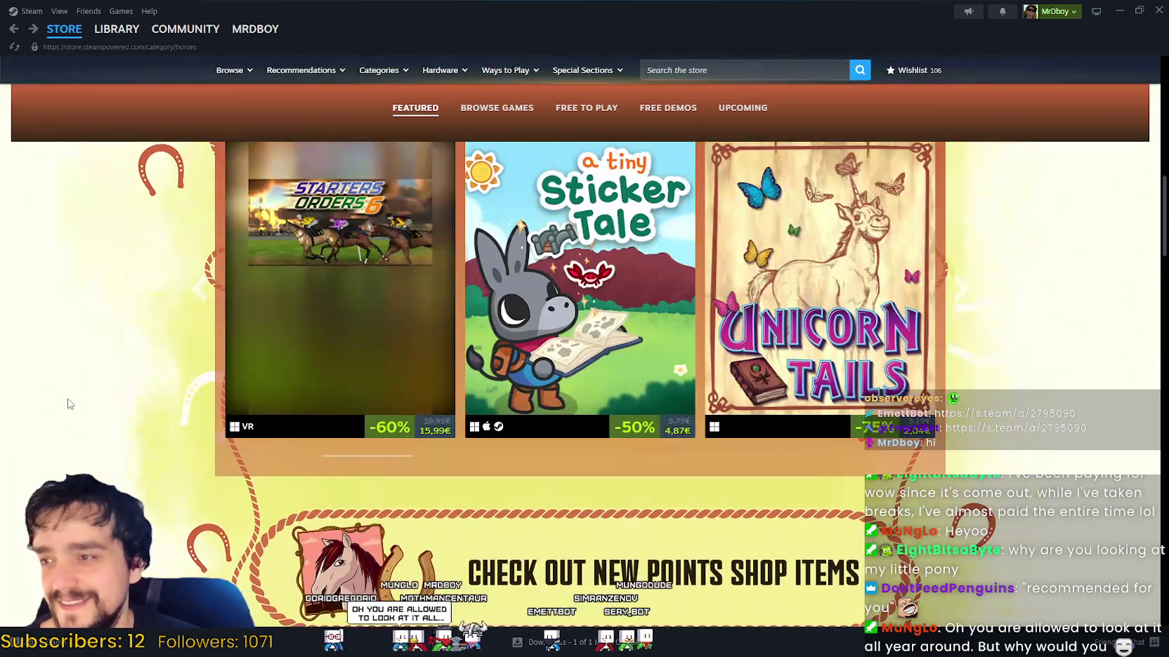
scroll(214, 435, "up", 3)
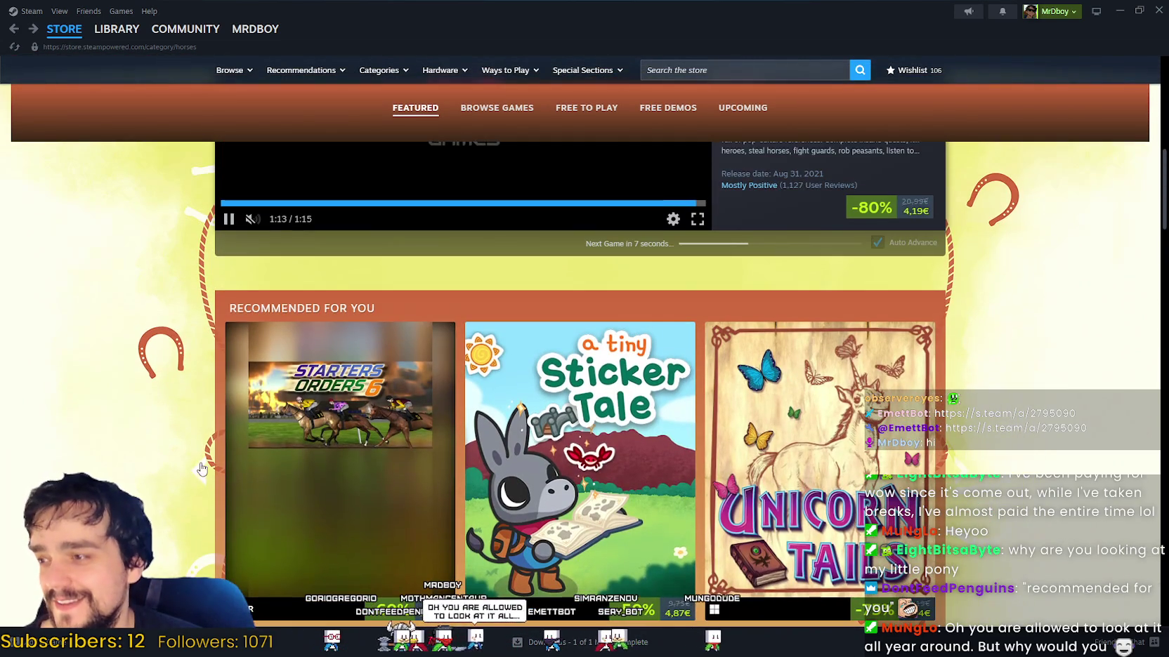
left_click(202, 468)
scroll(157, 327, "down", 3)
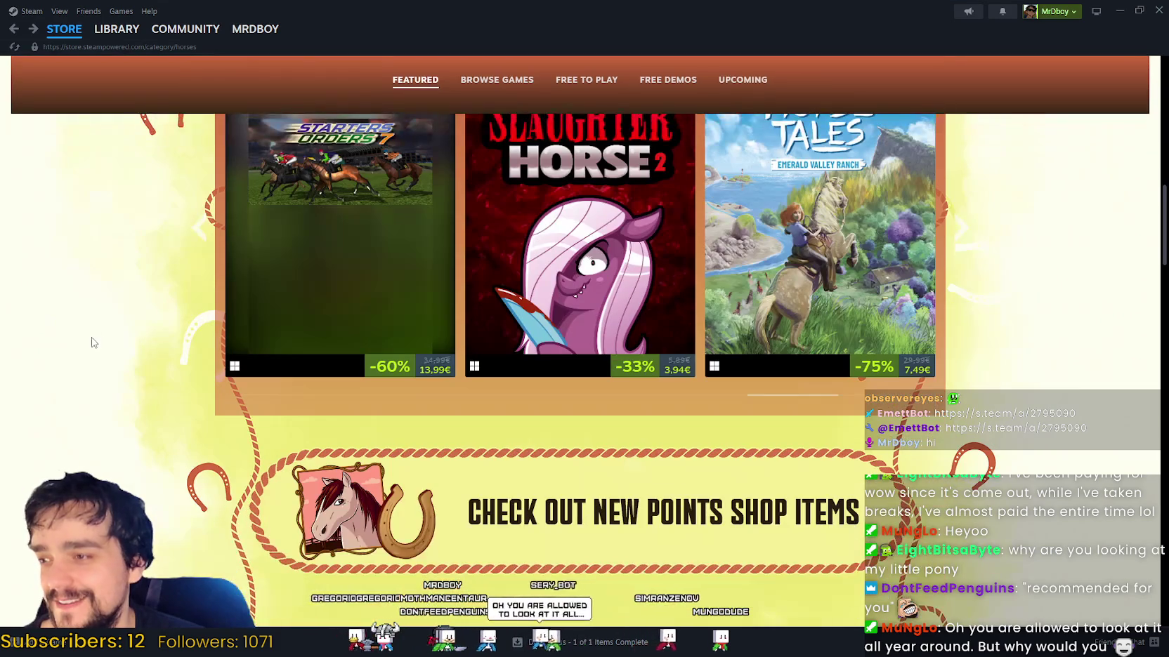
scroll(1081, 373, "up", 2)
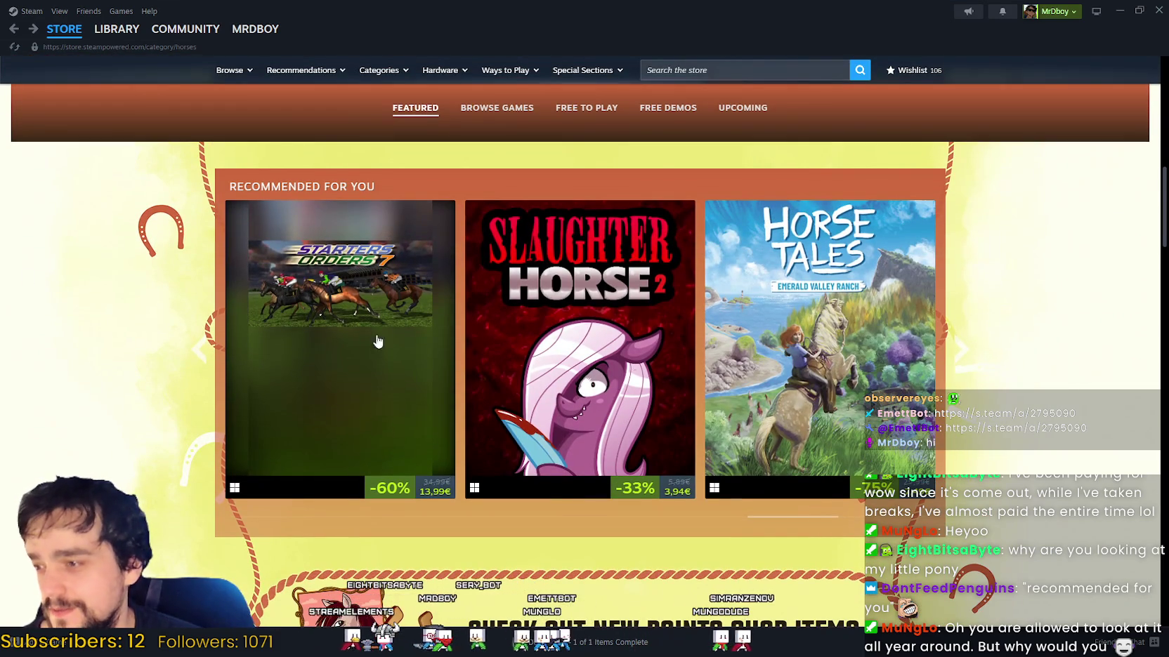
left_click(955, 346)
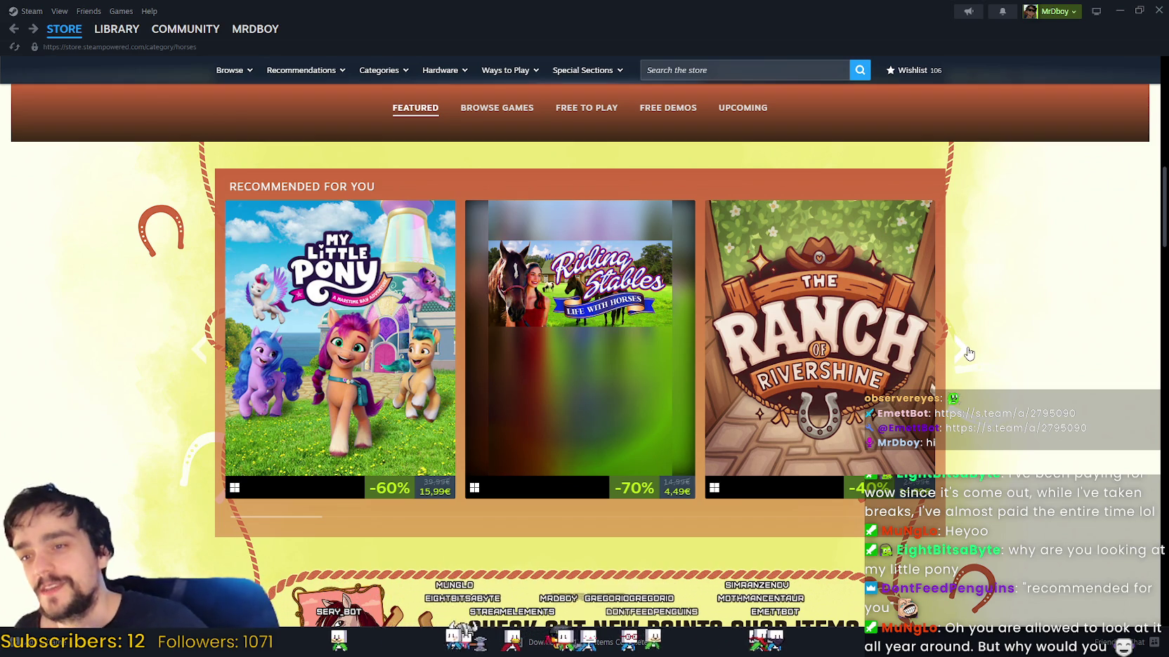
left_click(968, 353)
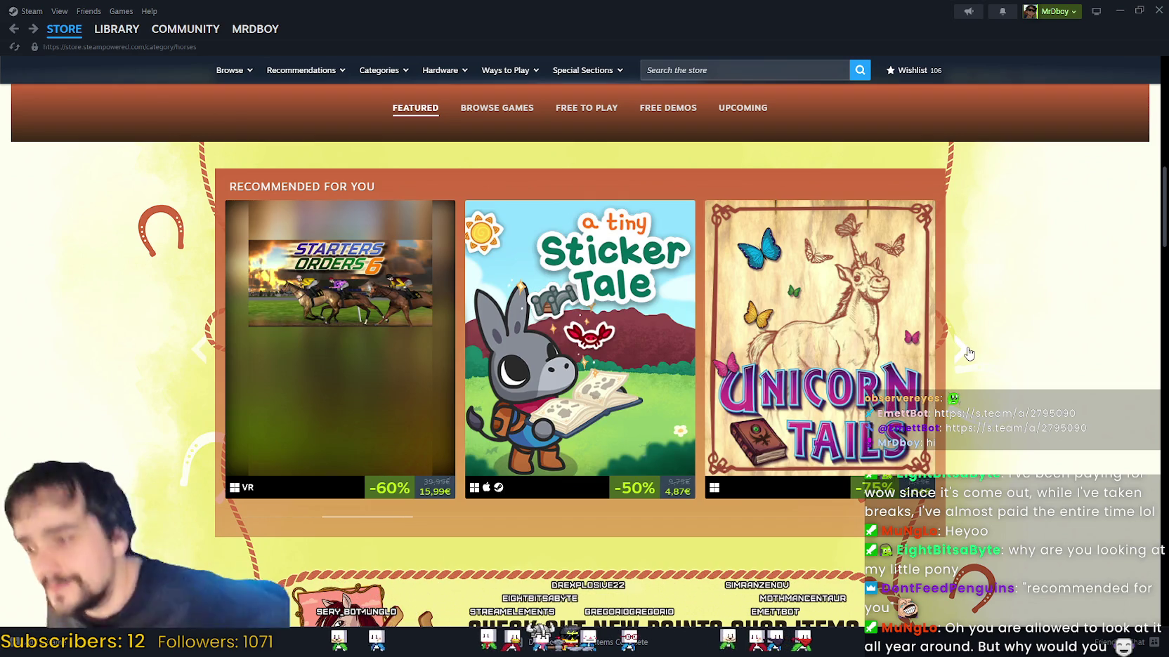
scroll(968, 352, "down", 3)
scroll(921, 436, "down", 3)
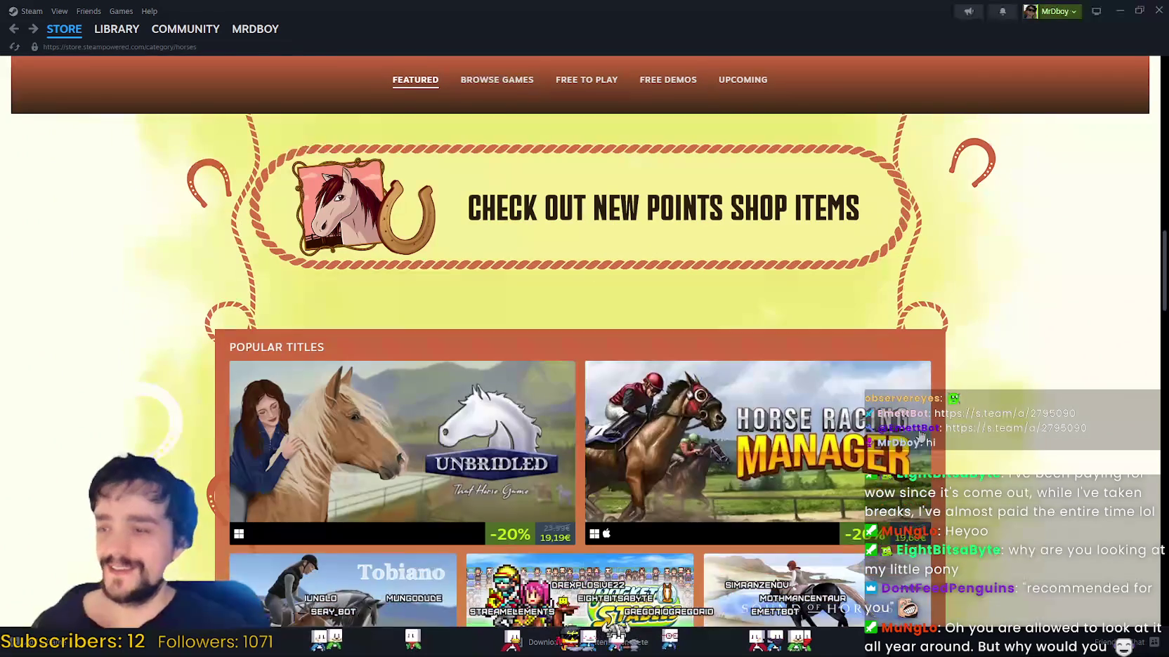
scroll(632, 435, "up", 5)
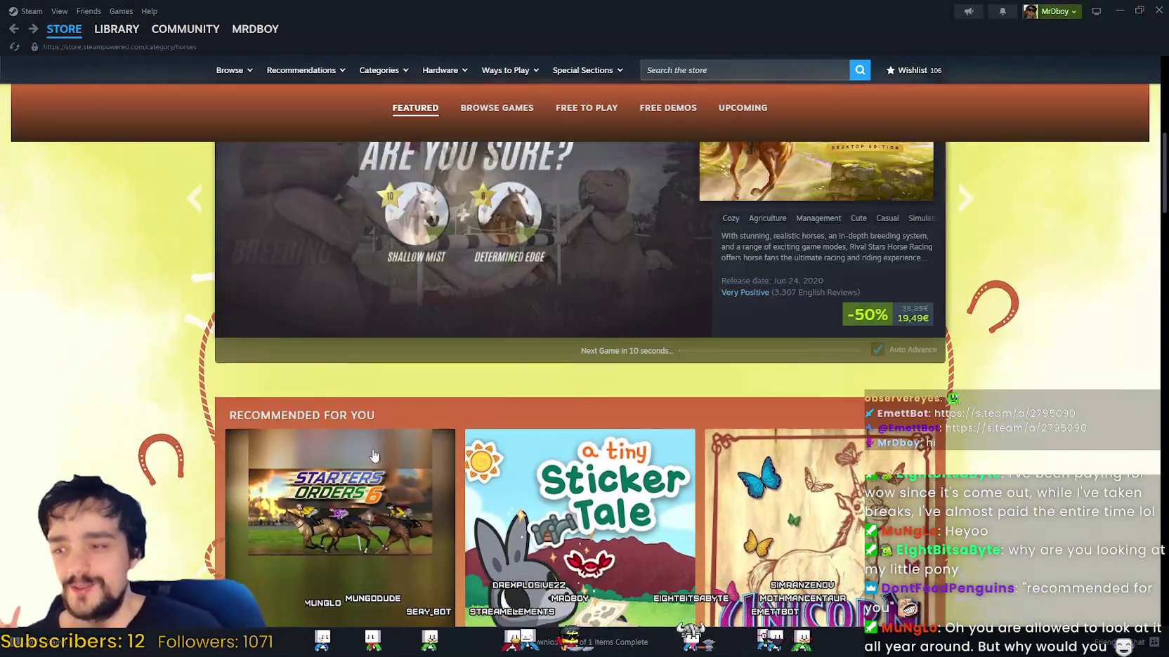
scroll(373, 456, "down", 2)
left_click(204, 402)
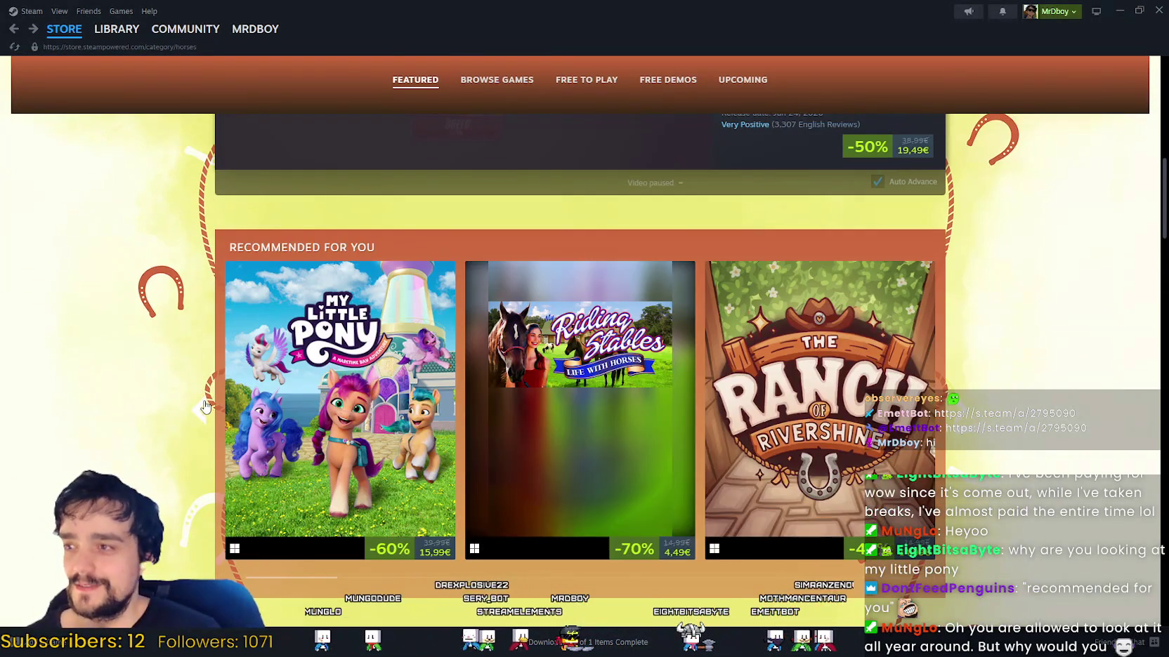
- Scroll down to the Browse Games list of 166 horse titles, led by Umamusume: Pretty Derby
scroll(200, 380, "up", 2)
scroll(190, 351, "down", 4)
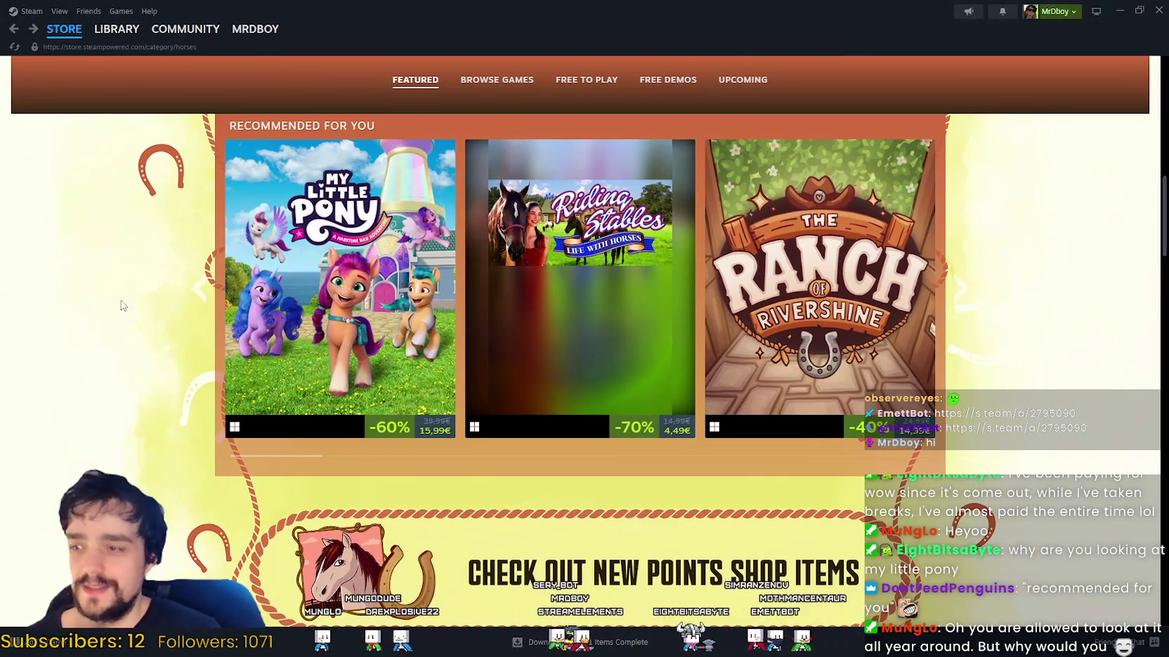
scroll(913, 393, "down", 2)
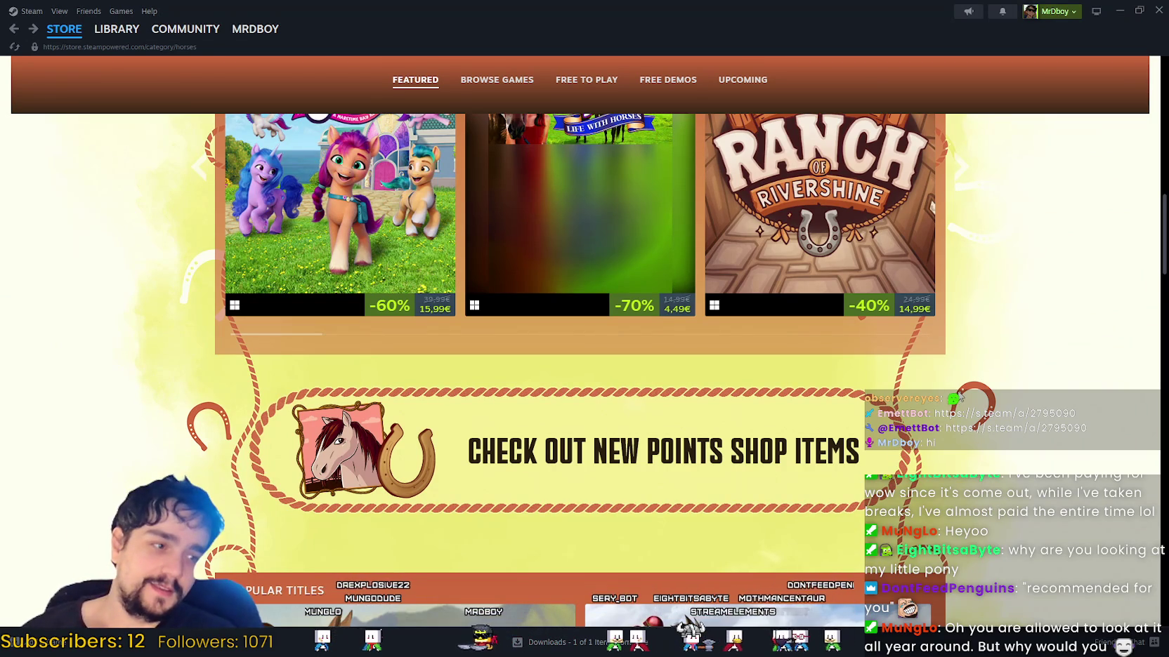
scroll(961, 398, "down", 2)
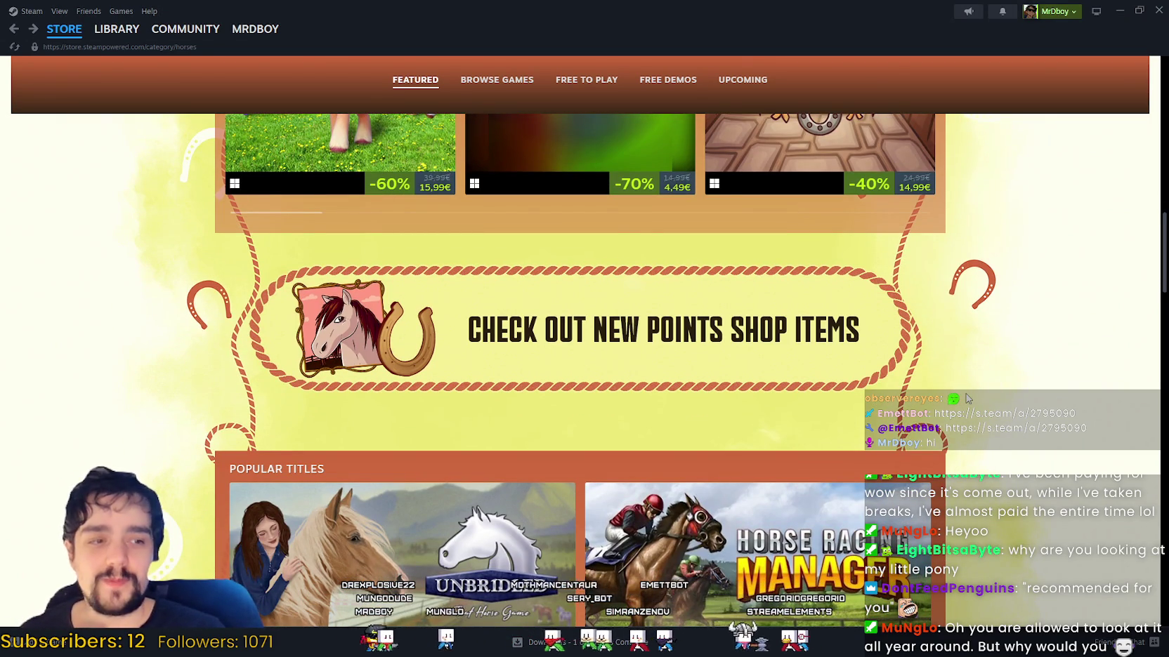
scroll(1011, 295, "down", 4)
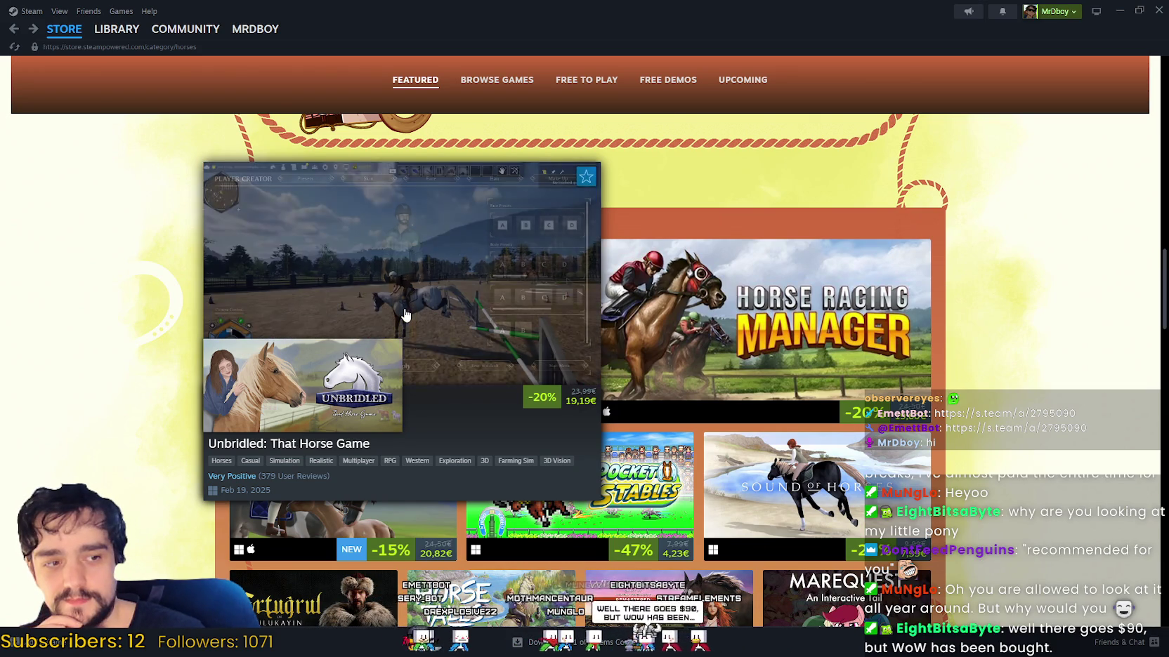
mouse_move(657, 386)
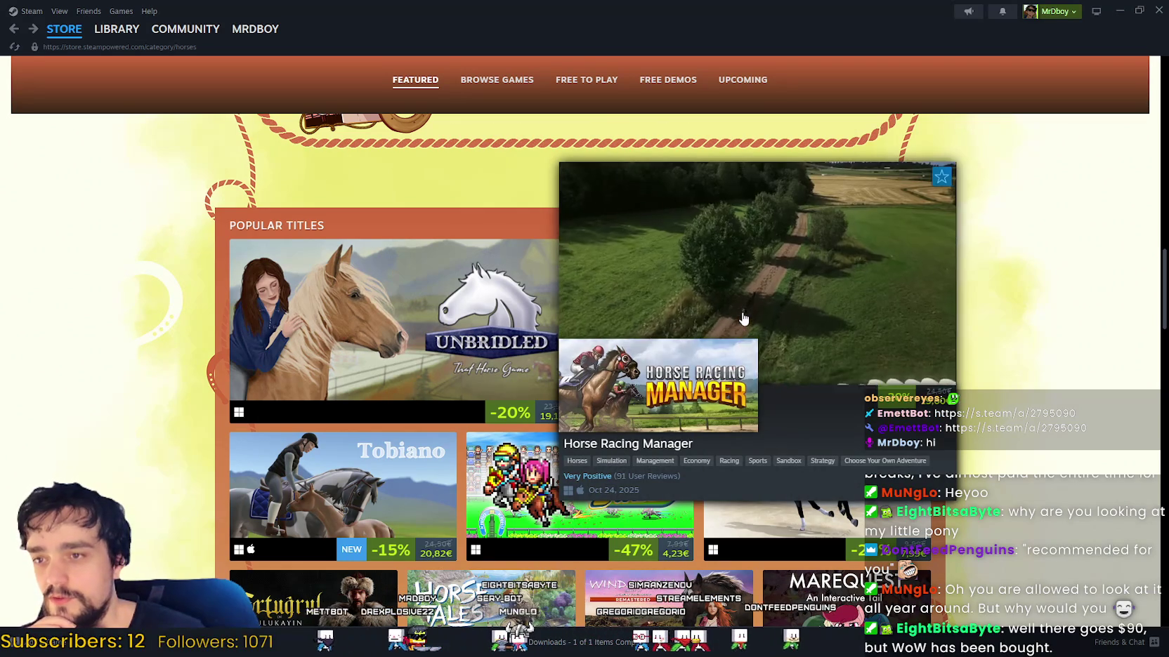
scroll(760, 315, "down", 5)
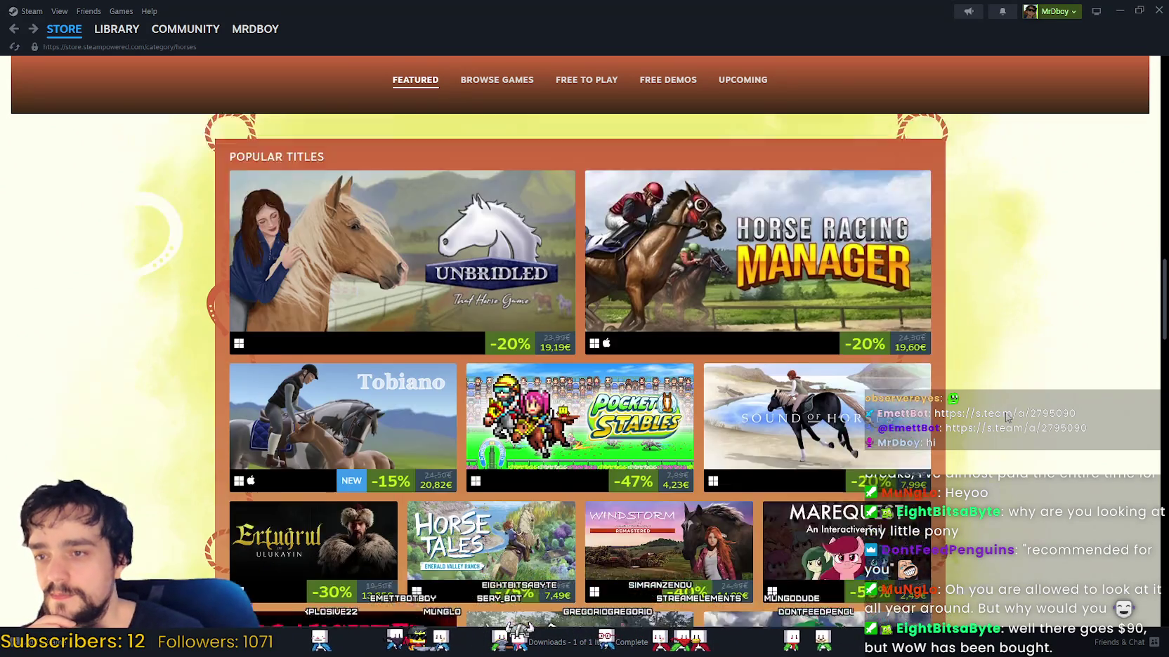
scroll(760, 315, "up", 2)
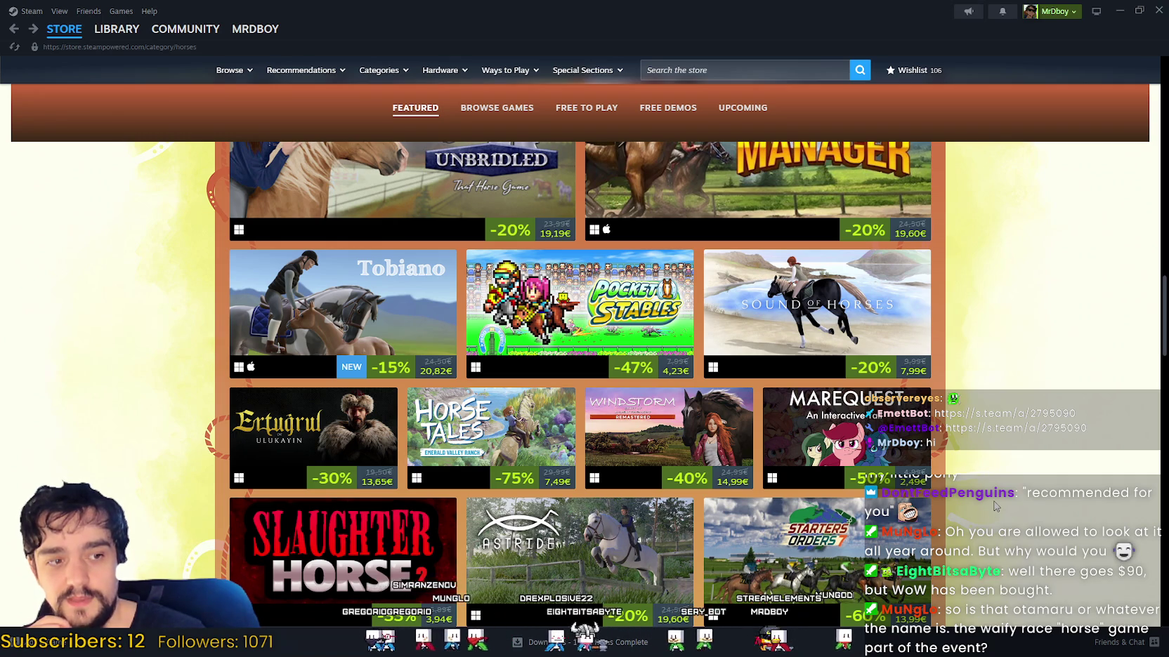
scroll(995, 506, "down", 3)
scroll(990, 307, "up", 3)
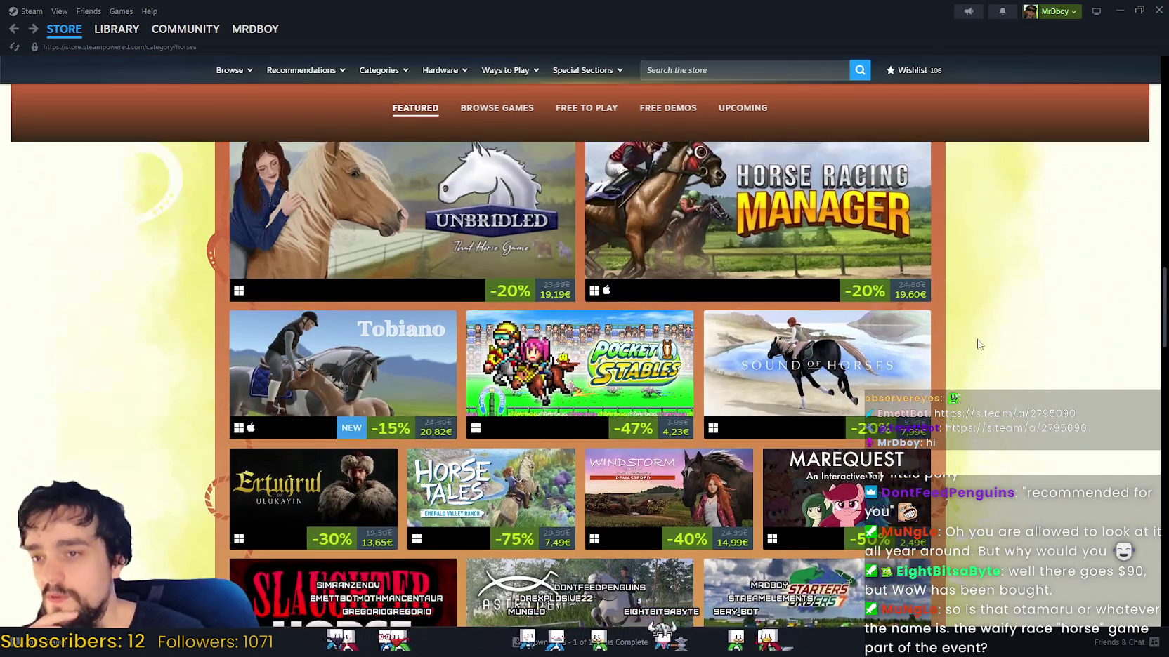
scroll(934, 340, "down", 4)
scroll(938, 464, "down", 4)
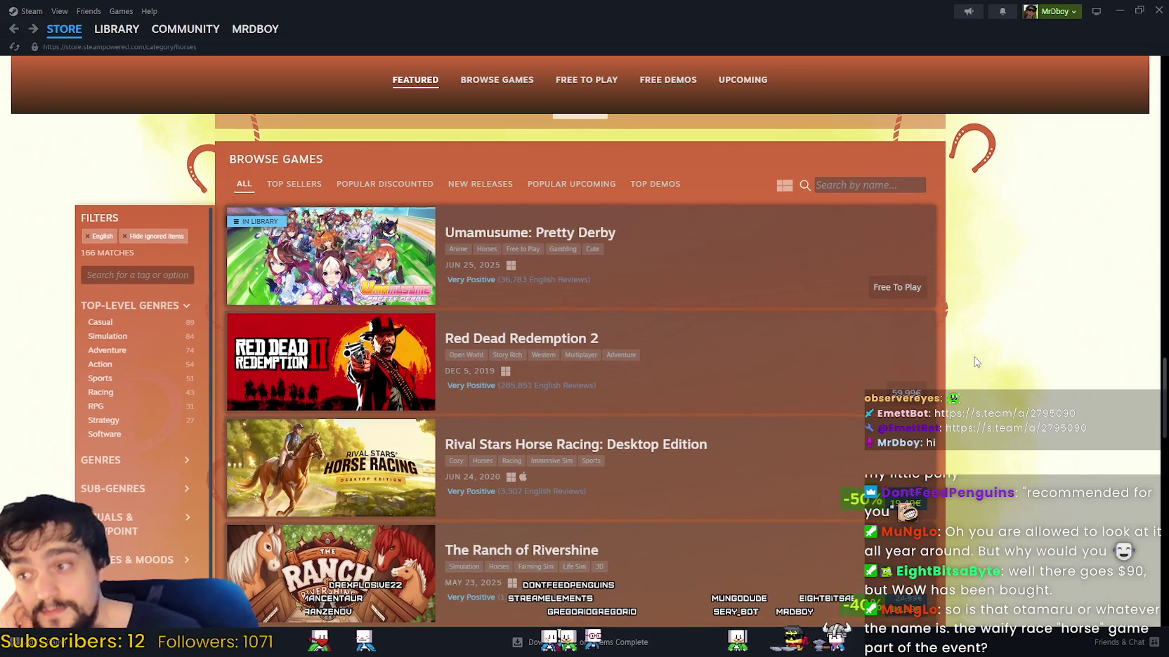
scroll(829, 246, "down", 1)
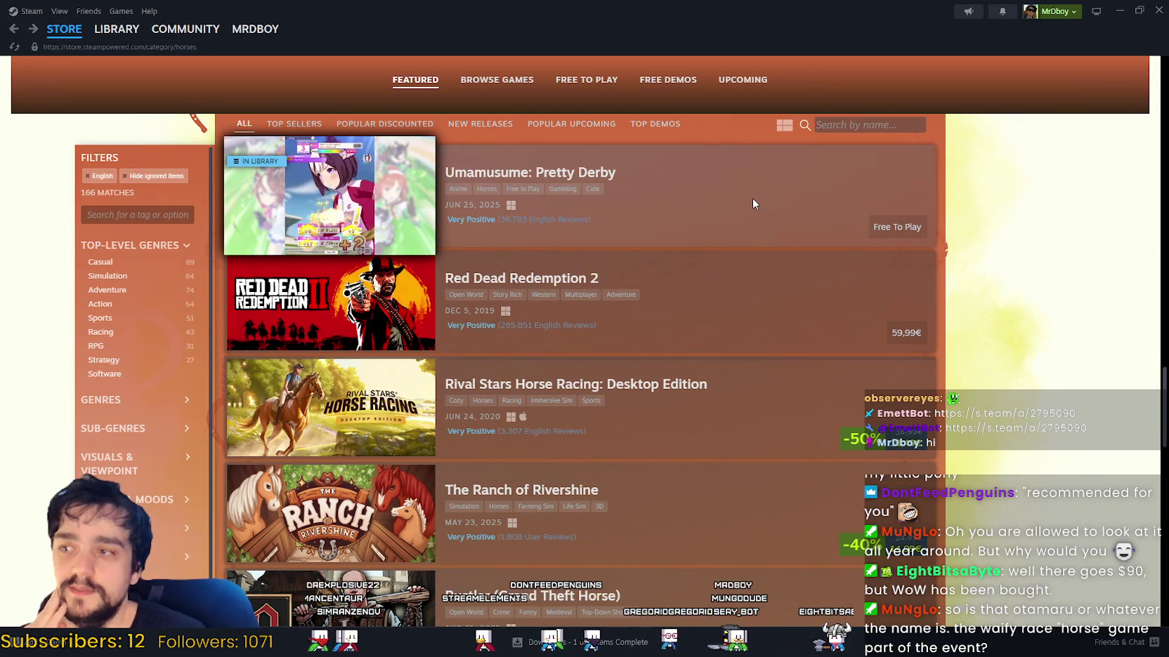
mouse_move(701, 322)
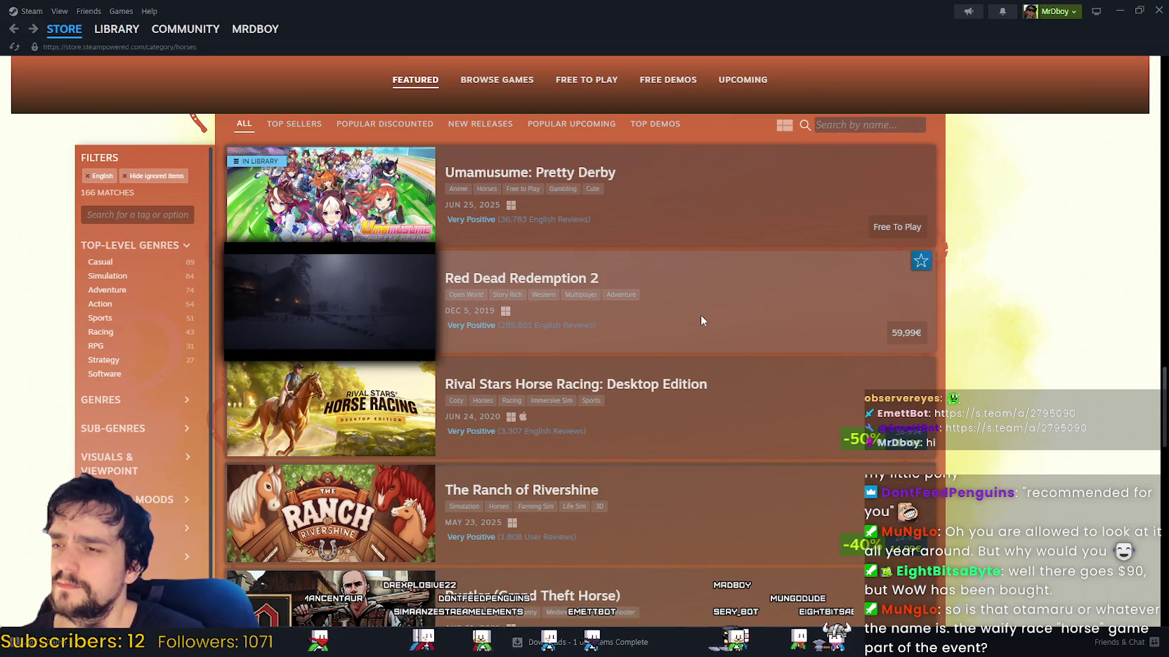
scroll(703, 311, "down", 2)
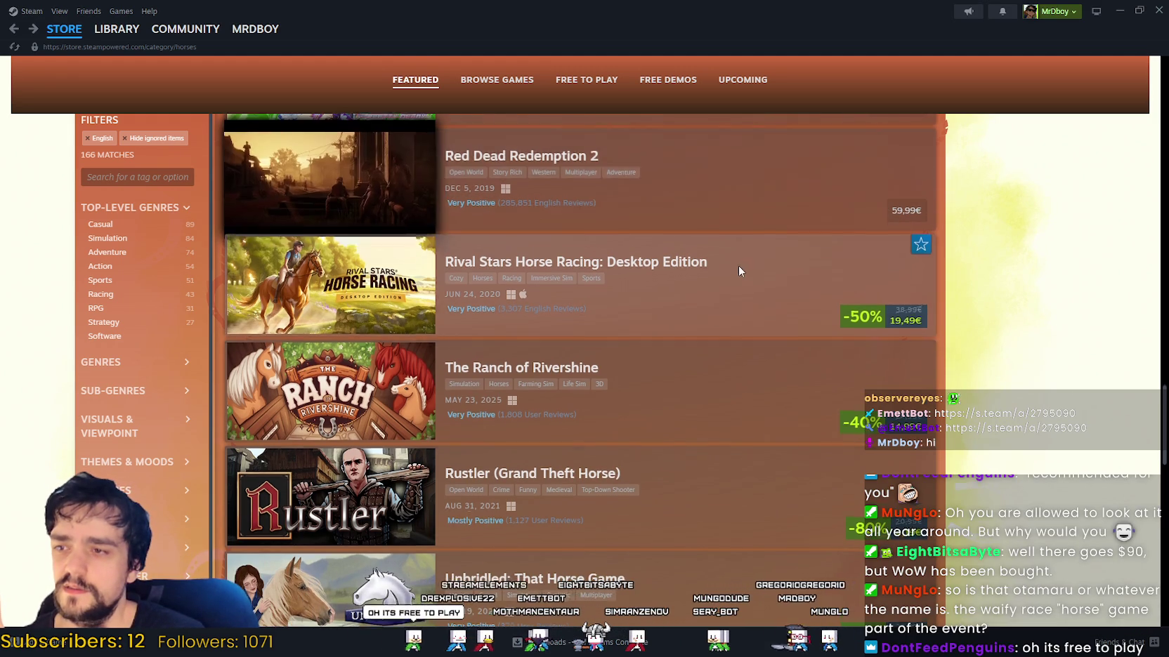
scroll(739, 263, "down", 1)
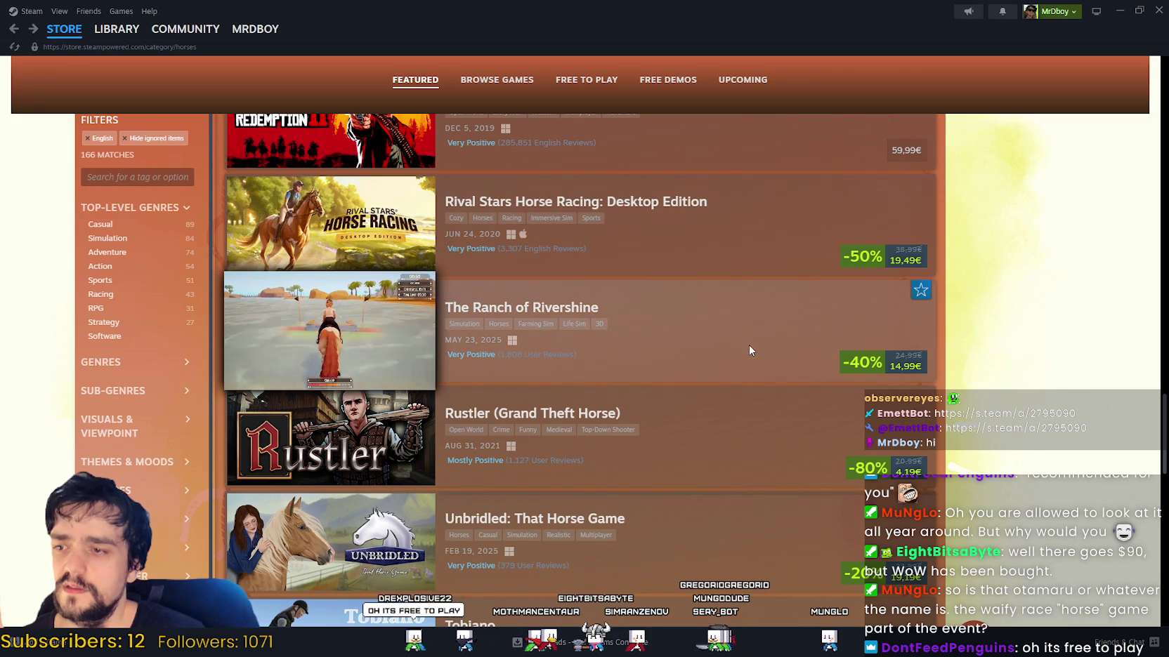
scroll(747, 345, "down", 2)
scroll(747, 345, "down", 1)
scroll(730, 346, "down", 3)
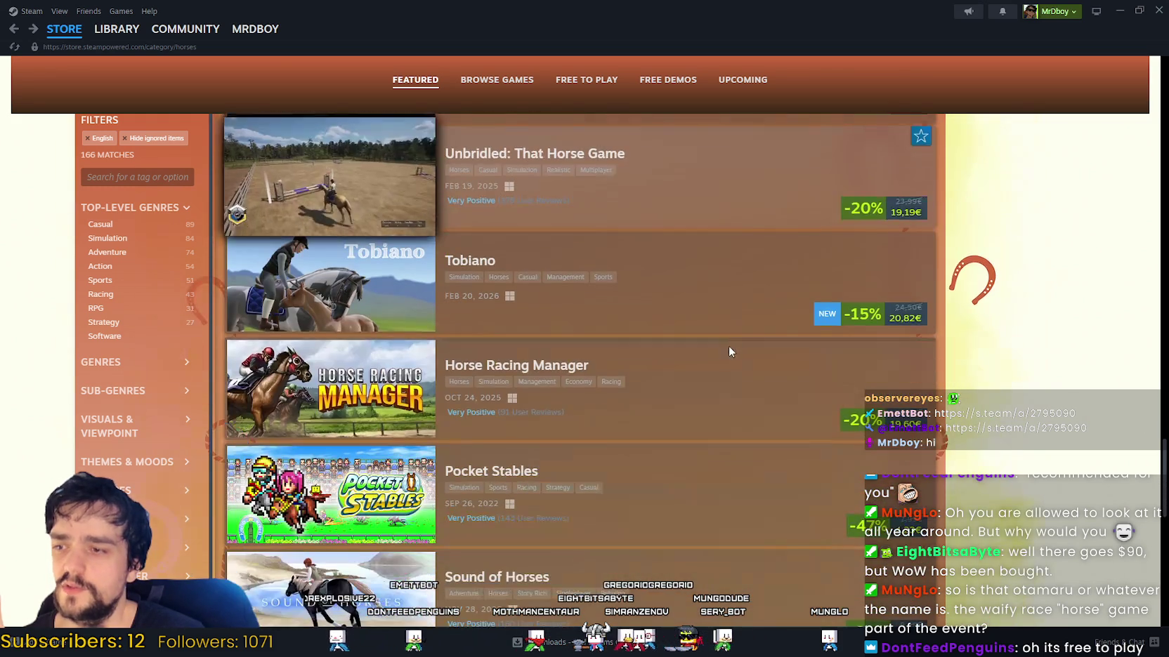
scroll(725, 342, "down", 3)
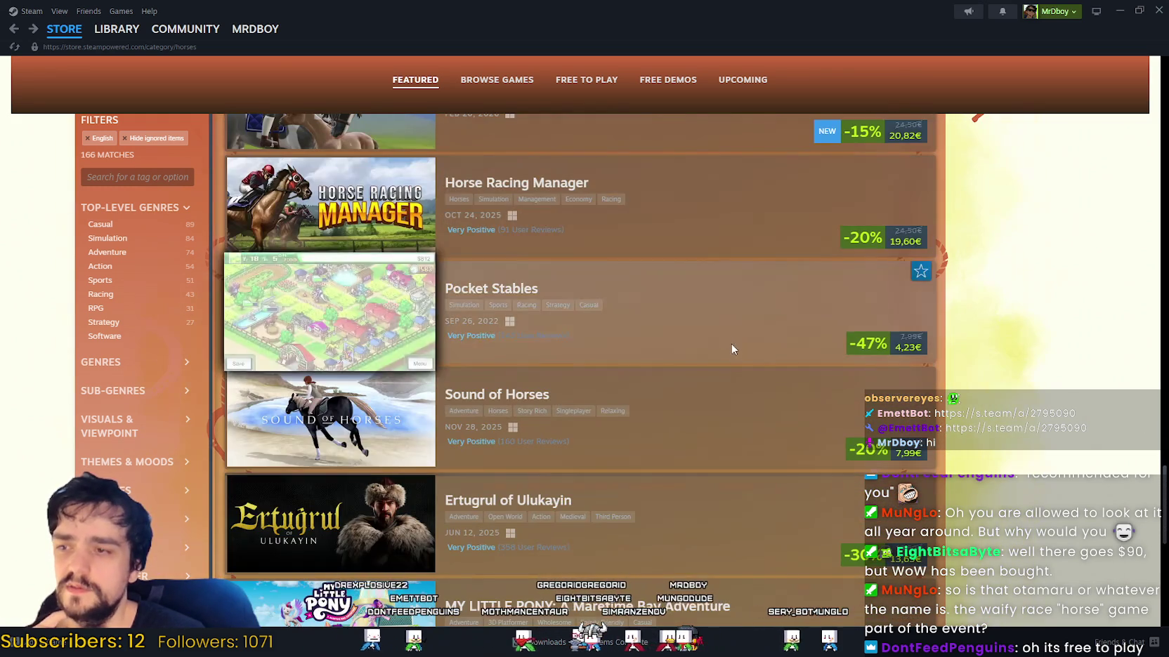
scroll(749, 397, "down", 2)
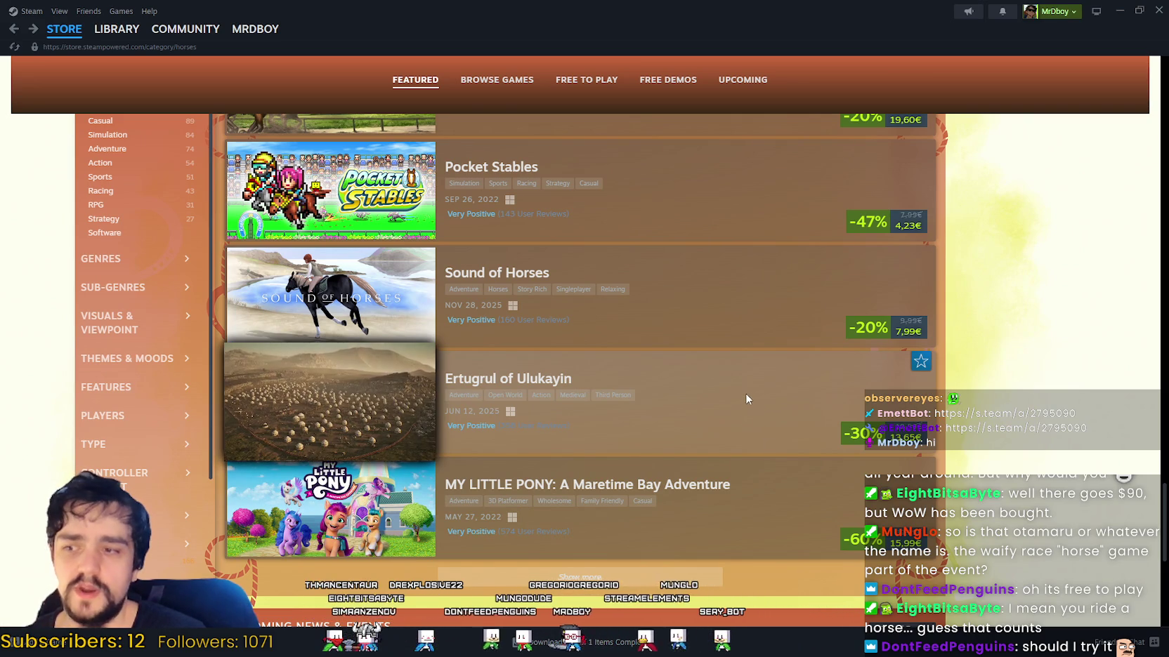
scroll(878, 373, "down", 1)
scroll(983, 330, "up", 1)
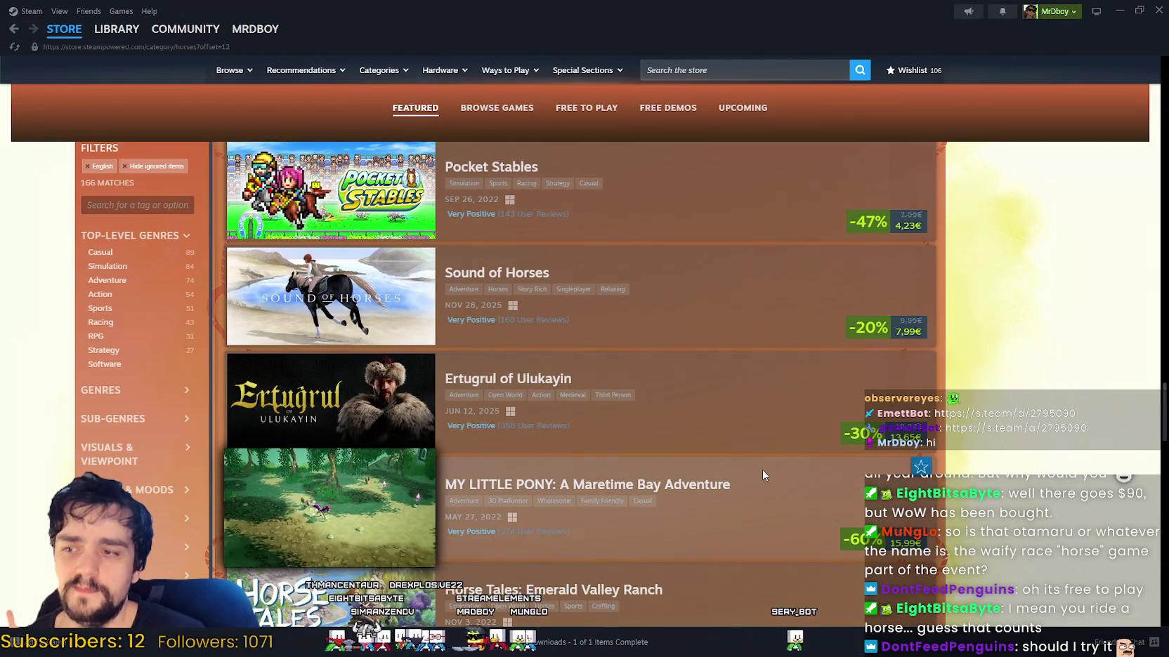
scroll(878, 456, "down", 1)
scroll(996, 440, "down", 2)
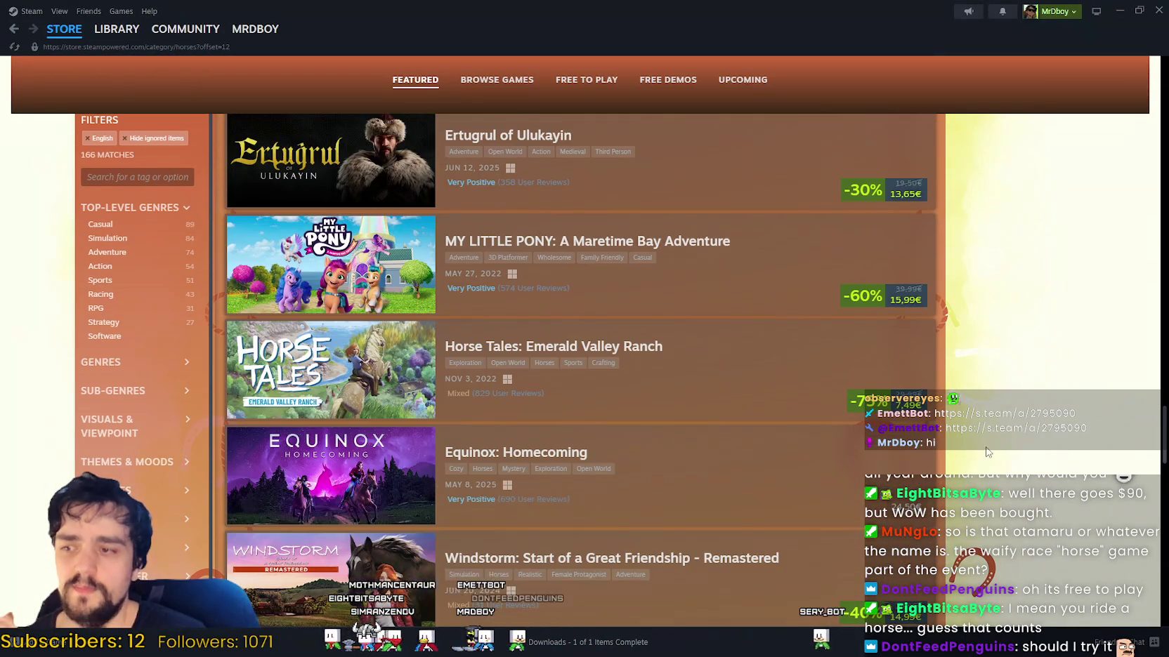
scroll(983, 443, "down", 3)
scroll(976, 444, "down", 1)
scroll(976, 442, "up", 3)
scroll(978, 441, "down", 5)
scroll(977, 441, "down", 2)
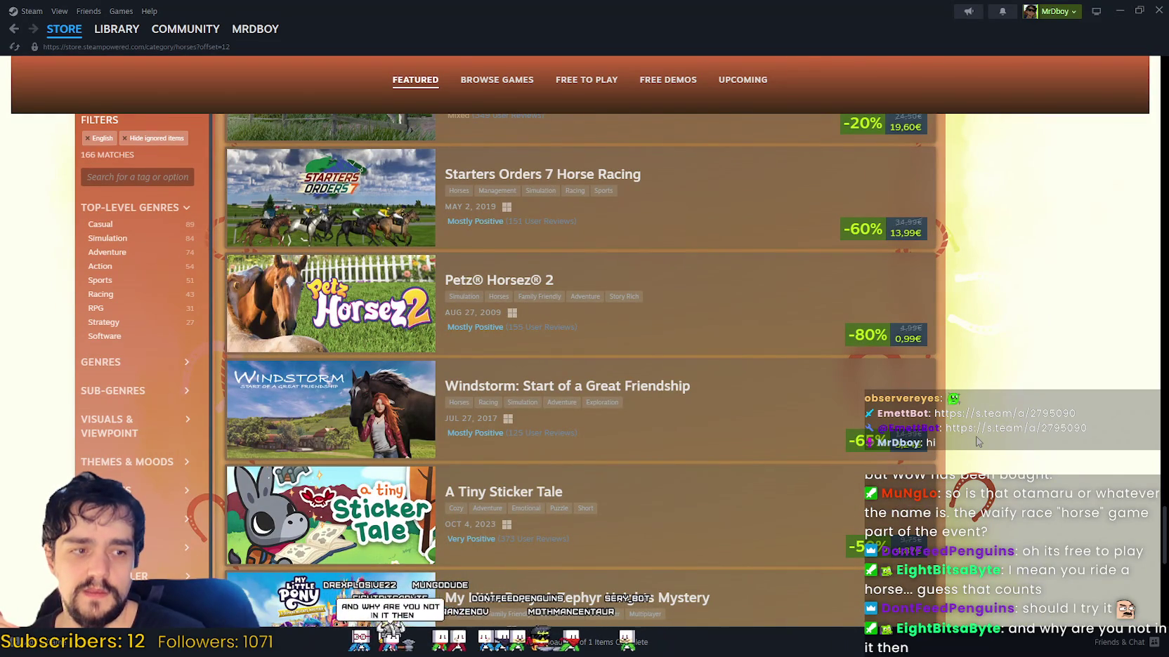
scroll(978, 441, "down", 3)
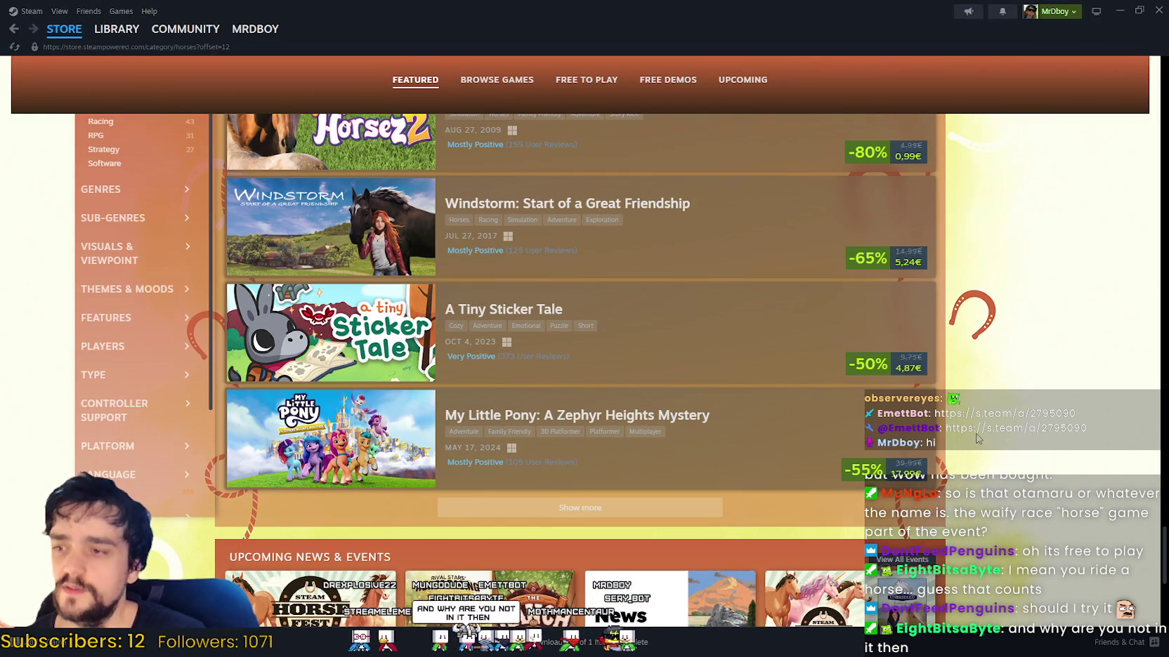
scroll(977, 438, "up", 5)
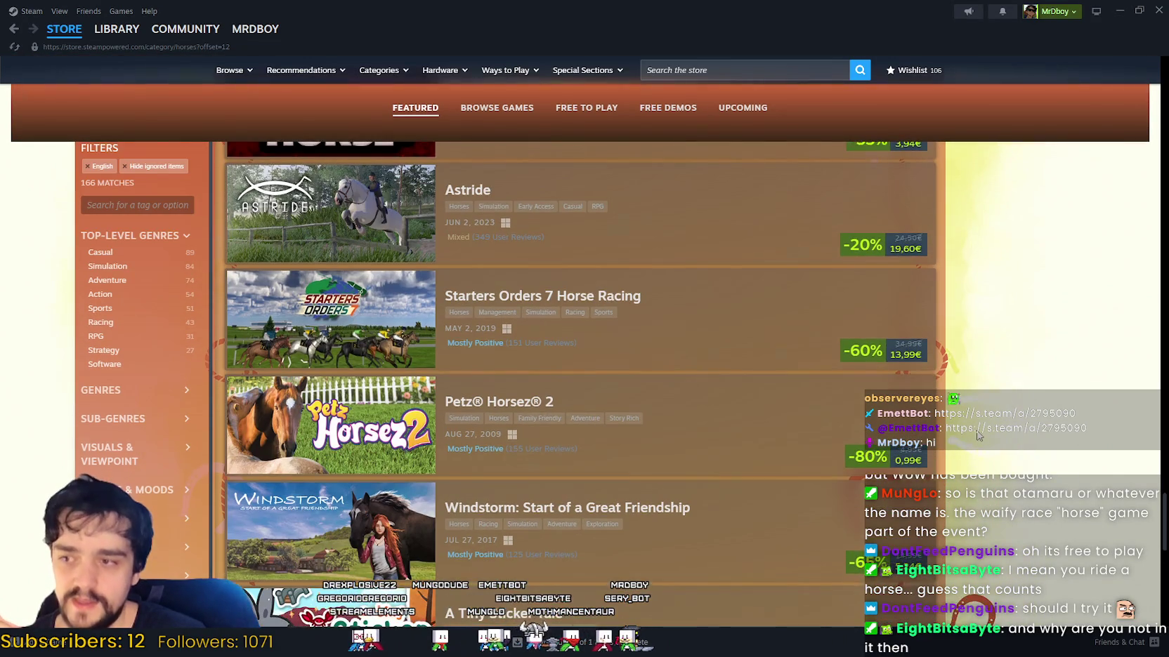
scroll(977, 436, "up", 5)
scroll(980, 456, "up", 5)
scroll(983, 492, "up", 6)
scroll(988, 530, "up", 5)
scroll(988, 530, "up", 5)
scroll(987, 532, "up", 5)
scroll(986, 532, "up", 3)
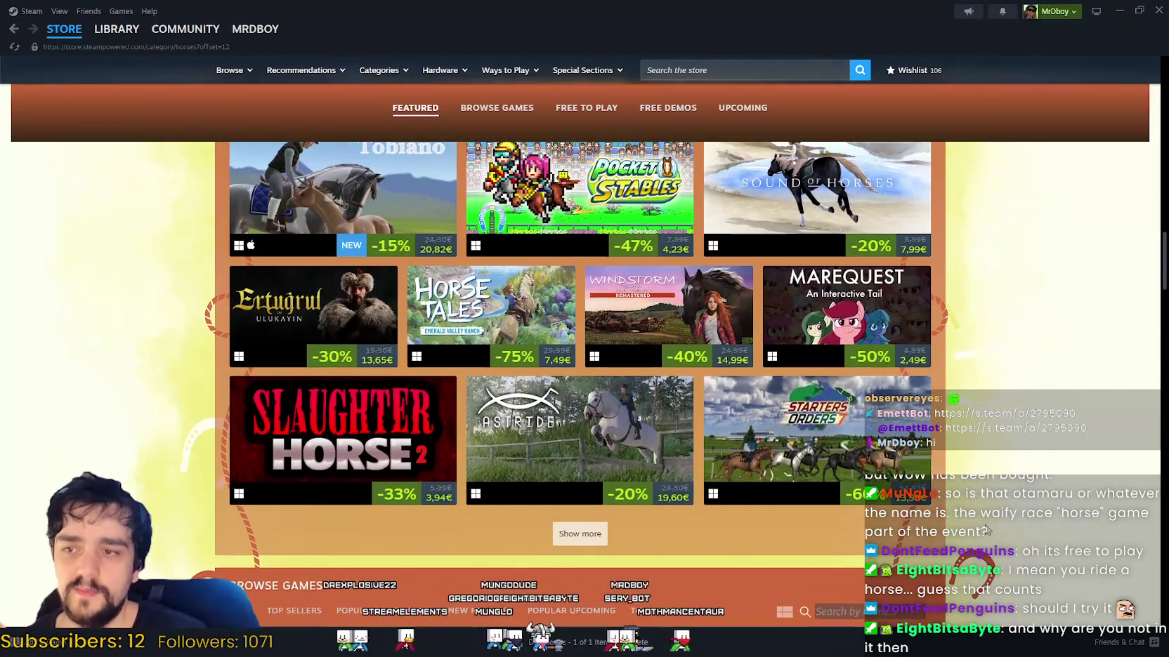
scroll(985, 527, "down", 4)
scroll(983, 523, "down", 4)
scroll(981, 518, "down", 3)
scroll(981, 521, "down", 3)
scroll(982, 524, "down", 3)
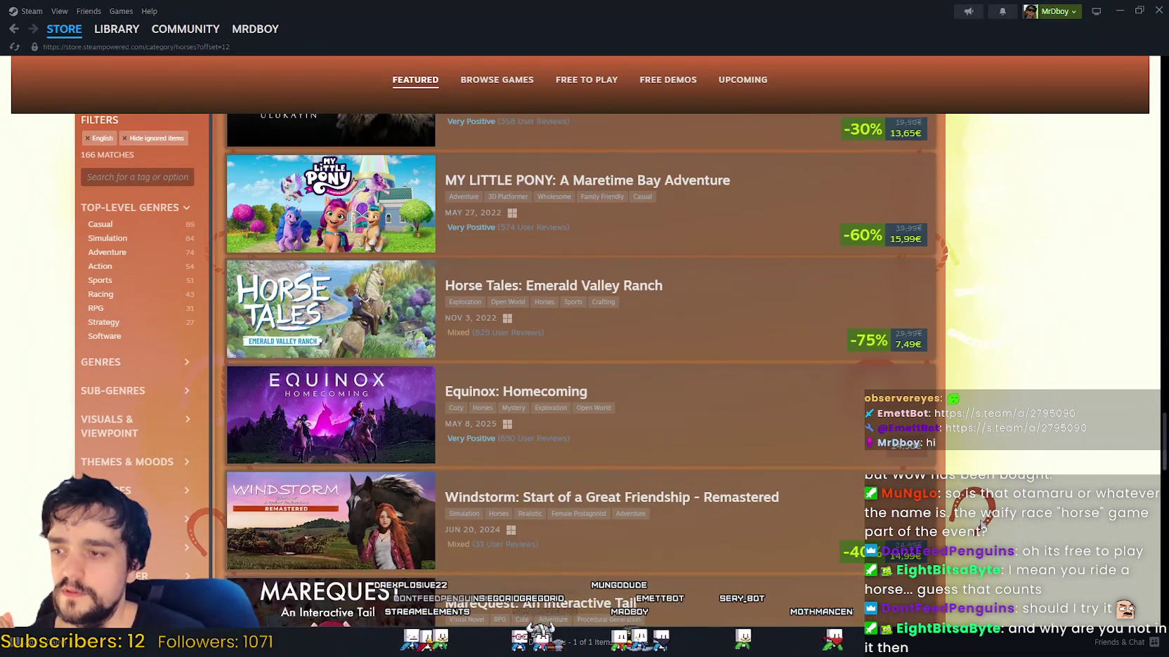
scroll(981, 525, "down", 3)
scroll(981, 526, "down", 2)
scroll(982, 526, "down", 2)
scroll(983, 526, "down", 4)
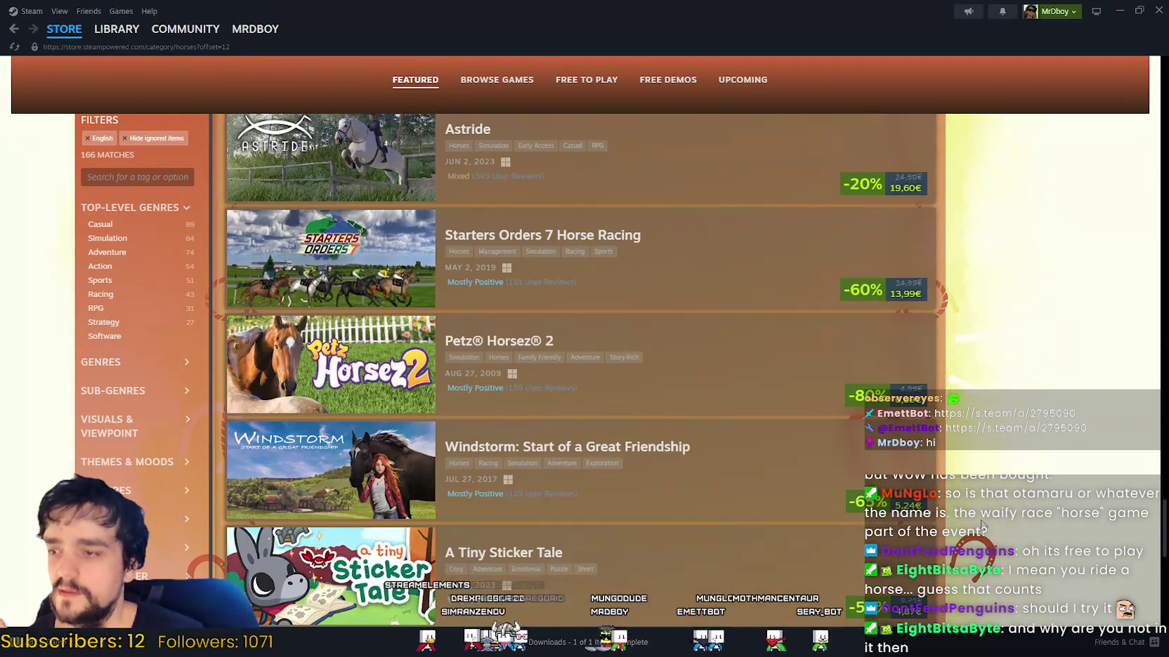
scroll(982, 527, "down", 4)
scroll(982, 526, "down", 2)
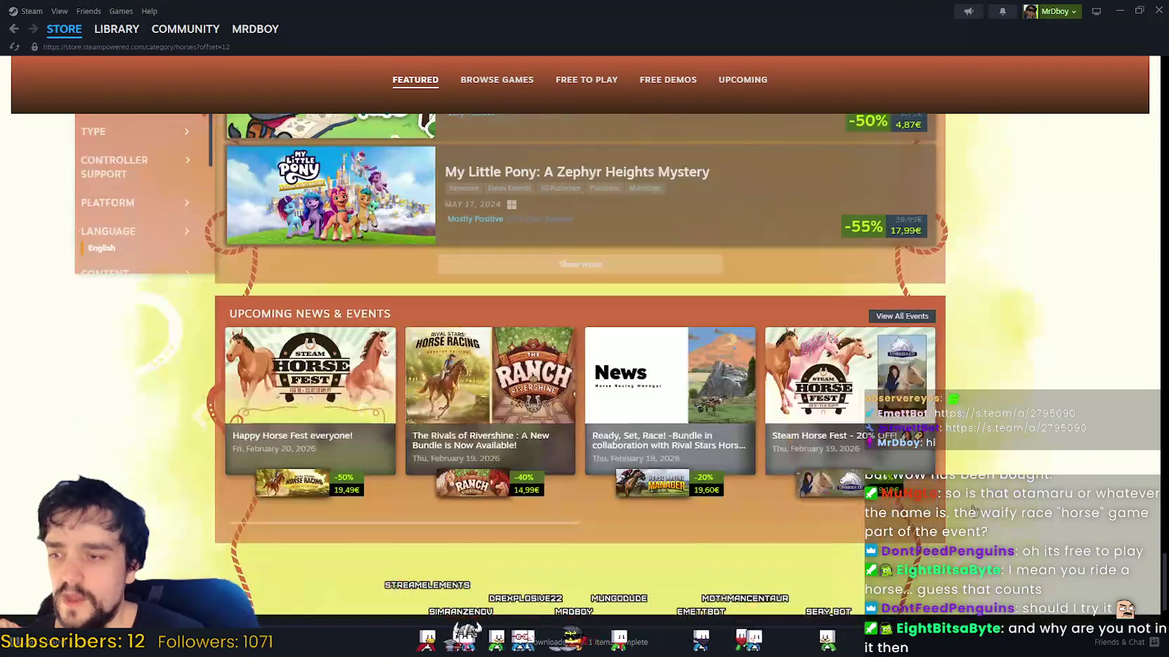
left_click(622, 276)
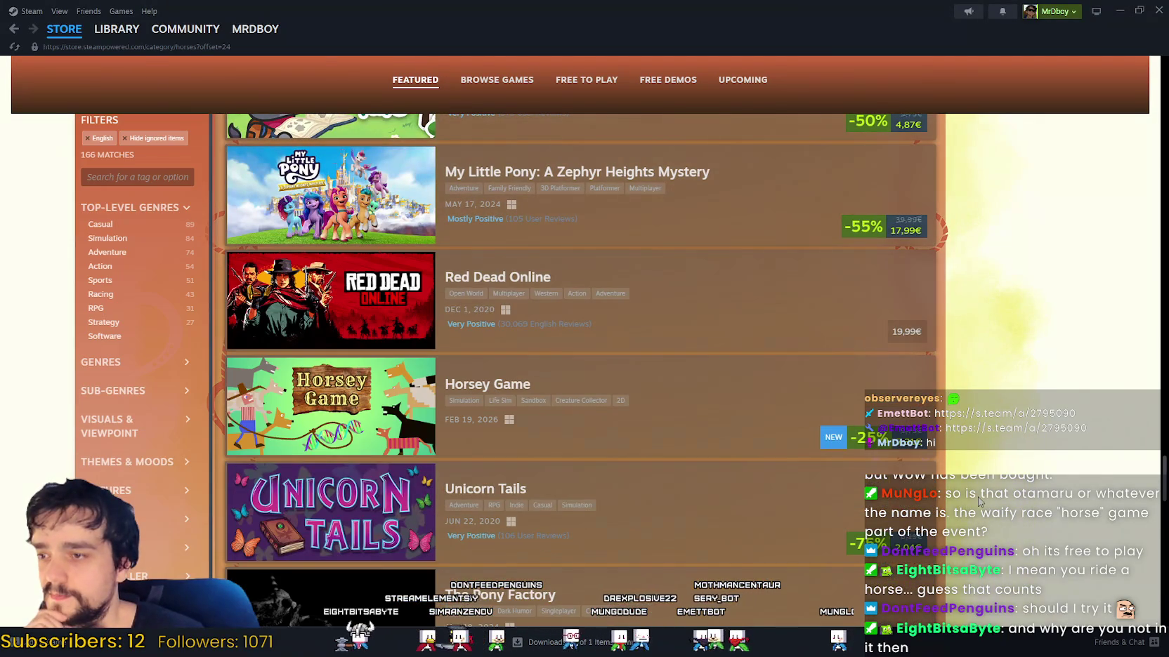
- Scroll to the bottom of the horse game results and load more with Show more
scroll(980, 500, "up", 1)
scroll(978, 496, "up", 1)
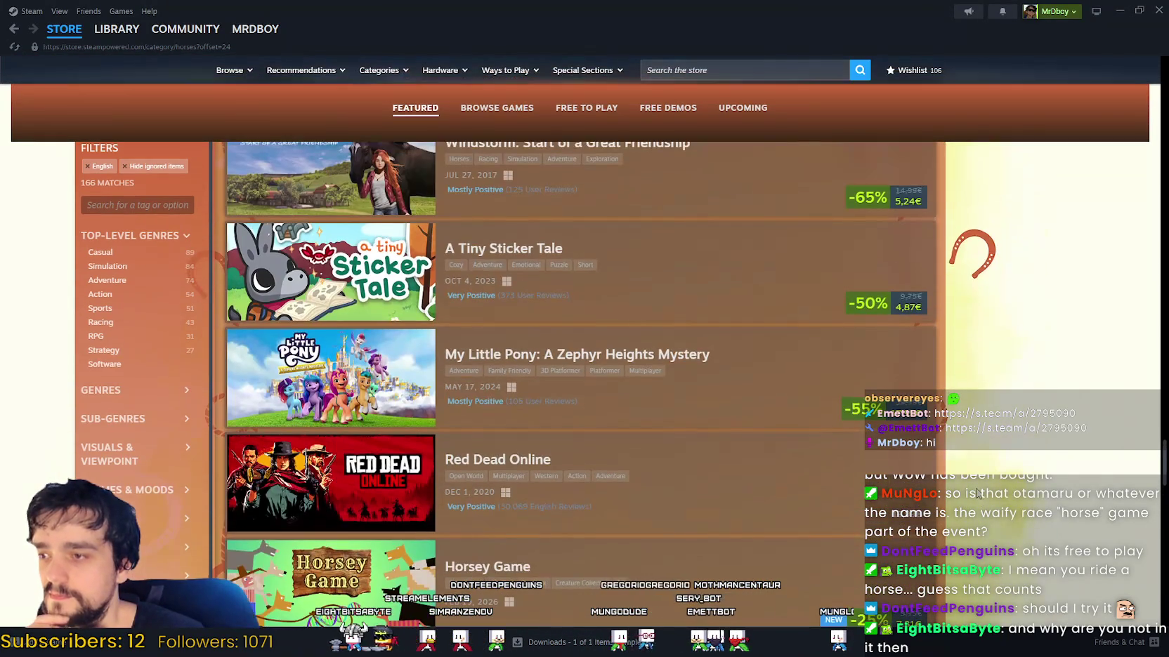
scroll(977, 494, "down", 4)
scroll(978, 494, "down", 3)
scroll(978, 494, "down", 3)
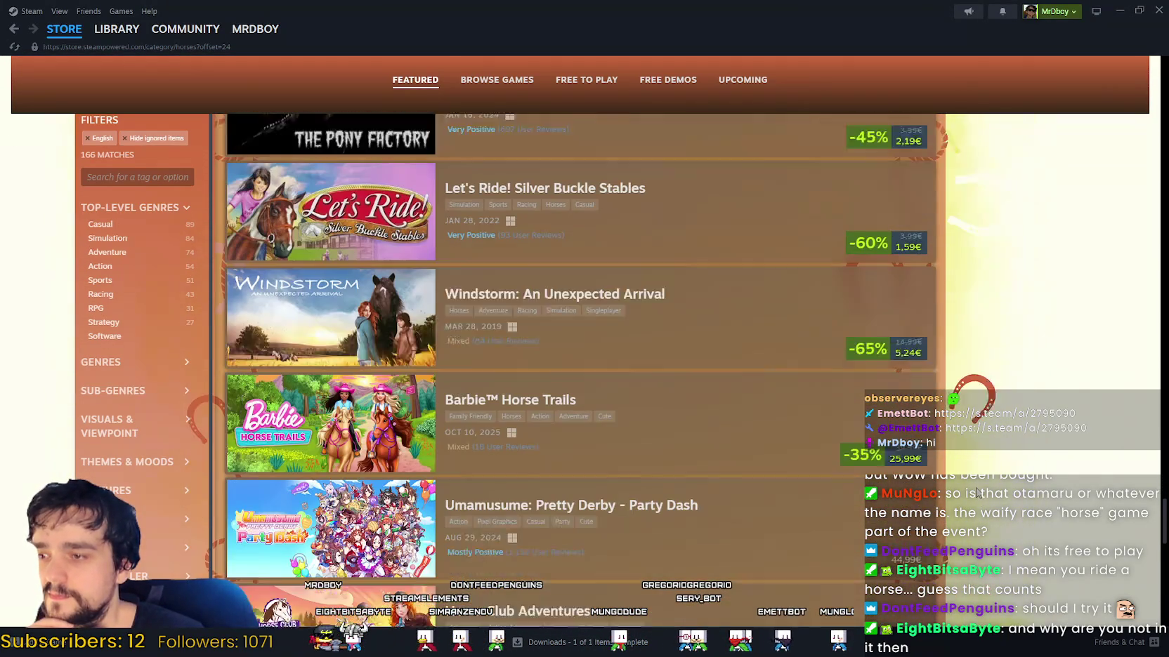
scroll(977, 494, "down", 2)
scroll(978, 493, "down", 3)
scroll(977, 493, "down", 3)
scroll(977, 490, "down", 2)
scroll(705, 558, "up", 2)
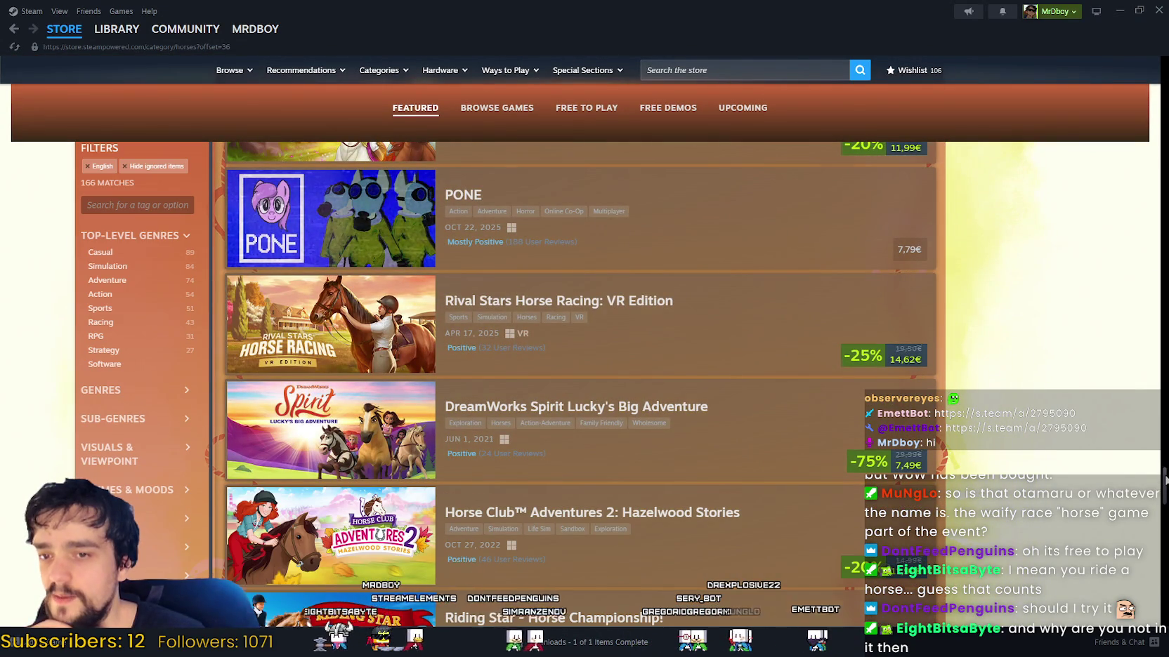
left_click_drag(1164, 480, 1122, 229)
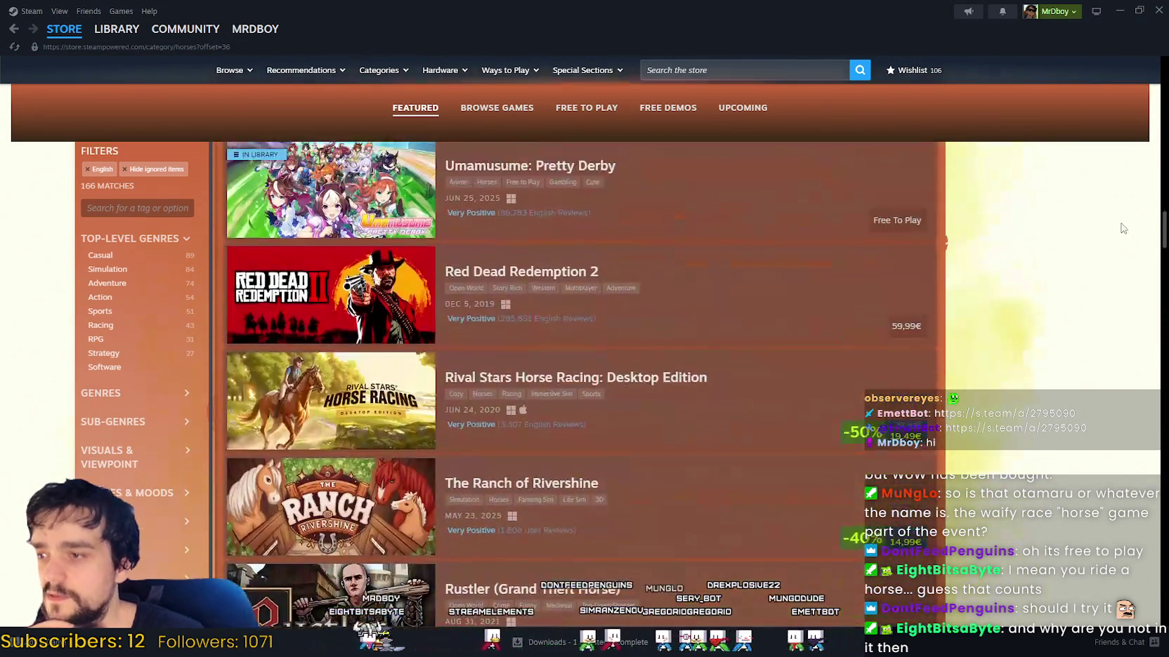
scroll(1122, 228, "up", 5)
scroll(1123, 229, "down", 4)
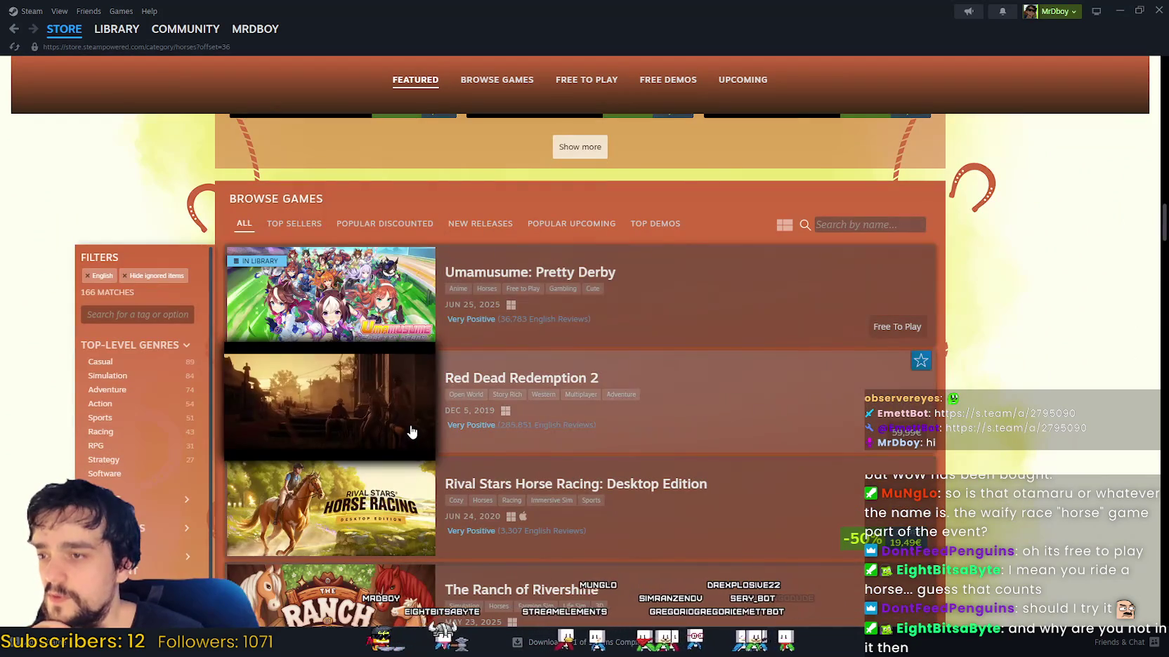
scroll(392, 410, "down", 3)
scroll(407, 339, "down", 2)
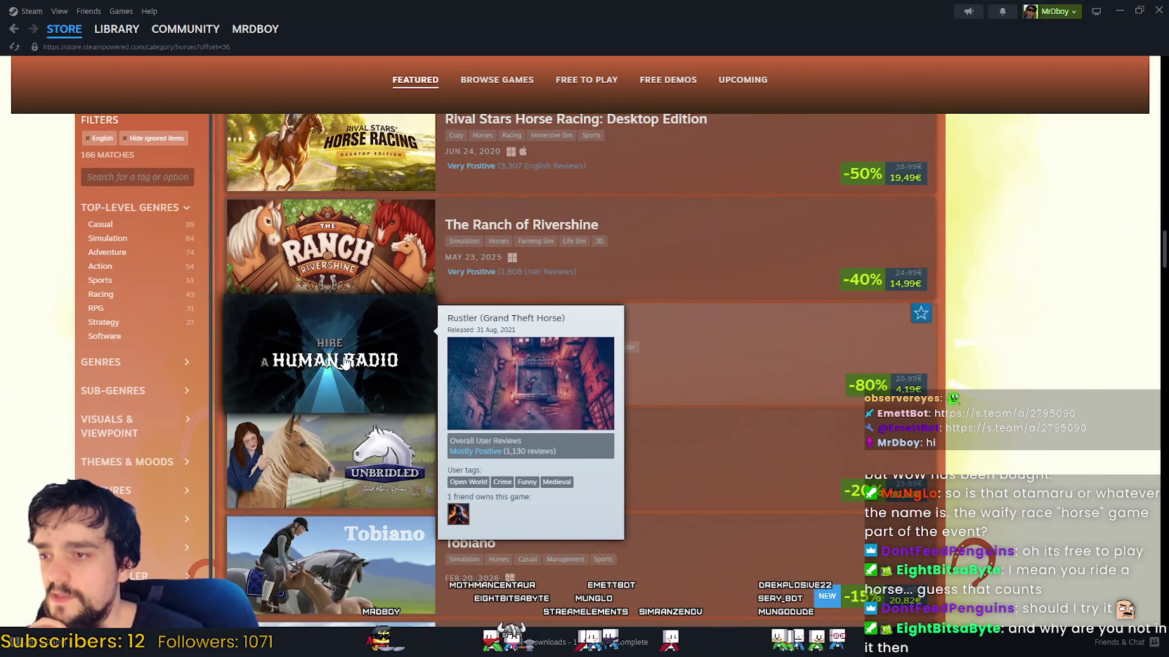
scroll(344, 363, "down", 3)
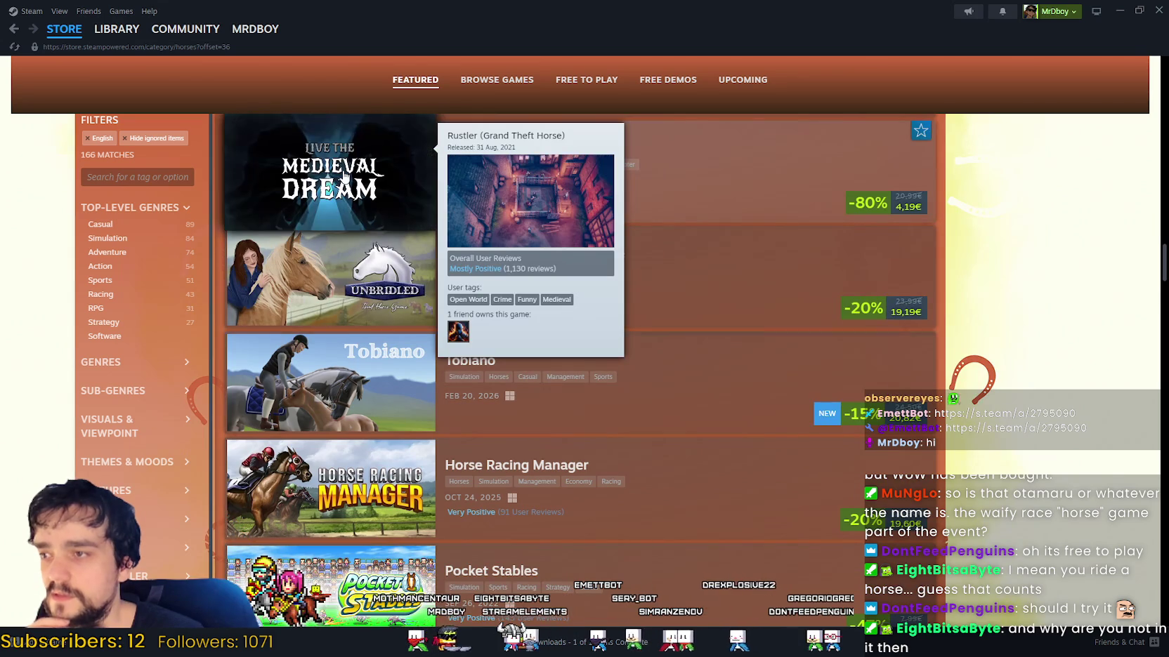
scroll(807, 249, "up", 2)
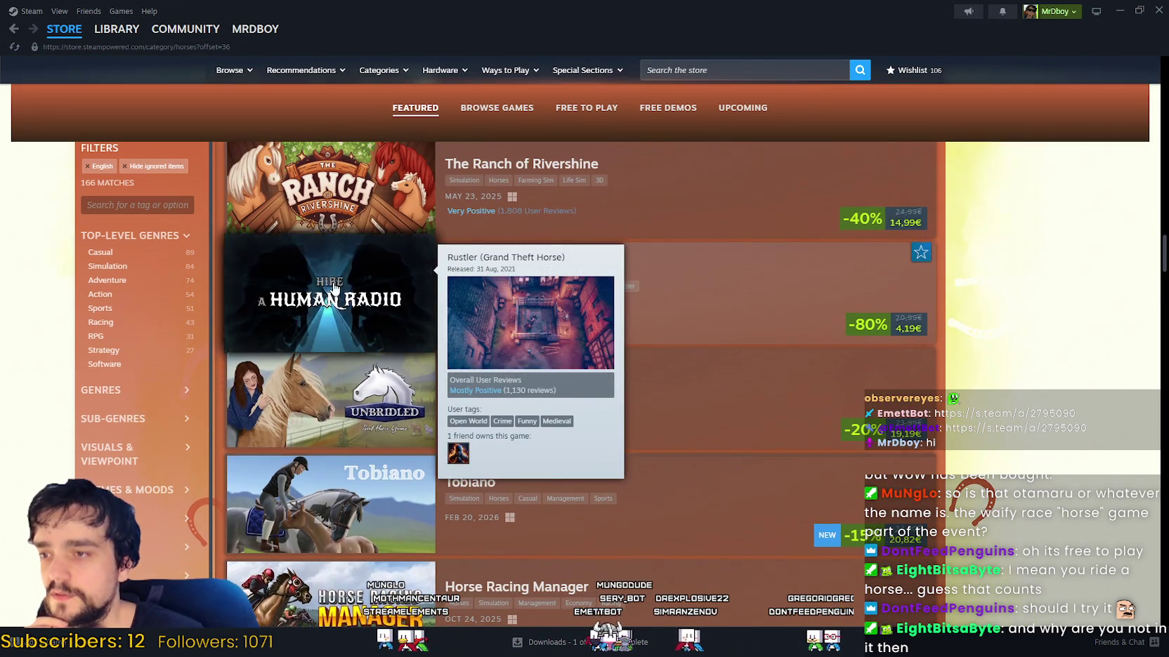
scroll(1040, 365, "down", 3)
scroll(987, 371, "down", 3)
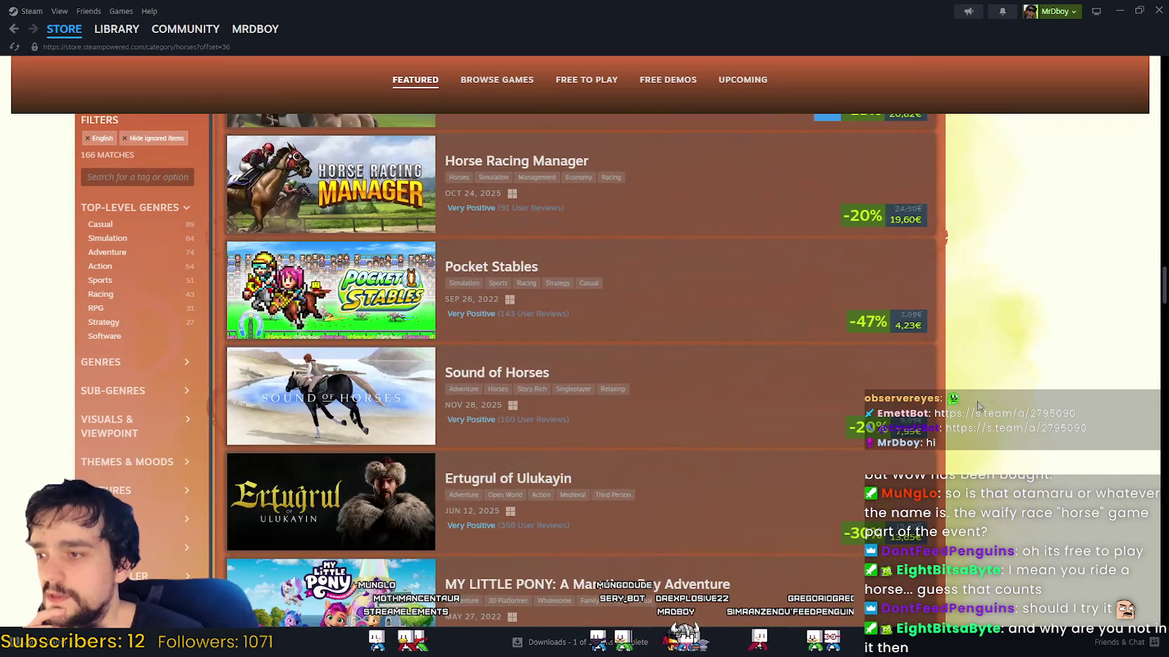
scroll(978, 406, "up", 5)
scroll(344, 487, "down", 3)
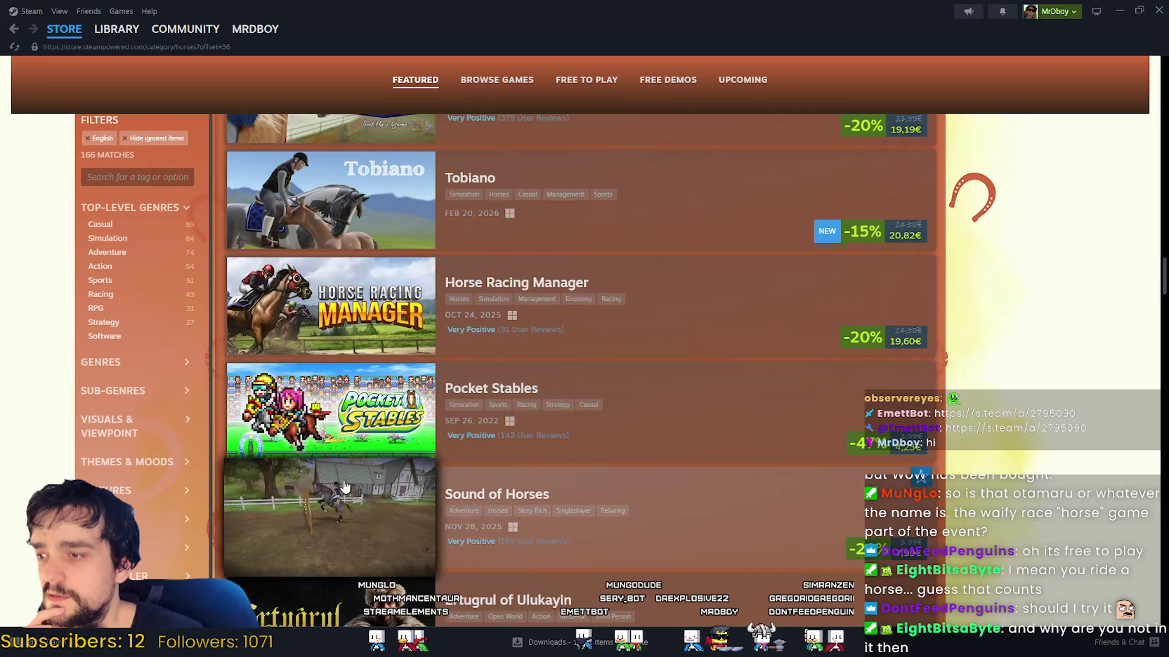
scroll(344, 487, "down", 4)
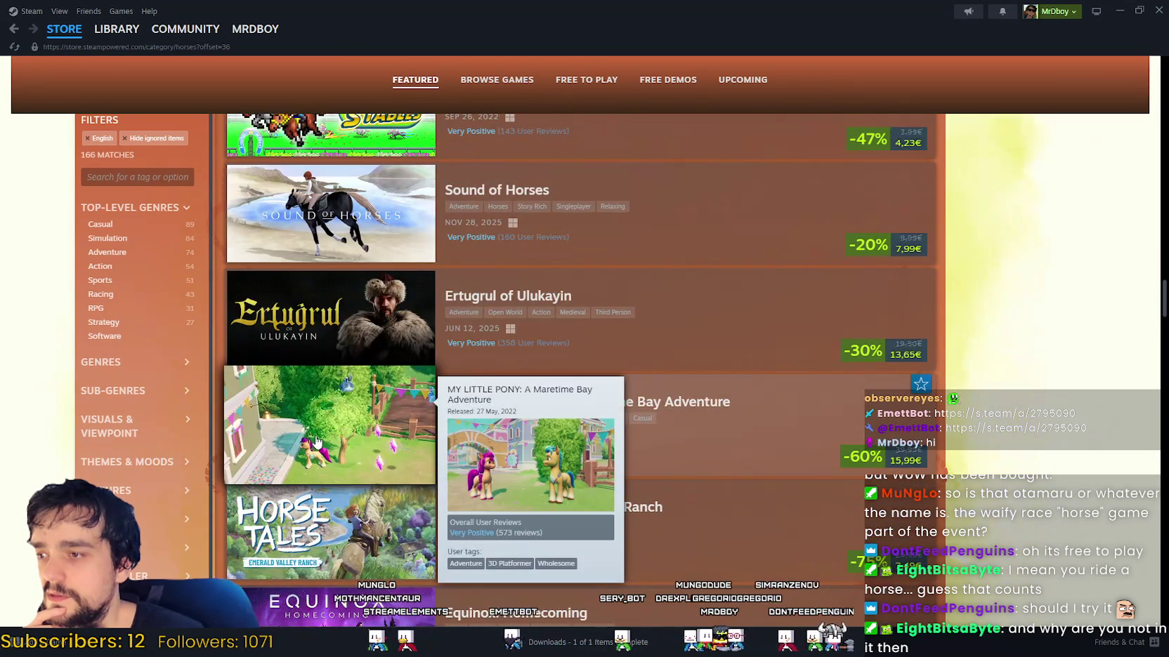
scroll(316, 441, "down", 2)
scroll(340, 341, "down", 3)
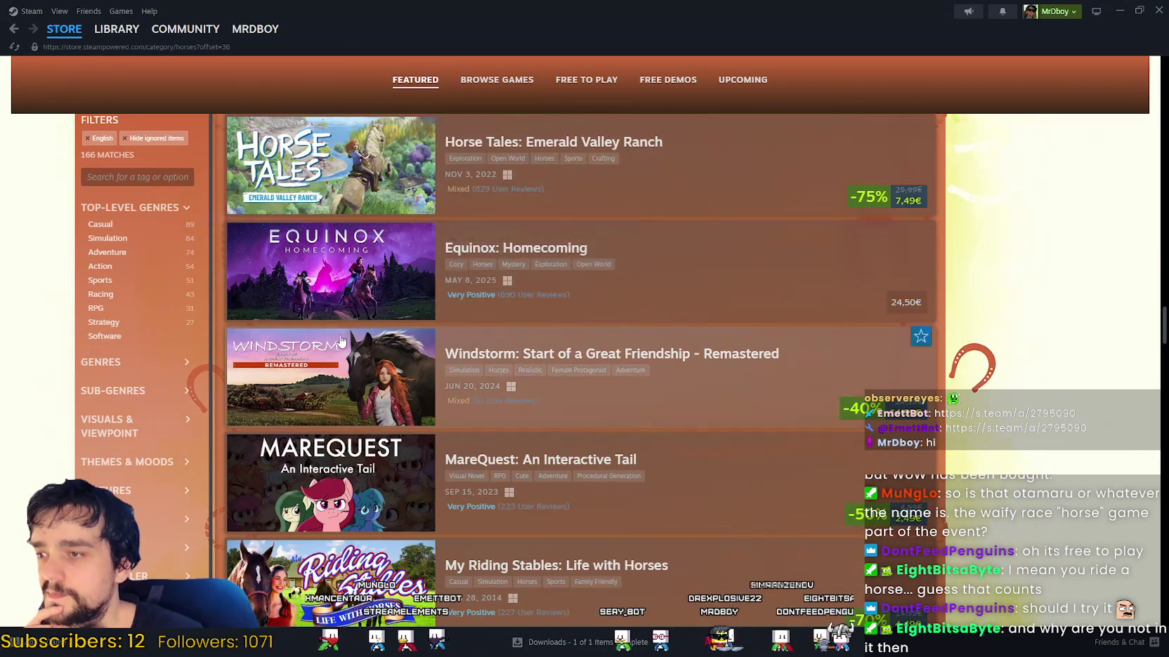
scroll(353, 295, "down", 2)
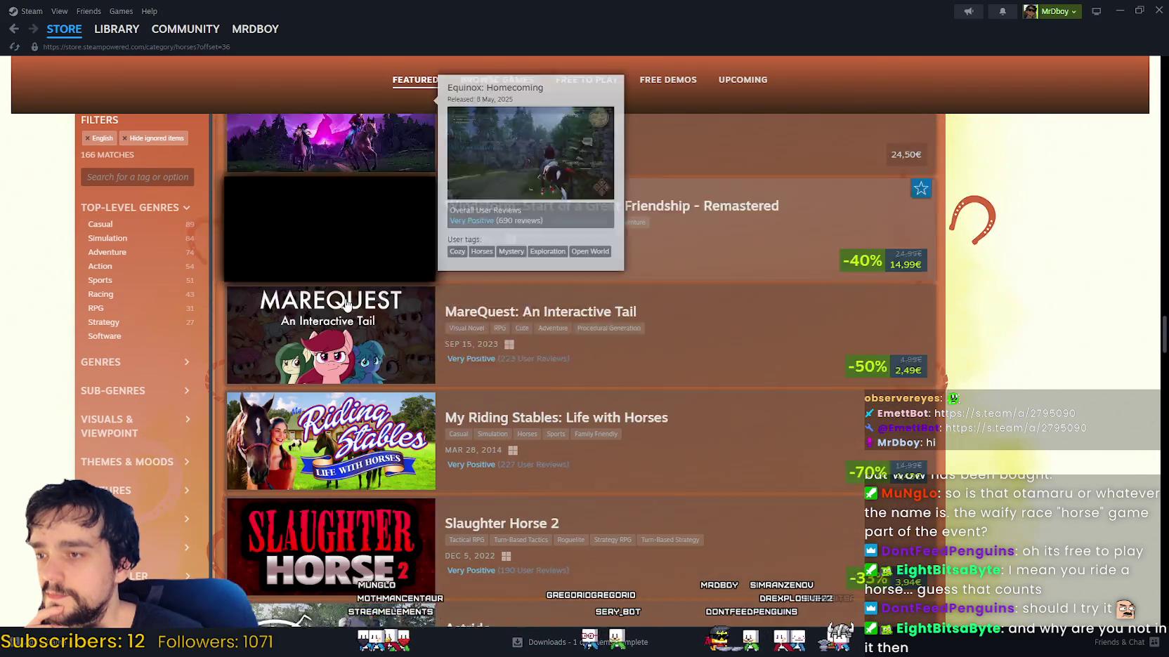
scroll(358, 246, "down", 2)
scroll(394, 316, "down", 1)
scroll(478, 476, "down", 2)
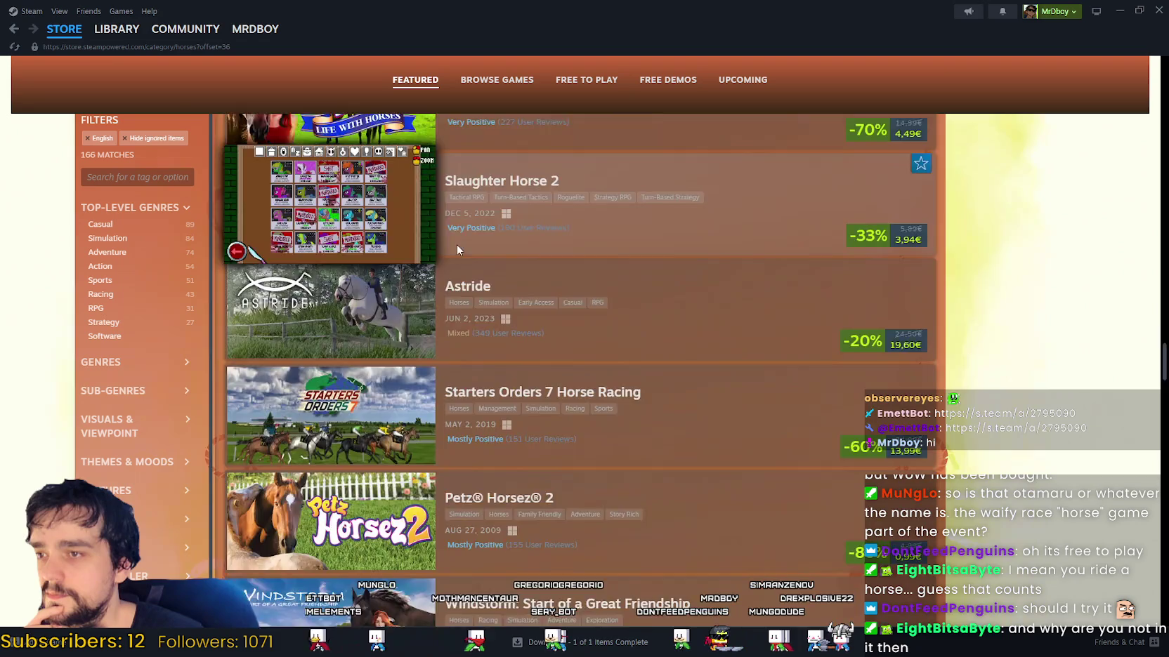
scroll(526, 432, "down", 4)
scroll(521, 438, "down", 2)
scroll(521, 439, "down", 4)
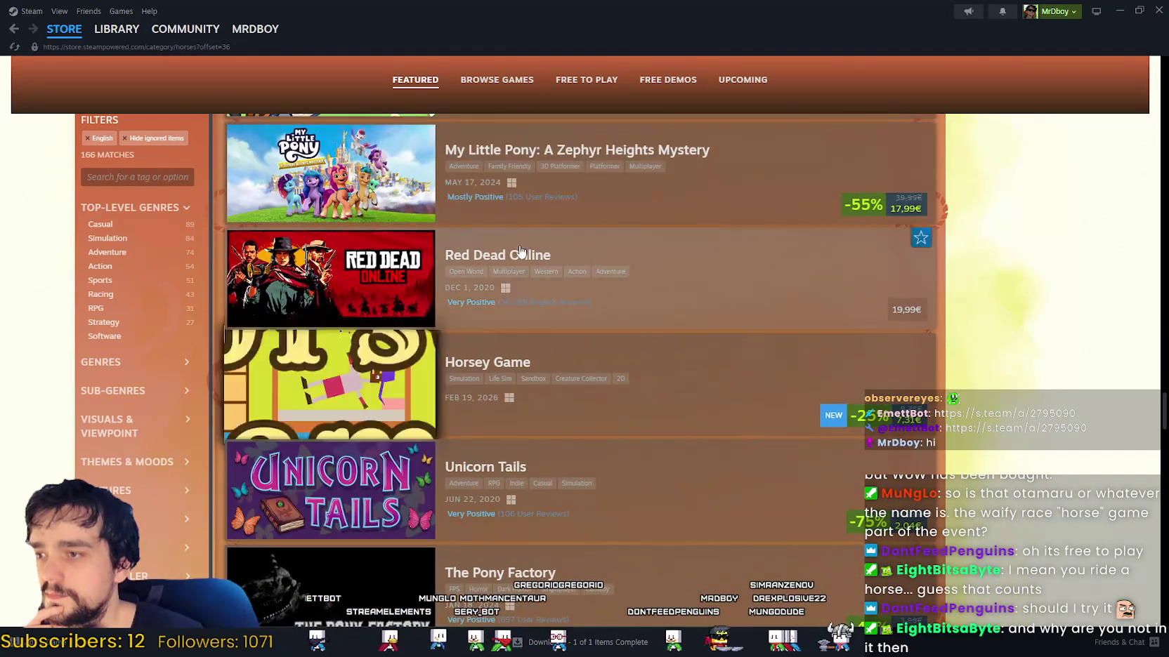
mouse_move(331, 280)
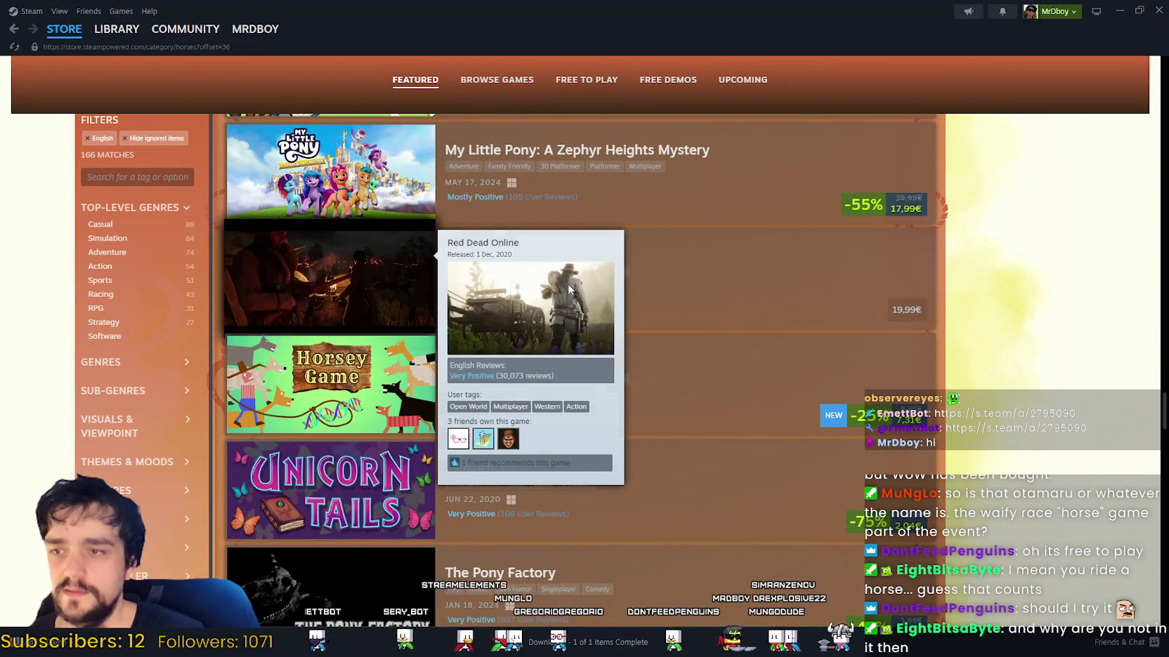
scroll(678, 302, "down", 3)
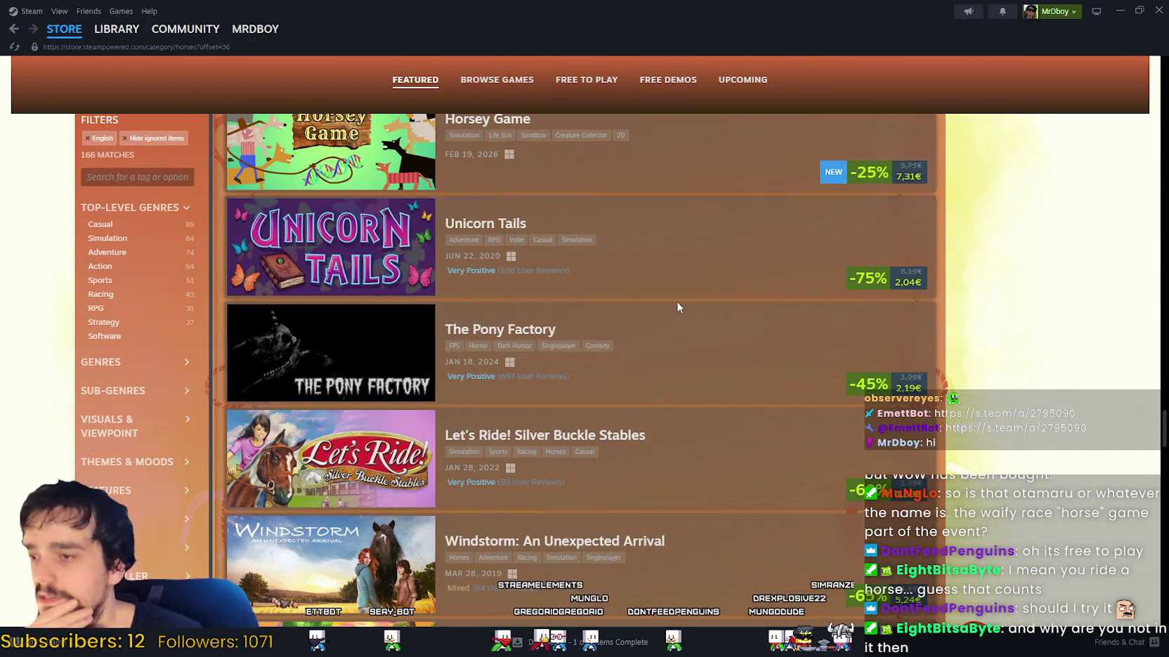
scroll(642, 404, "down", 4)
scroll(640, 414, "down", 2)
scroll(639, 407, "down", 3)
scroll(638, 406, "down", 3)
scroll(636, 399, "down", 3)
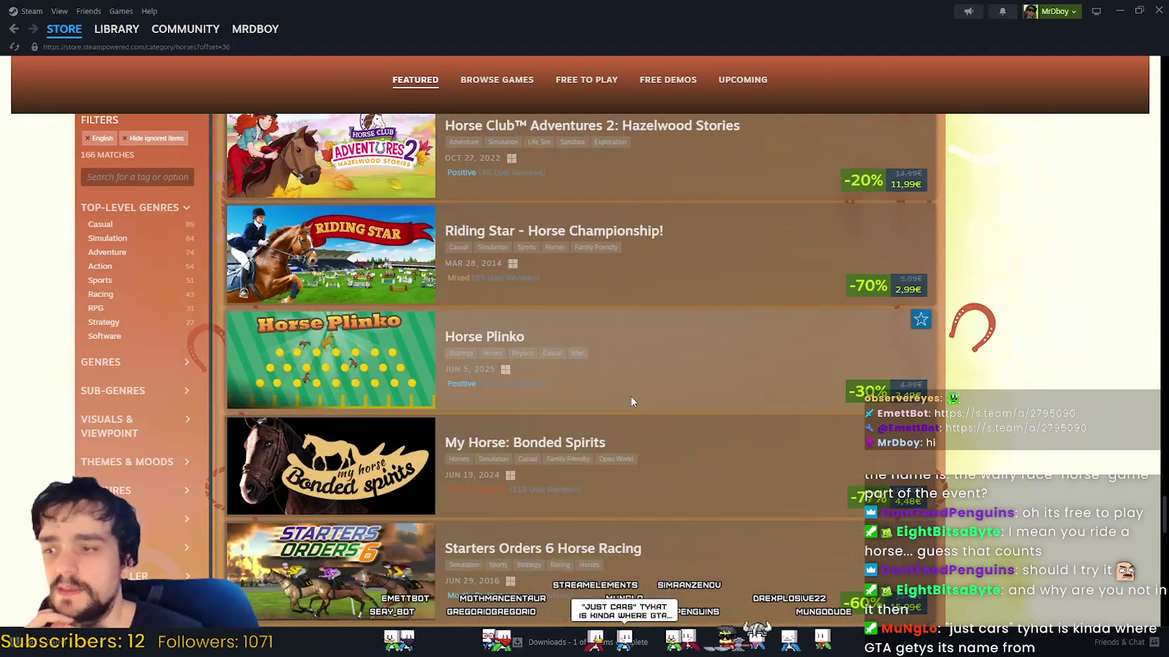
scroll(631, 397, "down", 2)
scroll(626, 395, "down", 3)
scroll(621, 395, "down", 3)
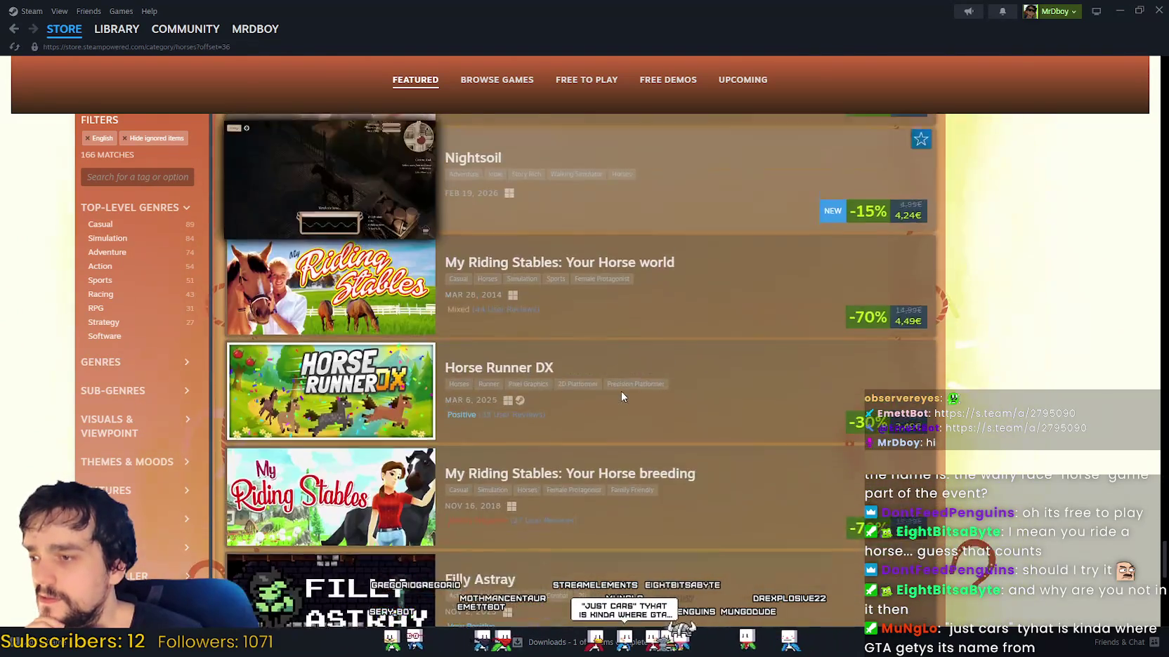
scroll(621, 395, "down", 3)
scroll(620, 395, "down", 2)
left_click(533, 371)
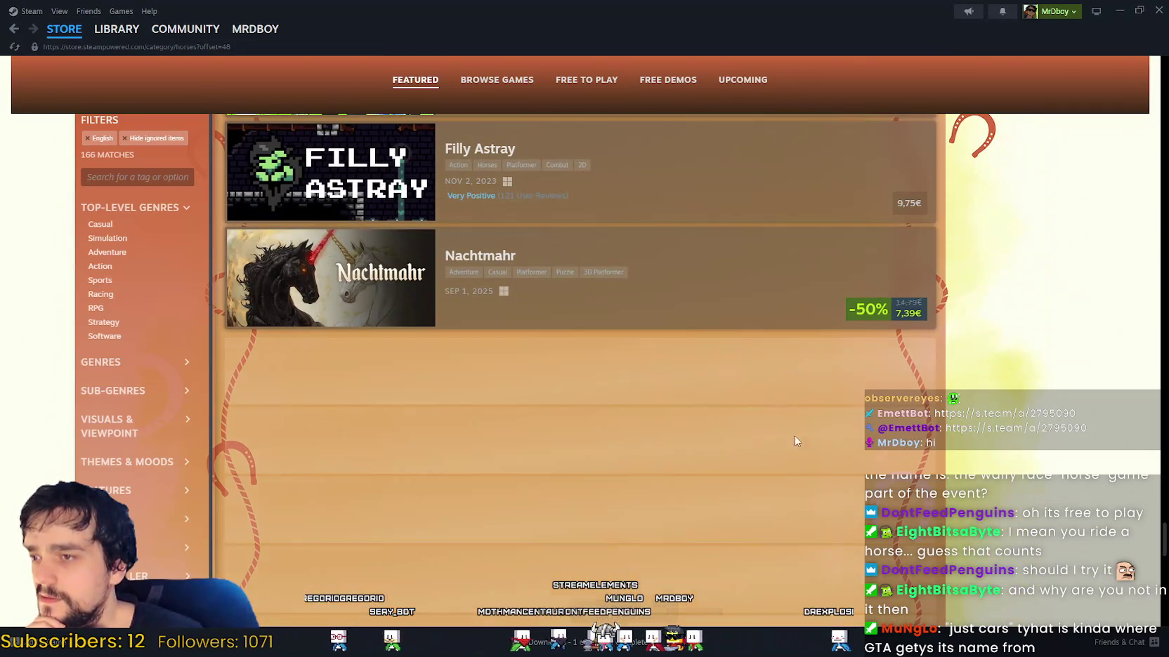
- Load another batch of horse game results
scroll(838, 439, "down", 3)
scroll(834, 440, "up", 1)
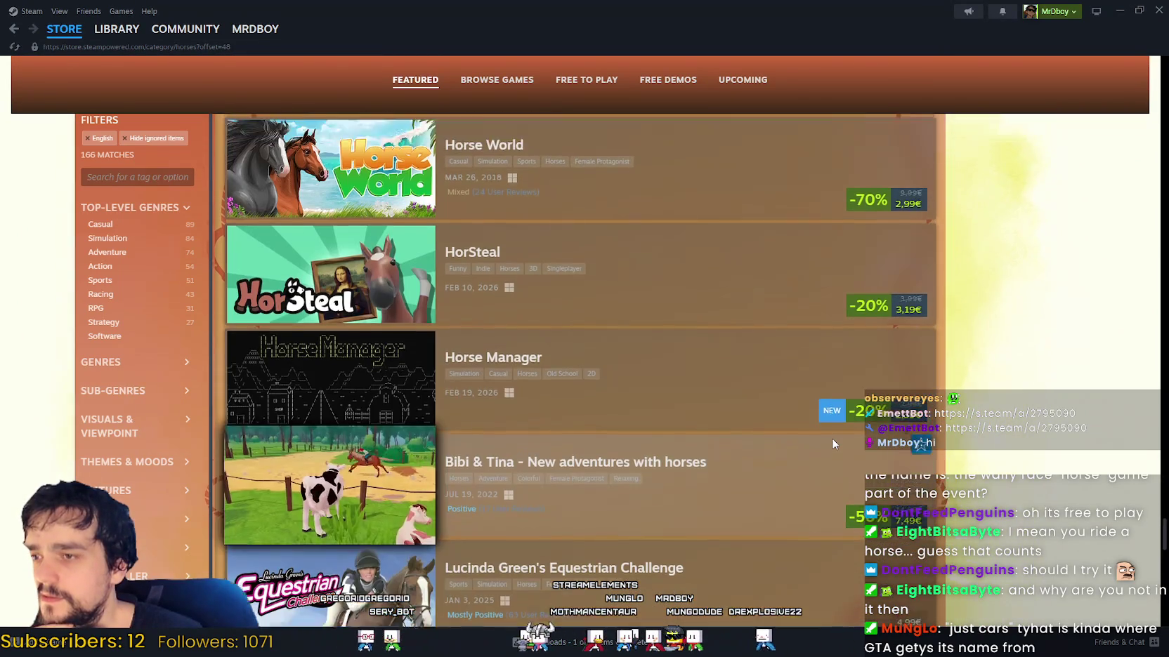
scroll(833, 441, "down", 5)
scroll(834, 441, "down", 3)
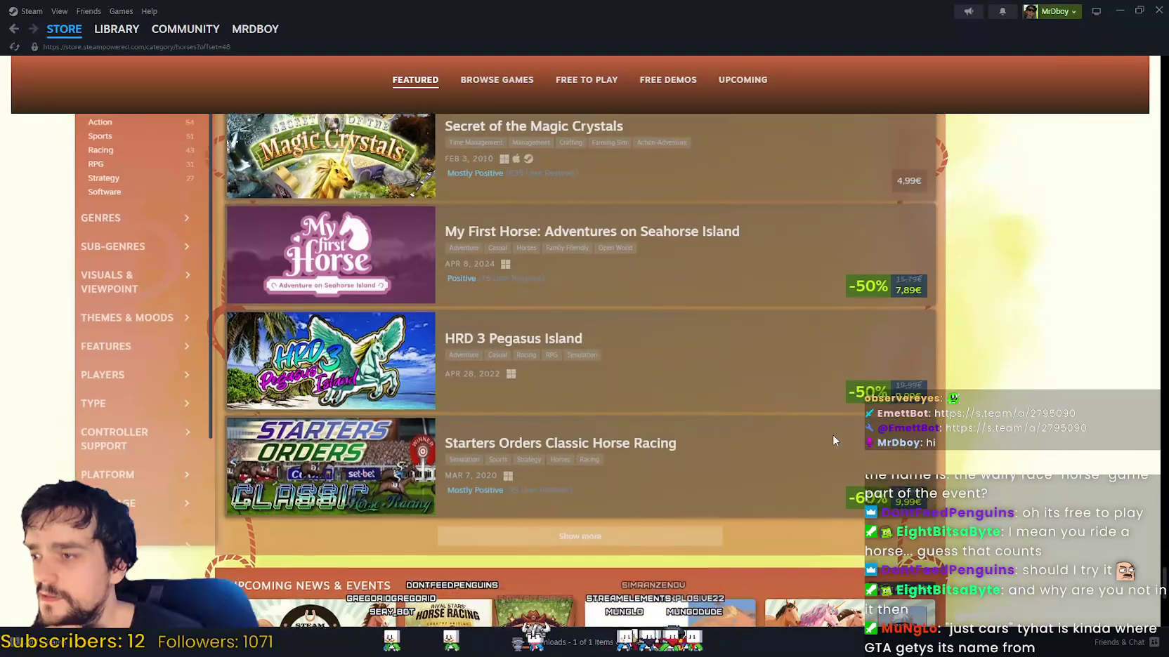
scroll(834, 441, "down", 3)
left_click(668, 234)
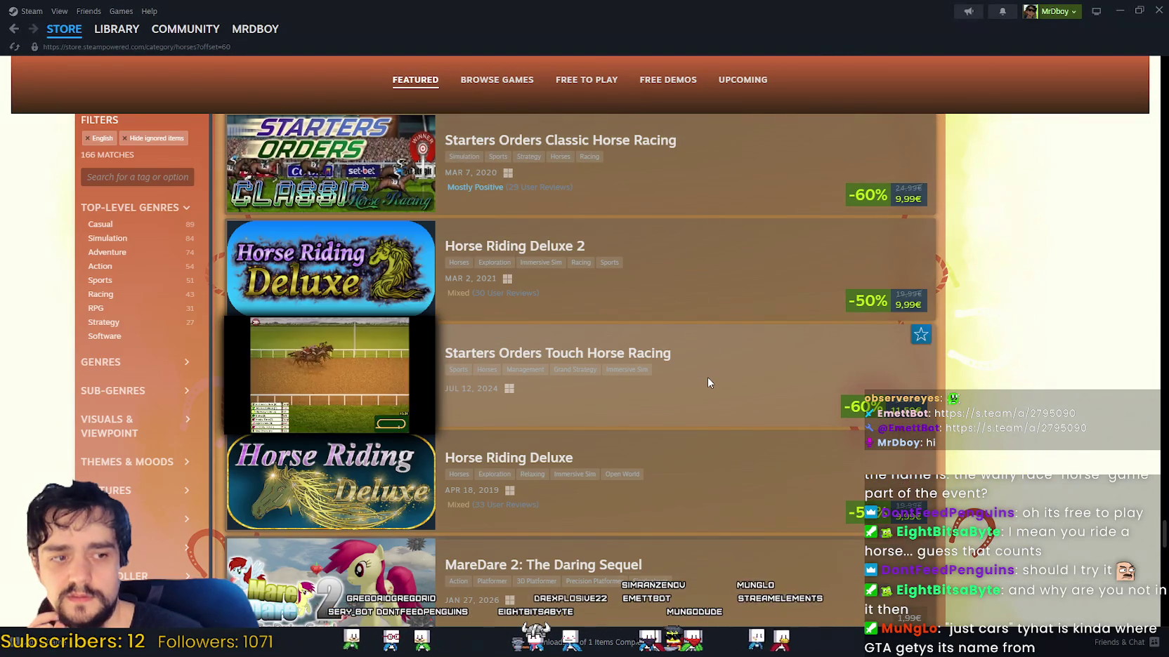
- Scroll back up the results and open the Ertugrul of Ulukayin store page
scroll(912, 378, "down", 1)
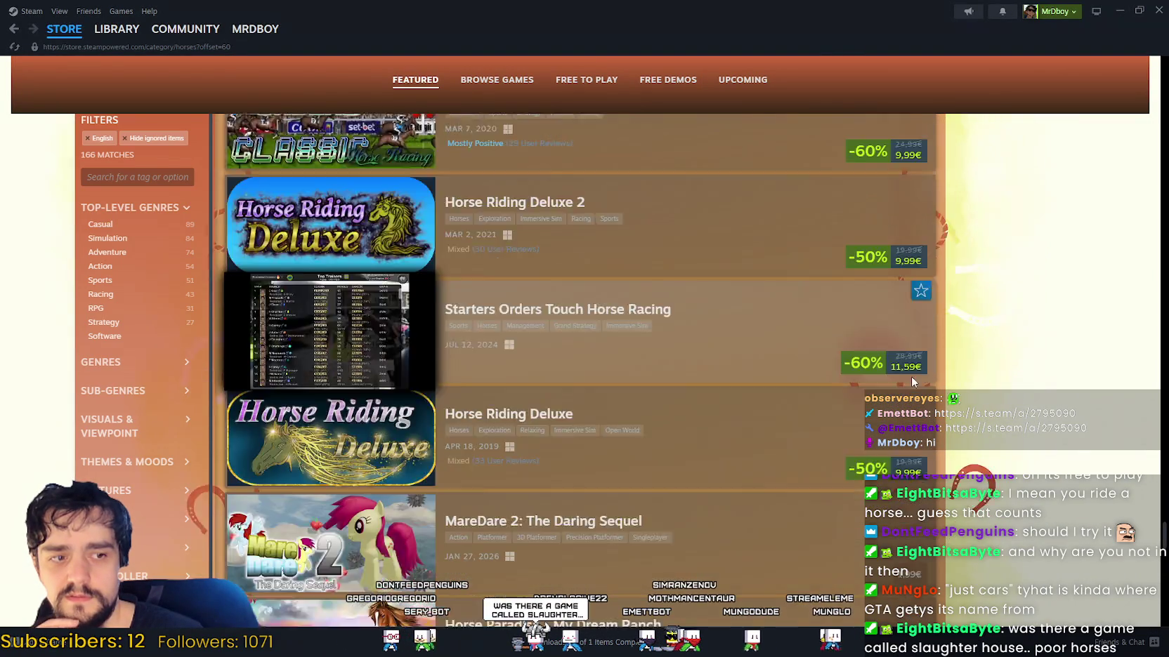
scroll(911, 376, "down", 3)
scroll(898, 377, "up", 5)
scroll(870, 415, "down", 5)
scroll(869, 416, "up", 1)
scroll(1047, 465, "up", 5)
scroll(1046, 465, "up", 5)
scroll(1045, 465, "up", 3)
scroll(1044, 466, "up", 1)
scroll(1040, 466, "up", 4)
scroll(1041, 466, "up", 3)
scroll(1040, 467, "up", 5)
scroll(1038, 467, "up", 3)
scroll(1038, 467, "up", 3)
scroll(1038, 468, "up", 4)
scroll(1038, 467, "up", 4)
scroll(1038, 467, "up", 4)
scroll(1038, 467, "up", 3)
scroll(1039, 467, "up", 1)
scroll(1040, 466, "up", 4)
scroll(1041, 467, "up", 1)
scroll(1041, 466, "up", 4)
scroll(1040, 466, "up", 3)
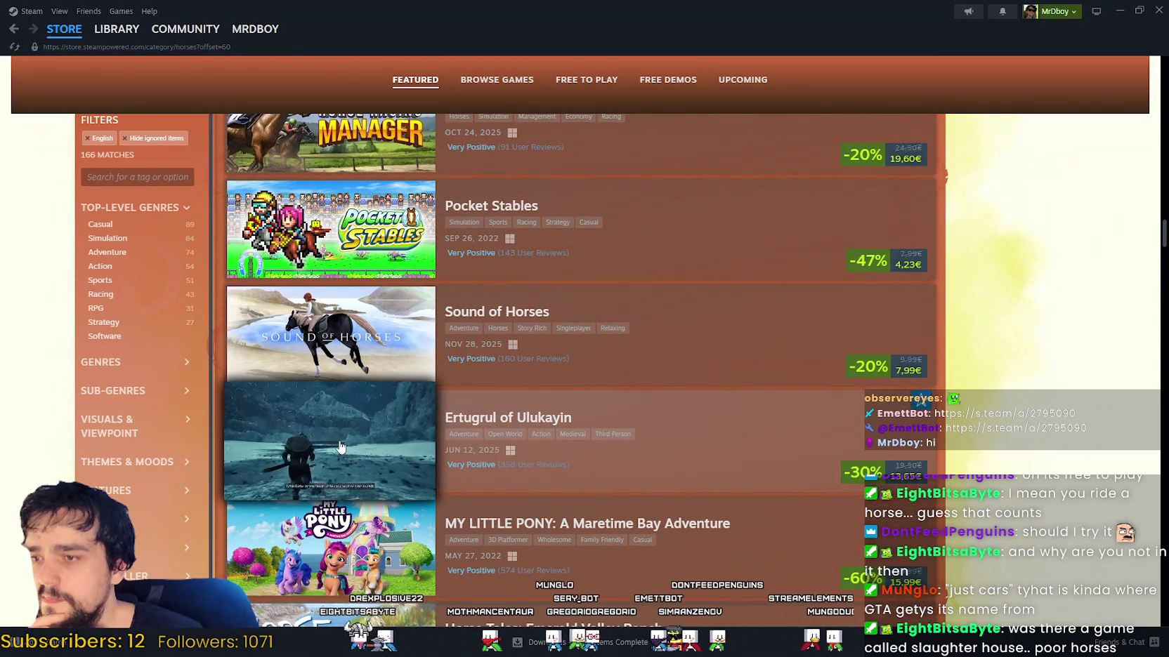
mouse_move(328, 442)
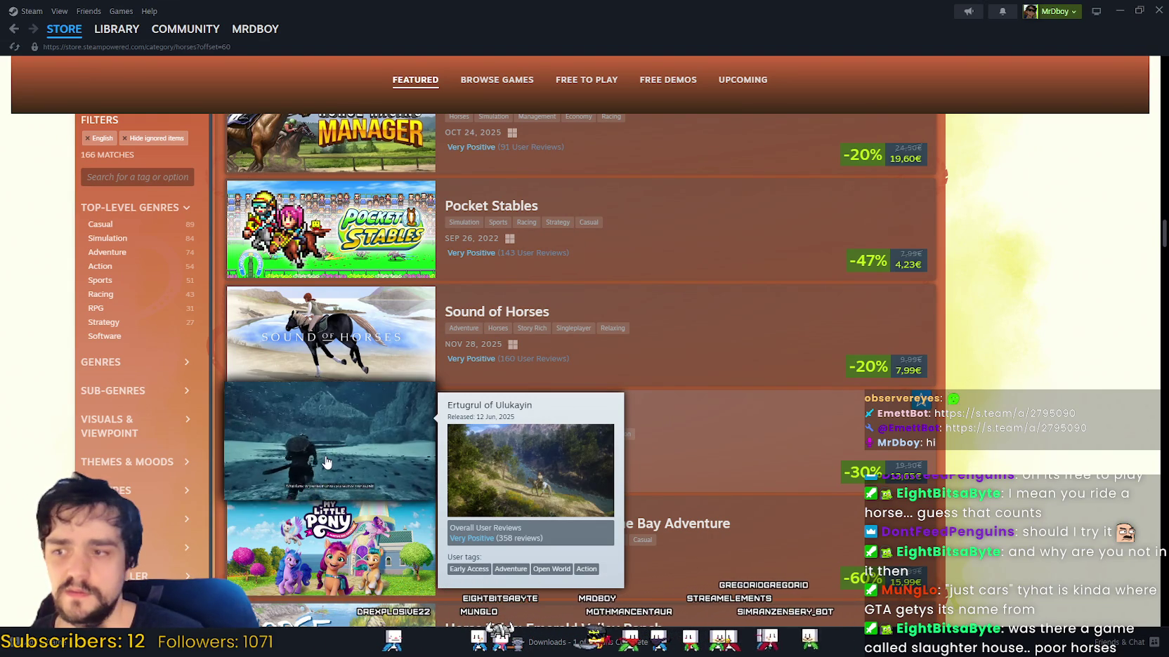
left_click(325, 461)
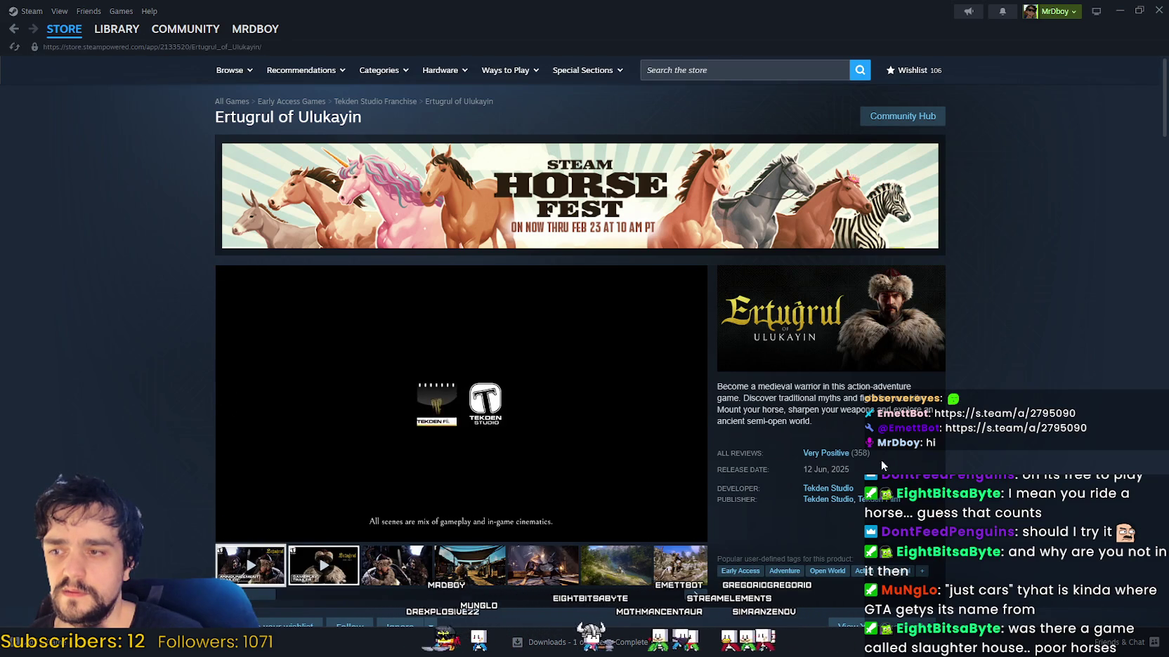
scroll(1019, 441, "down", 2)
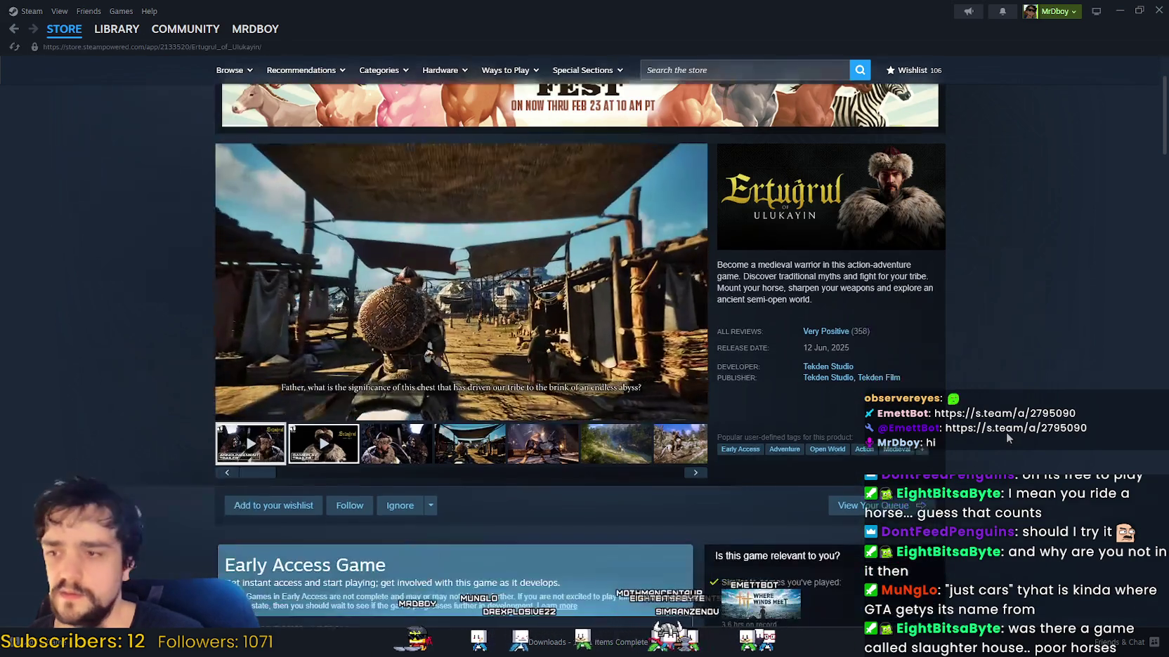
scroll(1006, 432, "up", 1)
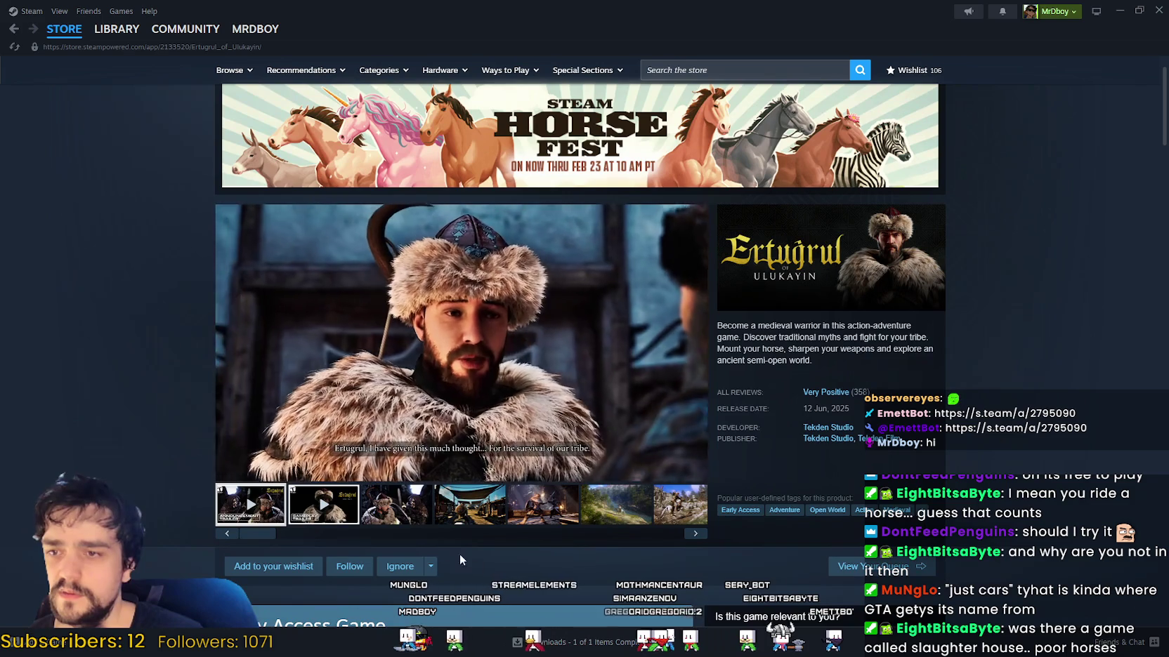
left_click(411, 518)
left_click(470, 506)
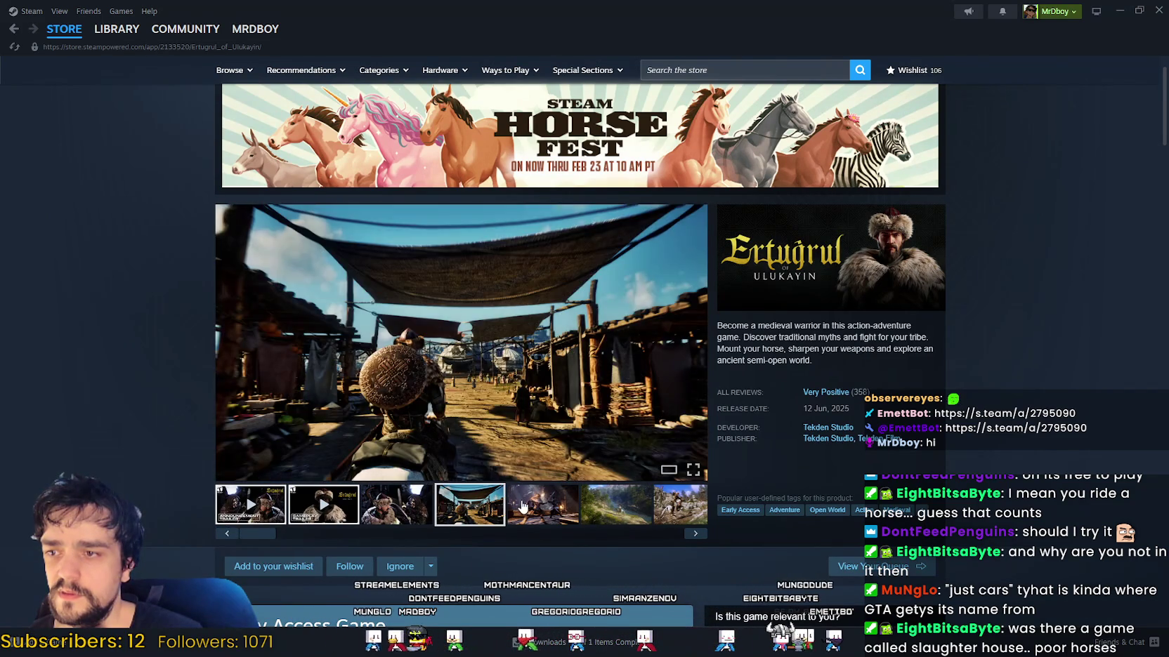
left_click(560, 505)
left_click(590, 500)
left_click(699, 534)
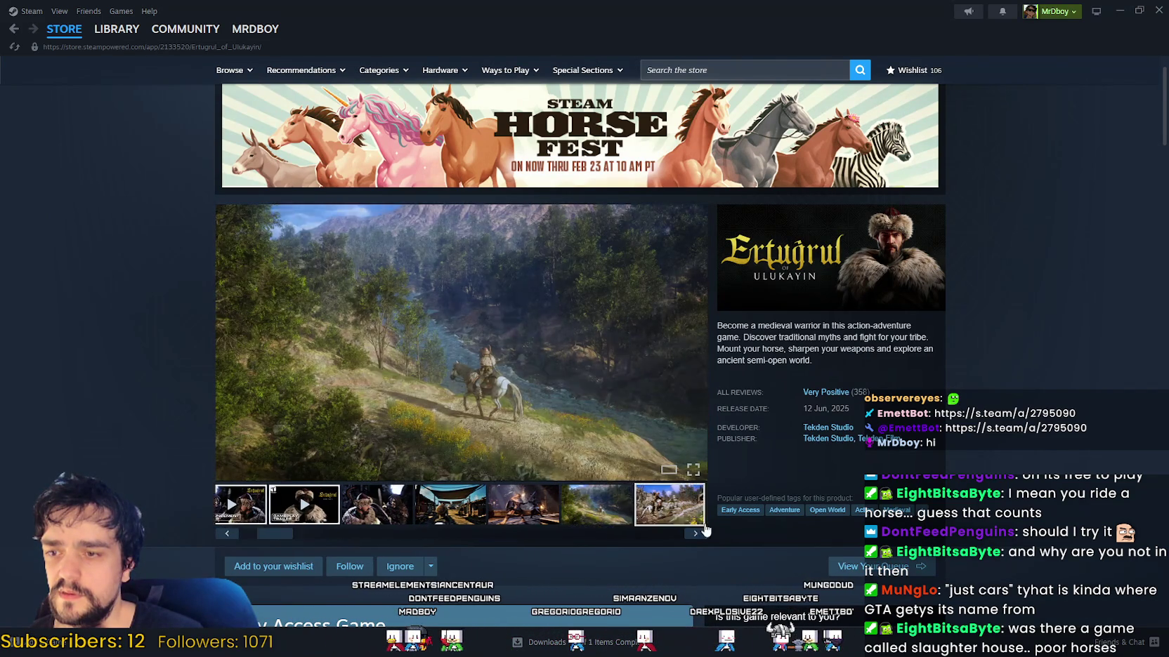
left_click(397, 504)
left_click(470, 504)
left_click(543, 504)
left_click(628, 512)
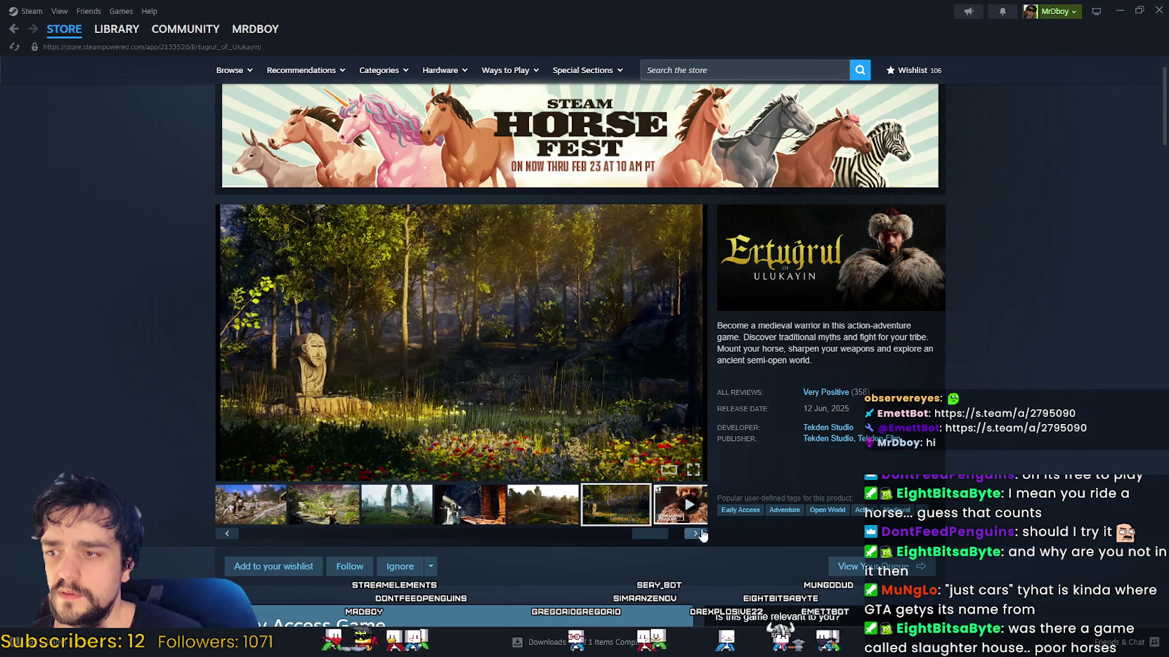
left_click(695, 534)
scroll(698, 562, "down", 3)
scroll(699, 559, "down", 3)
scroll(691, 551, "down", 6)
scroll(657, 529, "down", 2)
scroll(575, 406, "down", 2)
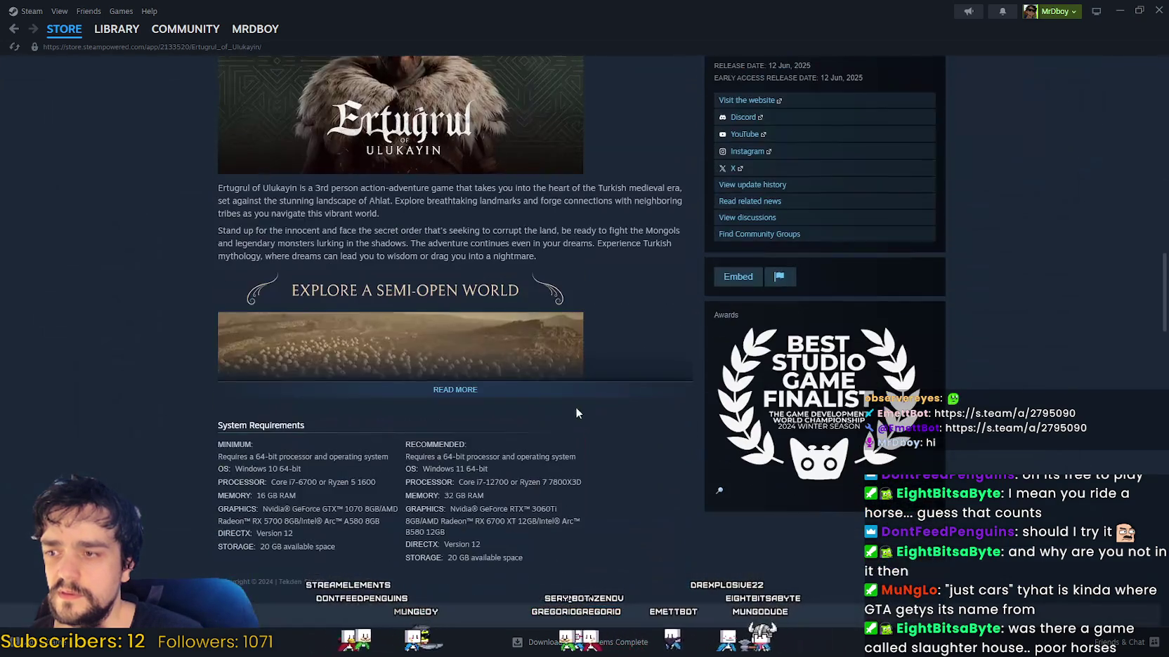
scroll(579, 432, "down", 2)
scroll(582, 446, "down", 3)
scroll(583, 447, "down", 2)
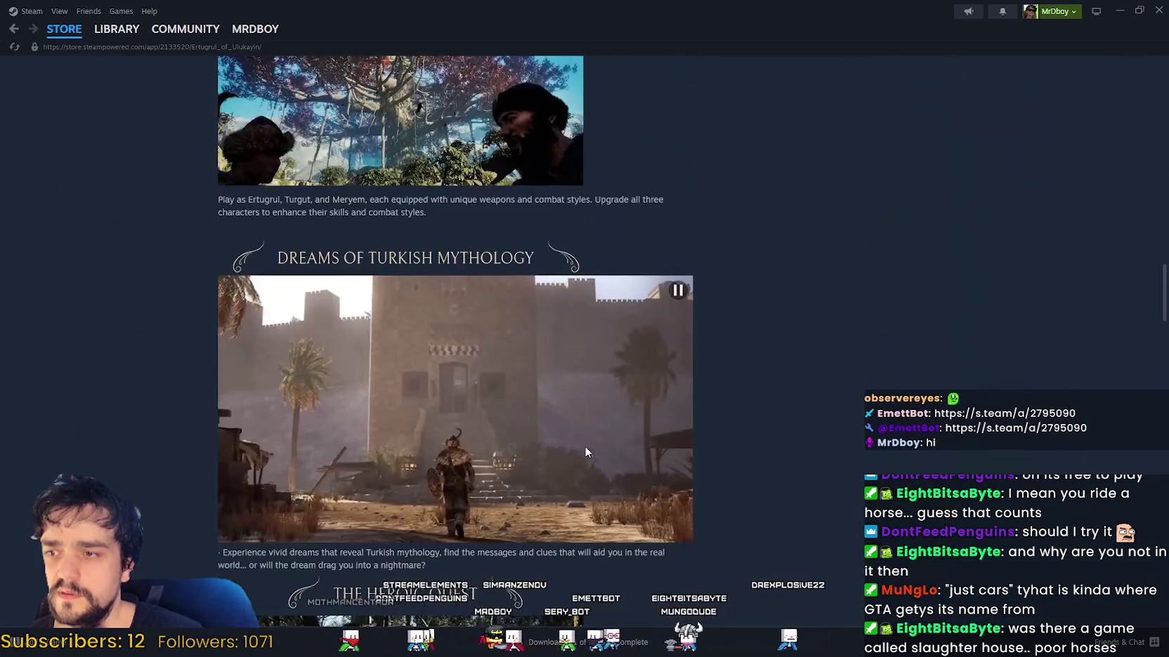
scroll(582, 463, "down", 2)
scroll(578, 474, "down", 2)
scroll(572, 490, "down", 3)
scroll(571, 489, "down", 2)
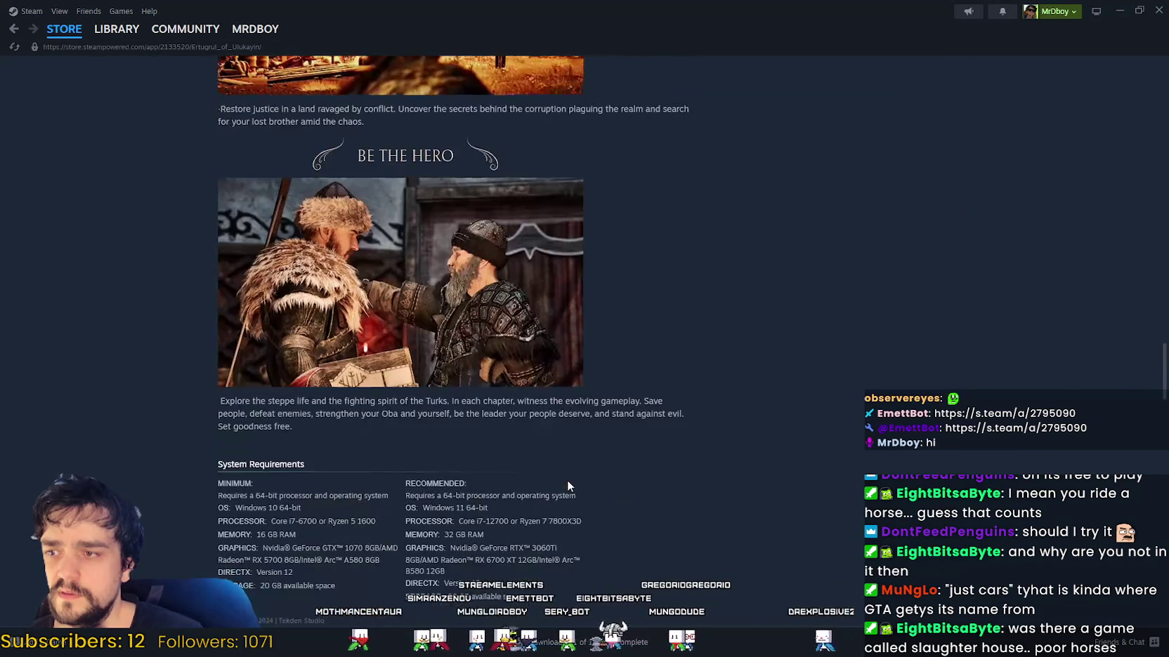
scroll(567, 479, "down", 2)
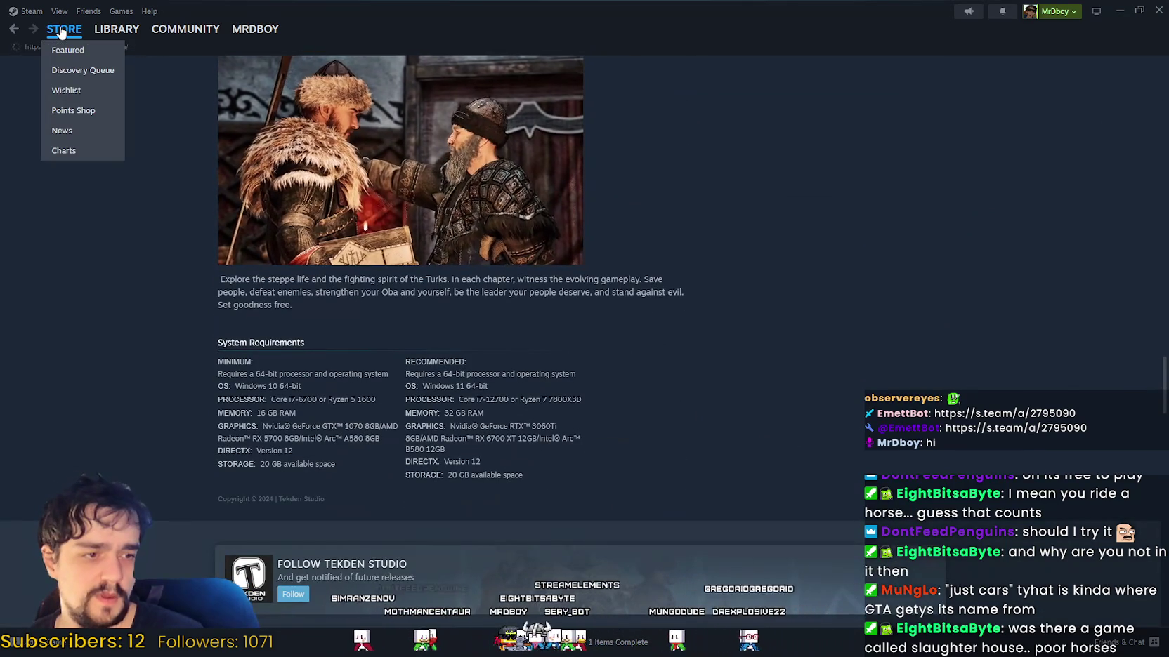
left_click(61, 30)
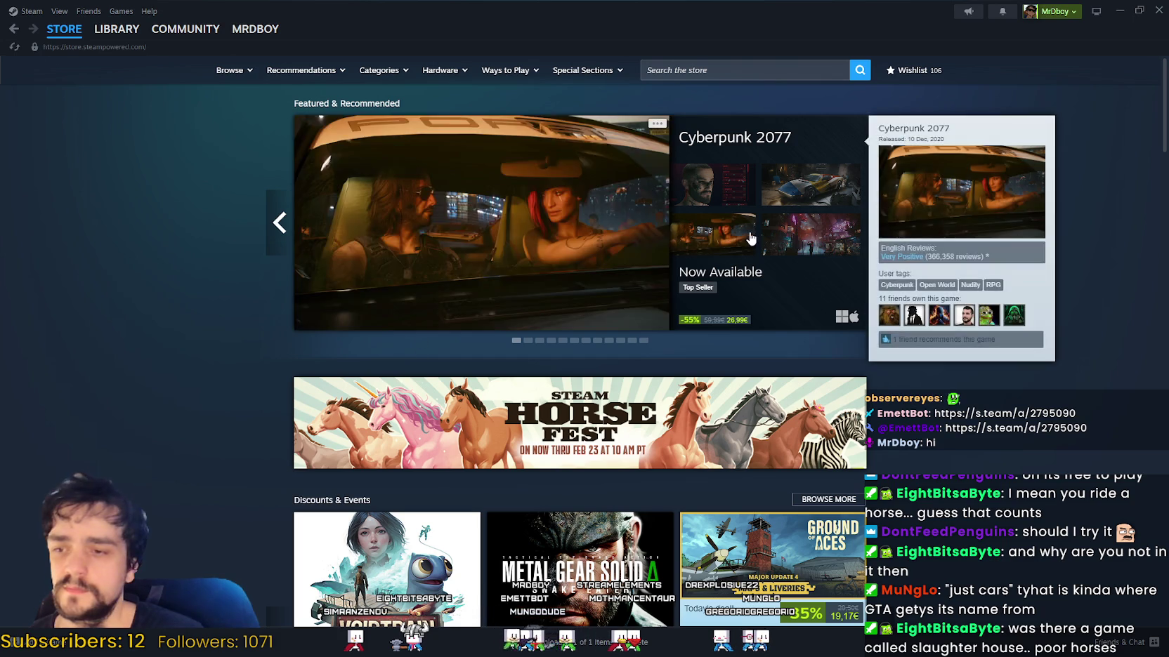
- Bring the browser showing the MR FARMBOY - Supporter Pack store page into view
scroll(1059, 528, "down", 3)
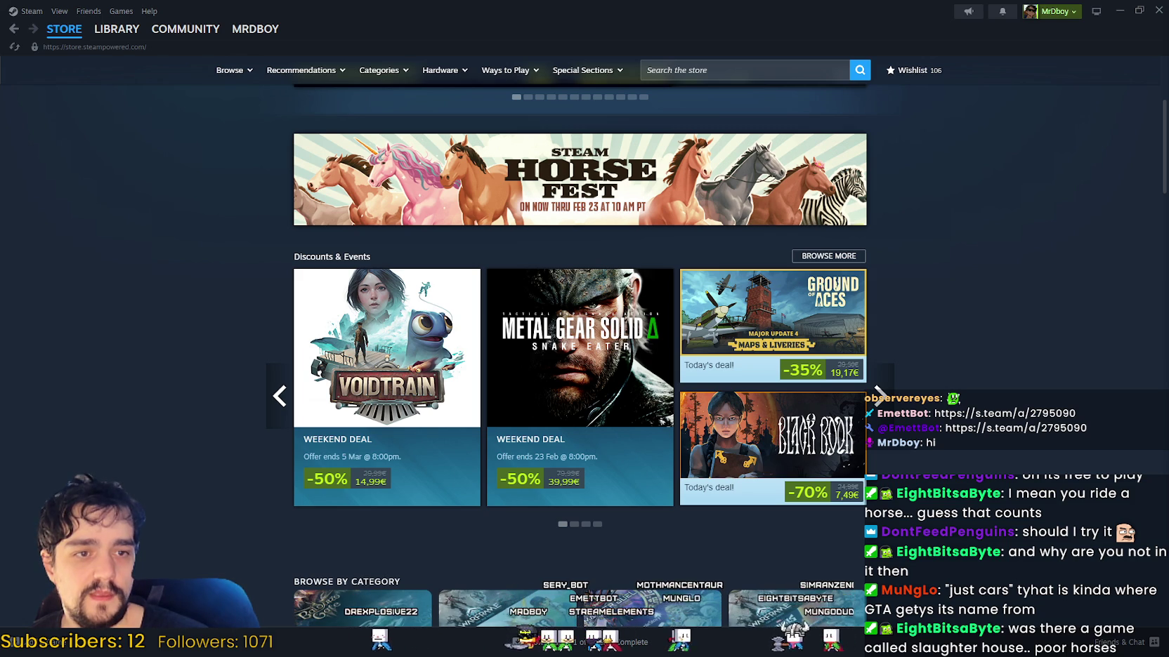
left_click_drag(1168, 253, 427, 39)
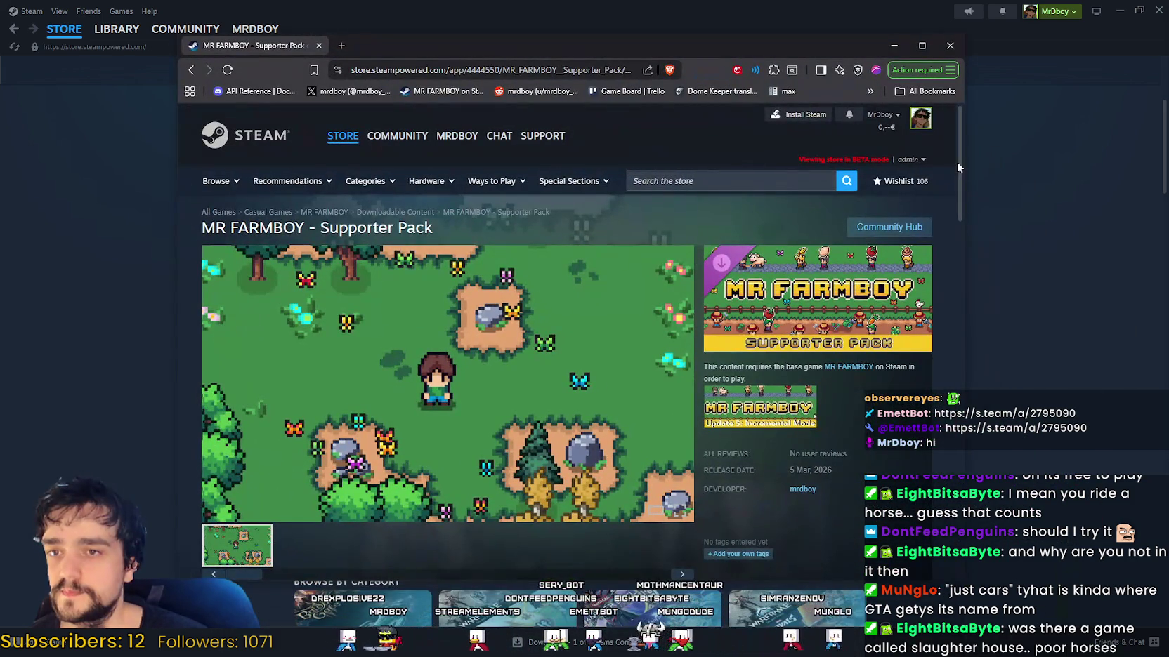
- Bring the Brave window showing the MR FARMBOY Supporter Pack page forward and shift it slightly right
scroll(956, 167, "down", 2)
scroll(961, 185, "up", 1)
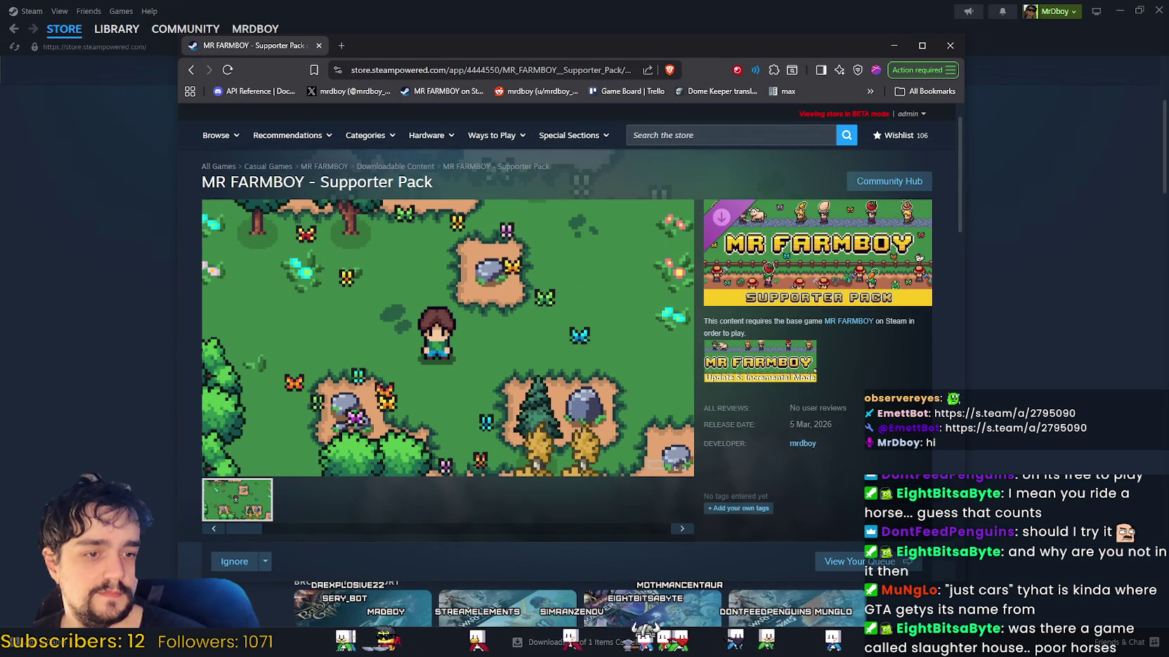
left_click(696, 295)
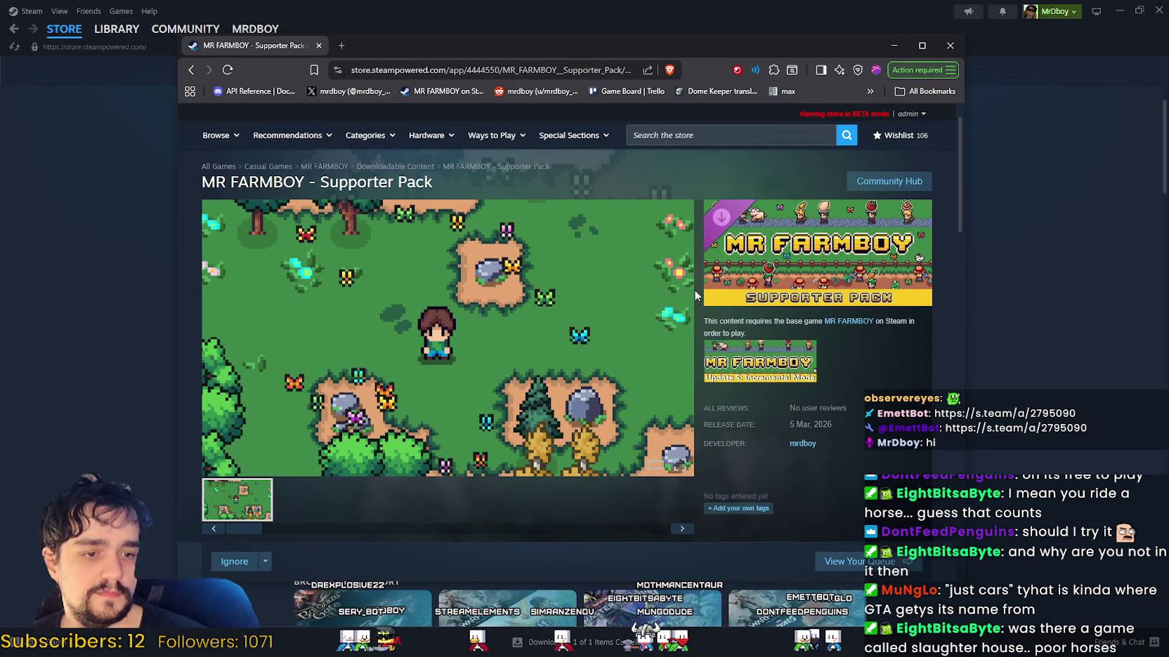
scroll(959, 168, "down", 2)
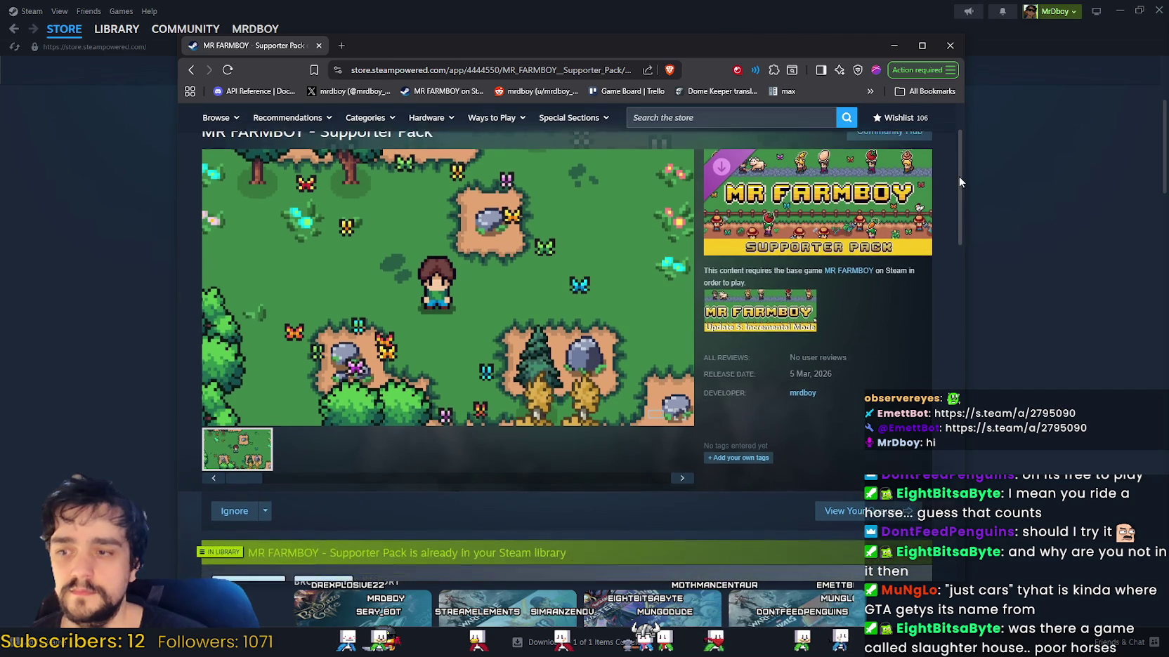
scroll(959, 172, "up", 1)
left_click_drag(760, 46, 819, 47)
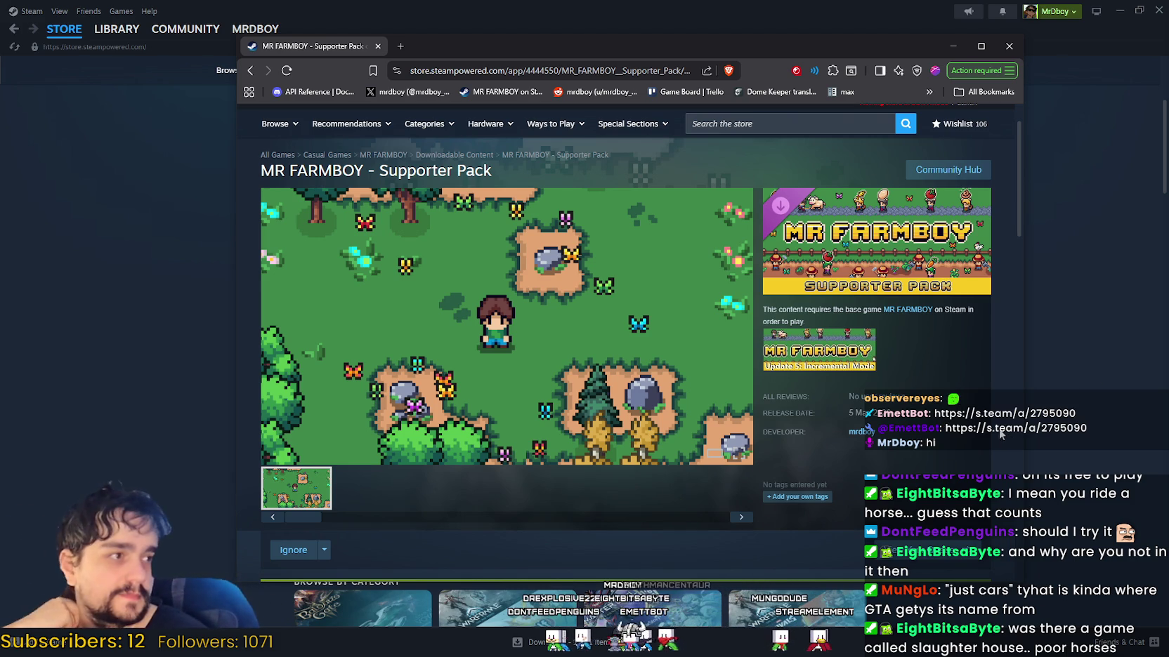
scroll(920, 356, "down", 6)
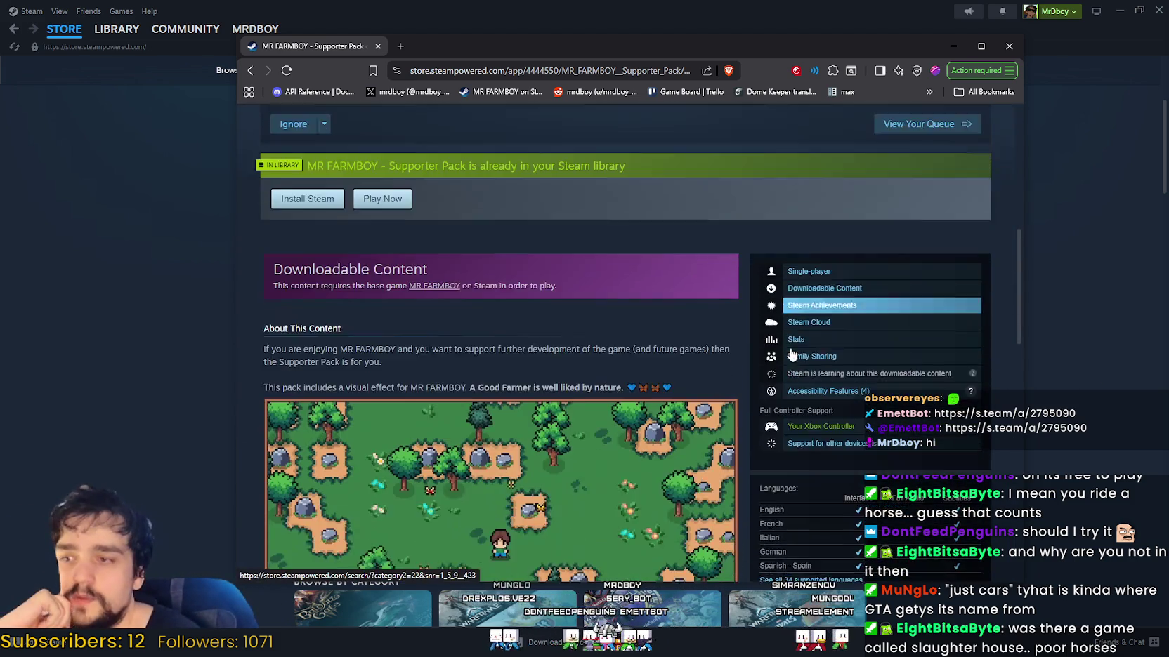
- Scroll through the Supporter Pack store page, which says the pack is already in the library
scroll(787, 344, "down", 2)
scroll(1015, 257, "down", 1)
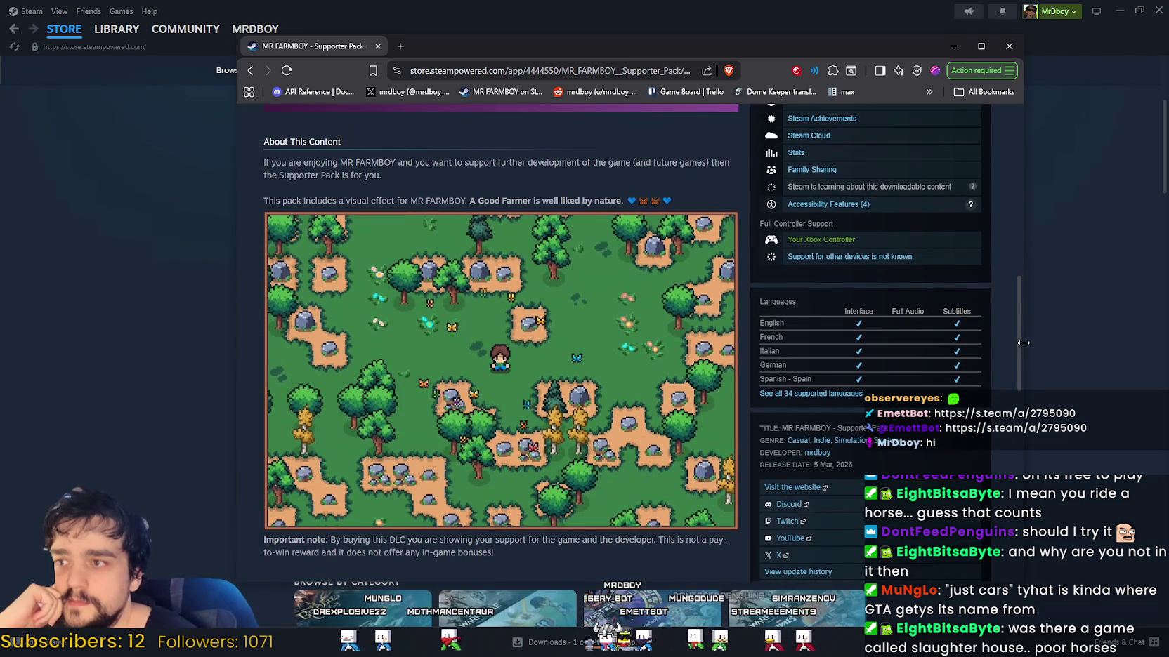
scroll(1019, 340, "down", 4)
scroll(1019, 338, "up", 5)
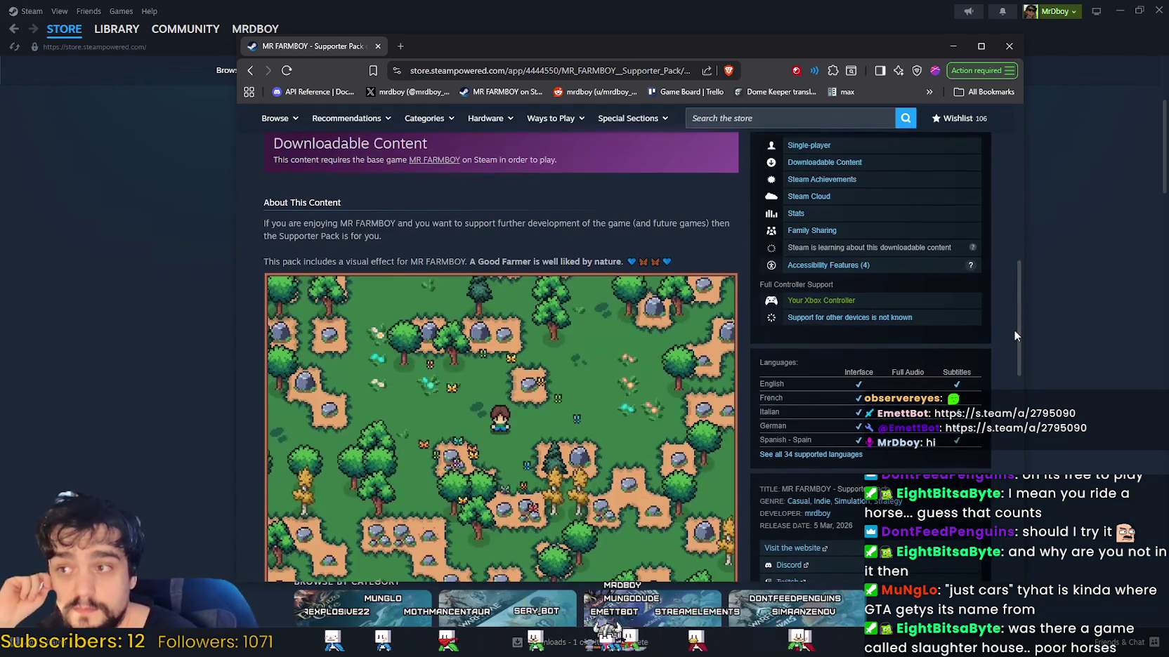
scroll(1018, 323, "down", 1)
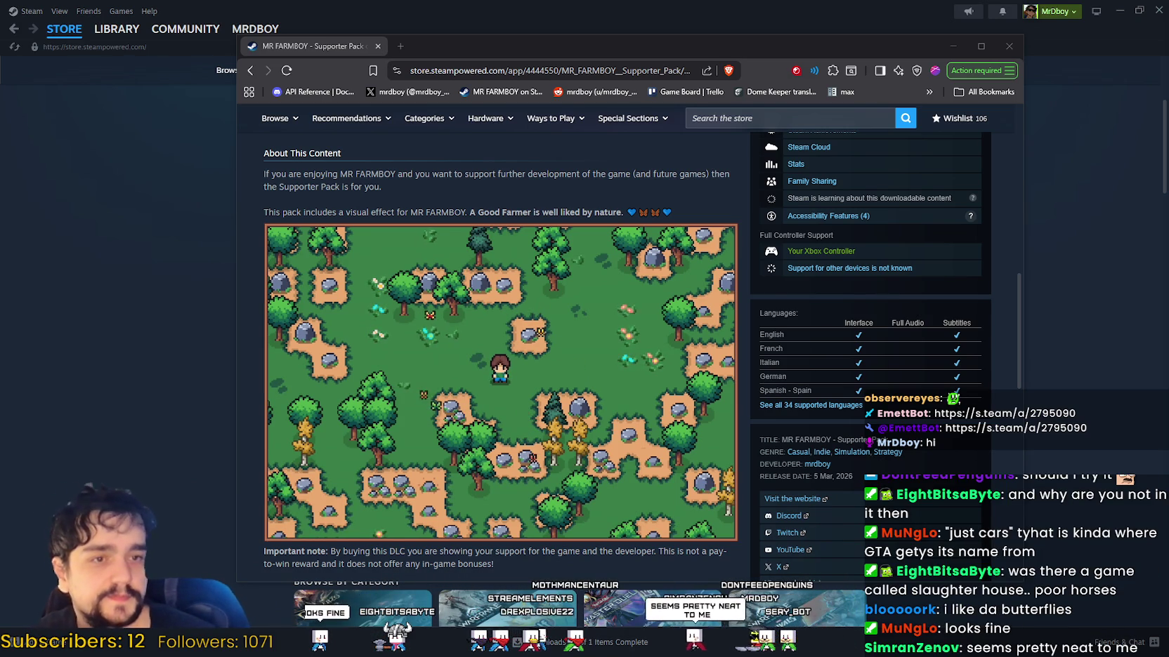
scroll(664, 362, "up", 3)
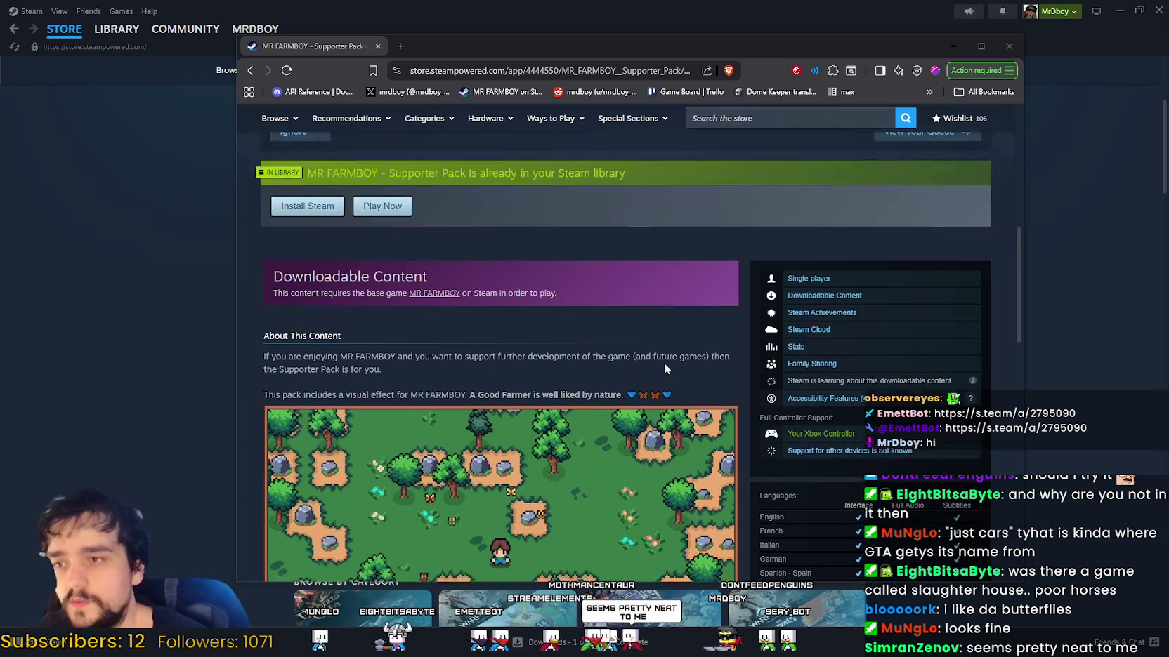
scroll(666, 384, "up", 2)
scroll(824, 442, "up", 3)
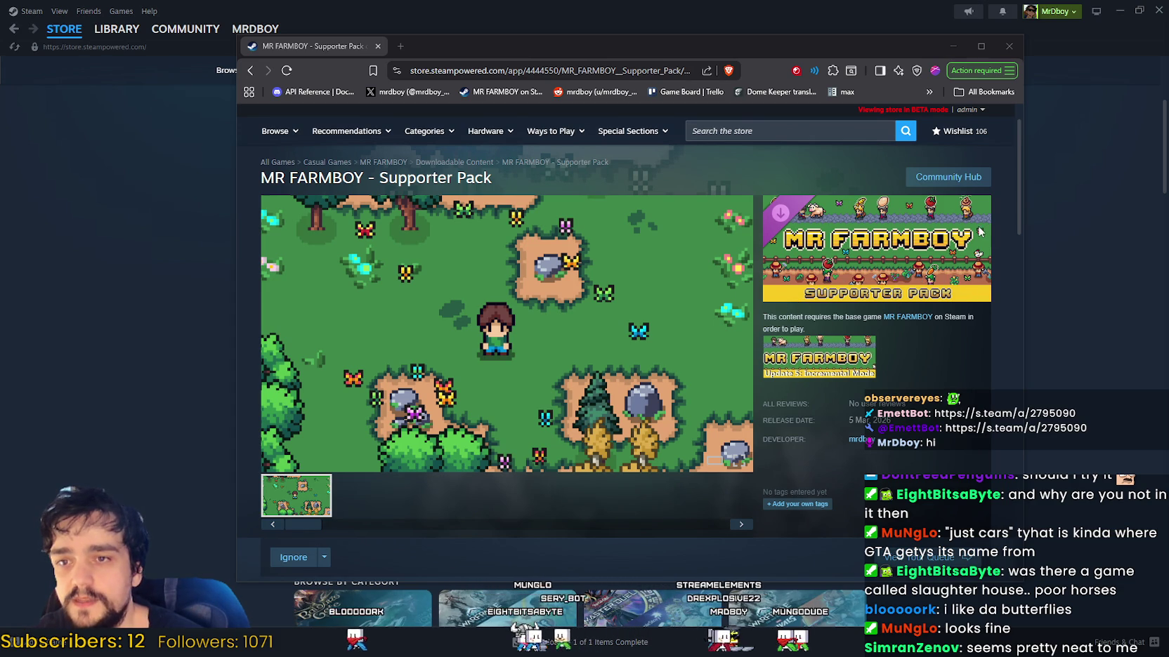
mouse_move(506, 333)
scroll(869, 276, "down", 2)
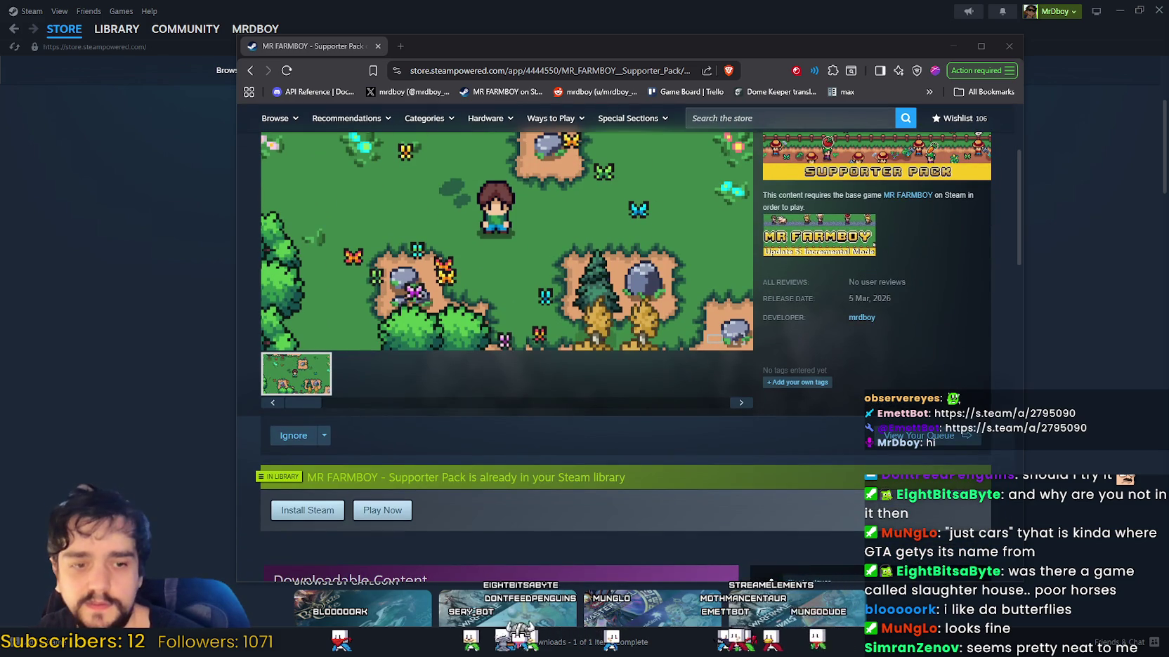
- Open the SteamCovers folder in File Explorer and stretch it to full screen height
key("super+e")
key("alt+F4")
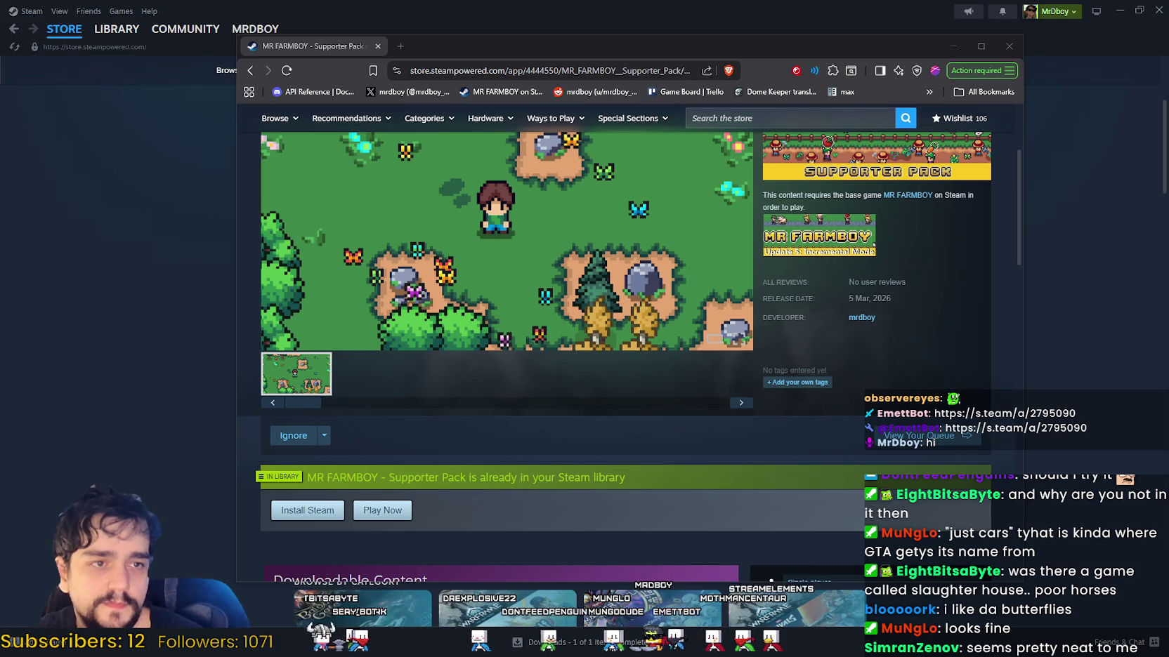
key("super+e")
scroll(748, 416, "down", 3)
scroll(748, 416, "down", 2)
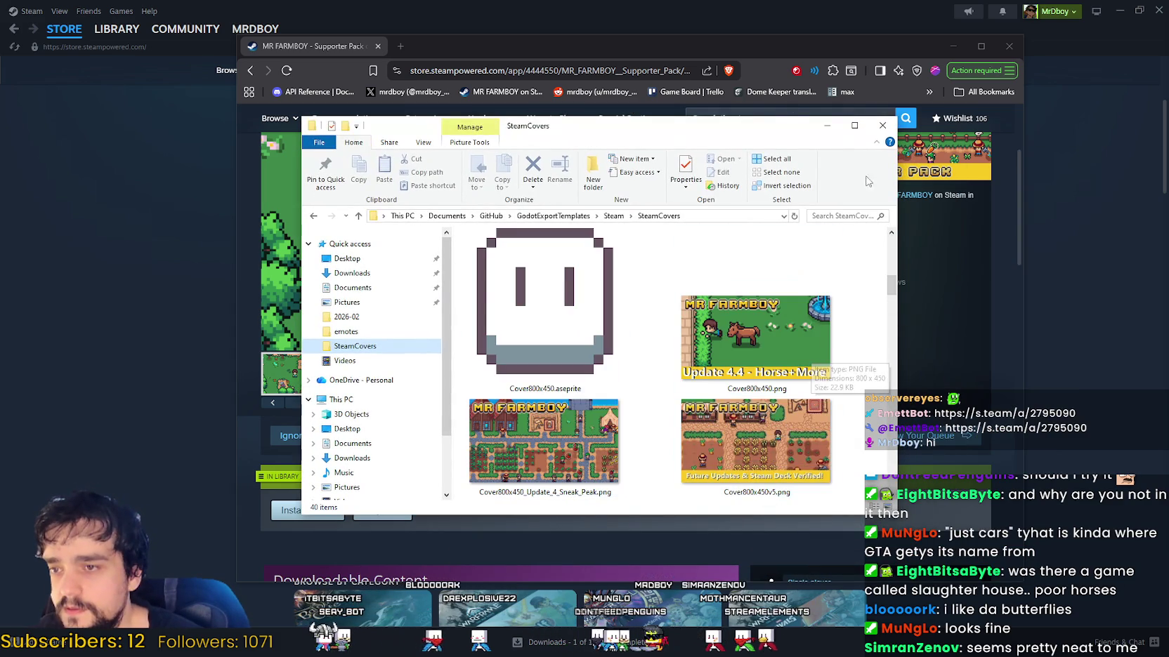
key("super+shift+Up")
- Scroll to HeaderCapsuleV1.0.png in SteamCovers and bring up its Open with program list
scroll(748, 469, "down", 5)
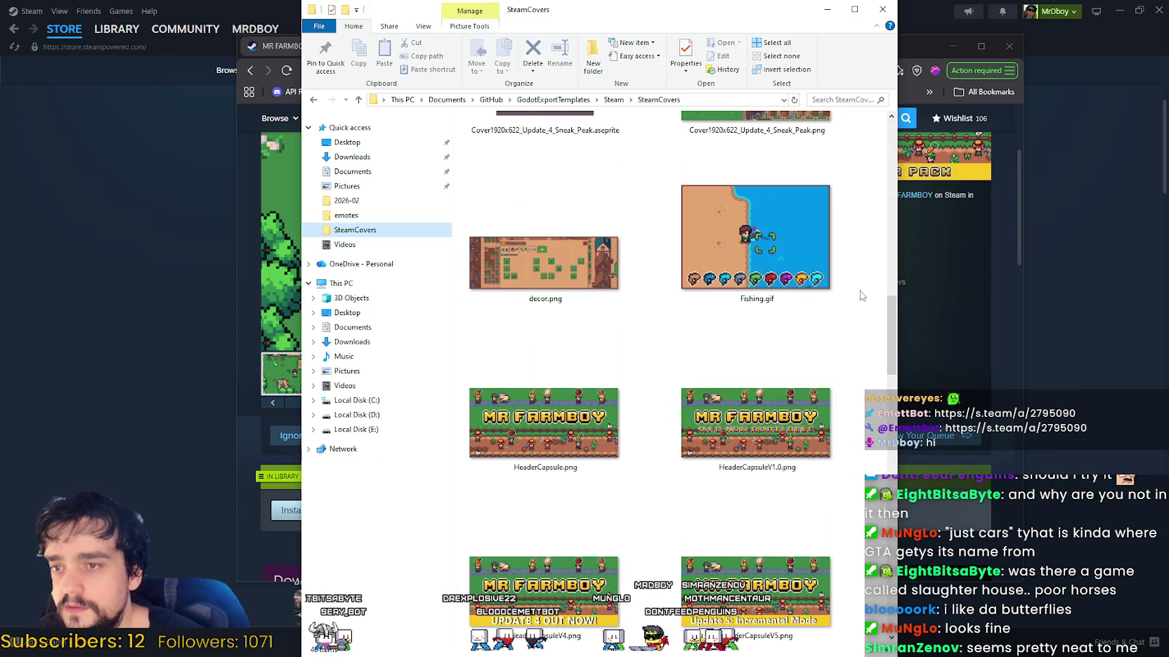
scroll(889, 320, "down", 1)
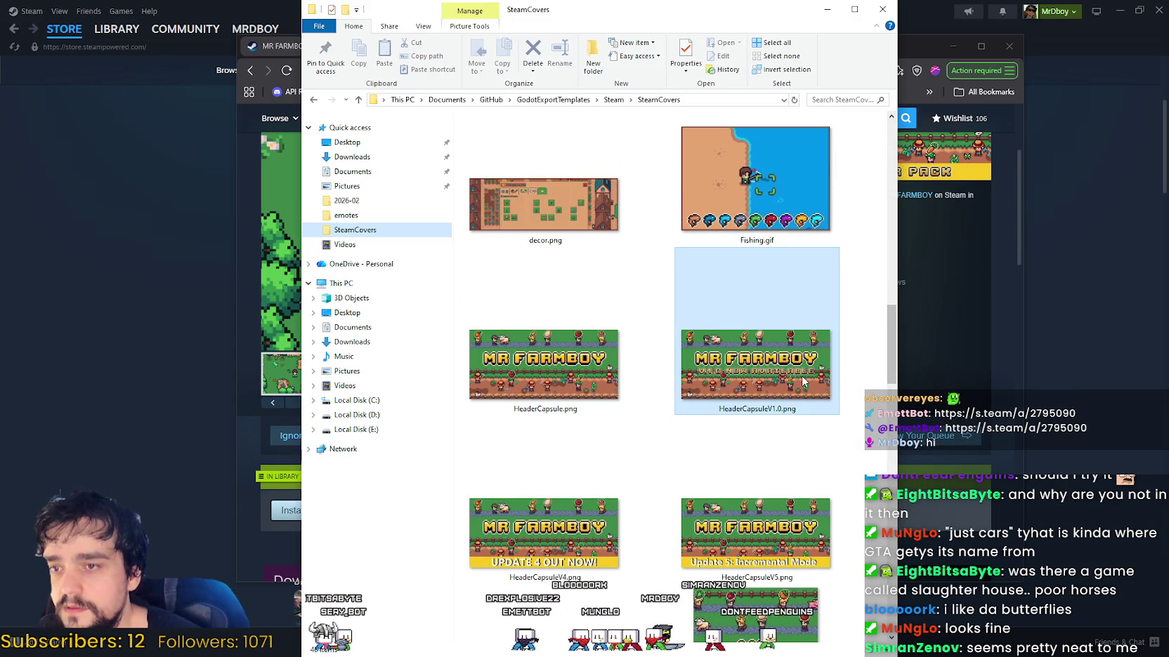
double_click(741, 359)
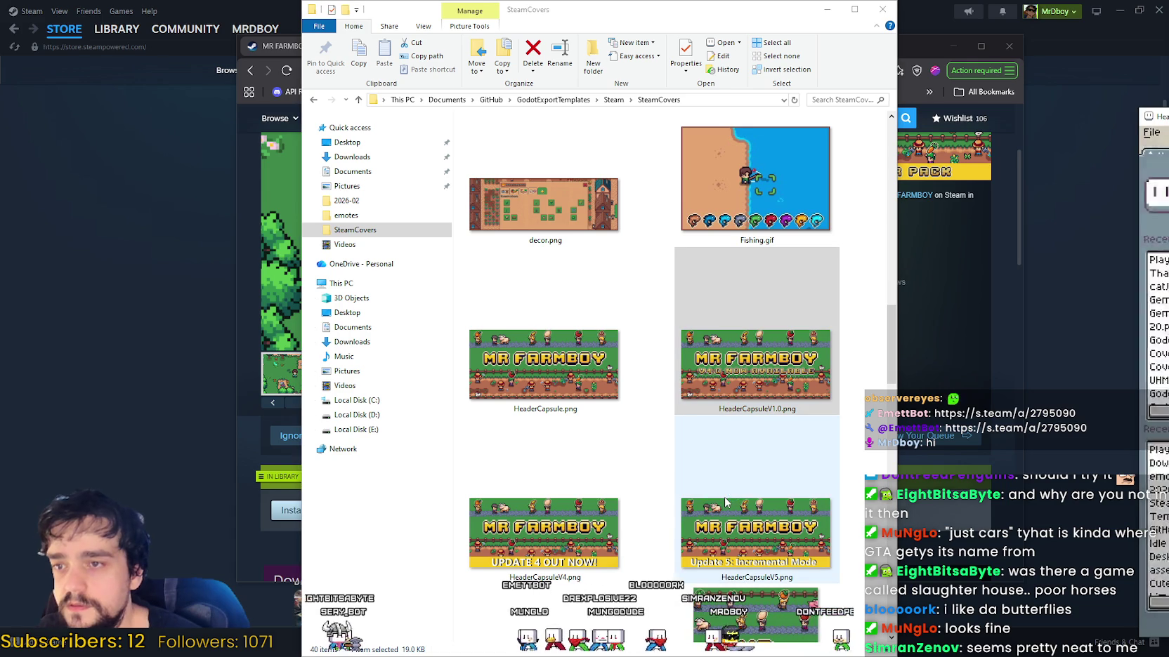
right_click(719, 358)
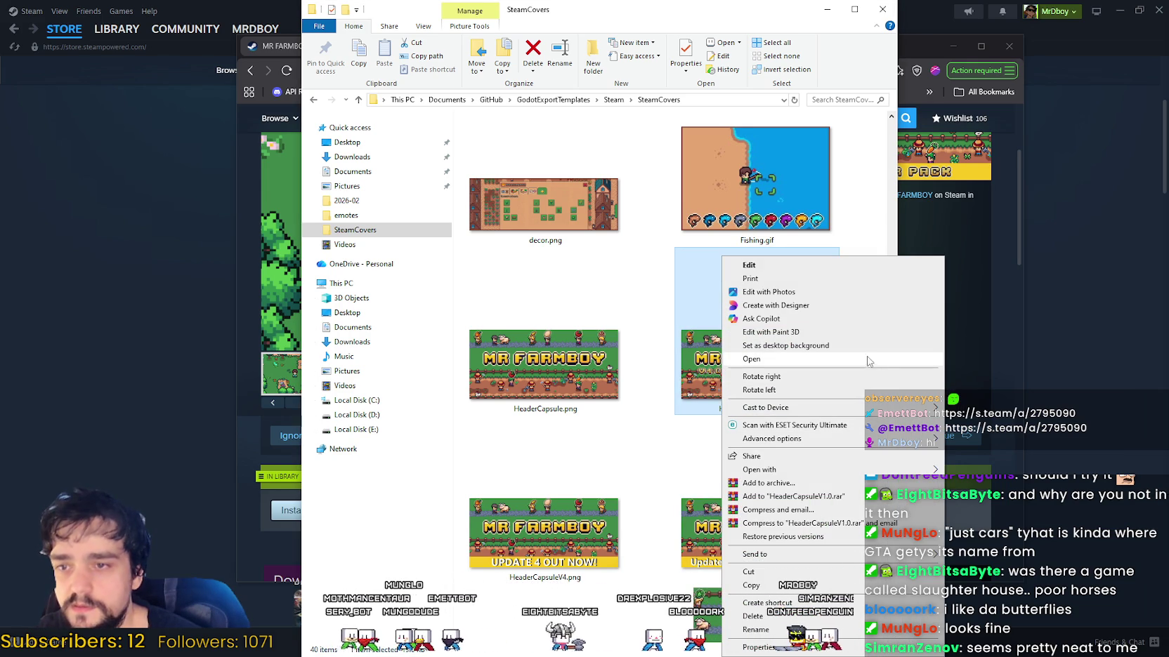
mouse_move(759, 469)
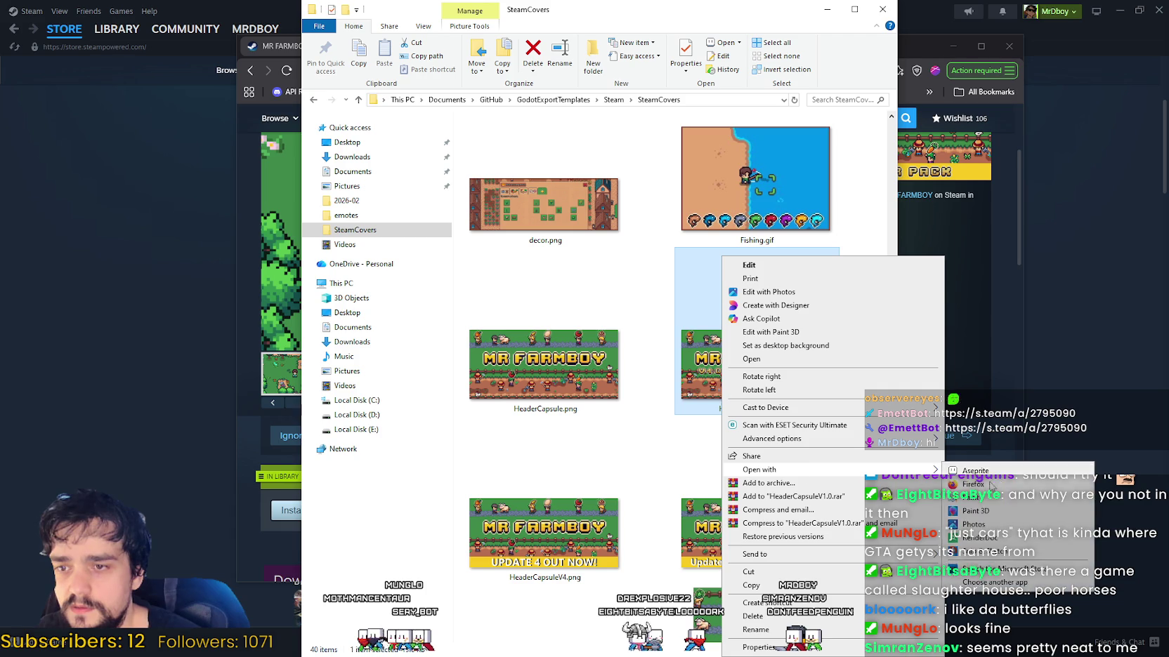
- Open HeaderCapsuleV1.0.png in Paint, shrink the window at the left and zoom to 50%
left_click(974, 497)
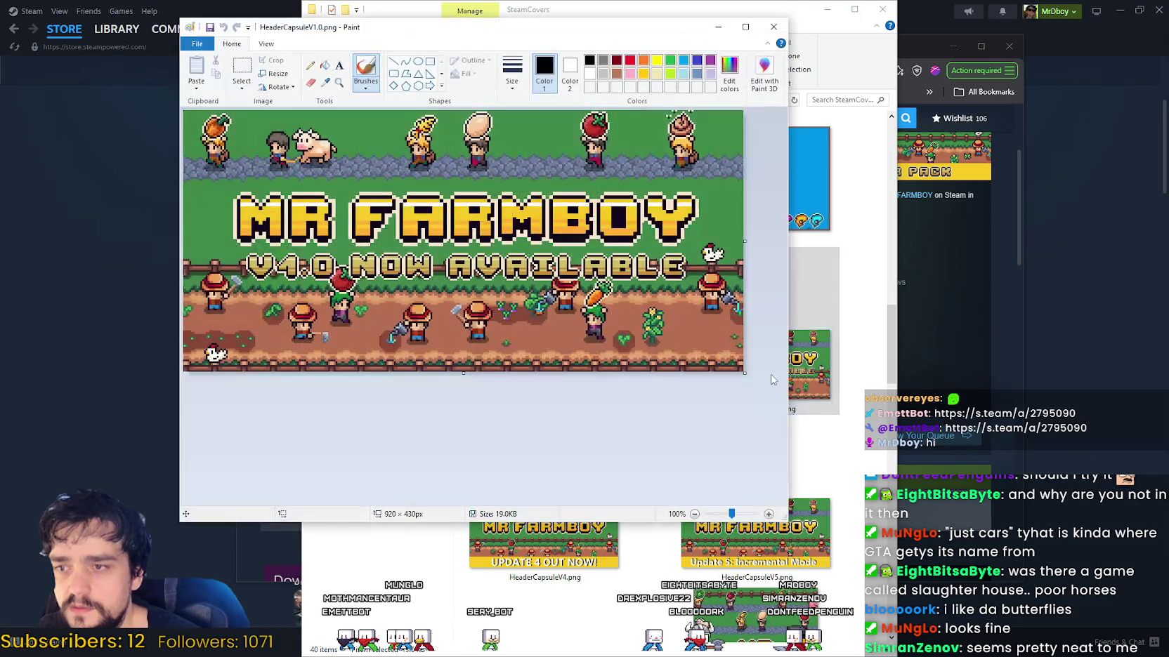
left_click_drag(522, 37, 708, 28)
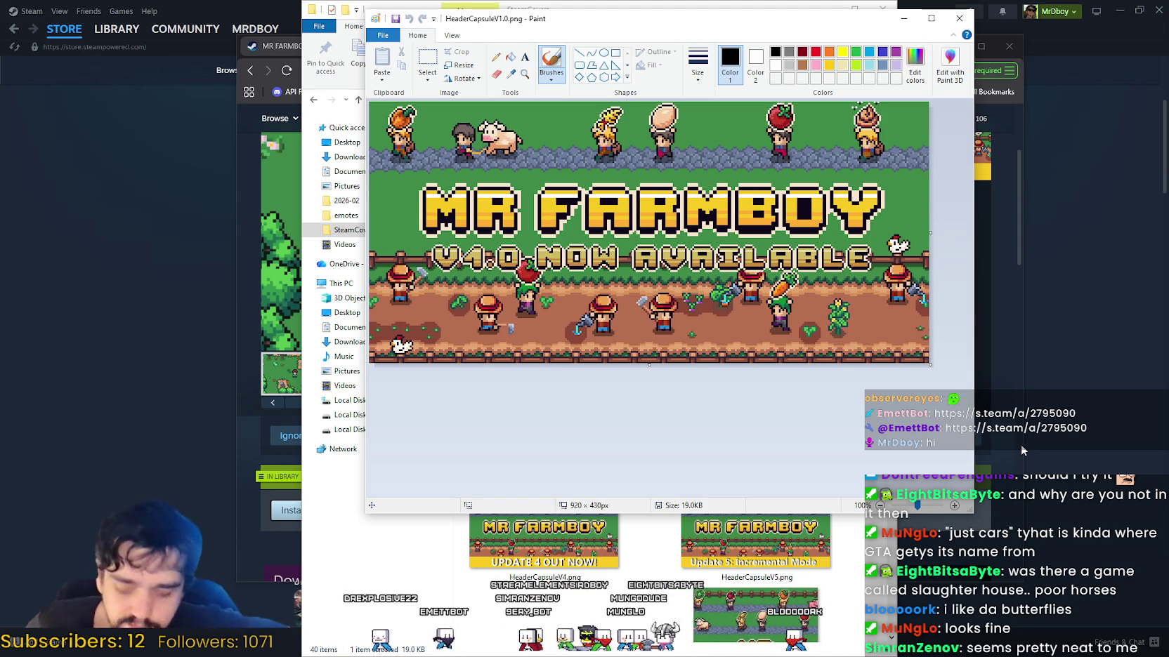
left_click_drag(741, 30, 390, 54)
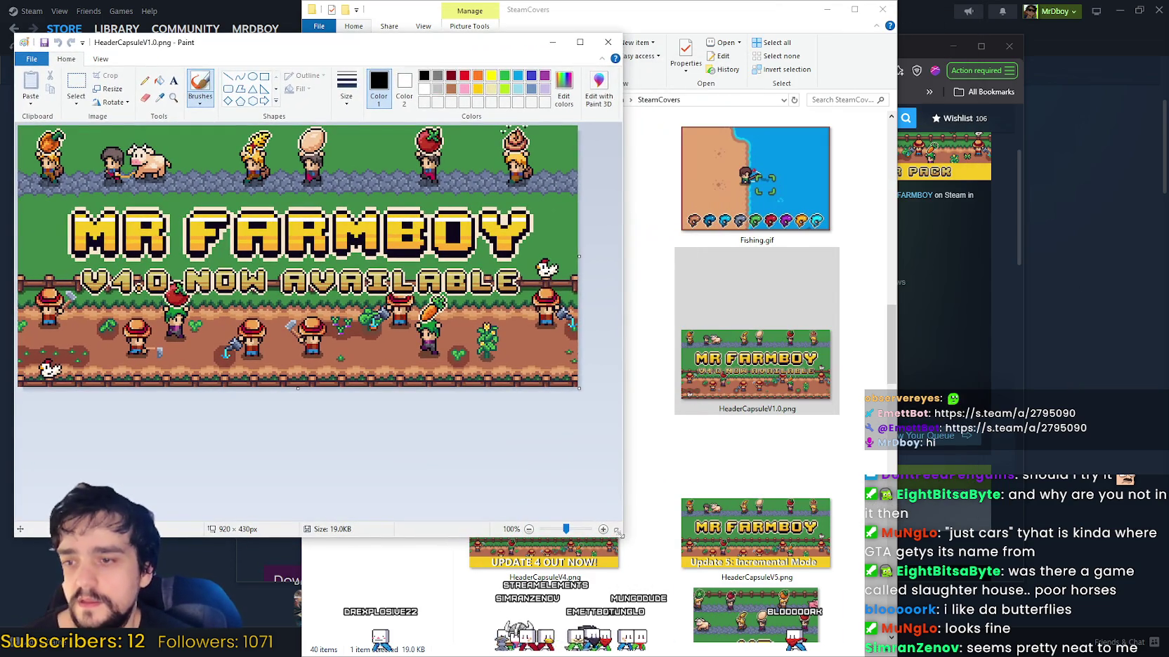
left_click_drag(618, 533, 576, 515)
left_click(484, 508)
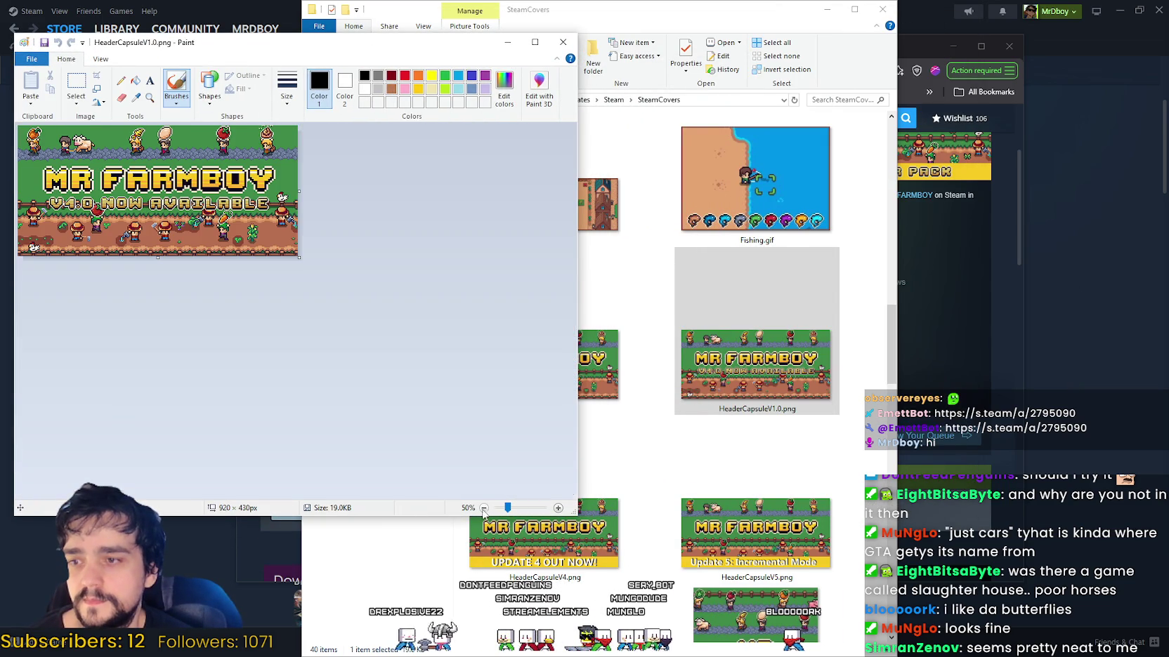
left_click_drag(390, 38, 380, 28)
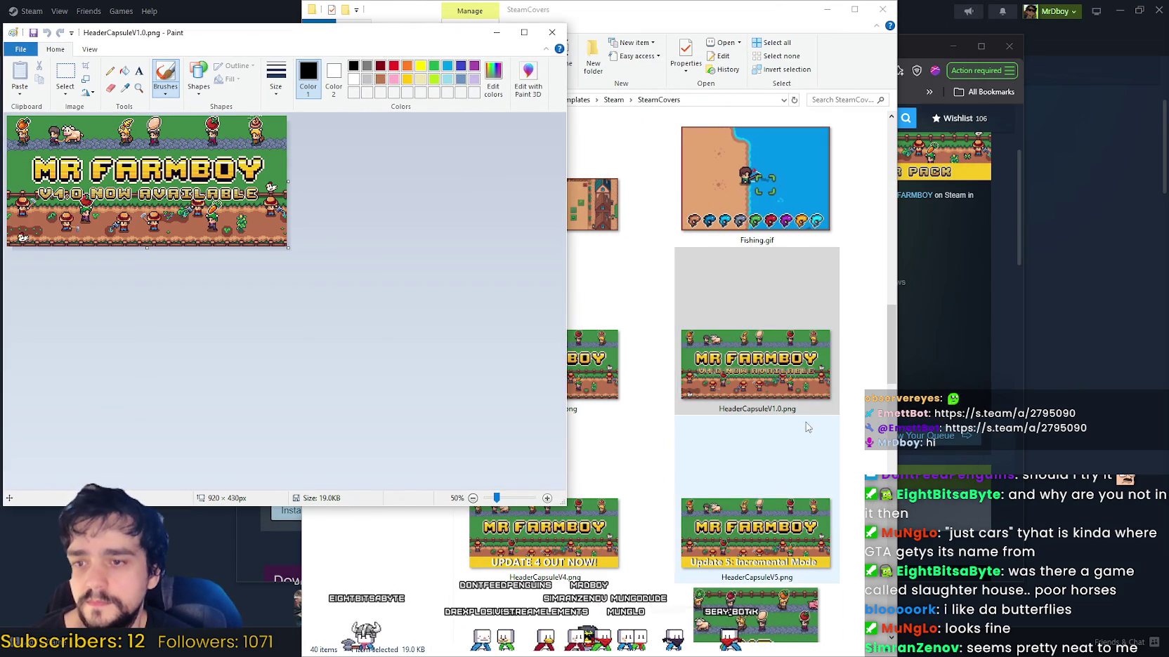
- Back in SteamCovers, select HeaderCapsule.png and then capsule_231x87.jpg
left_click(807, 418)
left_click(623, 411)
scroll(622, 400, "up", 5)
scroll(615, 372, "up", 5)
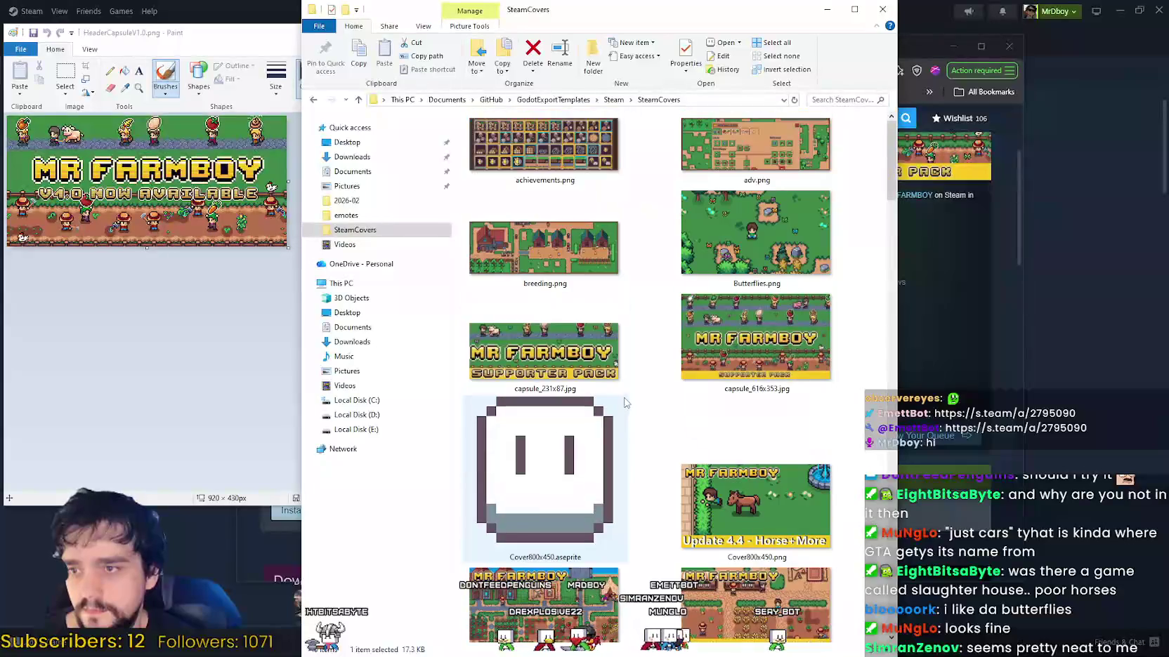
left_click(610, 349)
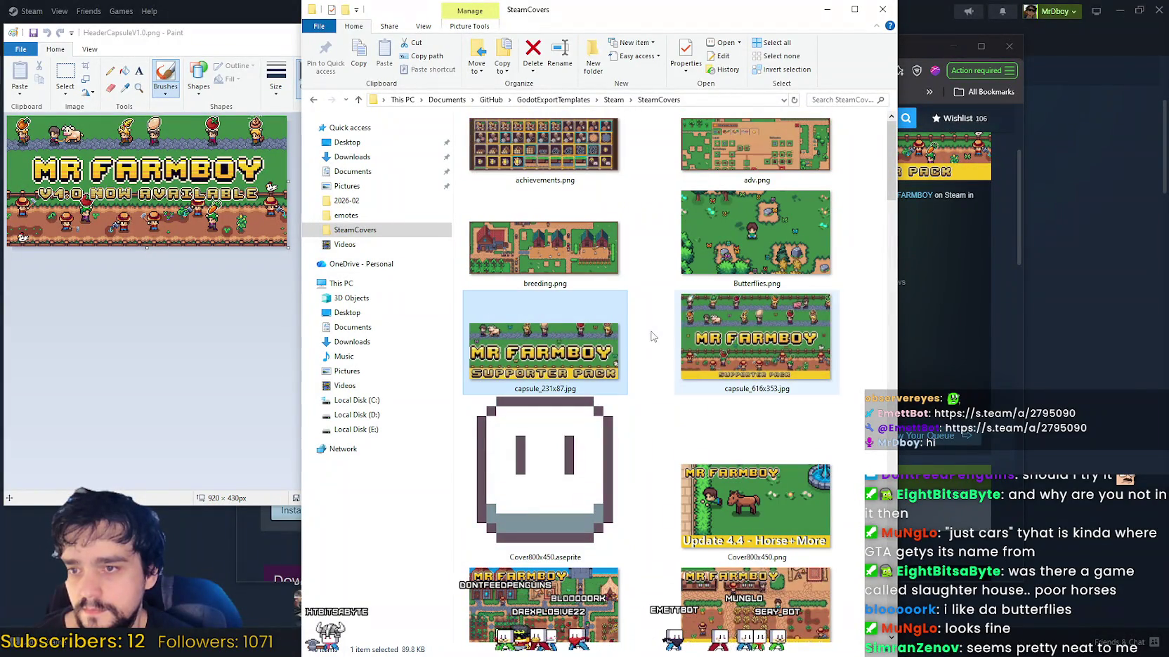
- Open capsule_231x87.jpg, then select capsule_616x353.jpg in the SteamCovers folder
double_click(578, 361)
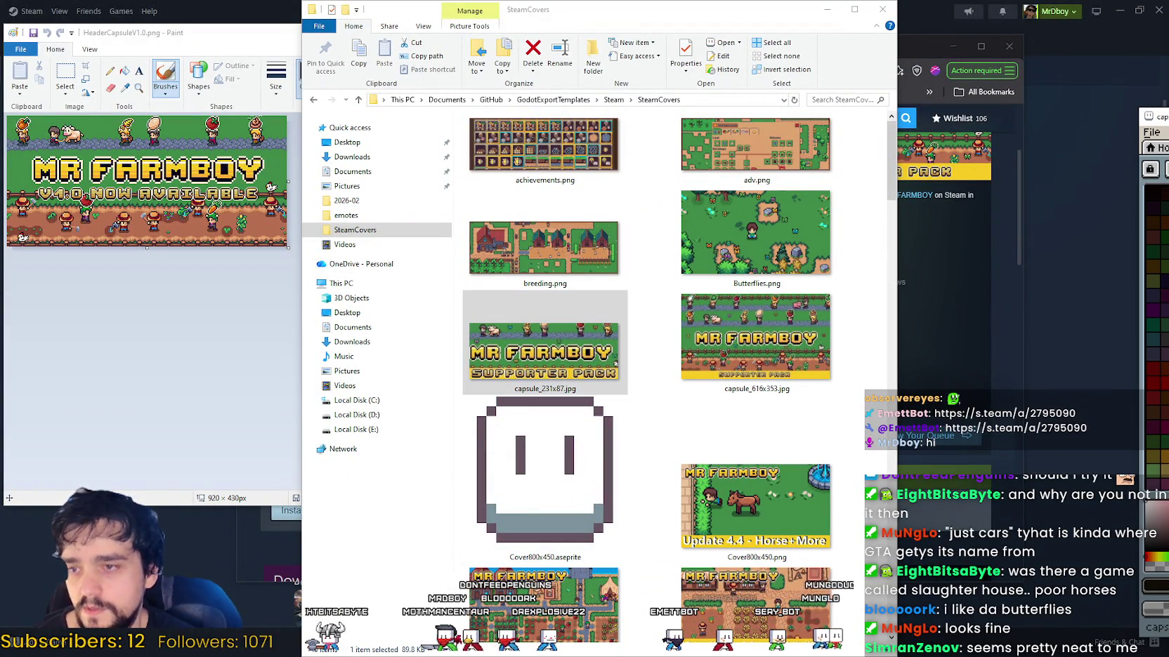
left_click(793, 379)
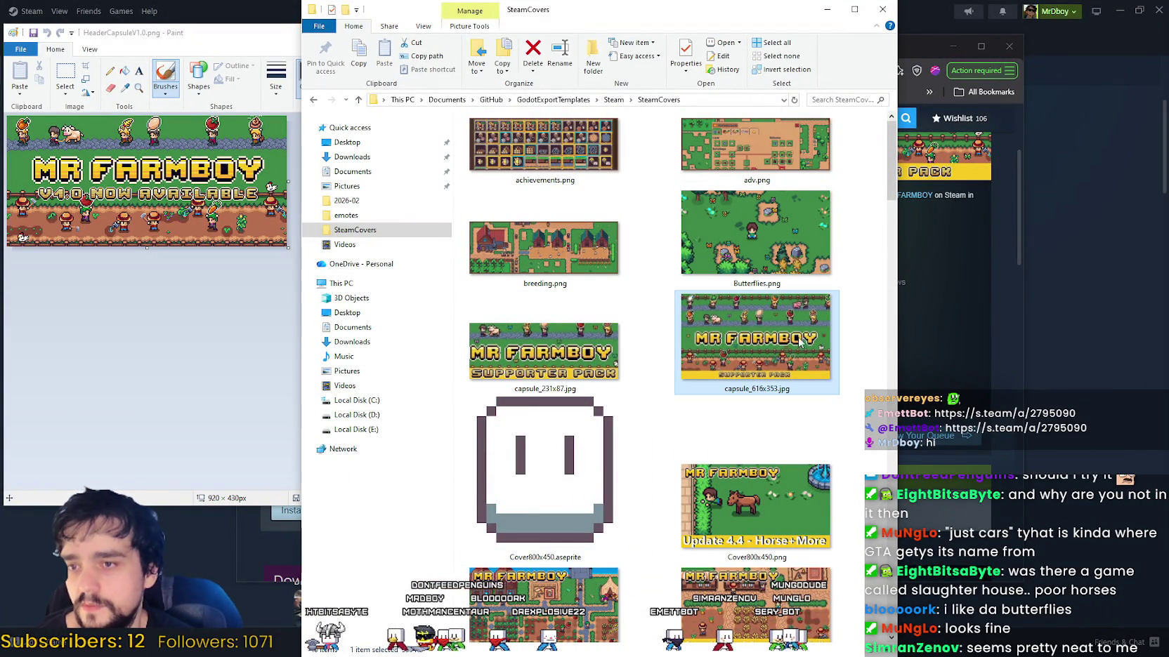
left_click_drag(891, 148, 878, 382)
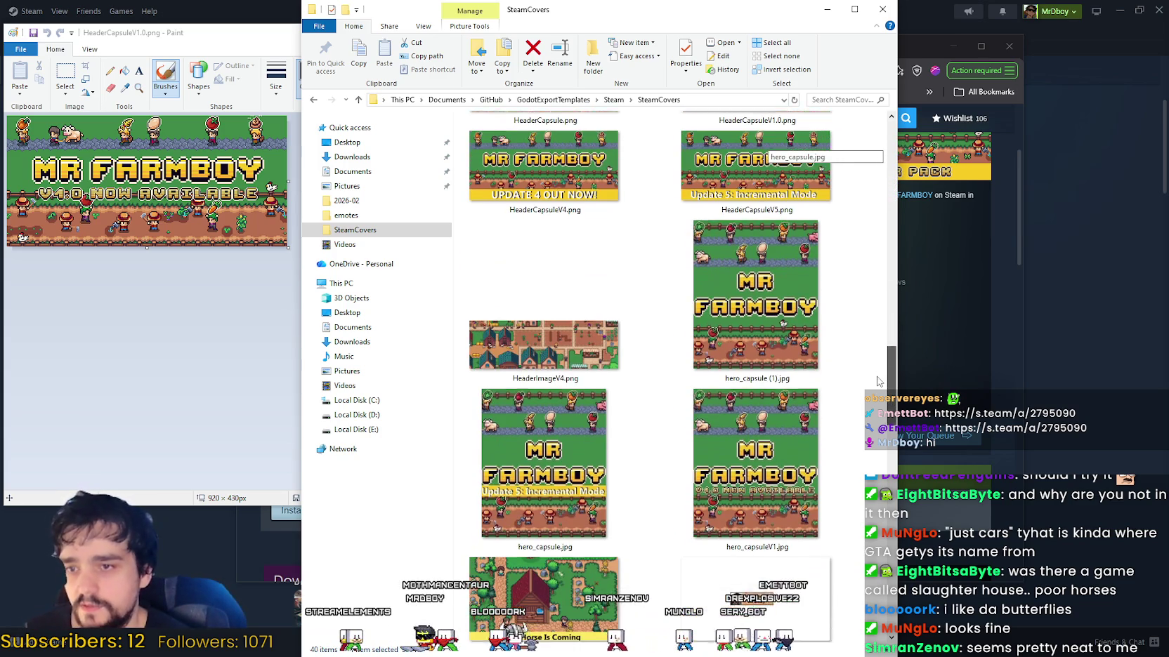
scroll(808, 366, "down", 1)
- Open hero_capsuleV1.jpg in Paint, shrink its window and place it at the top right
right_click(758, 364)
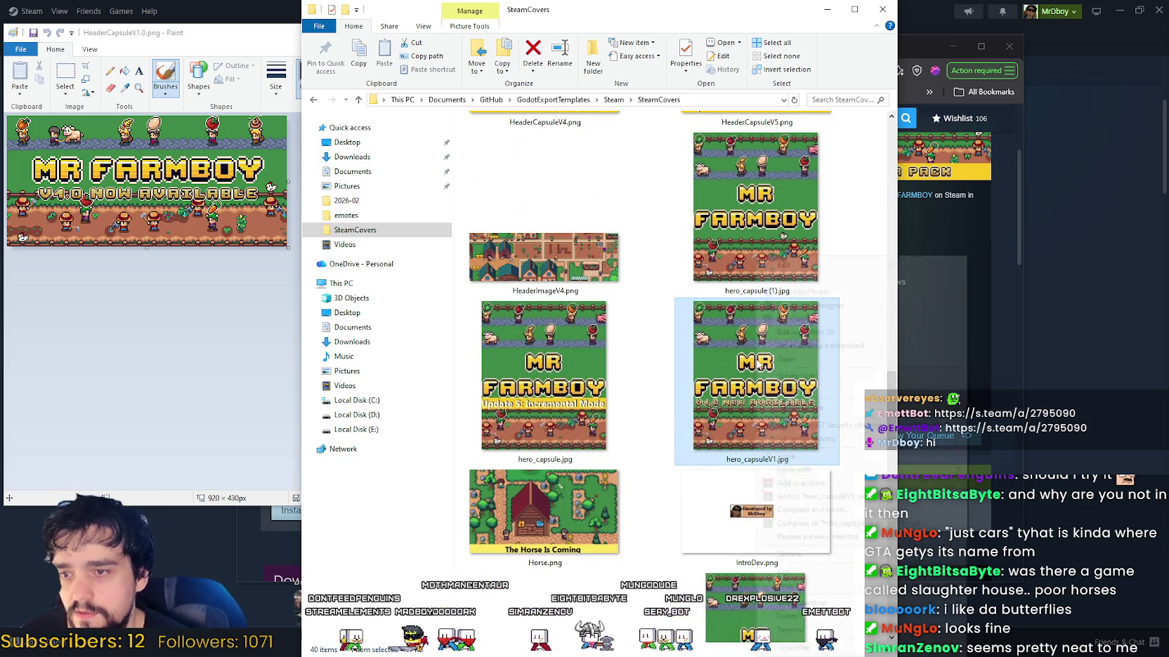
mouse_move(804, 469)
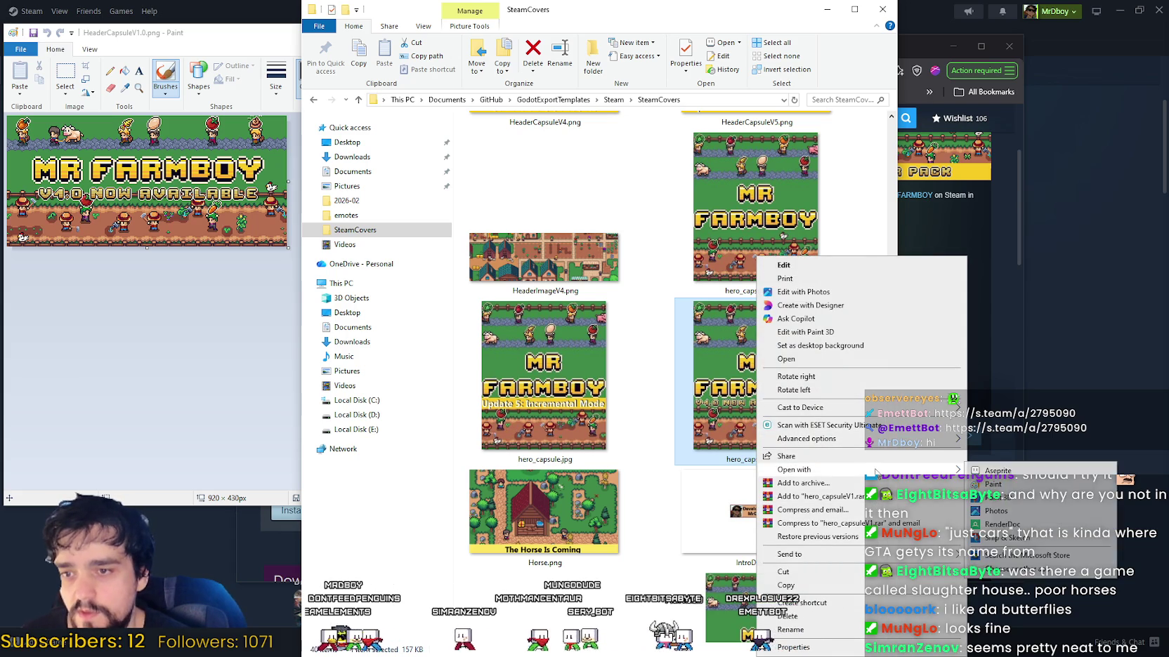
left_click(994, 484)
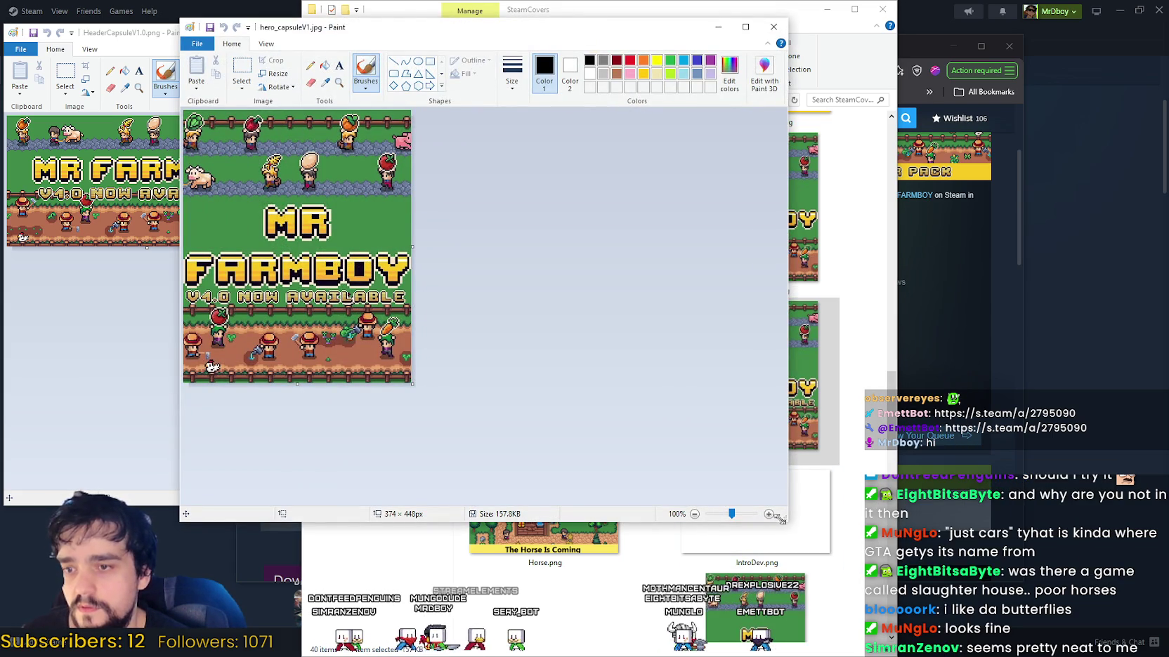
left_click_drag(781, 519, 458, 434)
mouse_move(336, 31)
left_mouse_down()
mouse_move(158, 224)
mouse_move(1023, 24)
left_mouse_up()
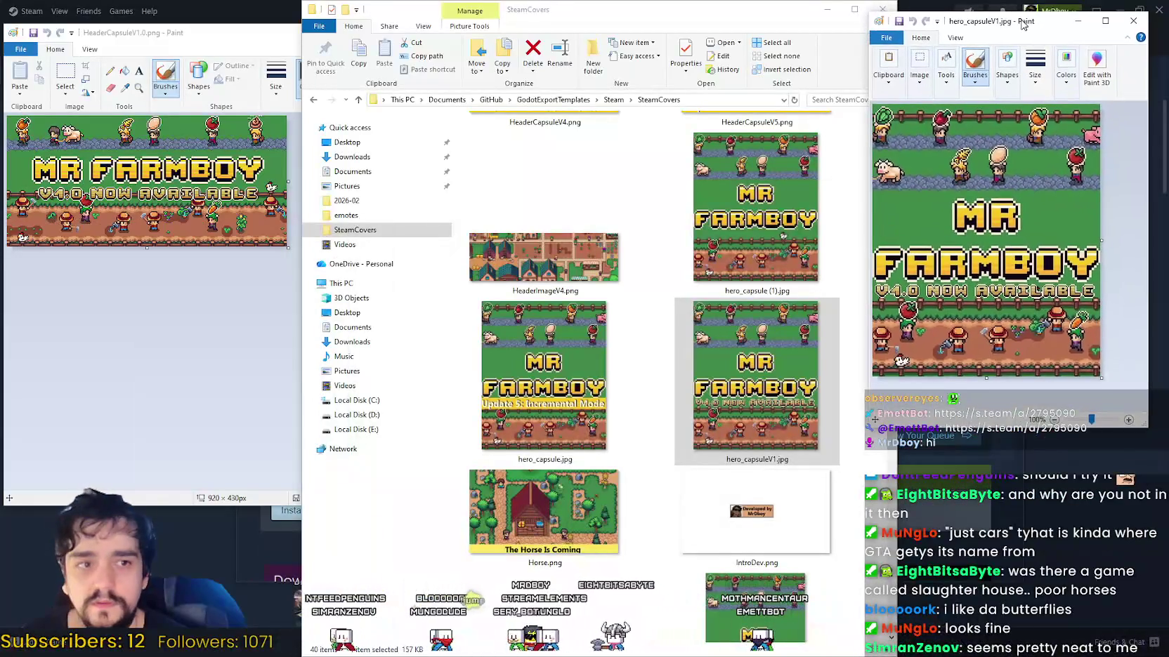
- Return to SteamCovers and select library_600x900V1.jpg
left_click(856, 499)
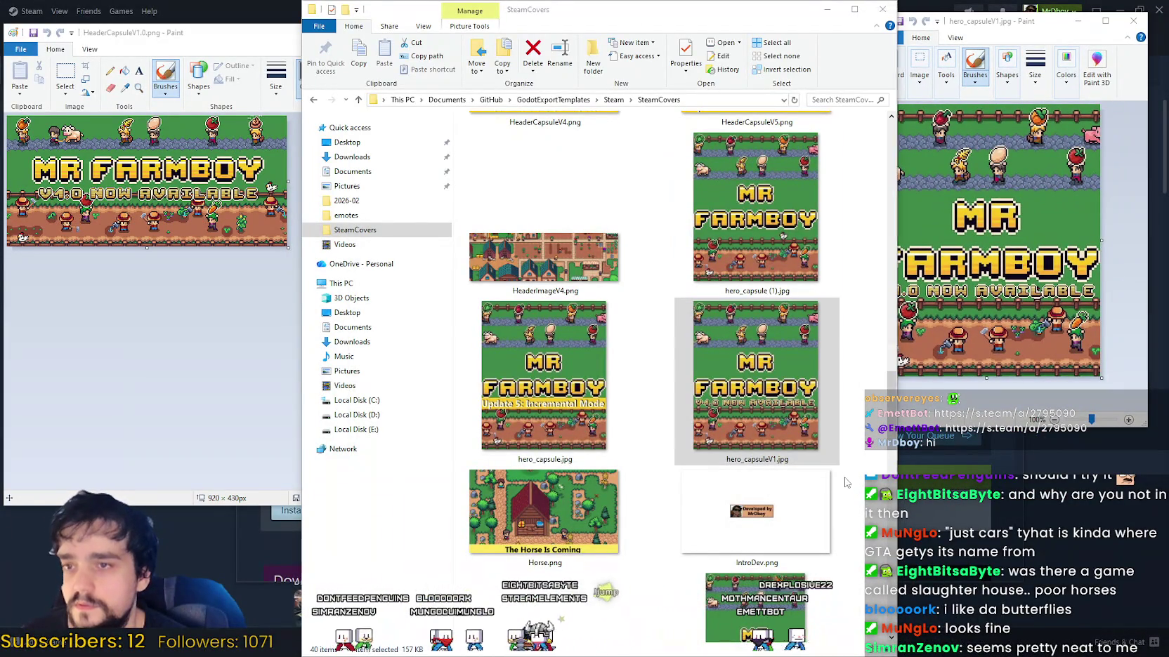
scroll(842, 484, "down", 3)
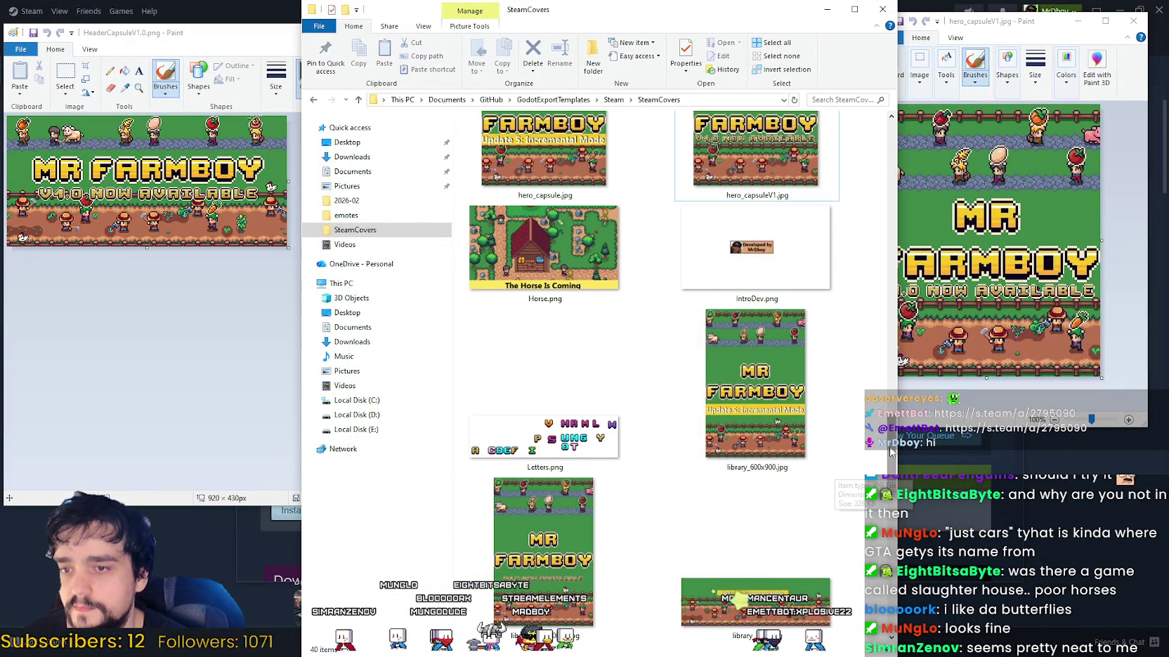
scroll(831, 471, "down", 2)
left_click(552, 419)
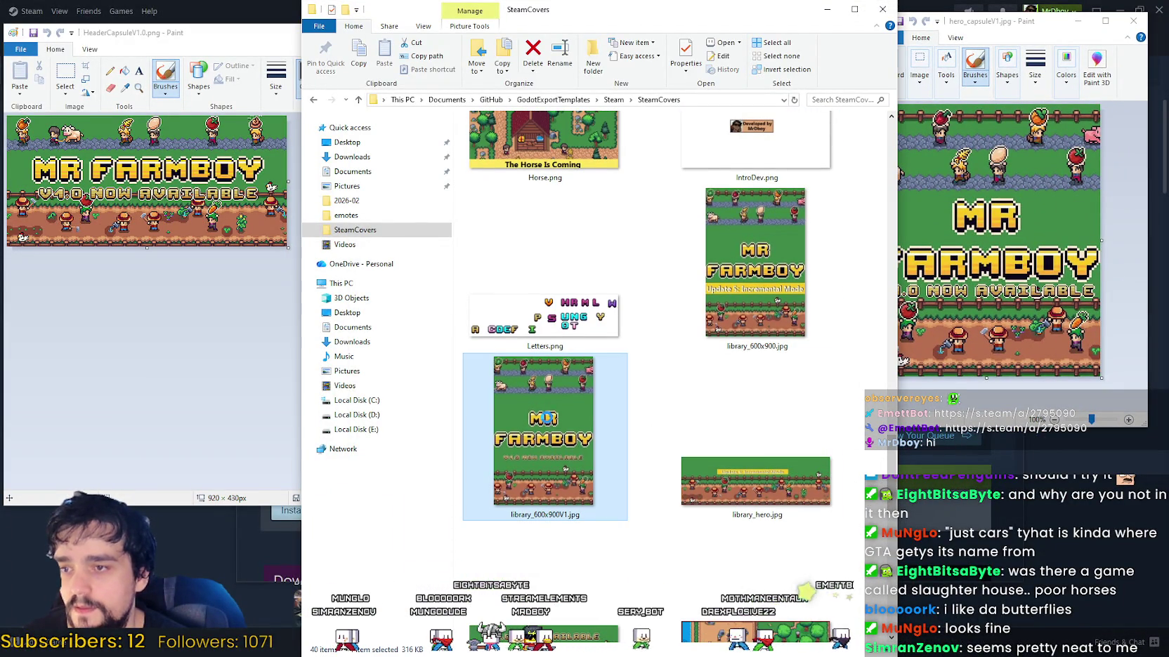
- Open library_600x900V1.jpg in Paint, shrink the window and move it left
right_click(551, 419)
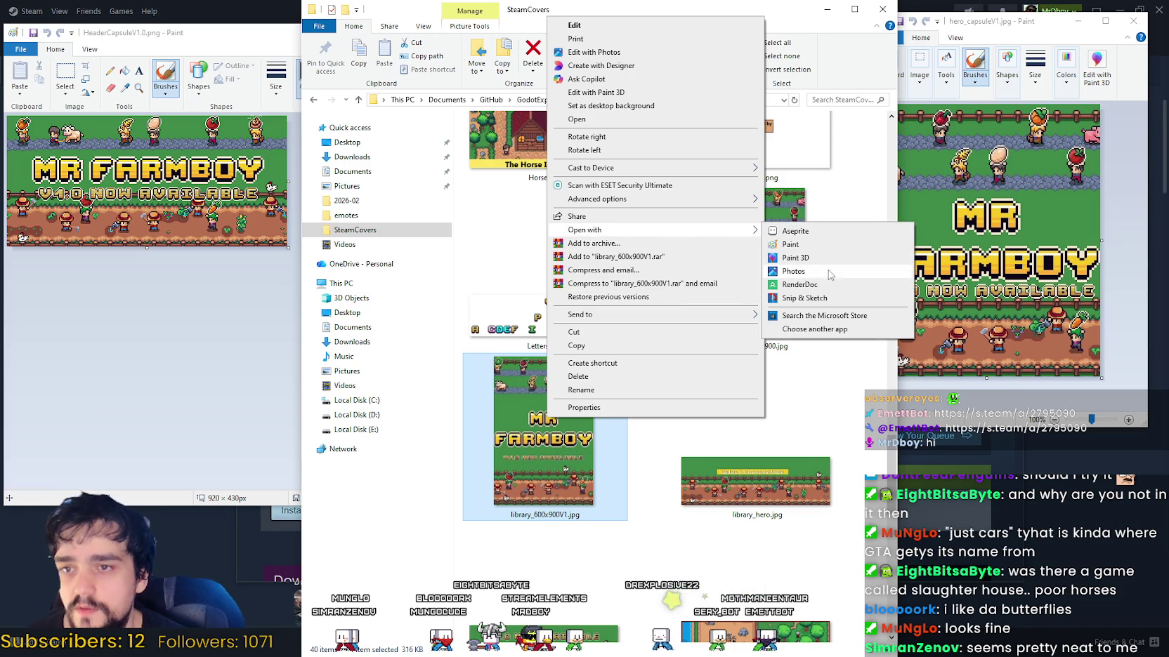
left_click(790, 245)
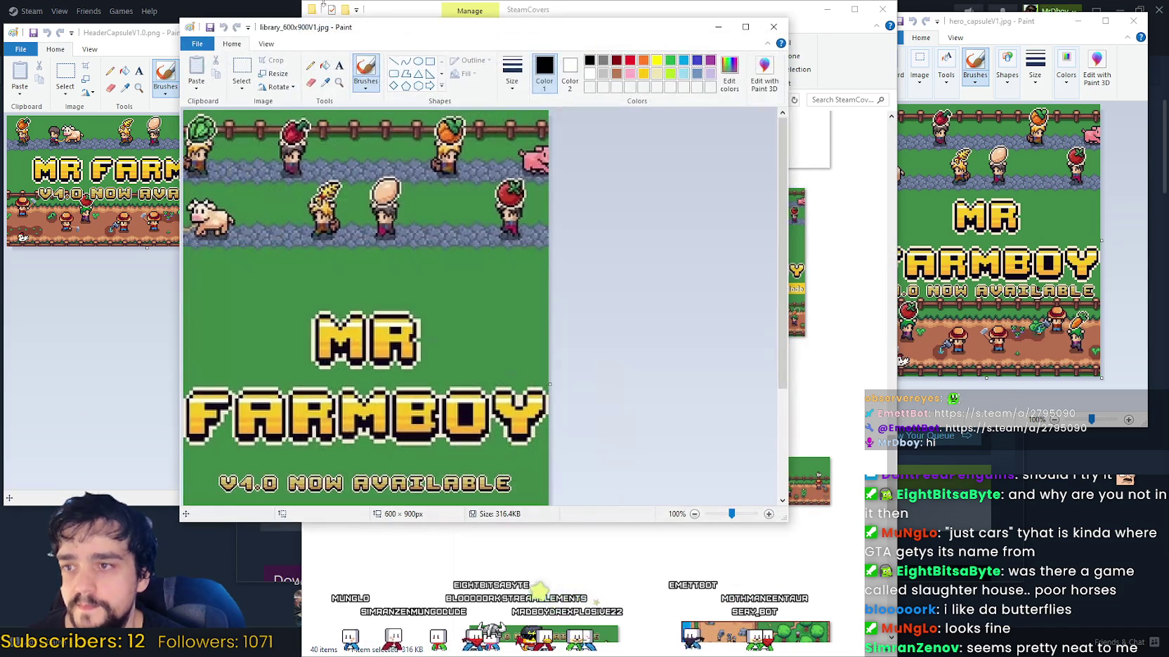
mouse_move(425, 32)
left_mouse_down()
mouse_move(424, 22)
mouse_move(622, 16)
left_mouse_up()
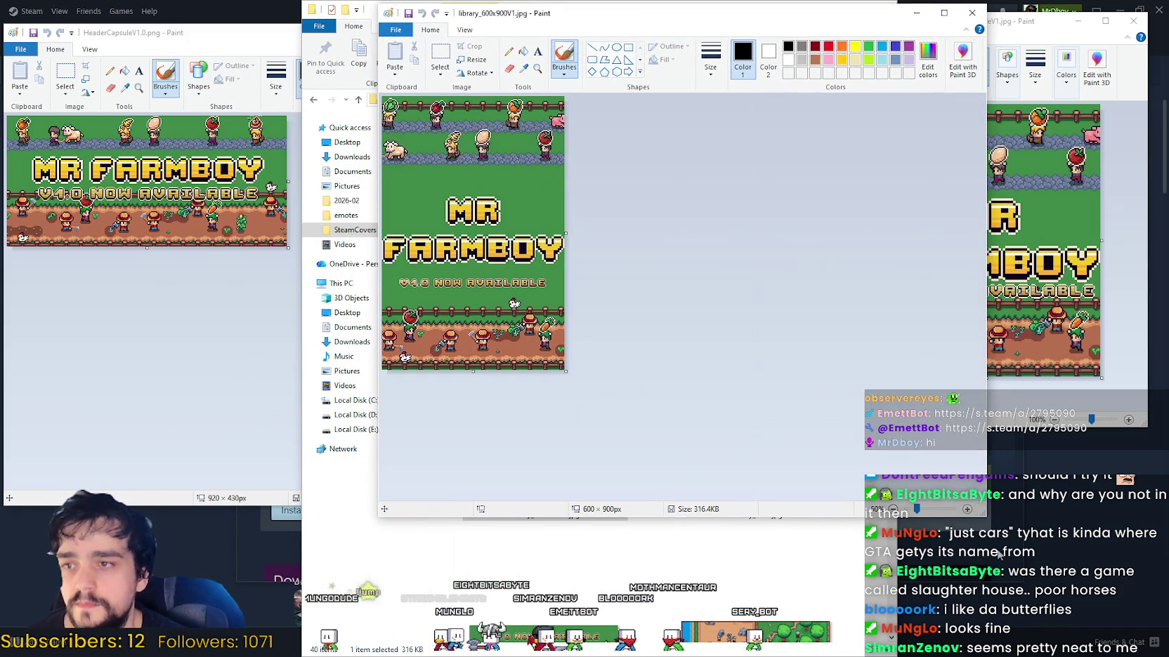
left_click_drag(981, 515, 592, 383)
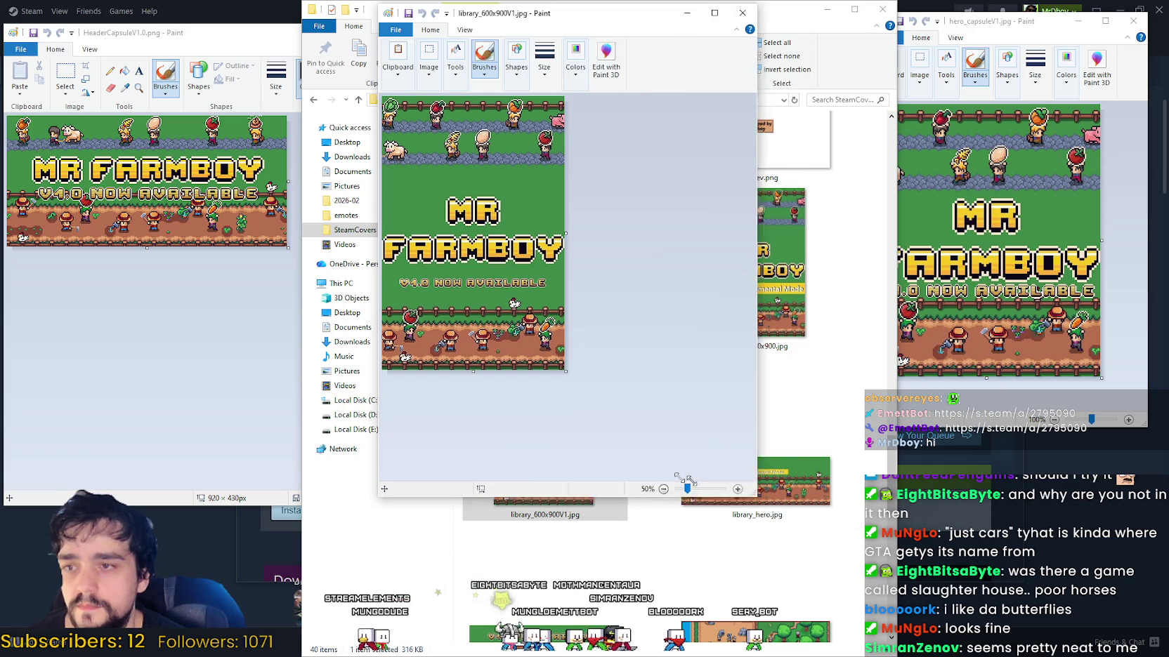
left_click_drag(487, 21, 393, 21)
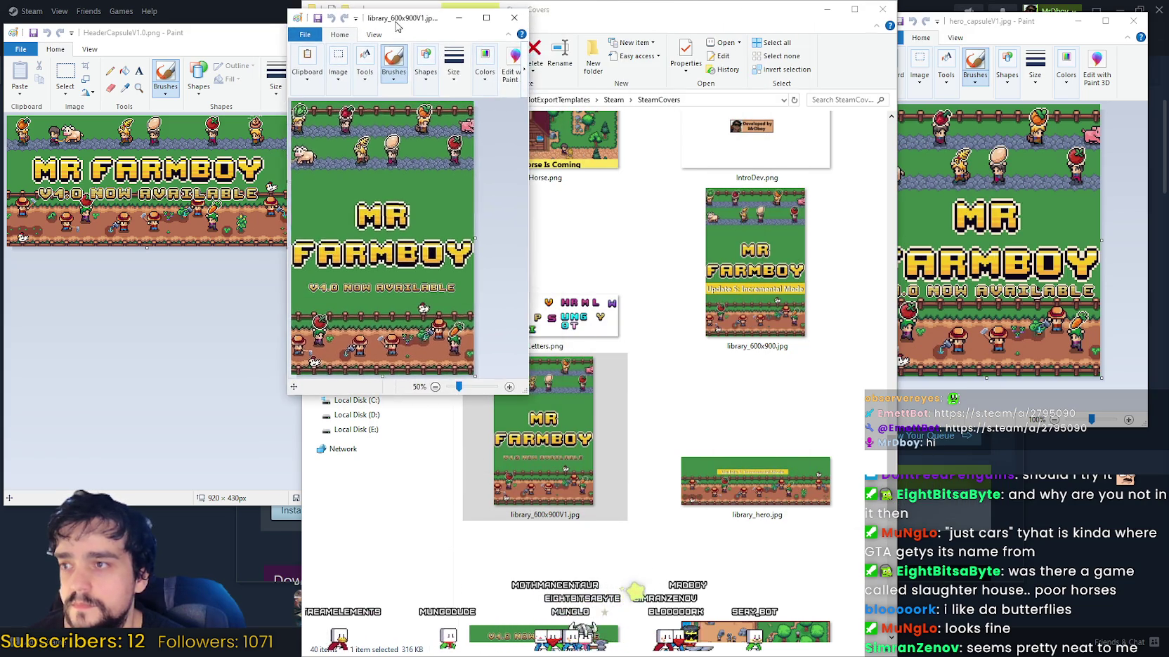
- Return to SteamCovers and select library_heroV1.jpg
left_click(545, 450)
scroll(717, 455, "down", 5)
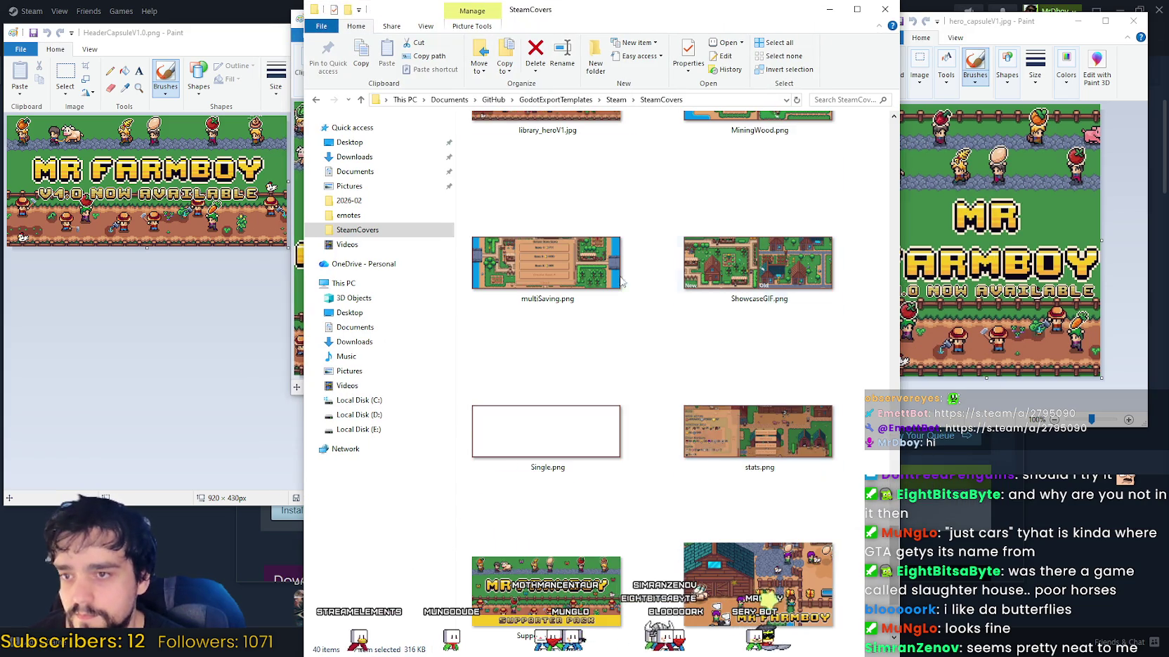
scroll(665, 405, "down", 2)
left_click_drag(889, 562, 895, 481)
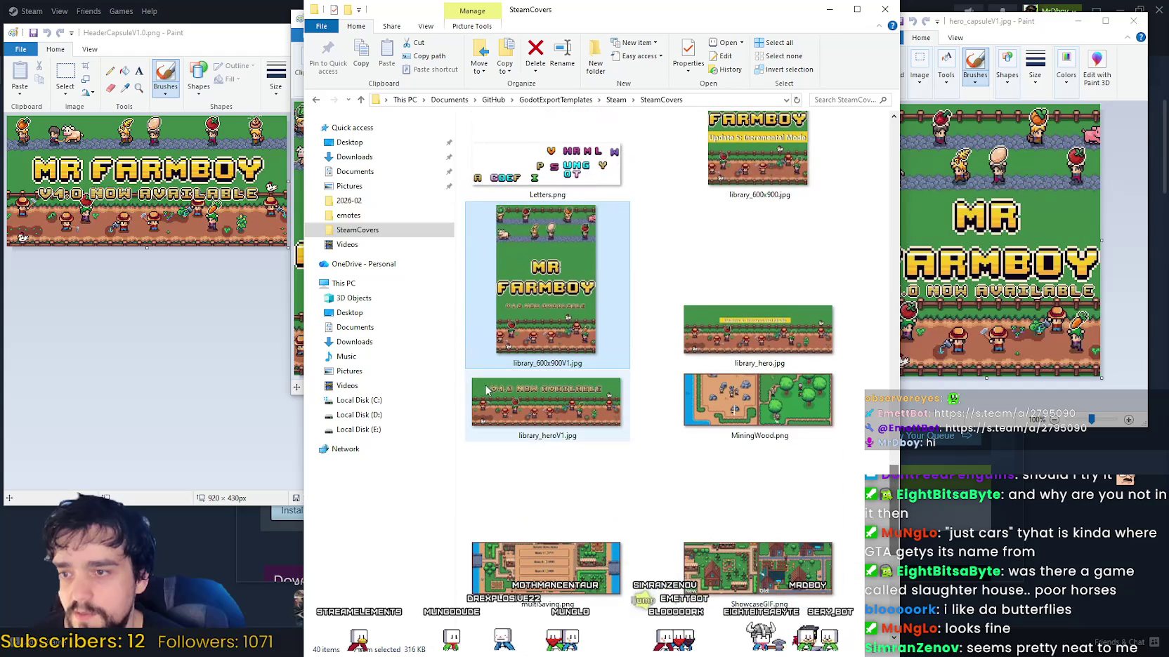
left_click(515, 395)
- Open library_heroV1.jpg in Paint at 25% zoom in a window along the bottom
right_click(534, 390)
mouse_move(584, 469)
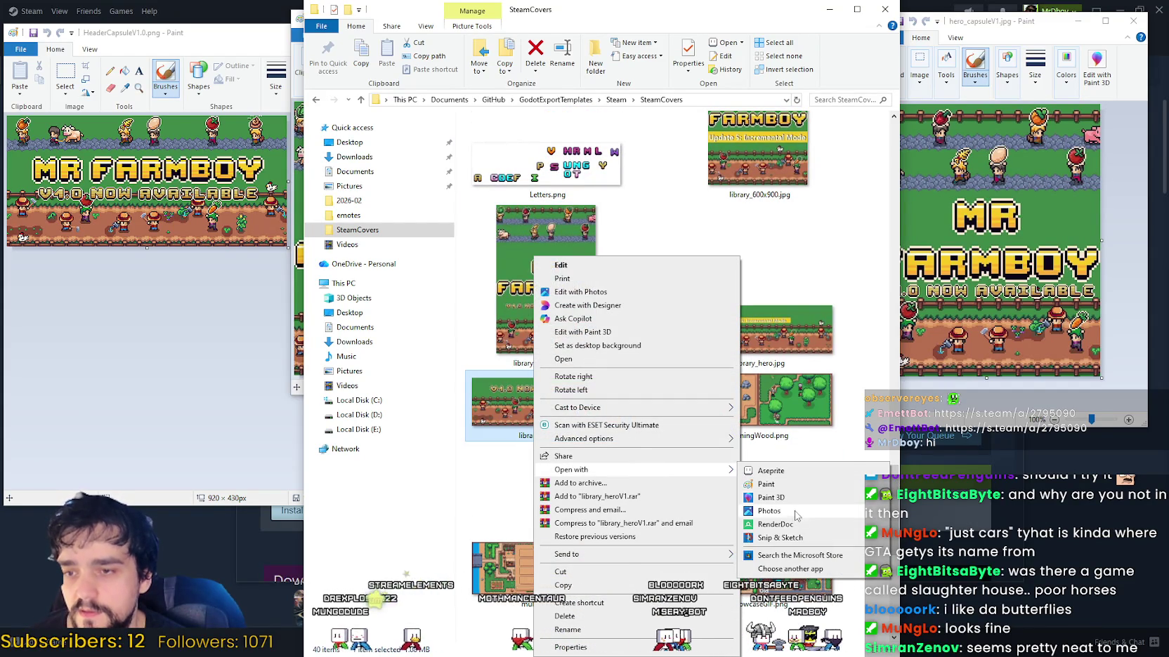
left_click(784, 486)
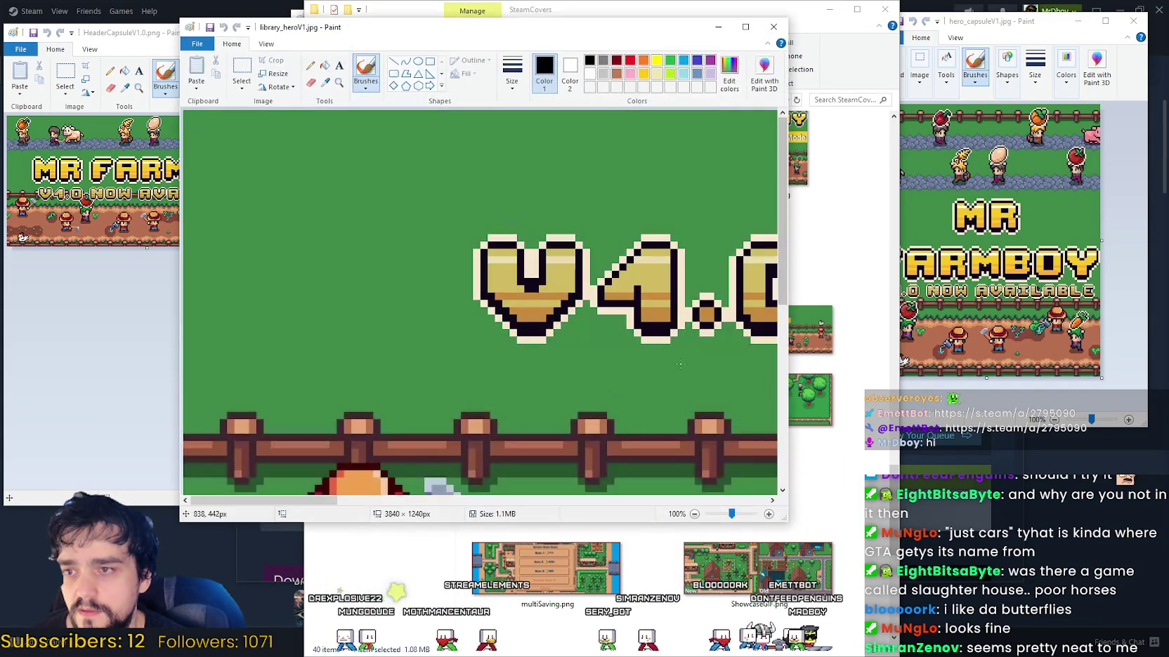
left_click(693, 514)
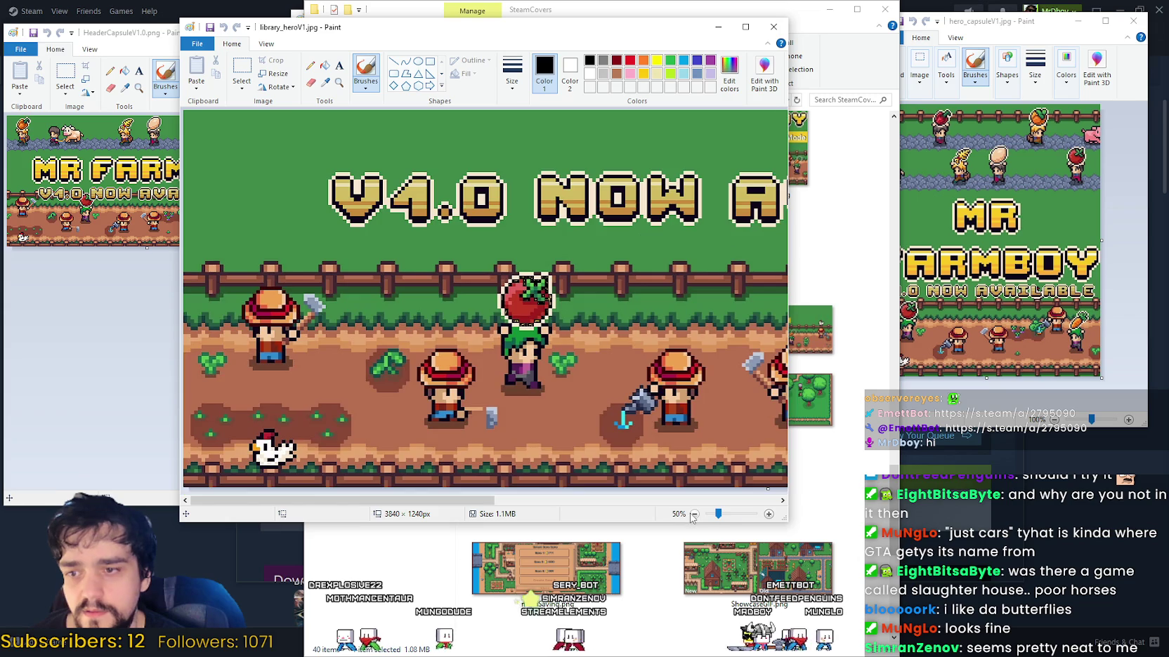
left_click(693, 515)
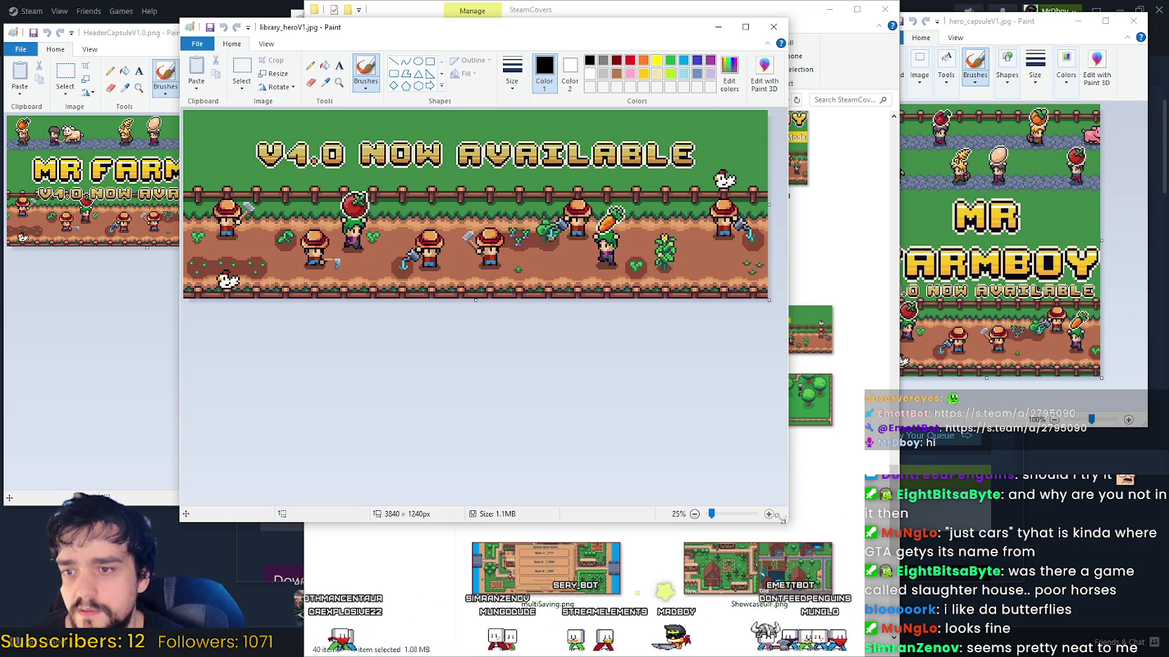
left_click_drag(781, 518, 807, 342)
mouse_move(530, 28)
left_mouse_down()
mouse_move(675, 332)
mouse_move(662, 367)
left_mouse_up()
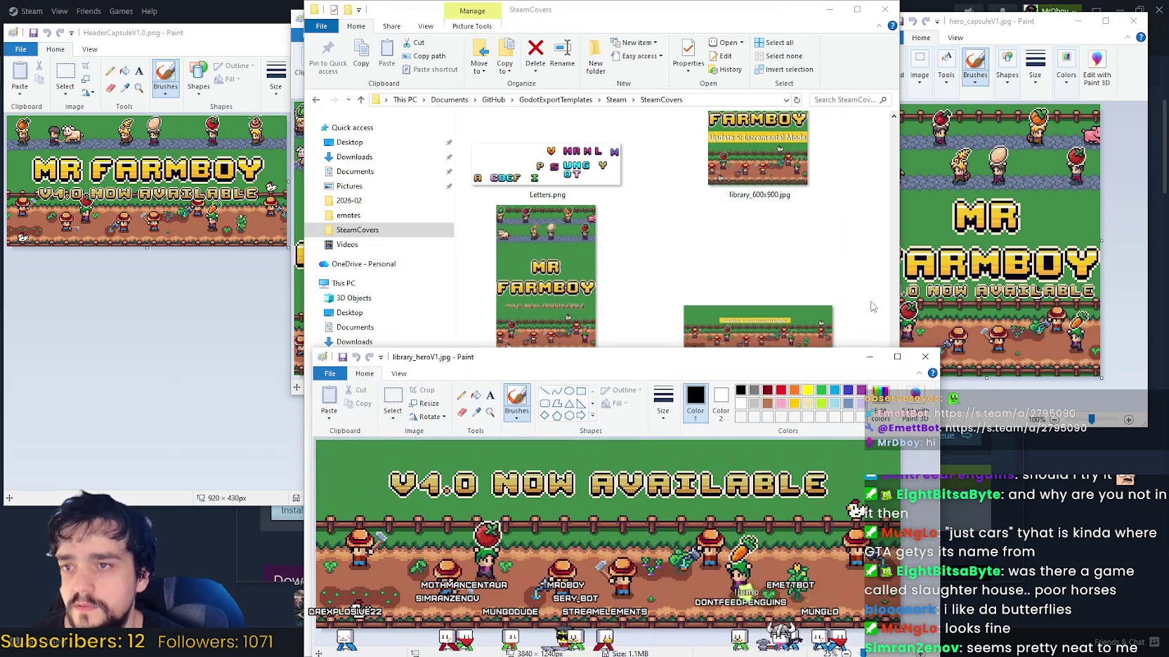
left_click(894, 342)
mouse_move(891, 471)
left_mouse_down()
mouse_move(888, 243)
mouse_move(904, 123)
left_mouse_up()
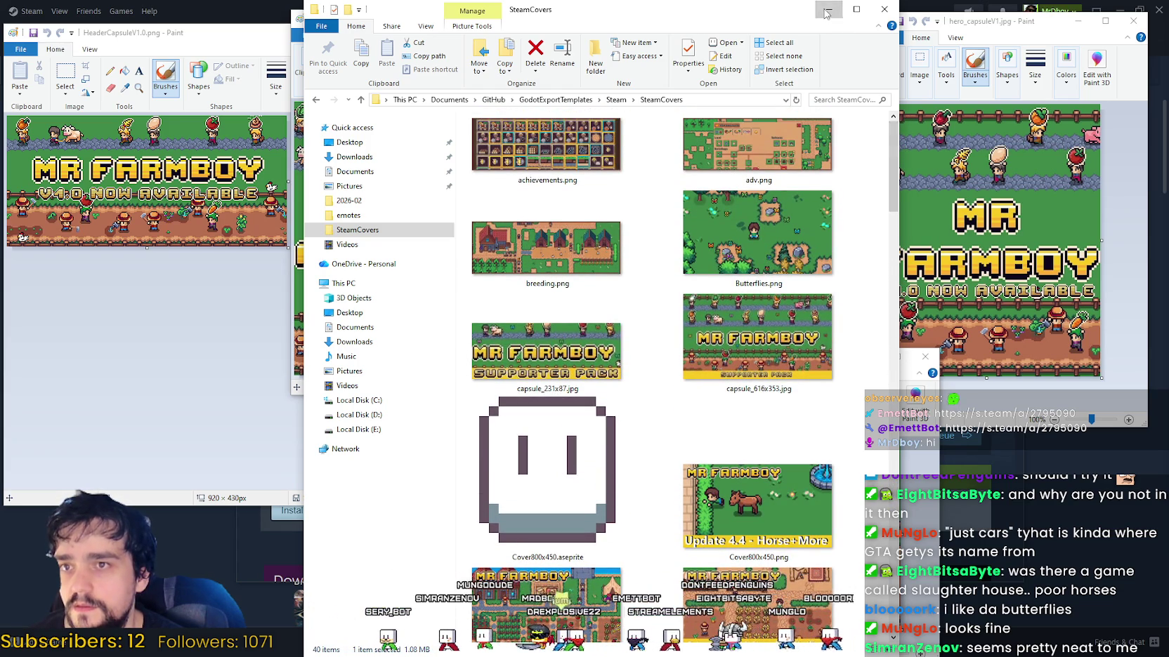
- Tuck away SteamCovers and reposition the library_600x900V1, hero_capsuleV1 and header capsule Paint windows
left_click(829, 9)
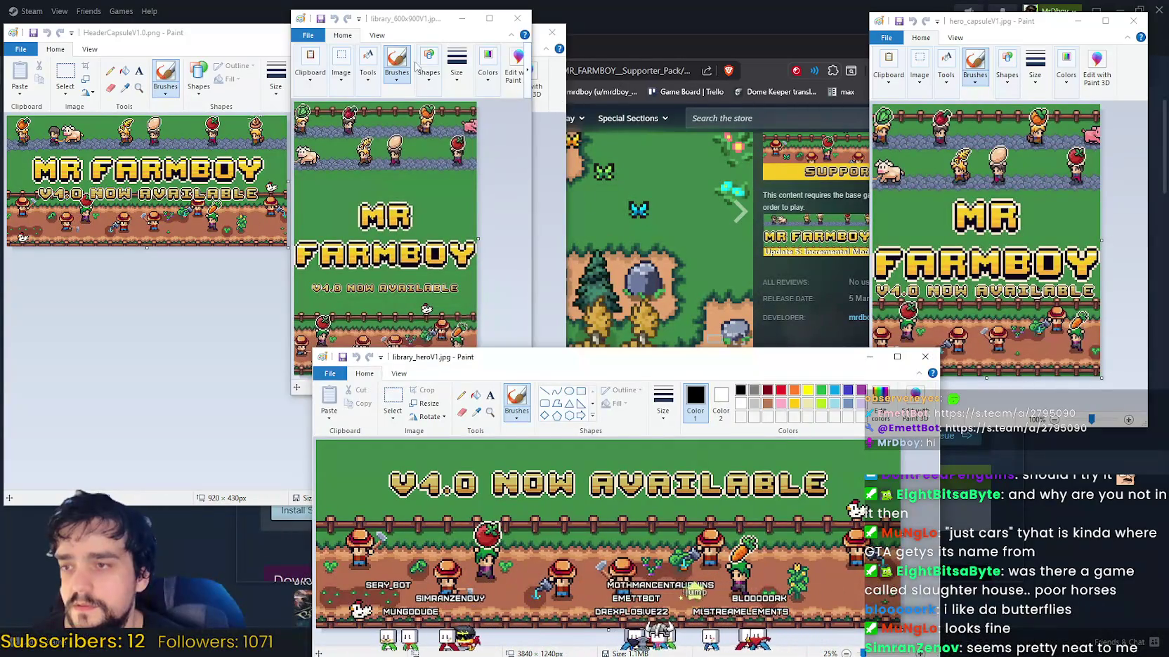
left_click_drag(421, 18, 451, 17)
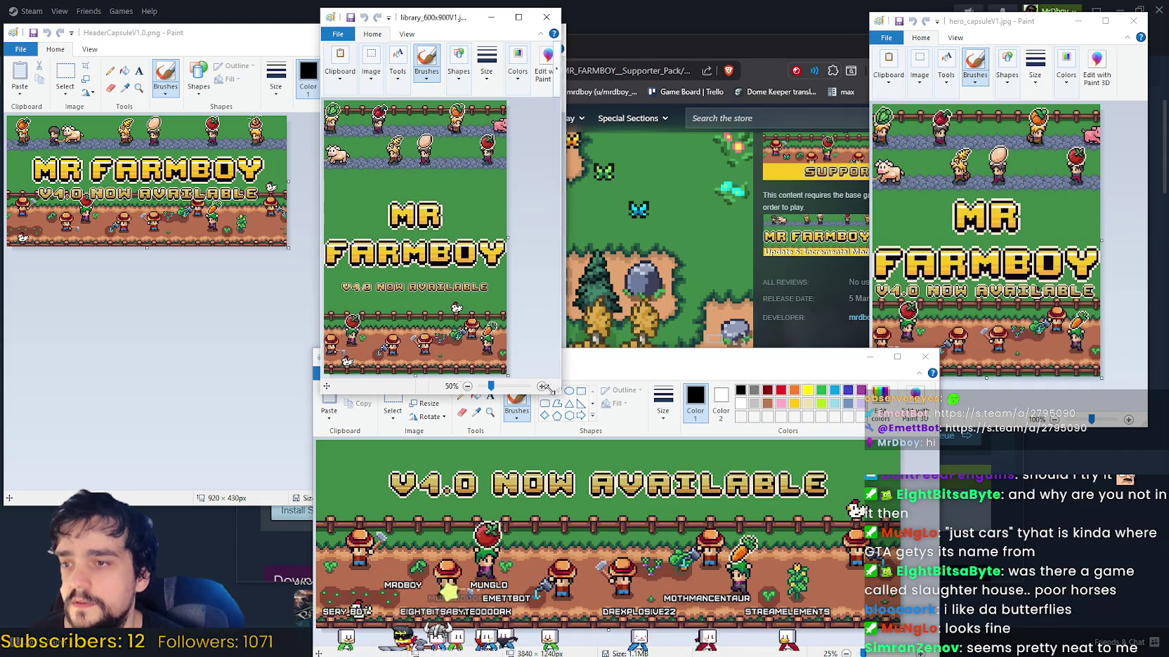
left_click_drag(564, 392, 535, 392)
left_click_drag(489, 25, 561, 25)
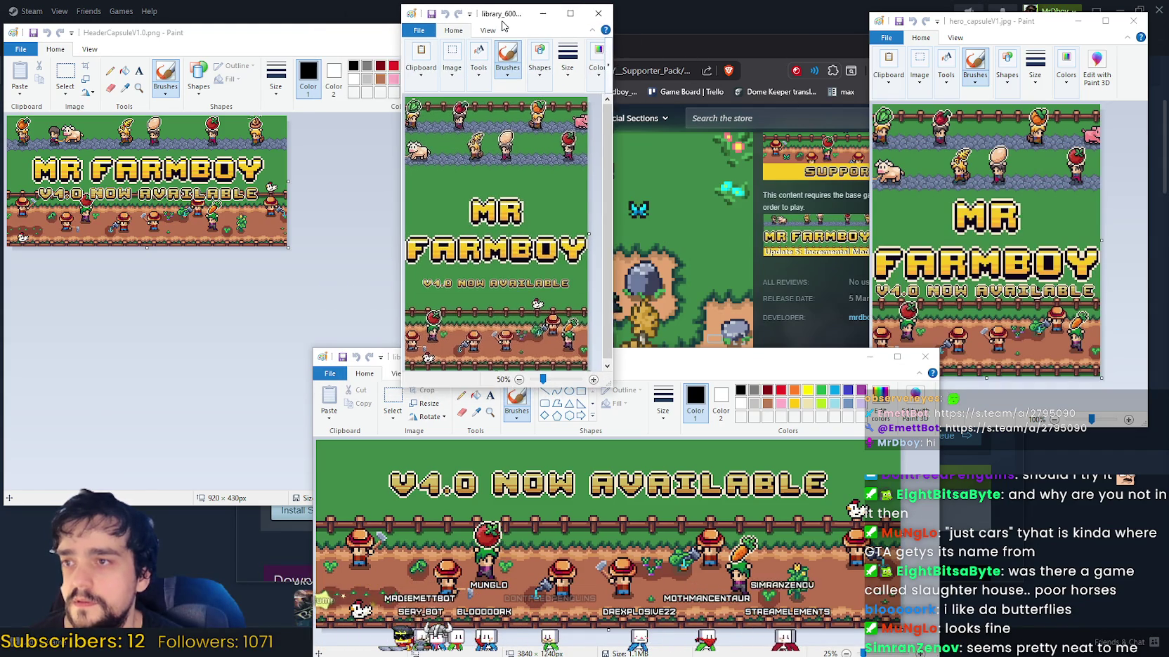
left_click_drag(997, 21, 801, 24)
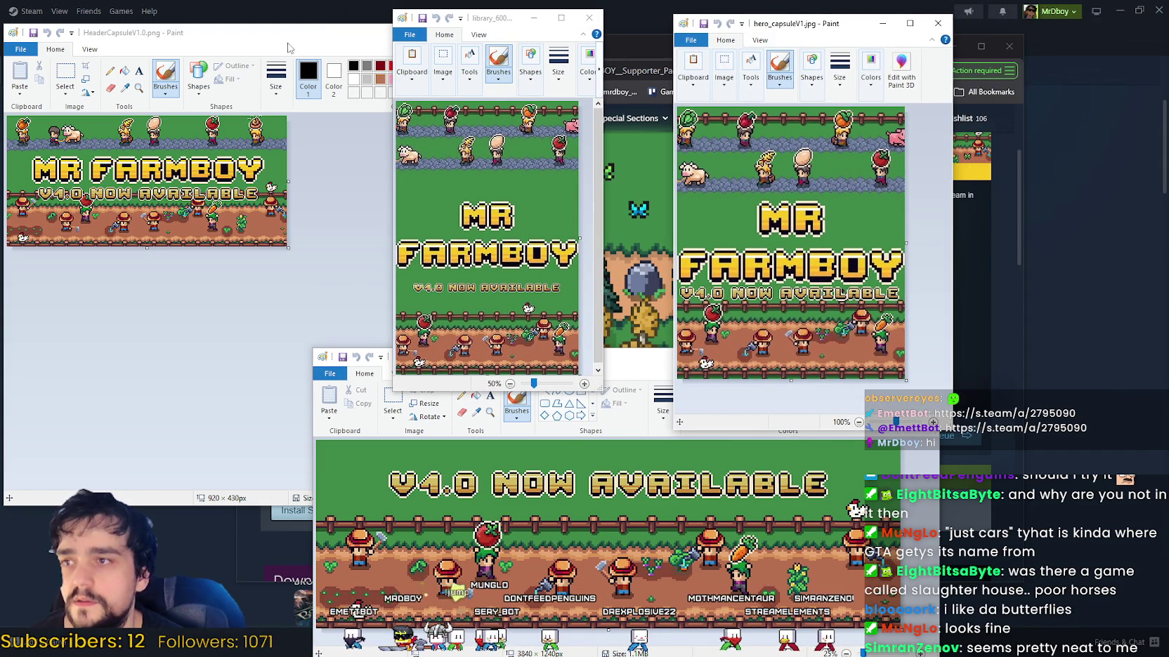
left_click(288, 48)
mouse_move(432, 30)
left_mouse_down()
mouse_move(512, 22)
mouse_move(511, 44)
left_mouse_up()
- Shorten the hero capsule window so it and the library capsule show fully, then switch to game_data
left_click(520, 23)
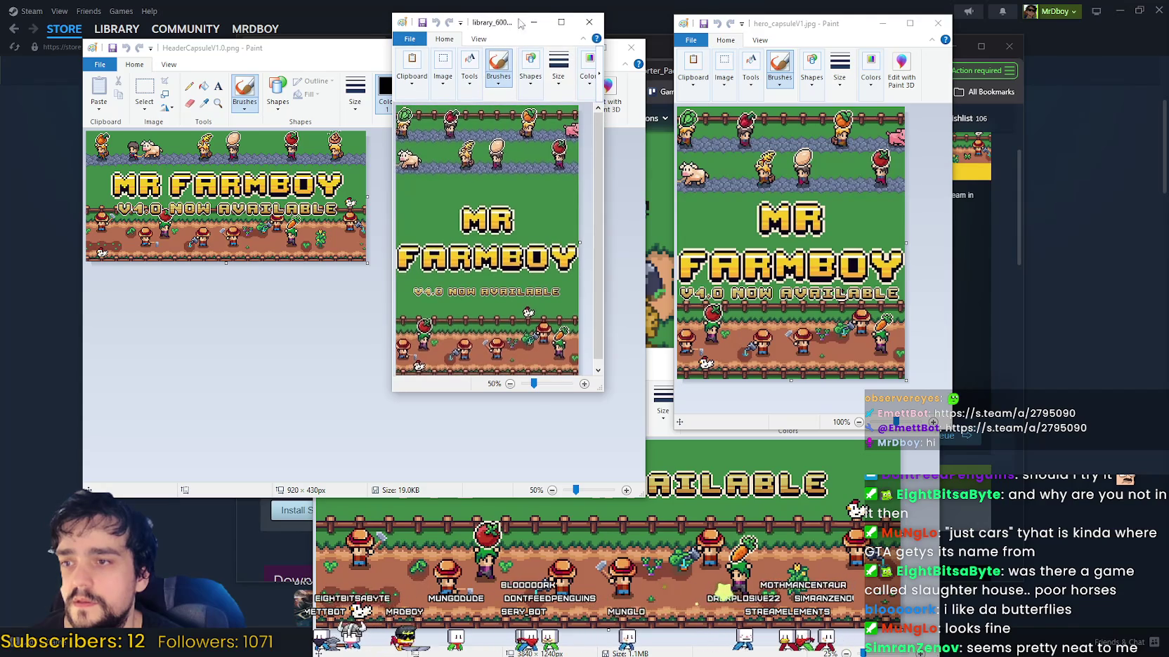
left_click_drag(843, 23, 802, 23)
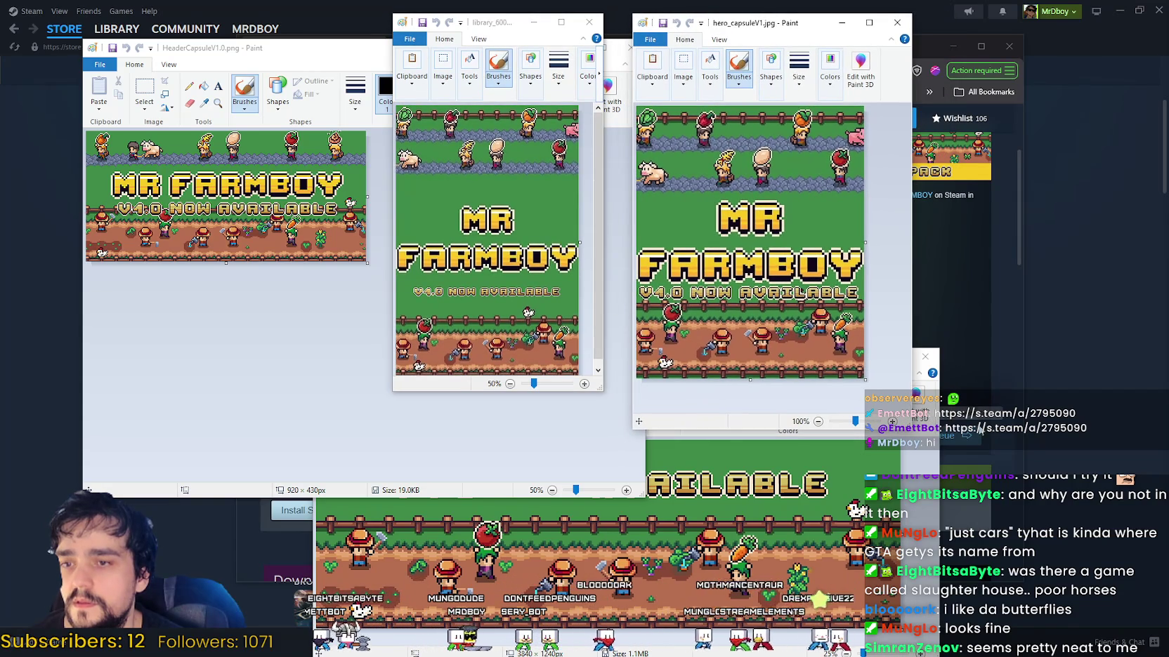
left_click(737, 485)
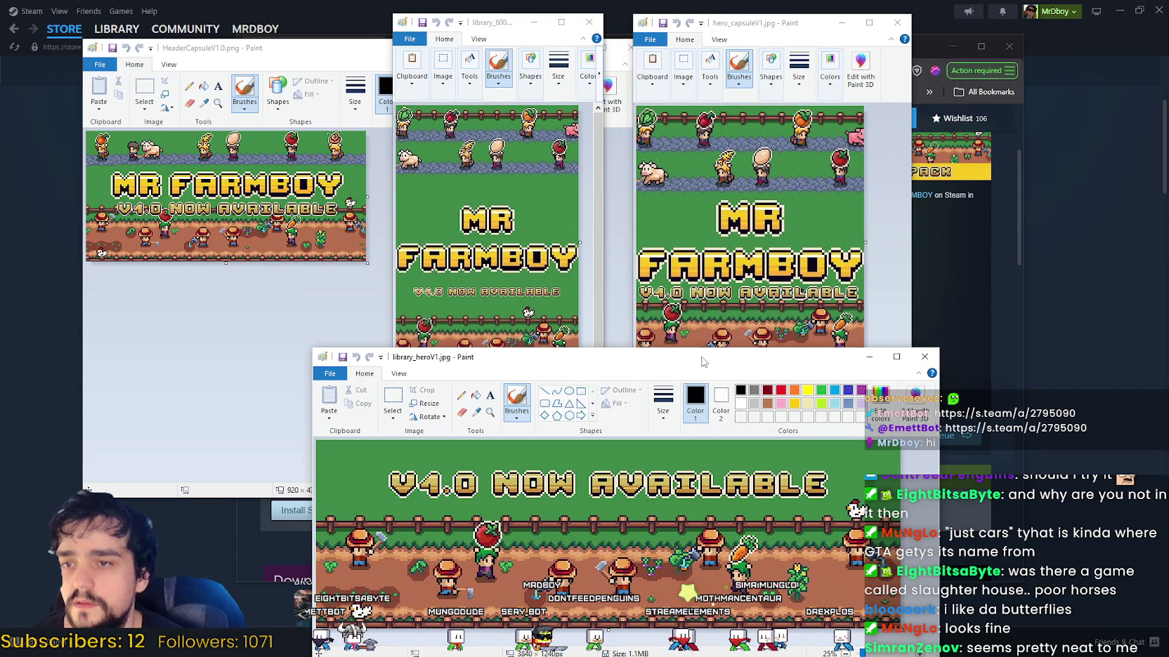
left_click(737, 338)
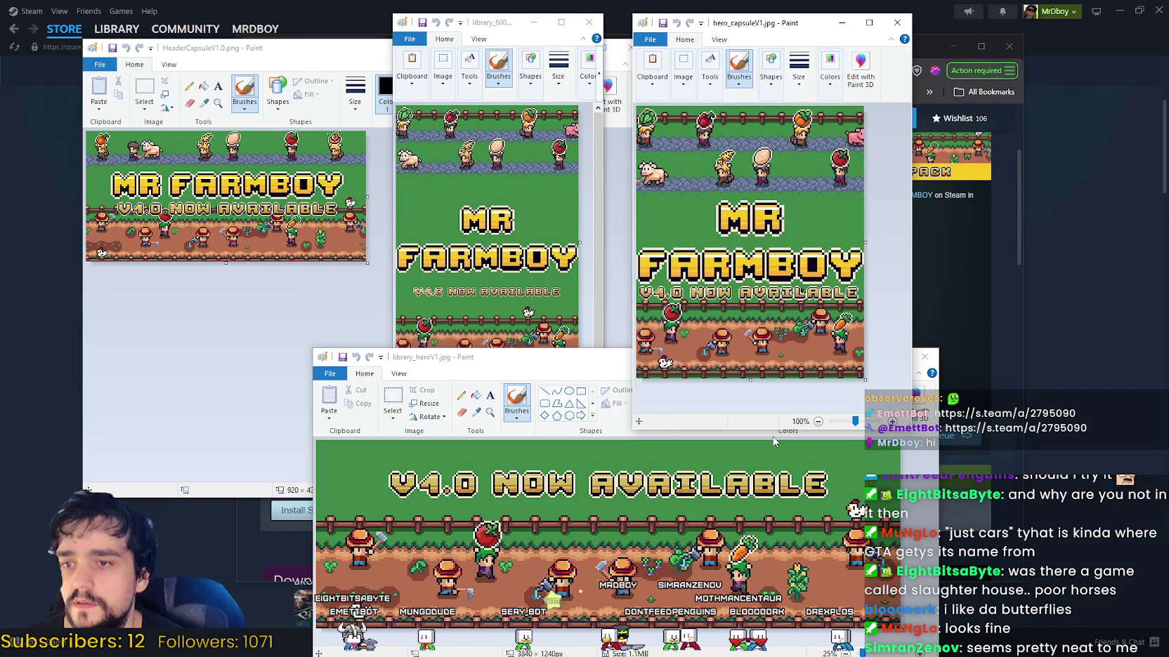
left_click_drag(773, 430, 773, 405)
left_click(492, 316)
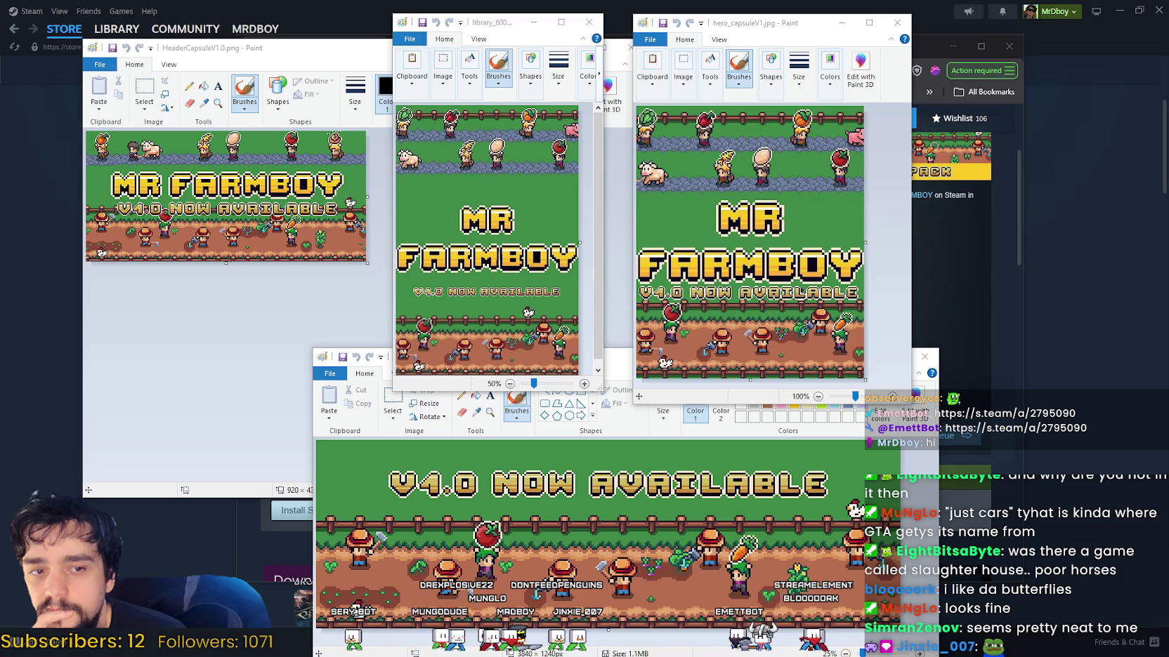
key("alt+Tab")
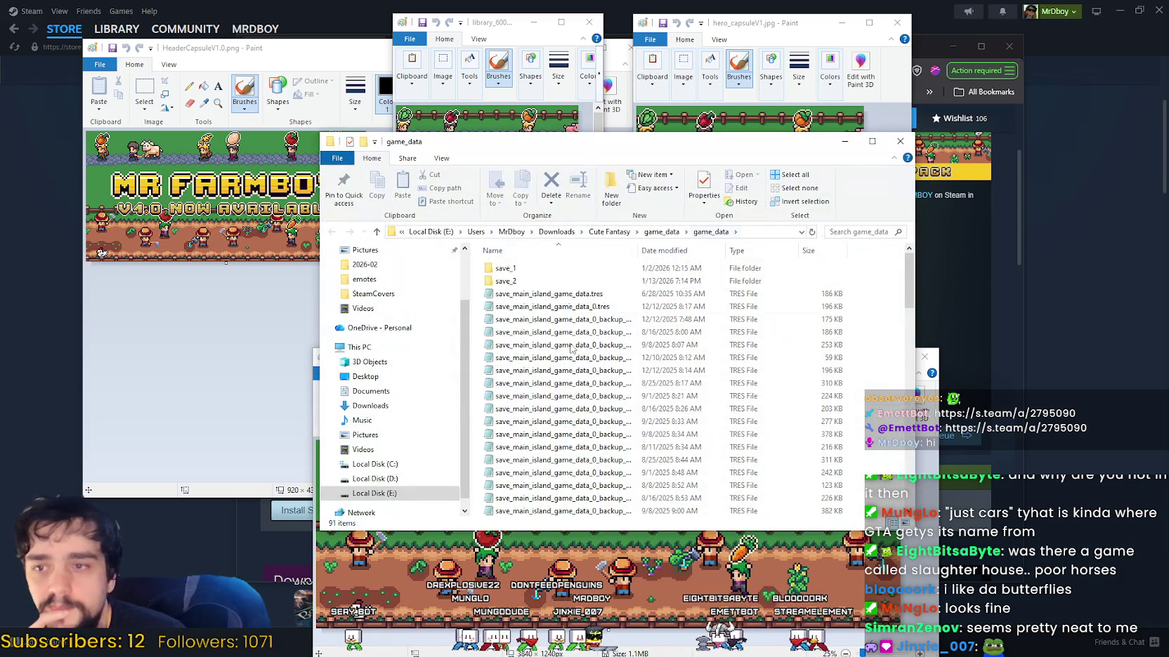
- In game_data, open settings.ini in Notepad to read it, then close it unchanged
scroll(571, 347, "down", 2)
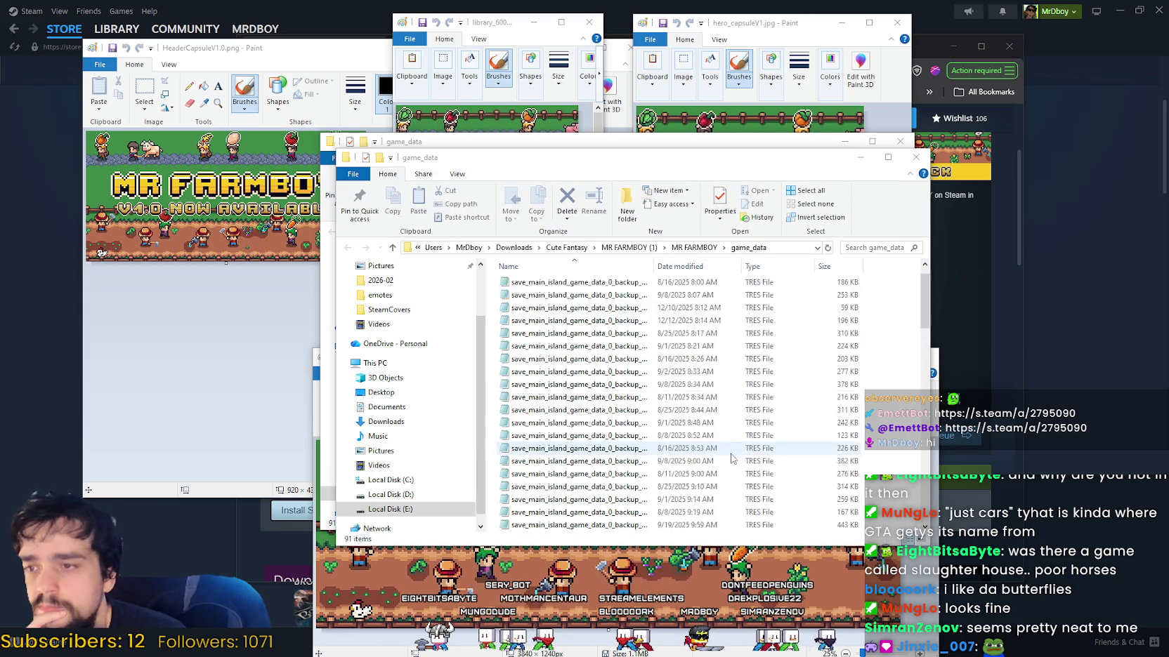
left_click_drag(924, 295, 943, 506)
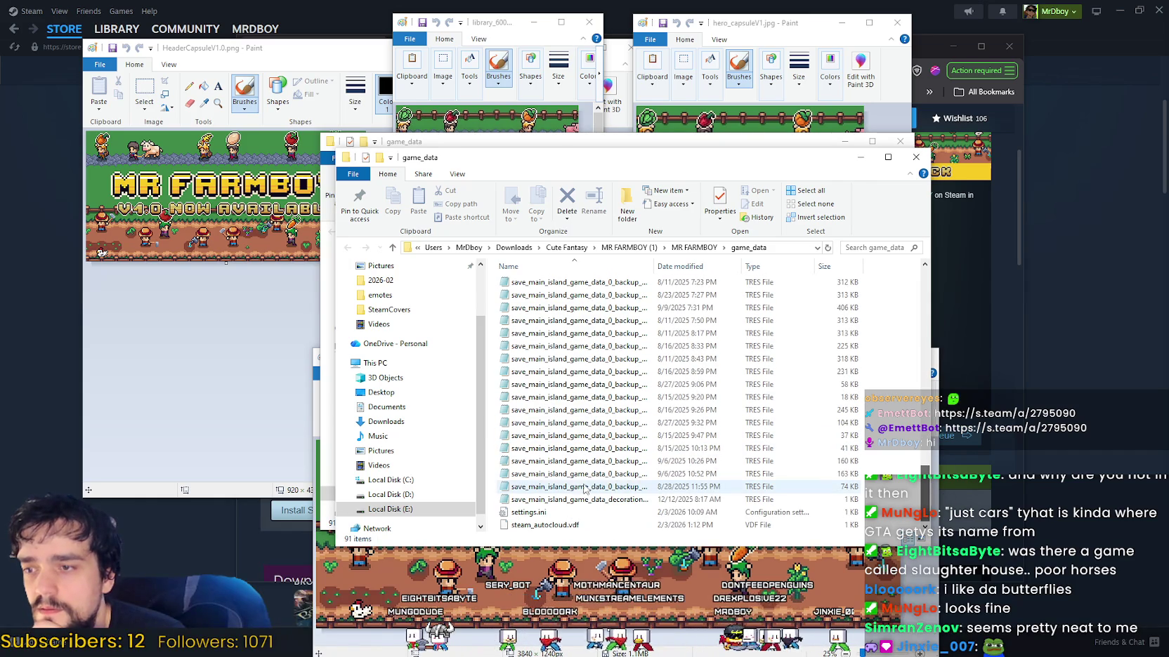
left_click(542, 515)
double_click(540, 513)
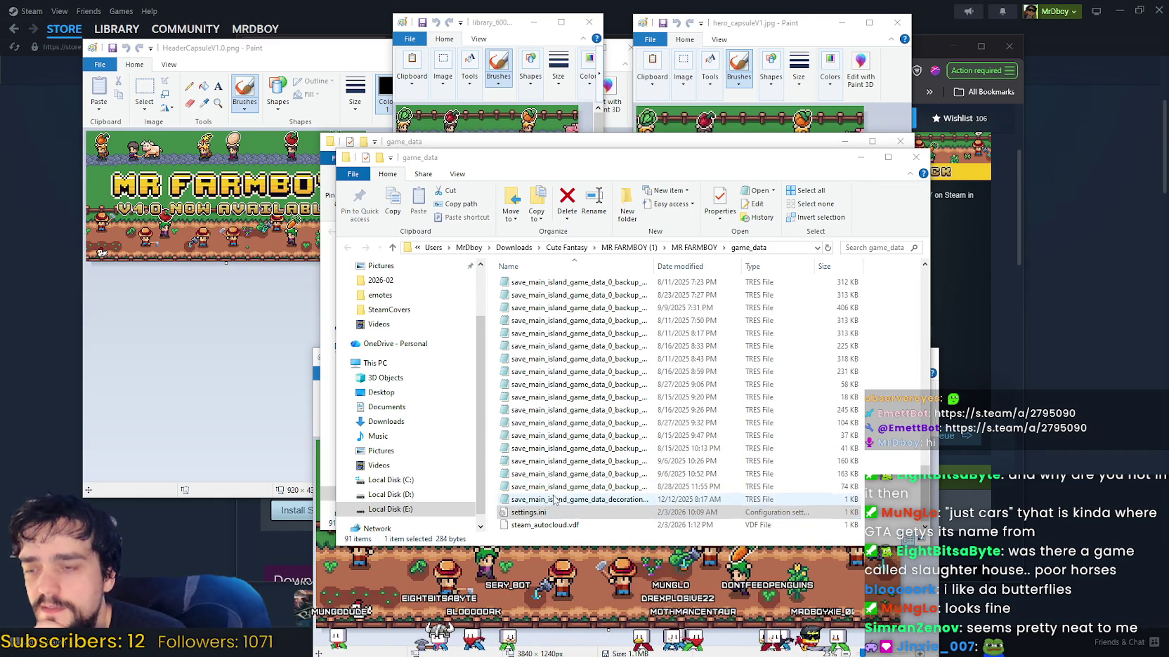
left_click_drag(534, 394, 759, 6)
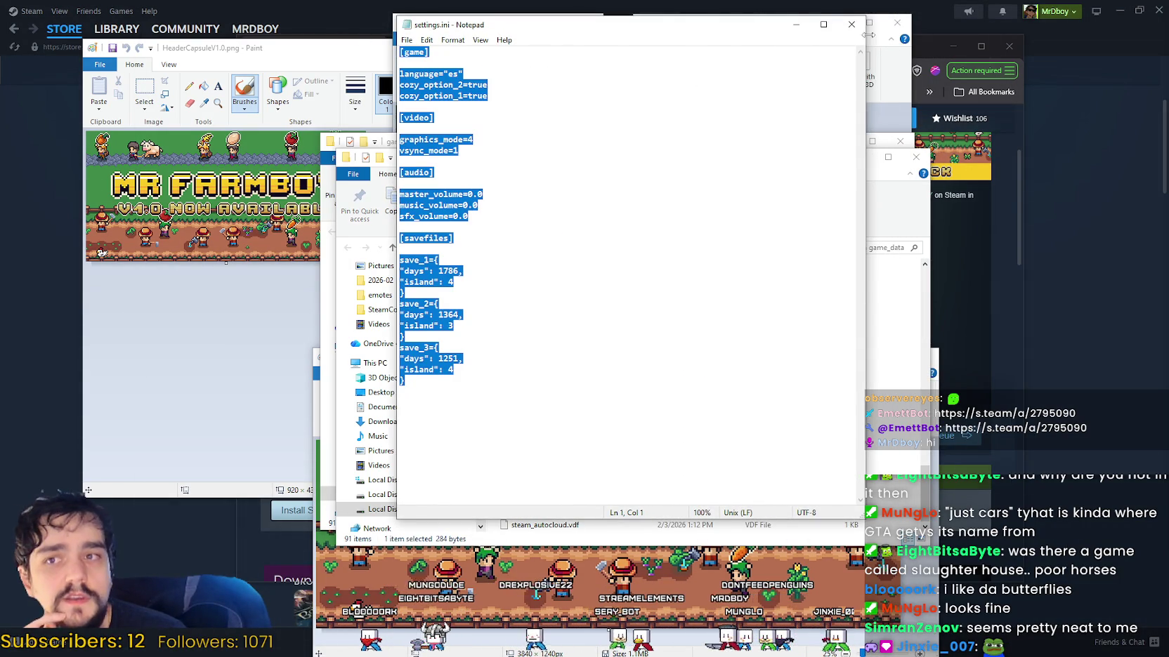
left_click(851, 24)
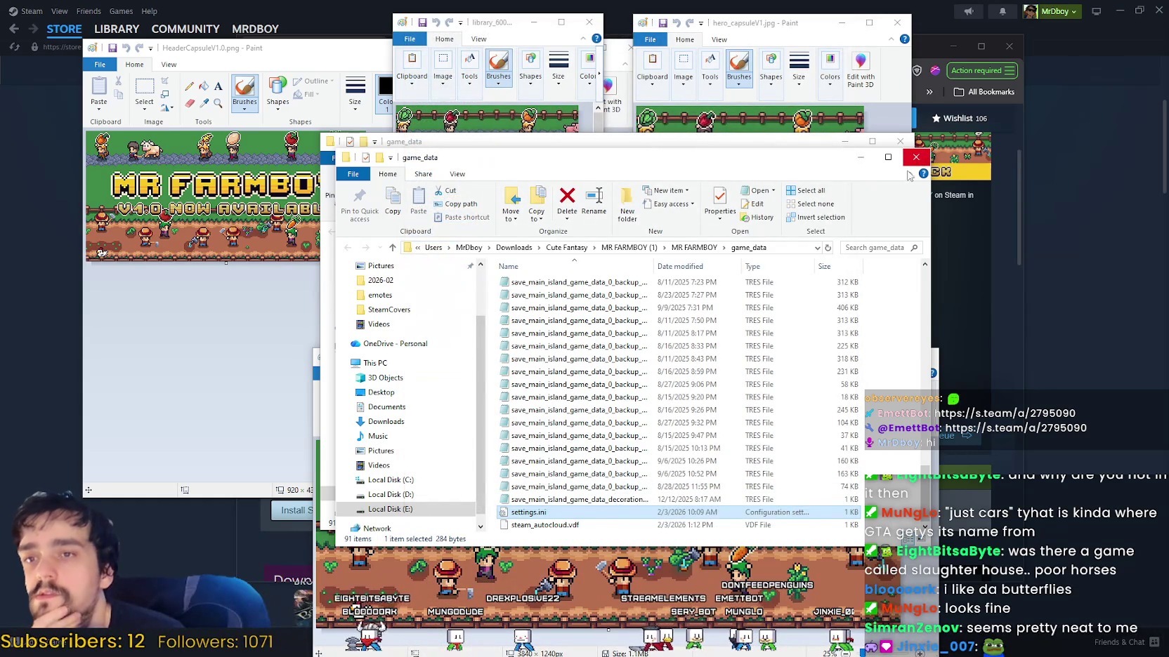
- Open the save_1 folder, select its two save files, and close that window
scroll(537, 292, "up", 20)
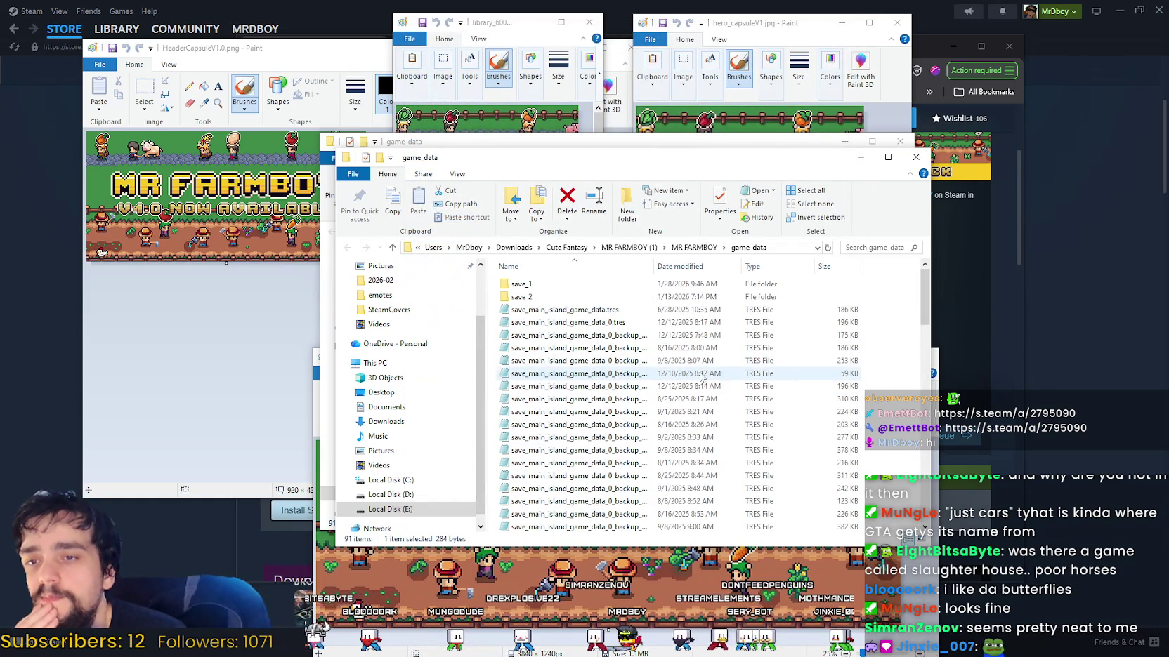
double_click(537, 288)
left_click_drag(643, 341, 500, 281)
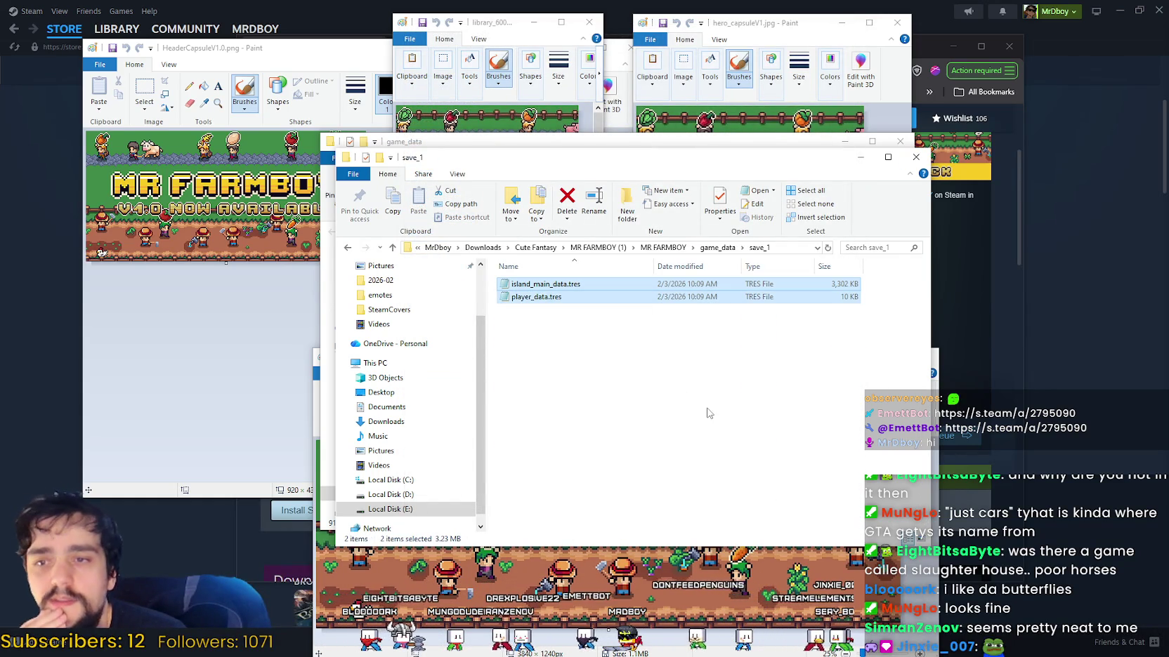
left_click(916, 157)
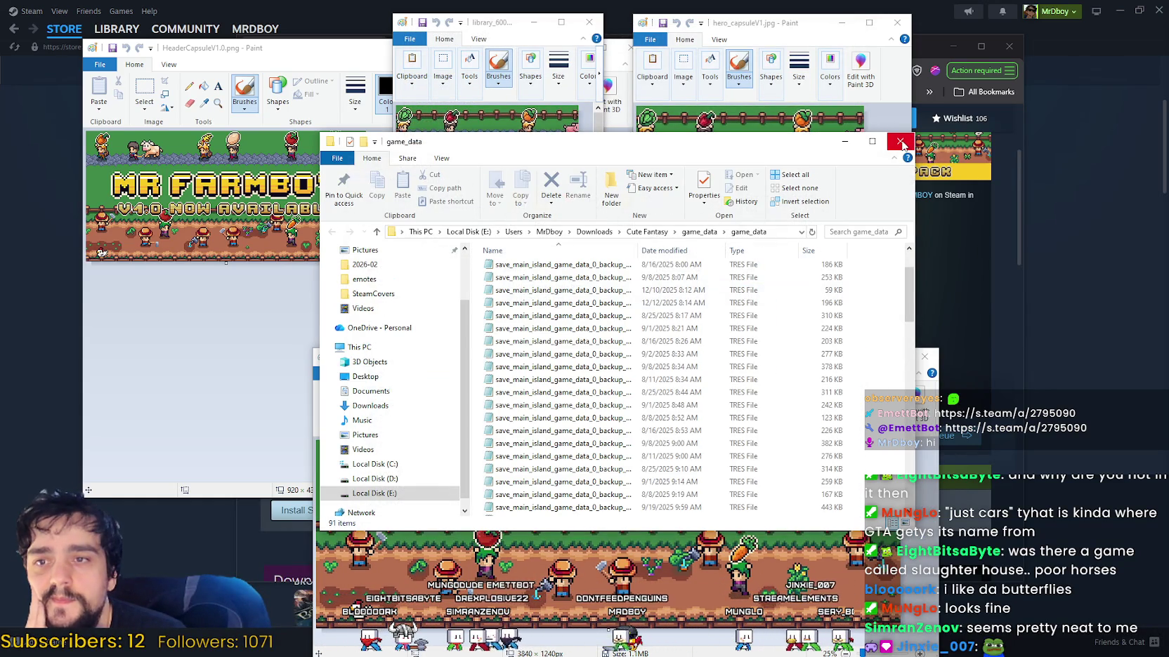
- Close the game_data folder window and go to the Steam game library
left_click(901, 142)
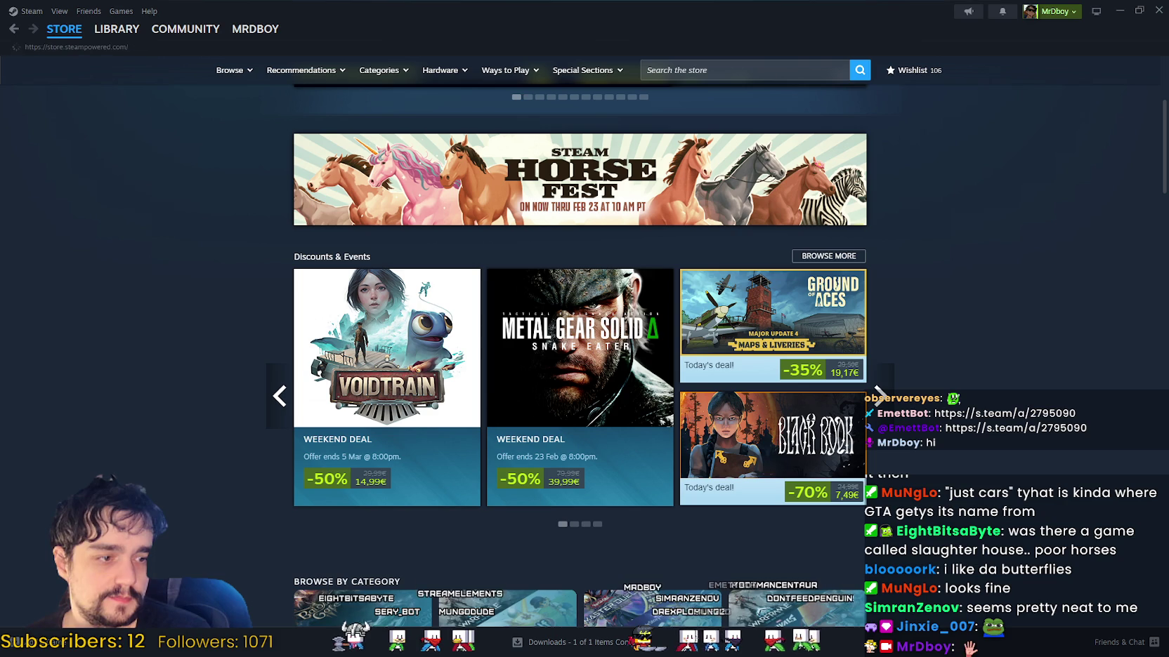
left_click(117, 29)
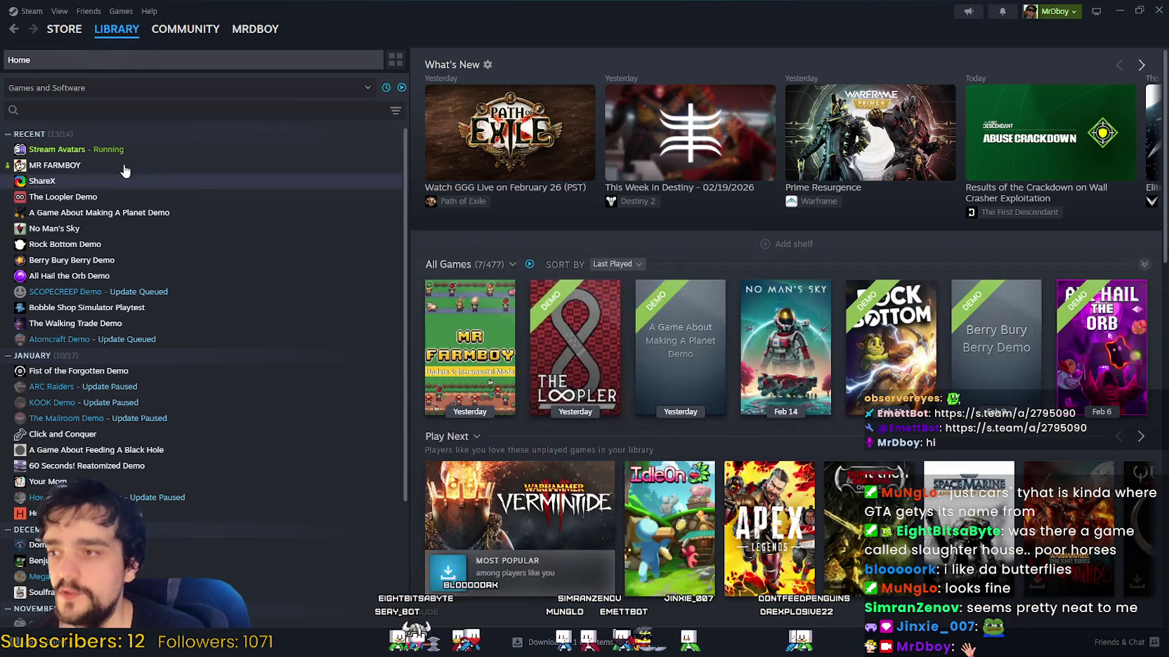
- Open MR FARMBOY's store page from the library and view its second screenshot
left_click(144, 169)
left_click(471, 306)
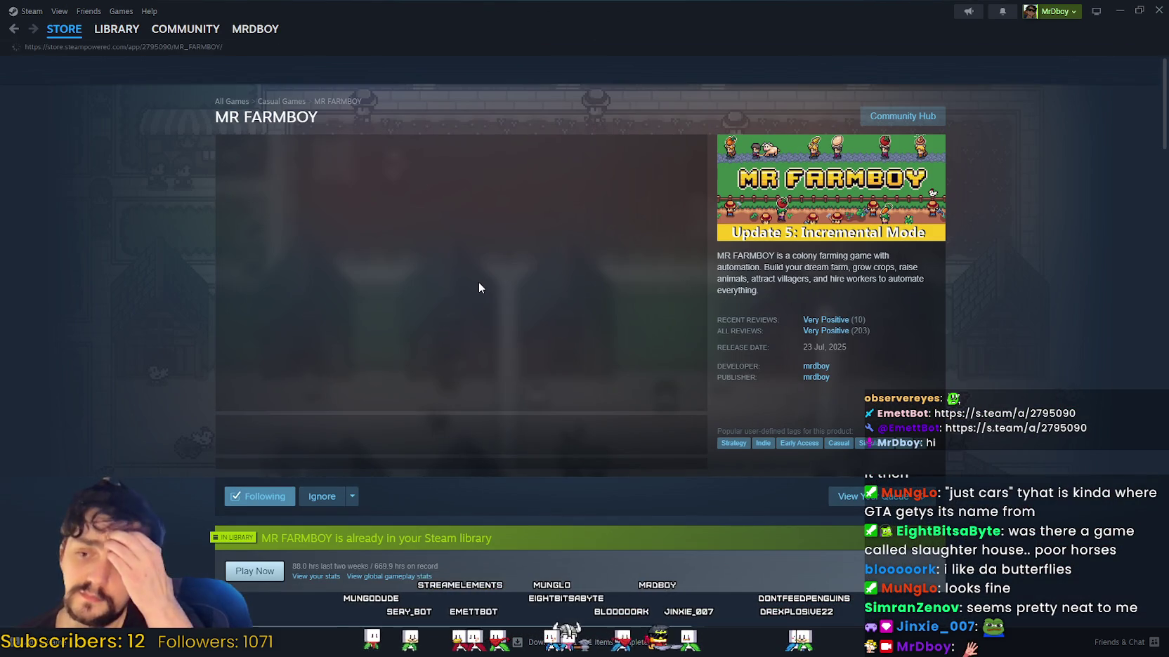
left_click(323, 435)
- Browse the game's Community Hub discussions, return to the store page, and restore the window down
left_click(906, 116)
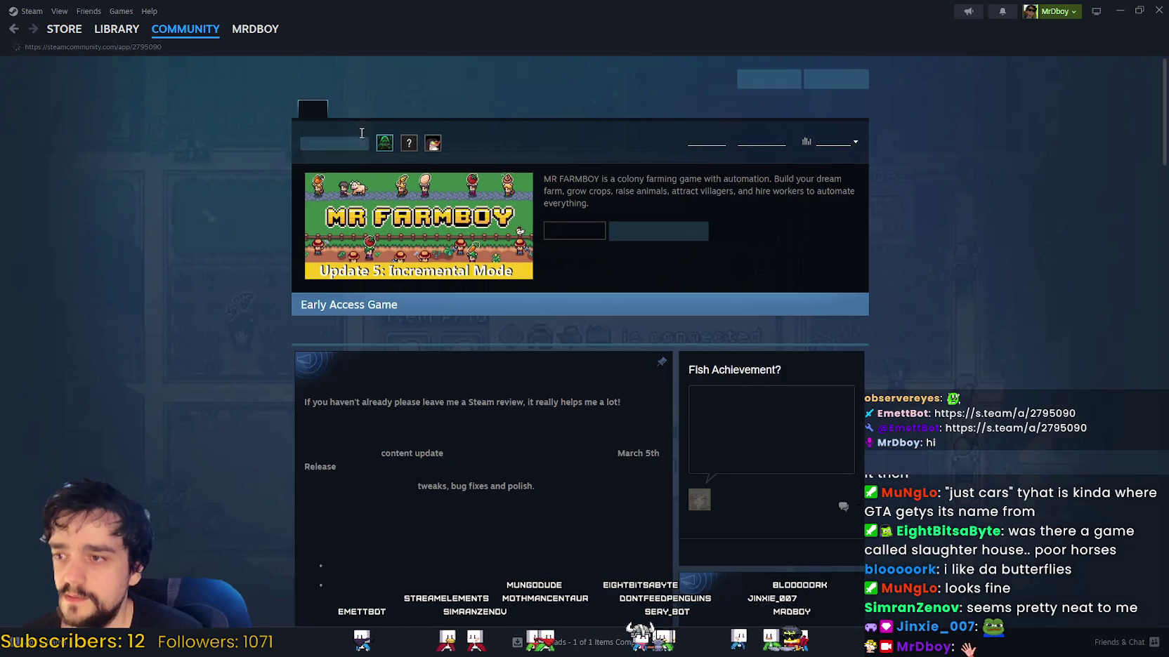
left_click(360, 110)
scroll(890, 445, "down", 3)
scroll(878, 281, "up", 3)
left_click(836, 80)
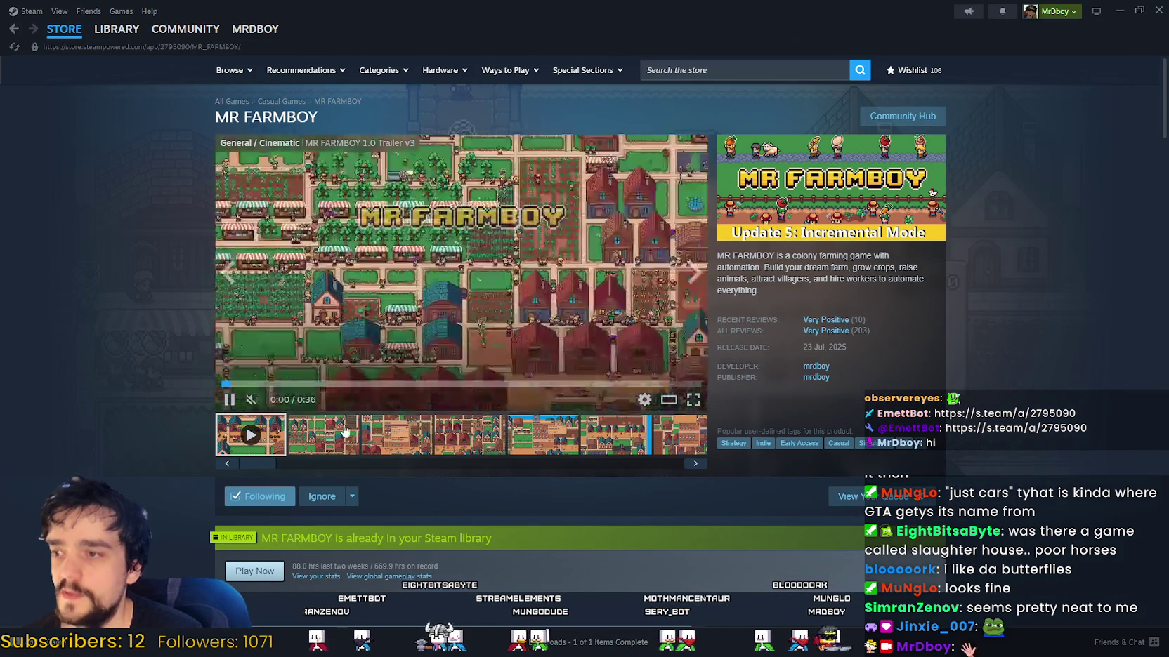
left_click(1139, 10)
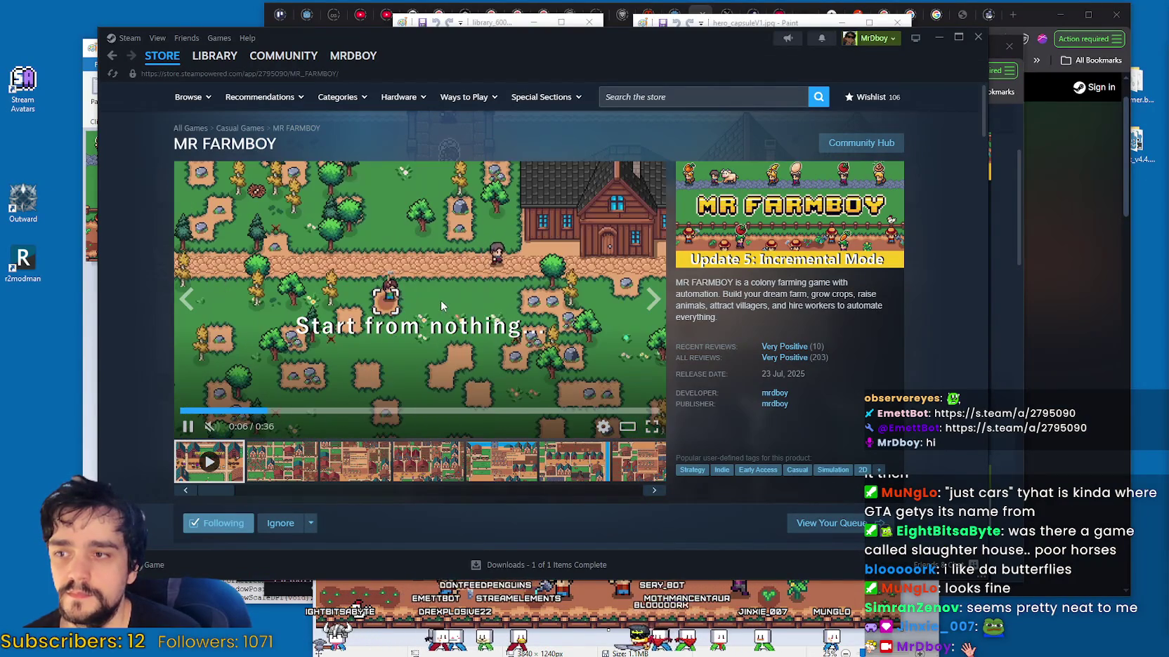
- Close the Steam window and focus the empty Untitled Notepad document for typing
left_click(976, 42)
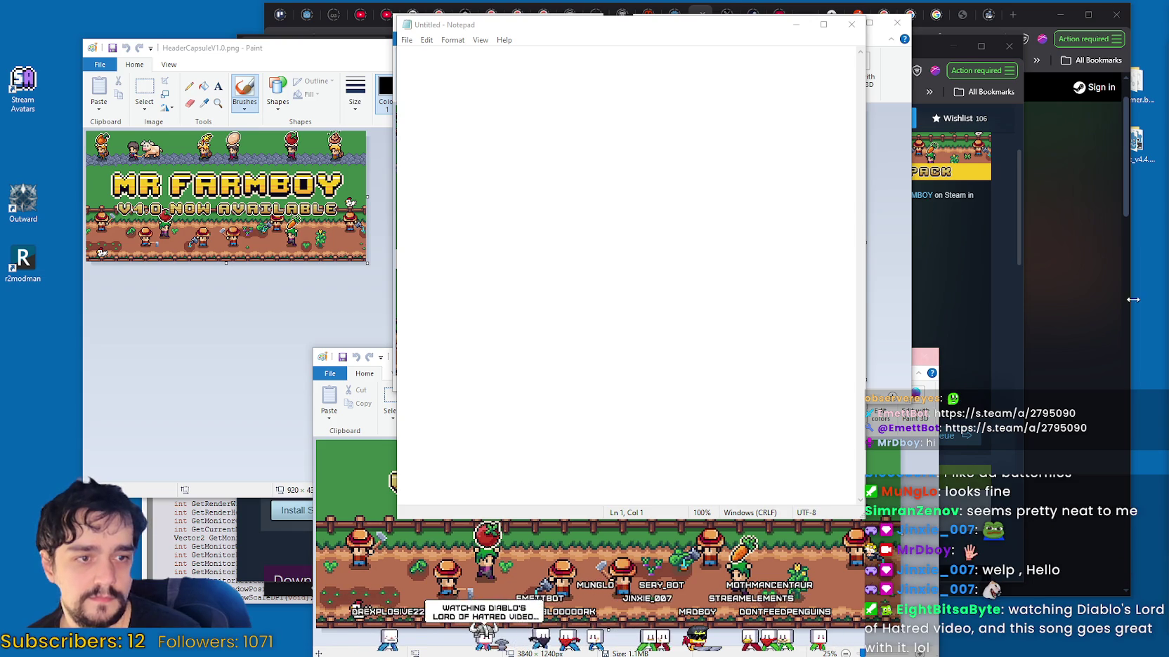
left_click(574, 131)
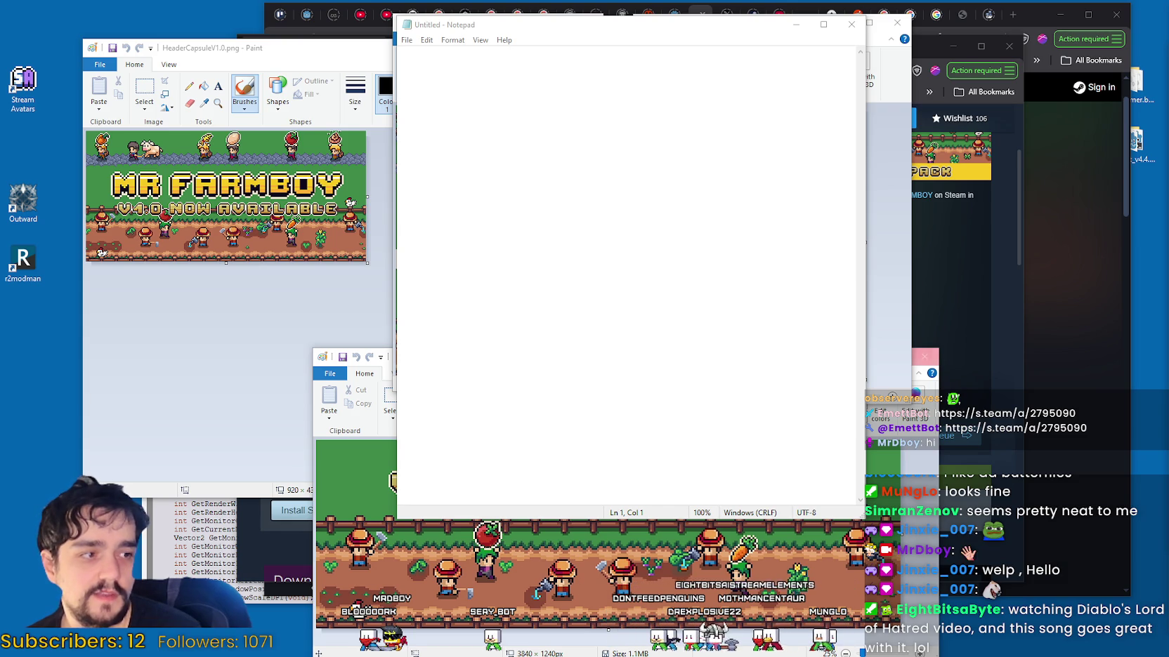
left_click(601, 145)
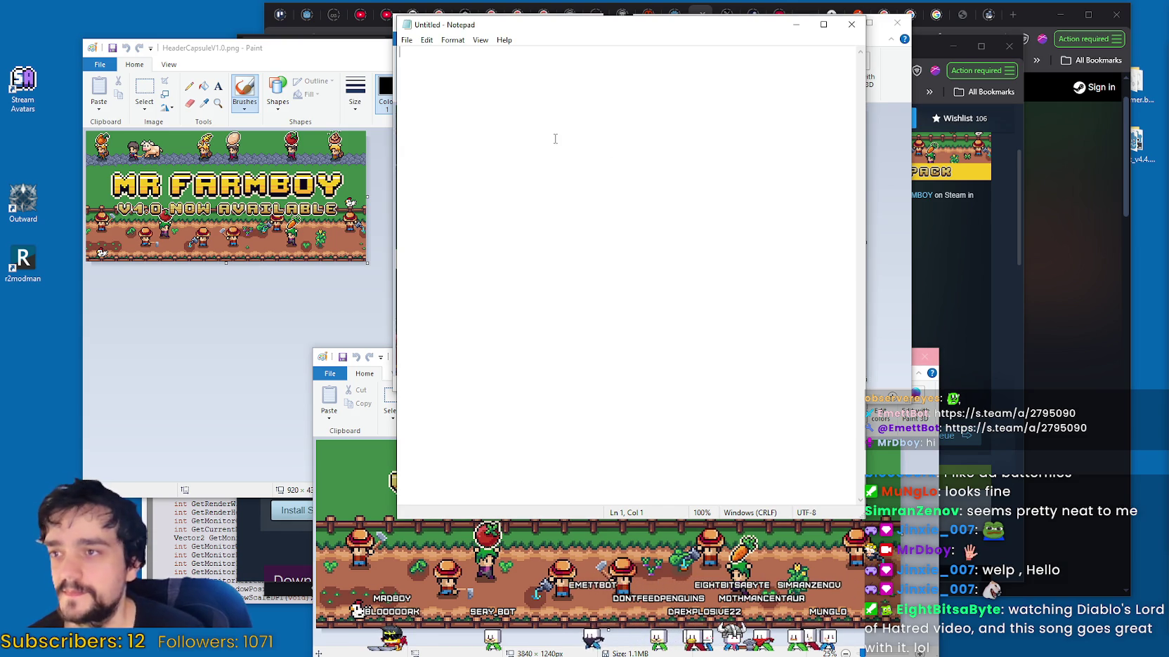
- Type 'Title: Full Game(Key Inside): MR FARMBOY' and paste the long MR FARMBOY post title after it
type("F")
key("BackSpace")
type("Title: Full Game")
key("BackSpace")
type("[")
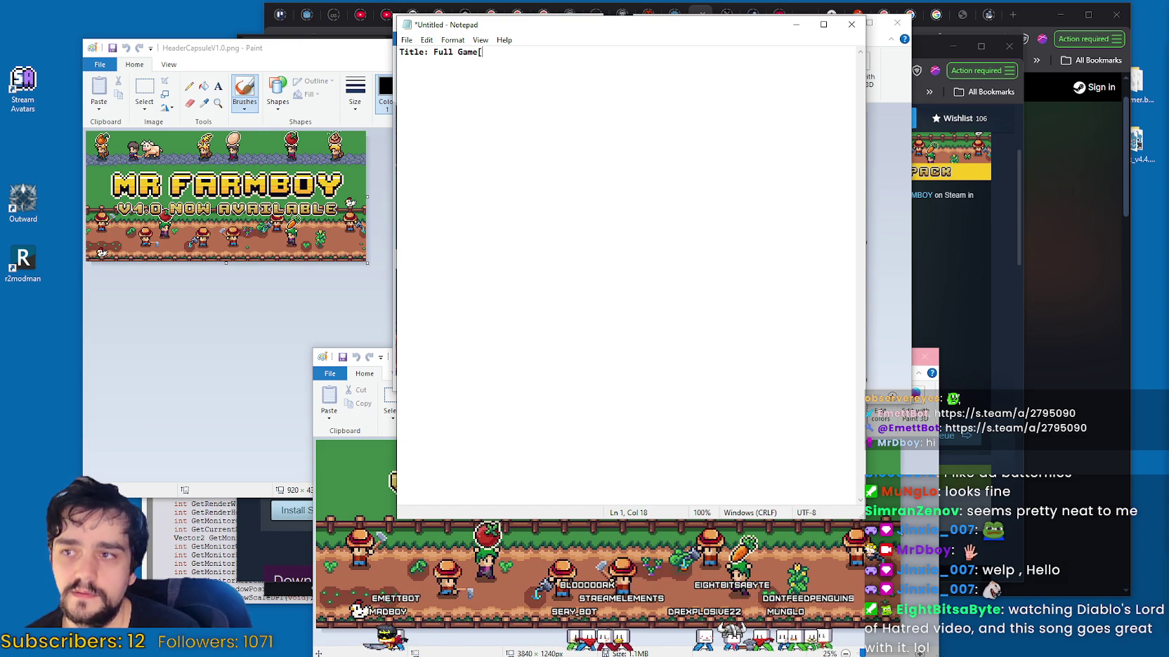
type("Inside): MR FARMBOY")
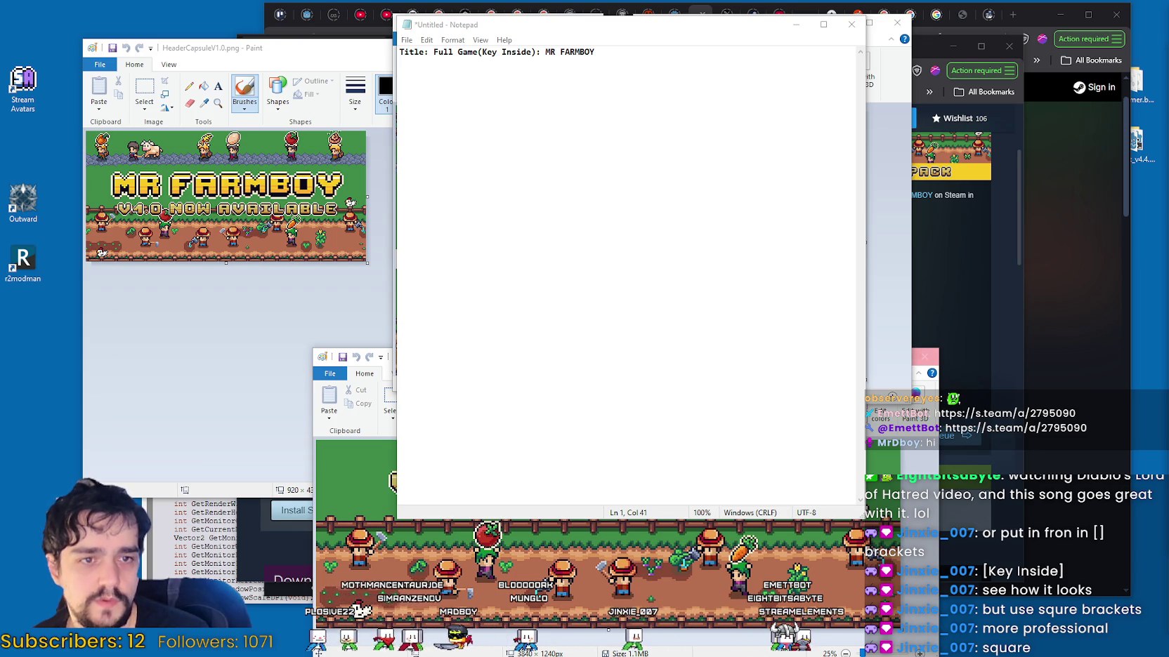
type("[Steam Key Inside] Cute Farming Automation Game MR FARMBOY Released July 23!")
- Close the title with ']' and paste the intro sentence on a new line below
left_click_drag(535, 52, 556, 69)
type("]")
key("Return")
key("Return")
type("[Steam Key Inside] Cute Farming Automation Game MR FARMBOY Released July 23!")
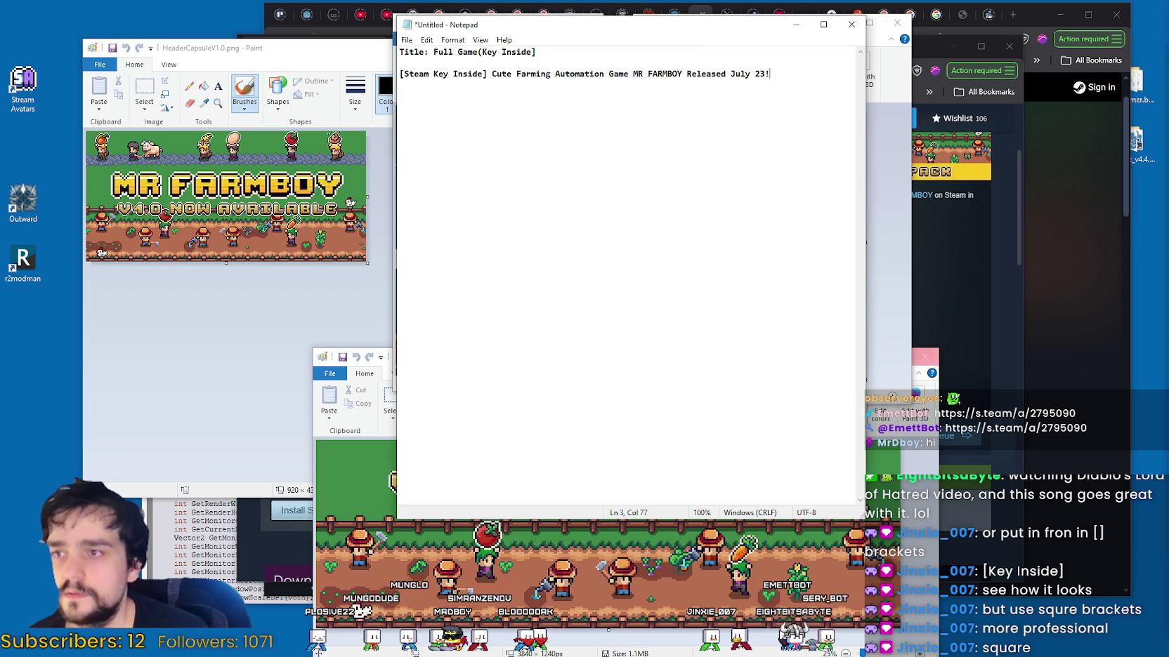
- Remove 'Steam' from the intro line and change 'Cute' to 'Colony'
left_click(491, 74)
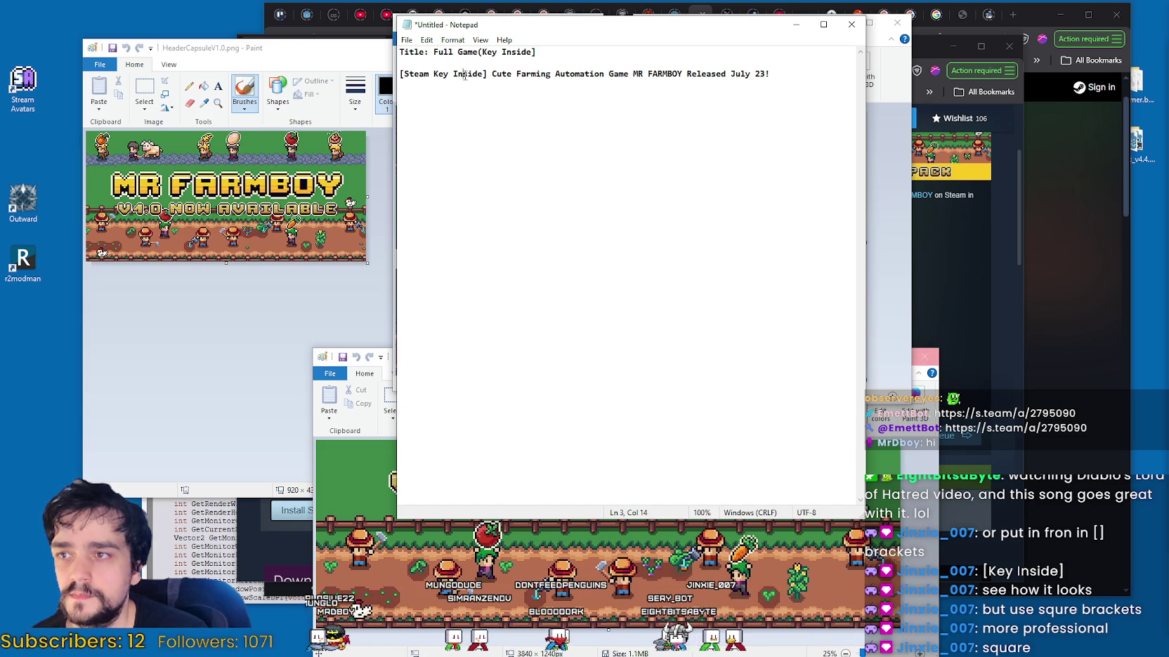
double_click(443, 76)
left_click_drag(433, 77, 413, 77)
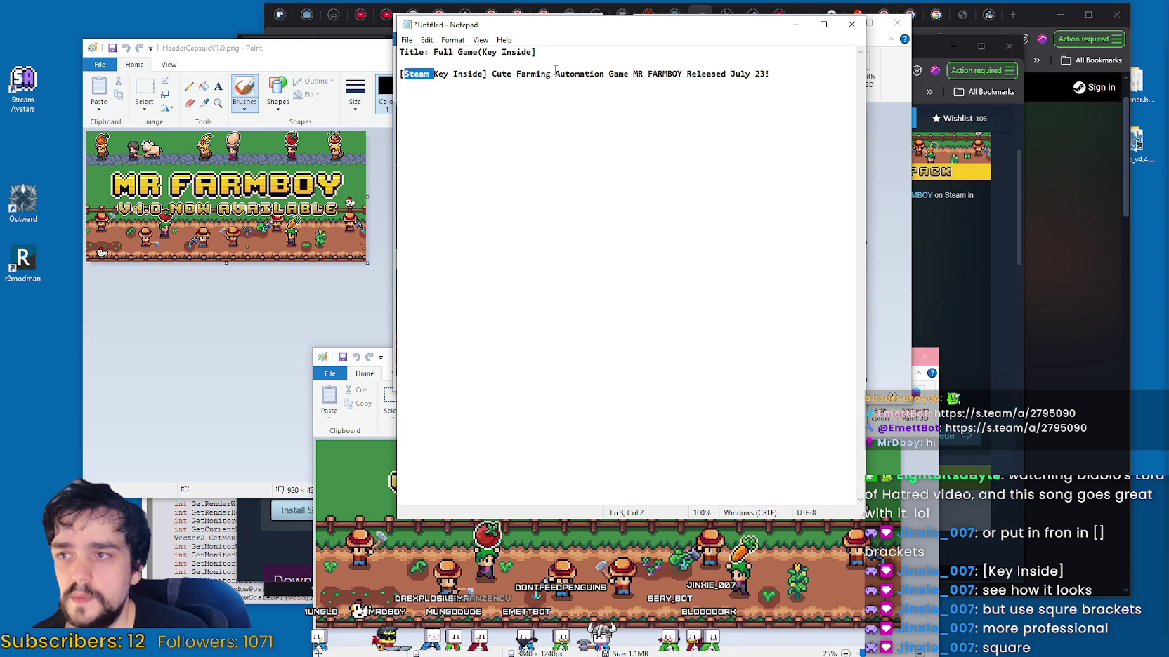
key("BackSpace")
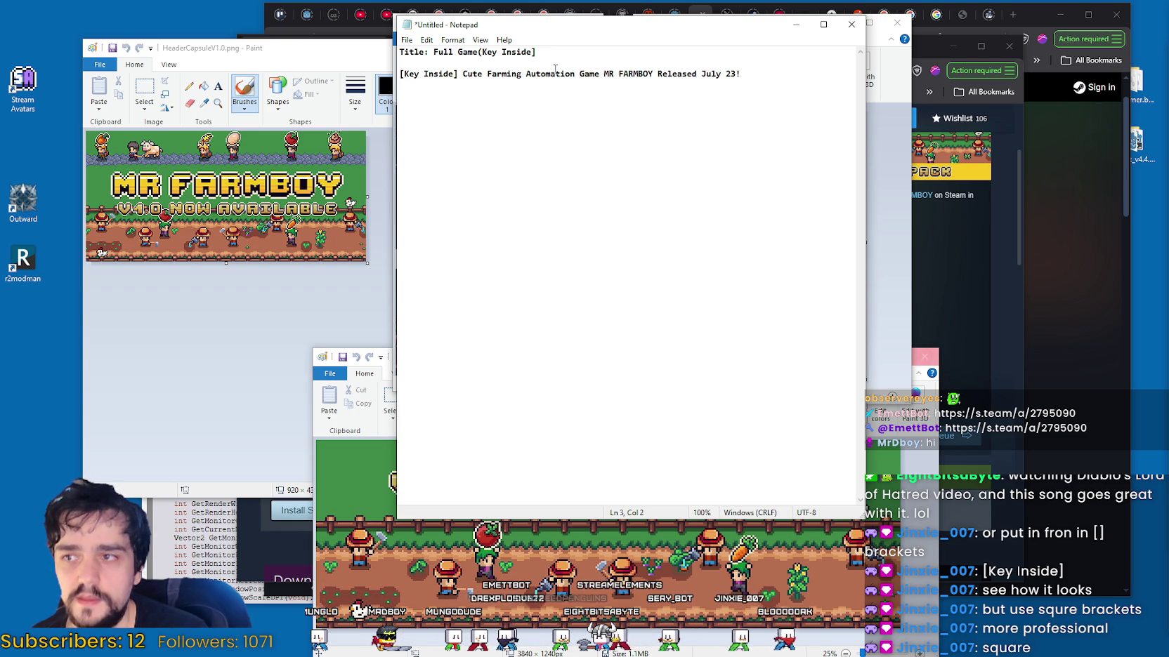
left_click(456, 65)
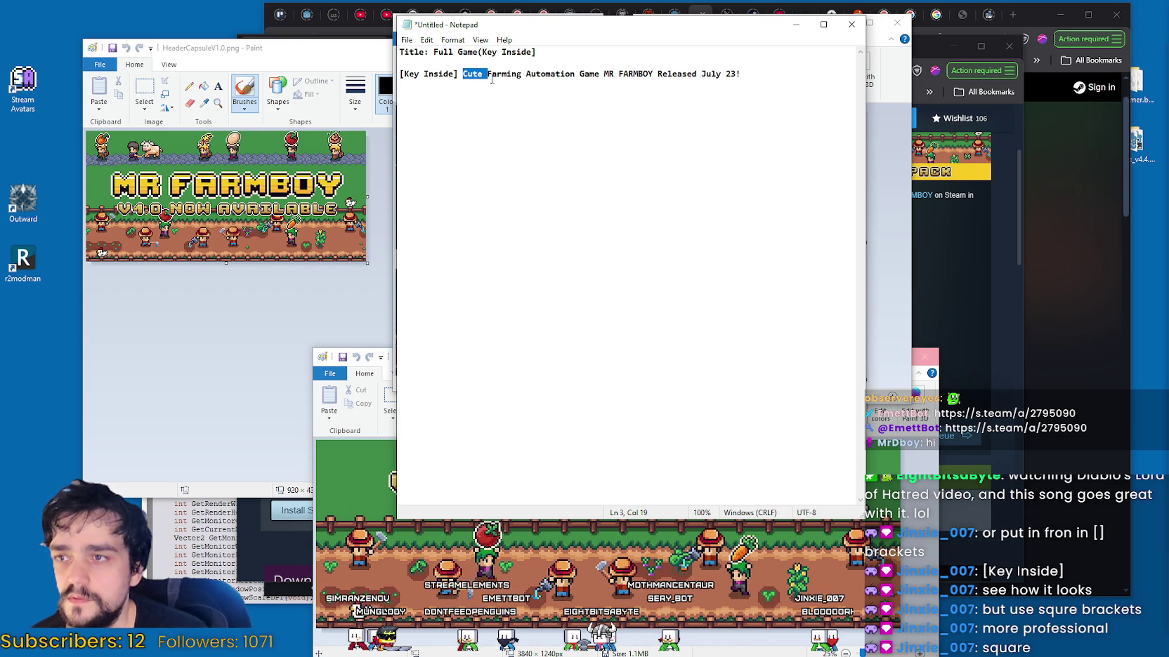
type("Colony")
- Select the phrase 'Released July 23' in the intro line
left_click(711, 73)
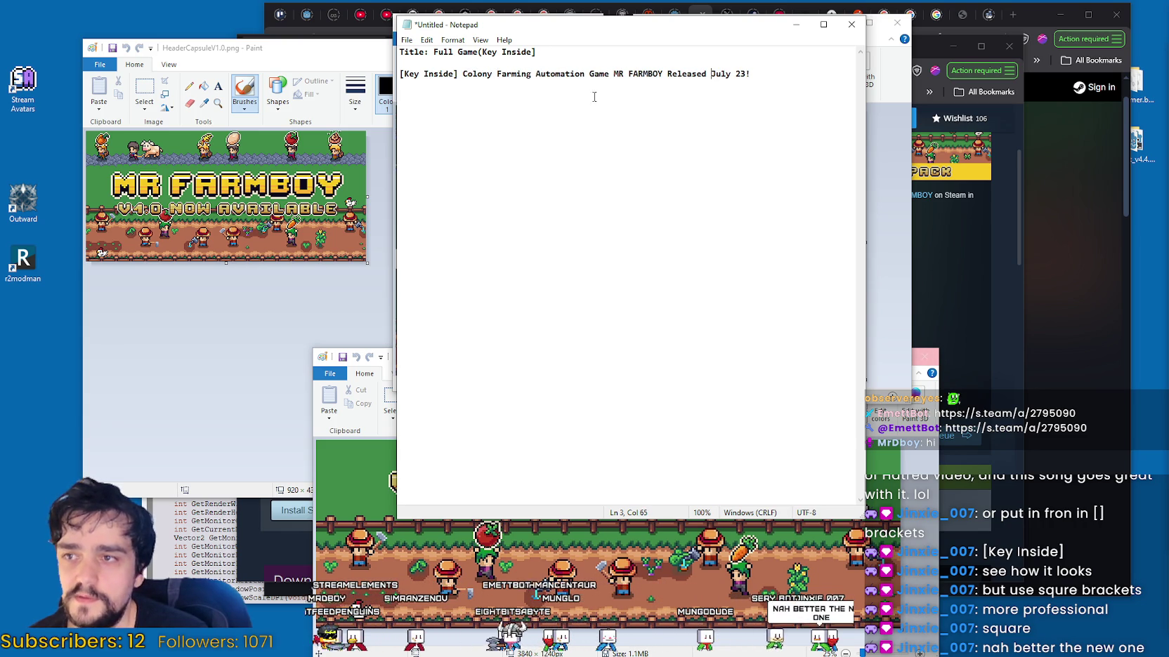
double_click(695, 73)
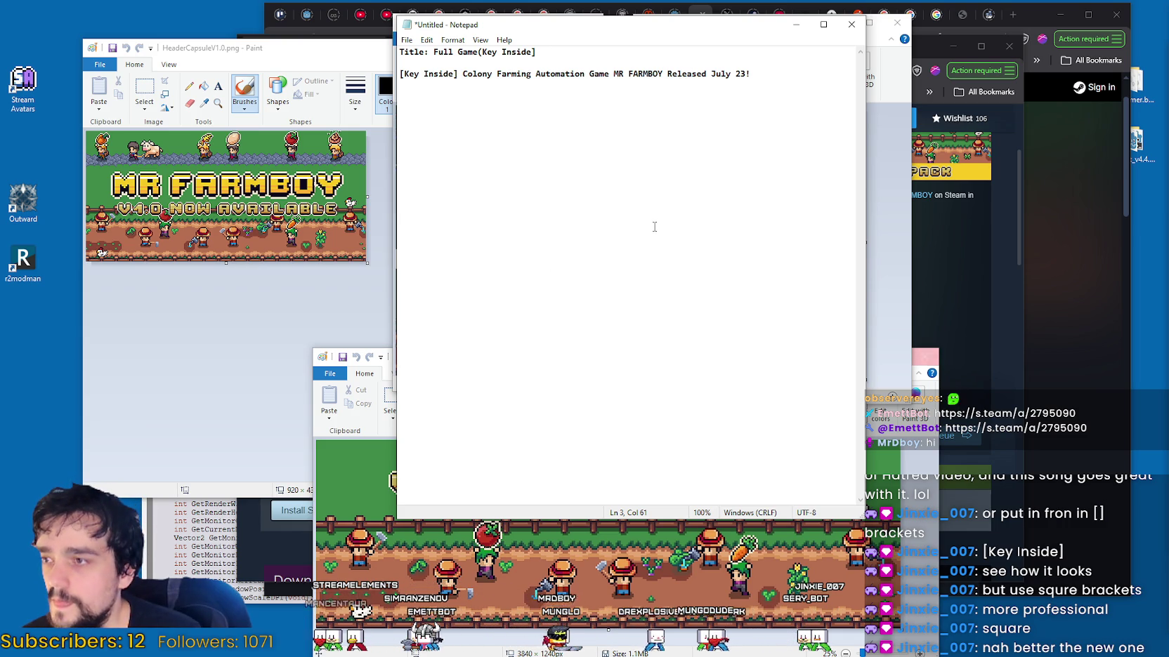
left_click_drag(718, 73, 667, 73)
left_click(711, 73)
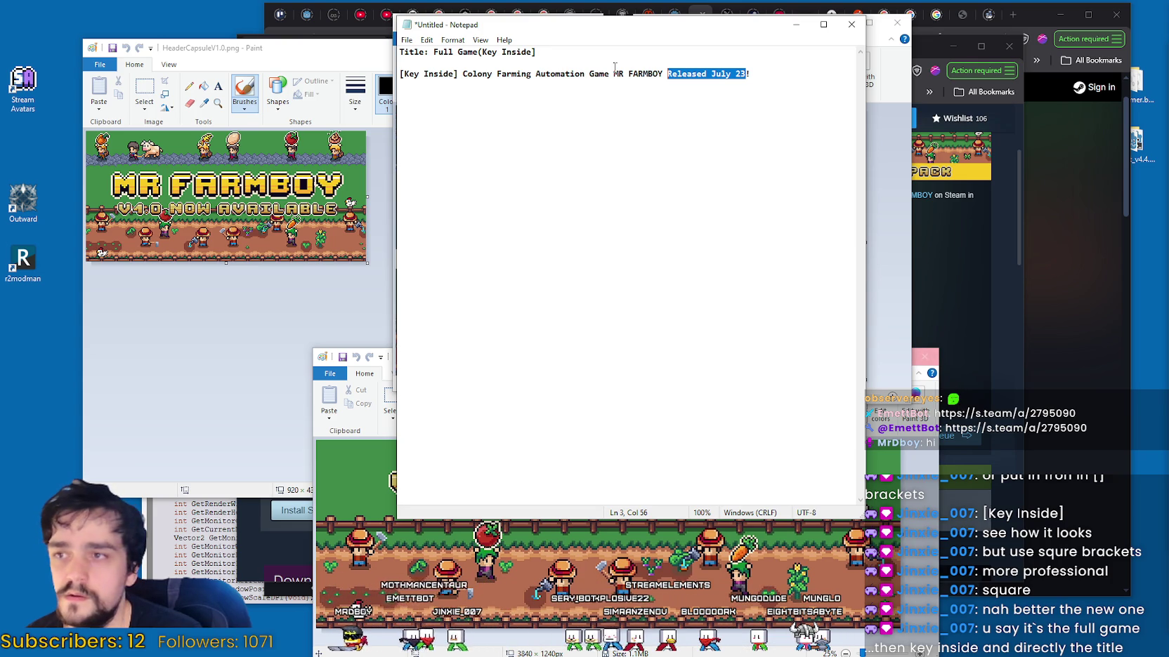
- Change the square brackets around 'Key Inside' in the title to round parentheses
left_click(526, 92)
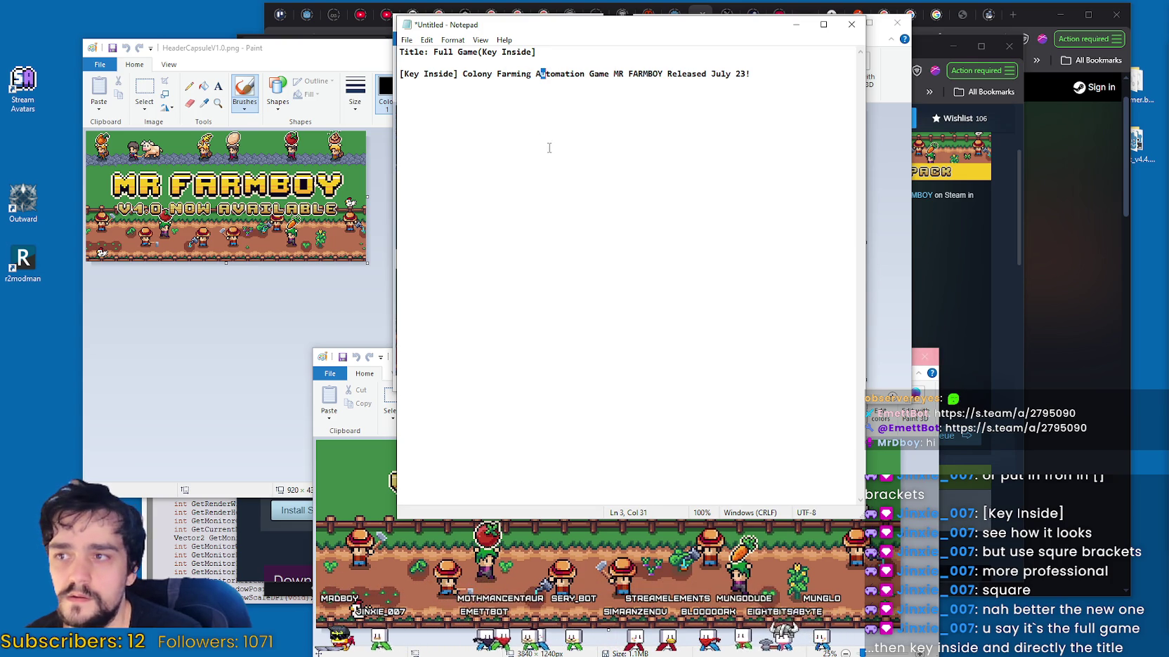
left_click_drag(479, 52, 433, 52)
left_click(562, 52)
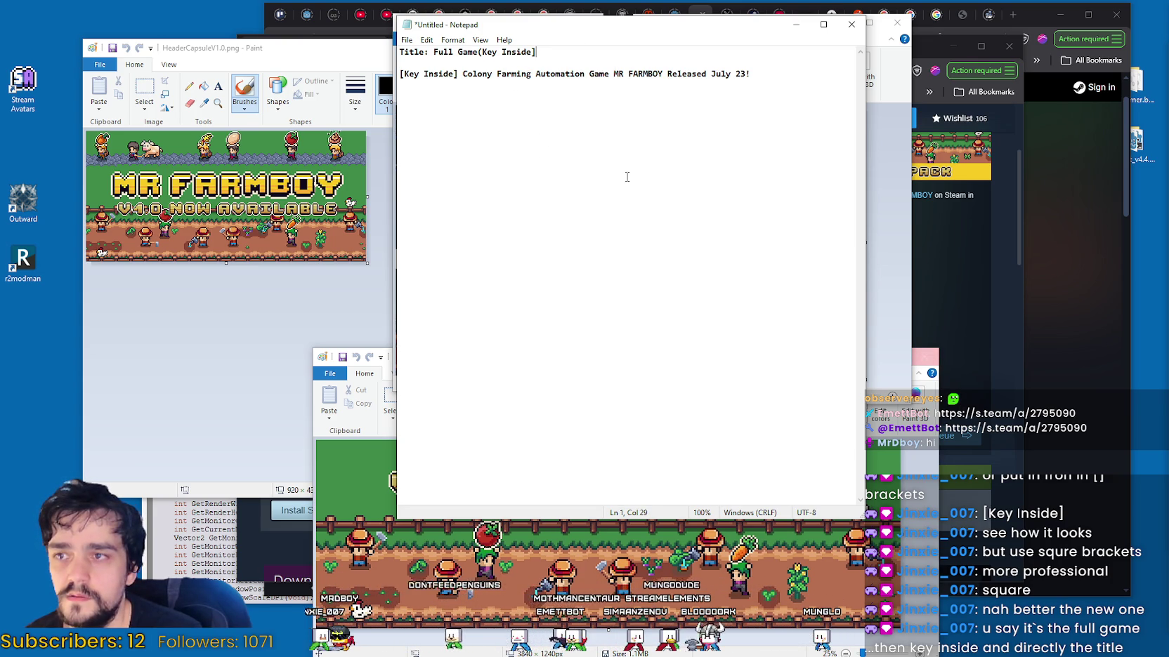
type("(")
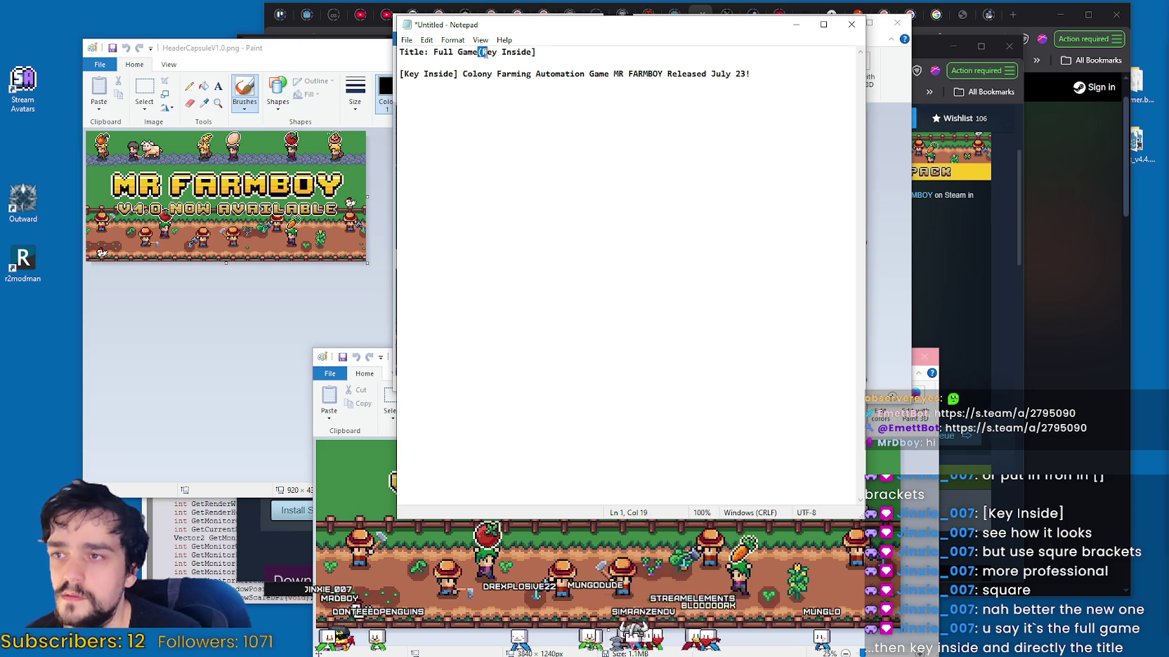
key("Right")
key("Right")
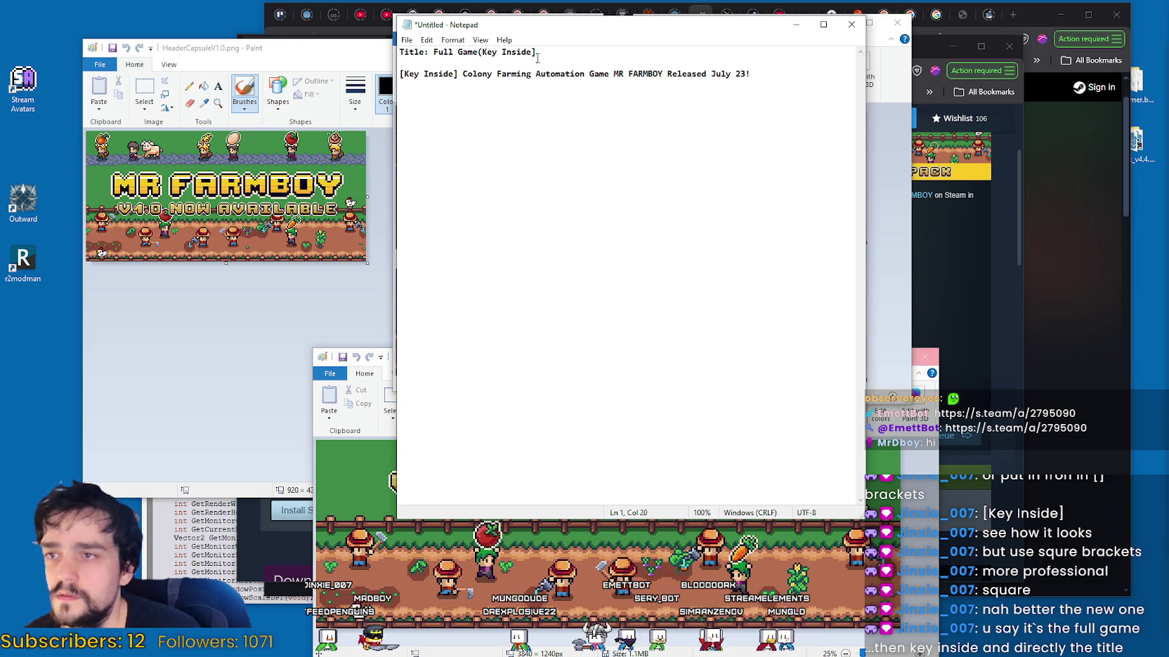
key("BackSpace")
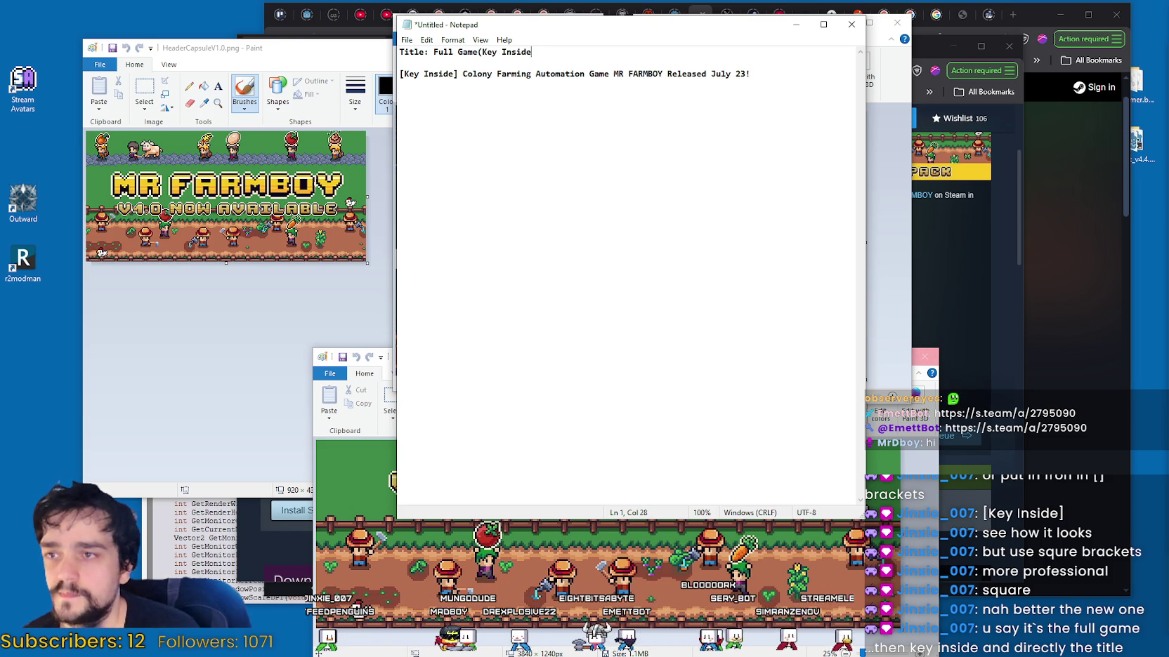
type("[")
key("BackSpace")
type("):")
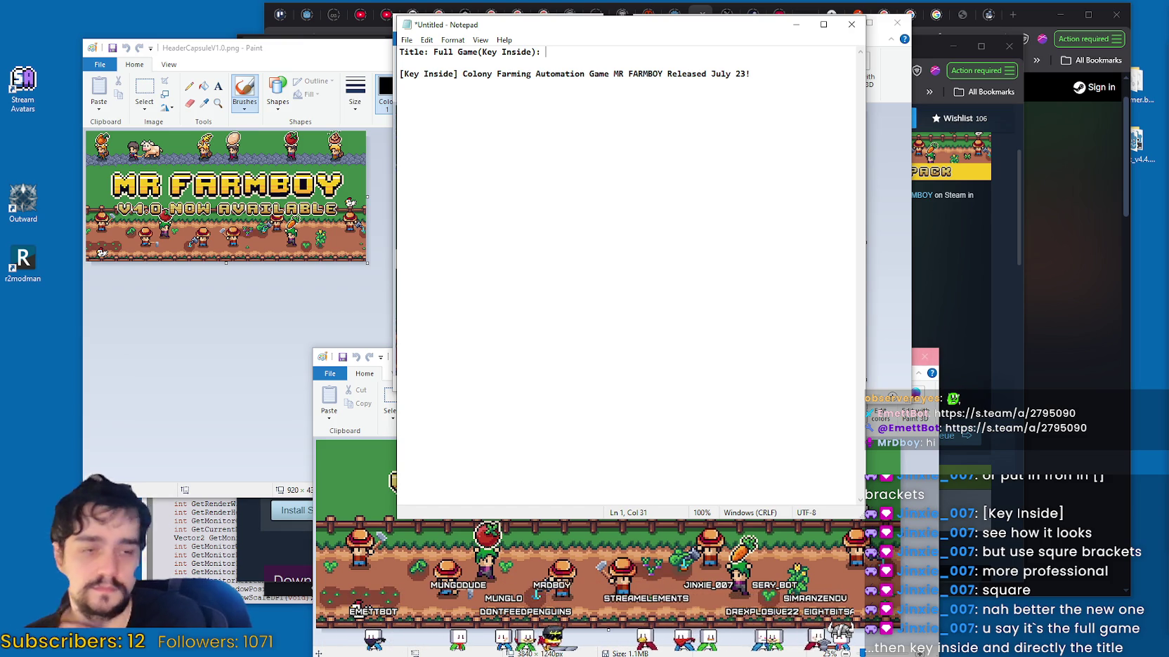
- Append 'MR FARMBOY - Colony Farming' to the title line
type("MR FARMBOY")
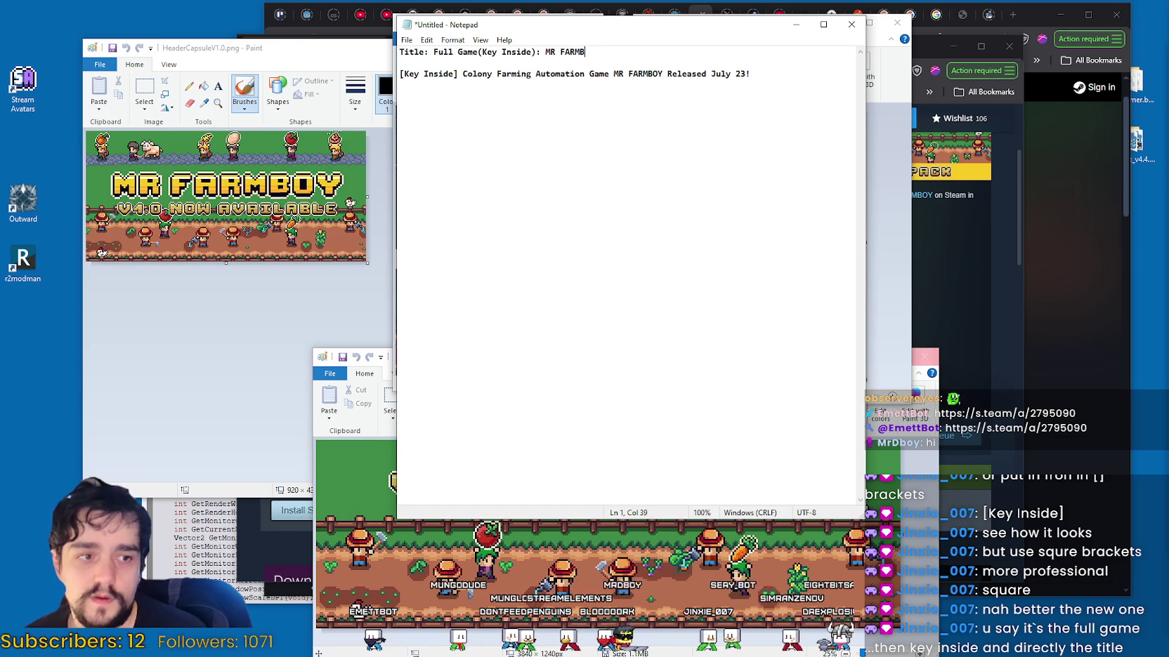
type(" - ")
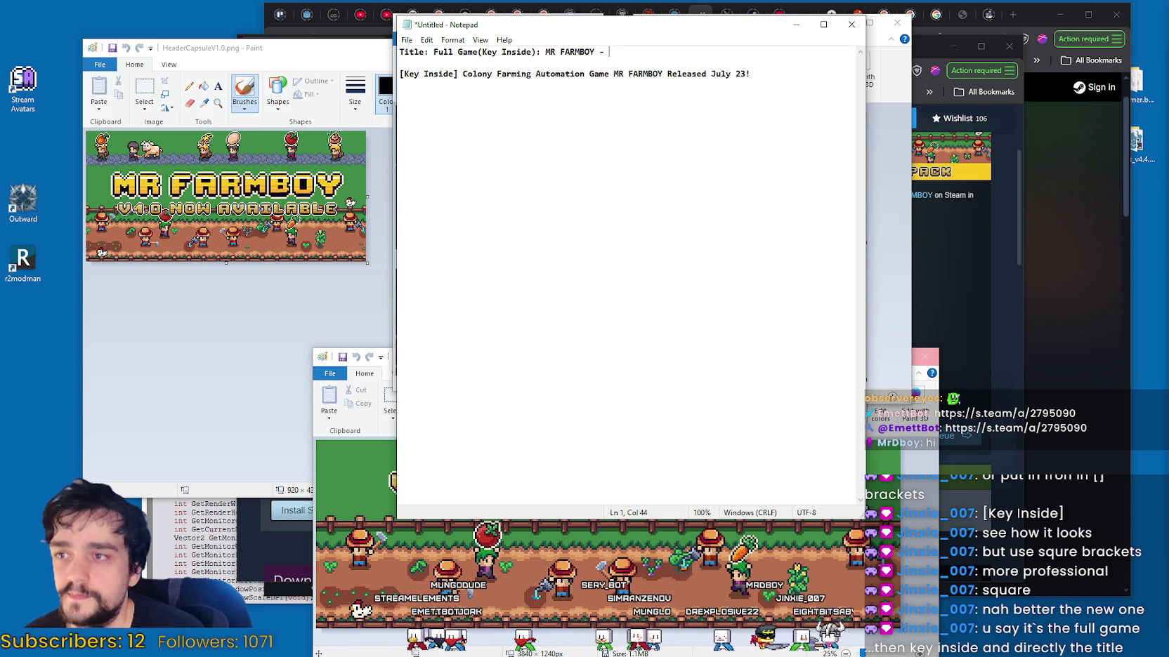
type("Colonyt")
key("BackSpace")
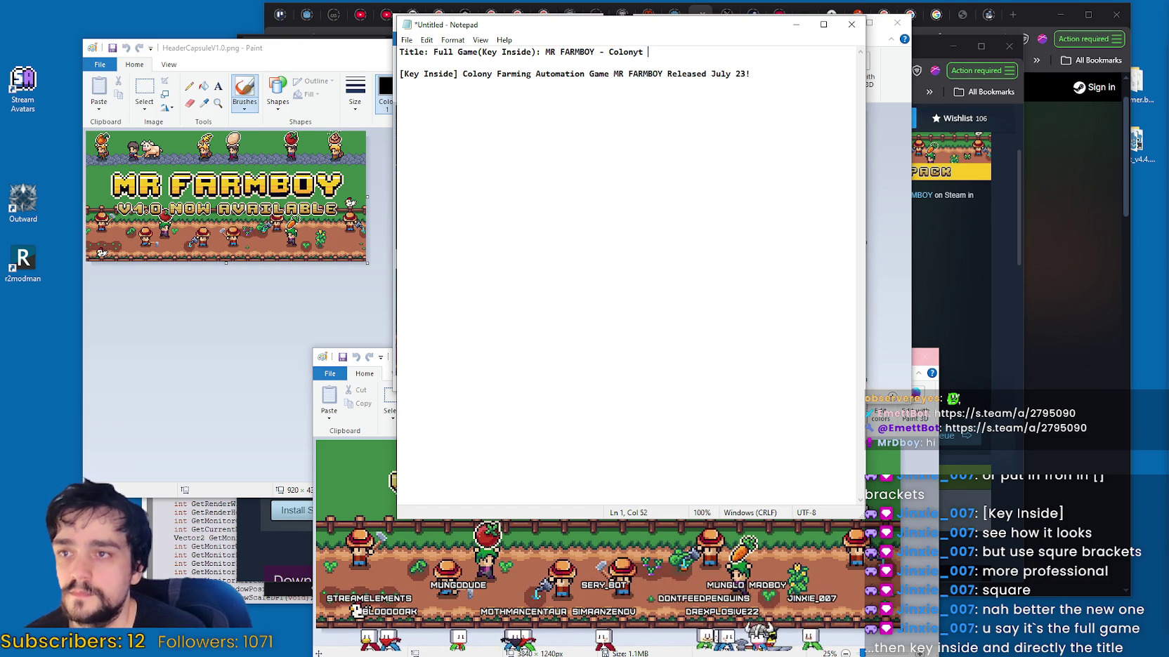
type("Farming Automation Game")
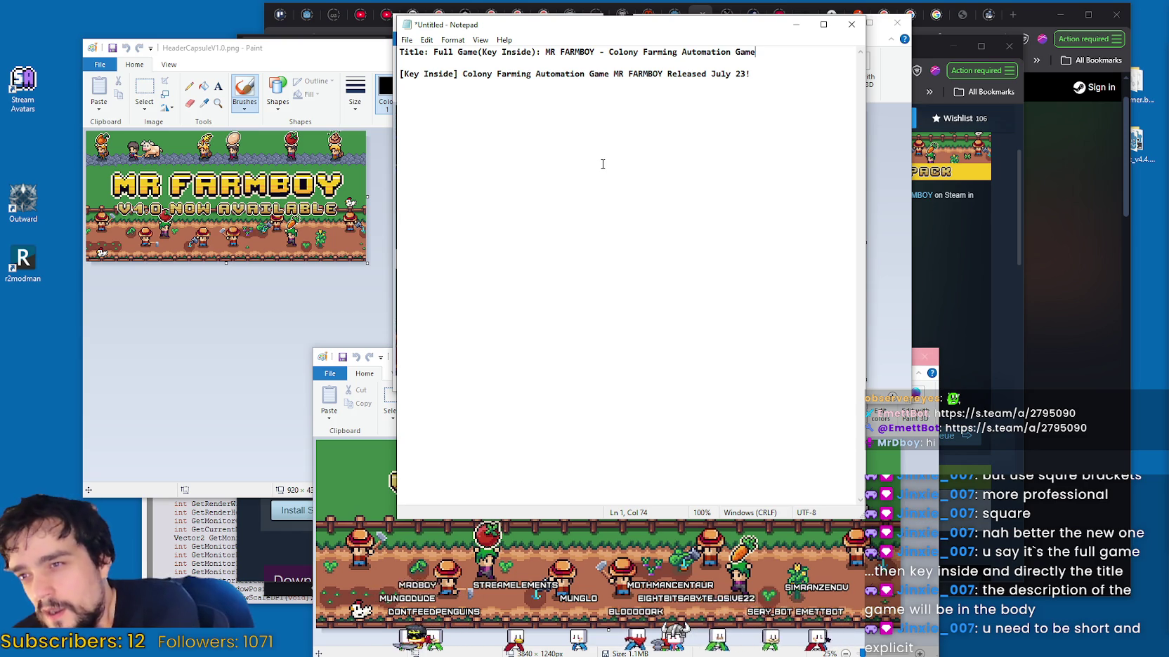
- Select the entire old body line beneath the title
left_click(665, 73)
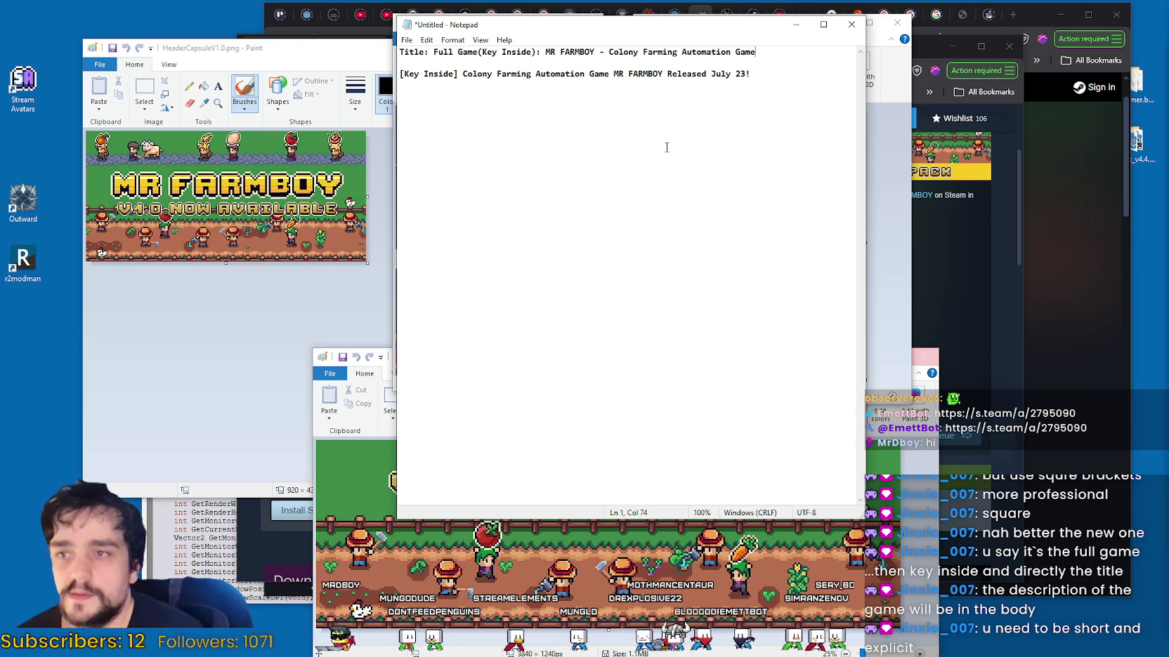
key("ctrl+Right")
key("ctrl+Right")
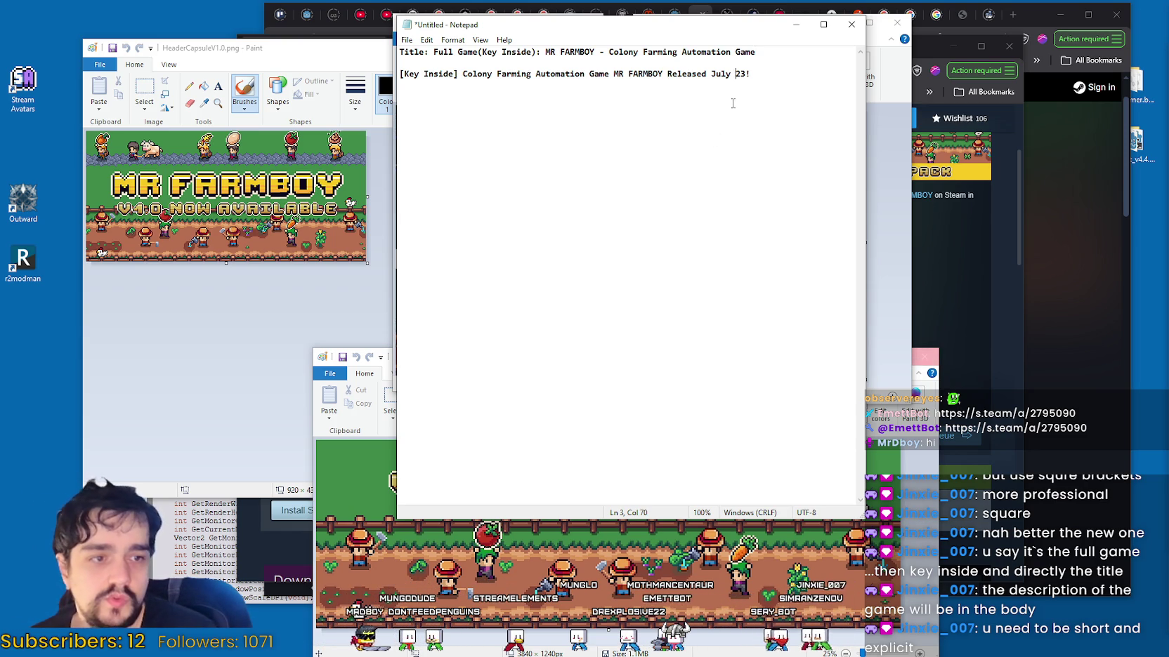
left_click(757, 75)
left_click_drag(756, 79, 319, 62)
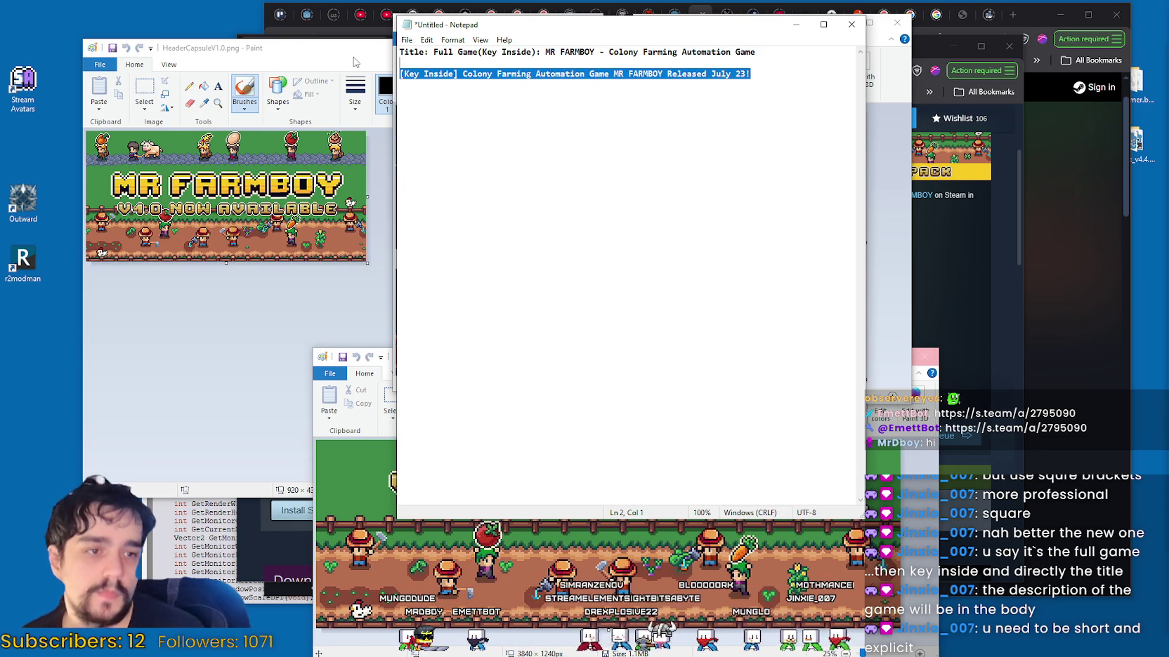
- Replace the body line with 'Hello!' and begin 'MR FARMBOY full game is now read'
key("BackSpace")
key("Return")
type("Hello!")
type("MR  FARMBOY")
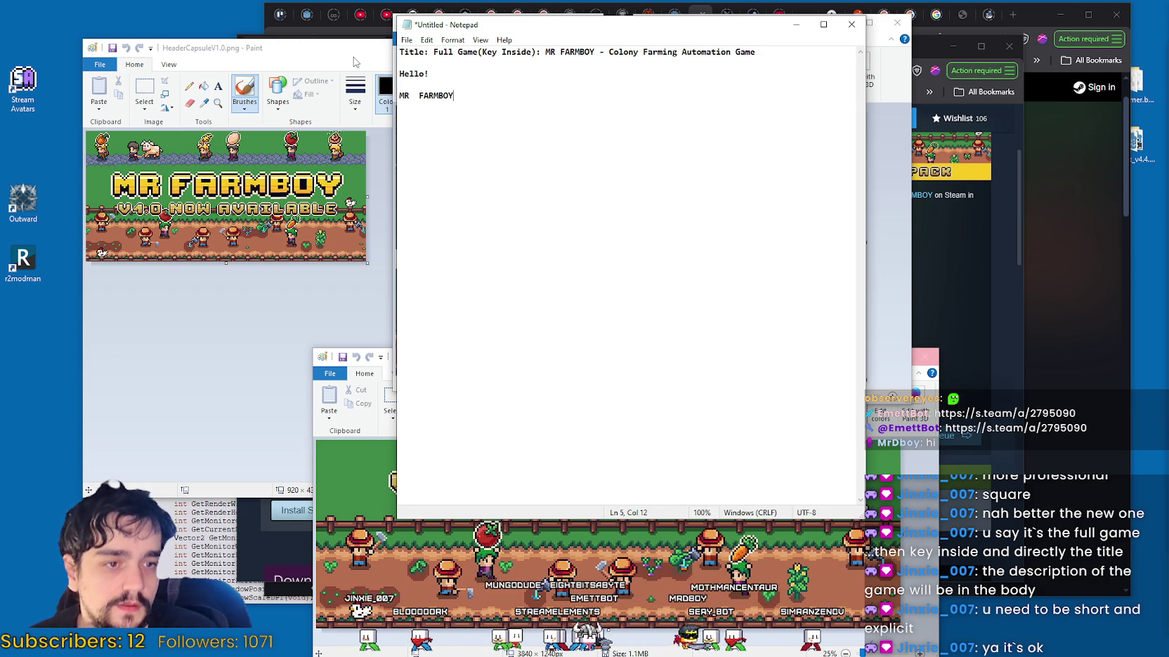
key("BackSpace")
key("BackSpace")
key("BackSpace")
key("BackSpace")
key("BackSpace")
key("BackSpace")
key("BackSpace")
key("BackSpace")
key("BackSpace")
type("full game is n")
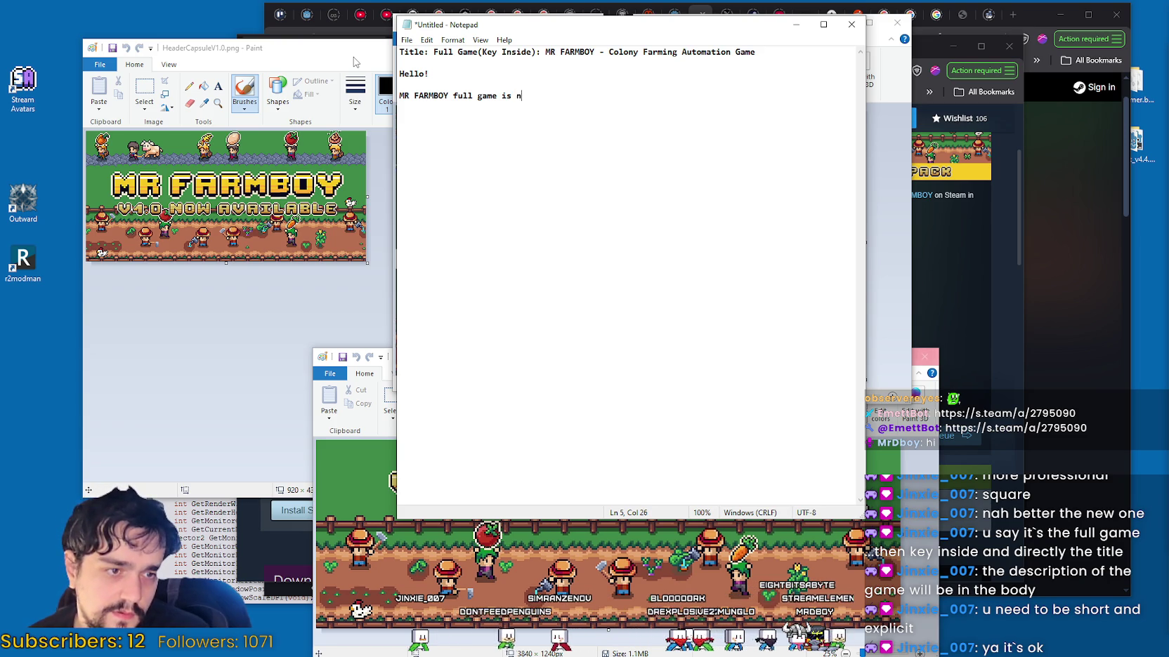
type("ow read")
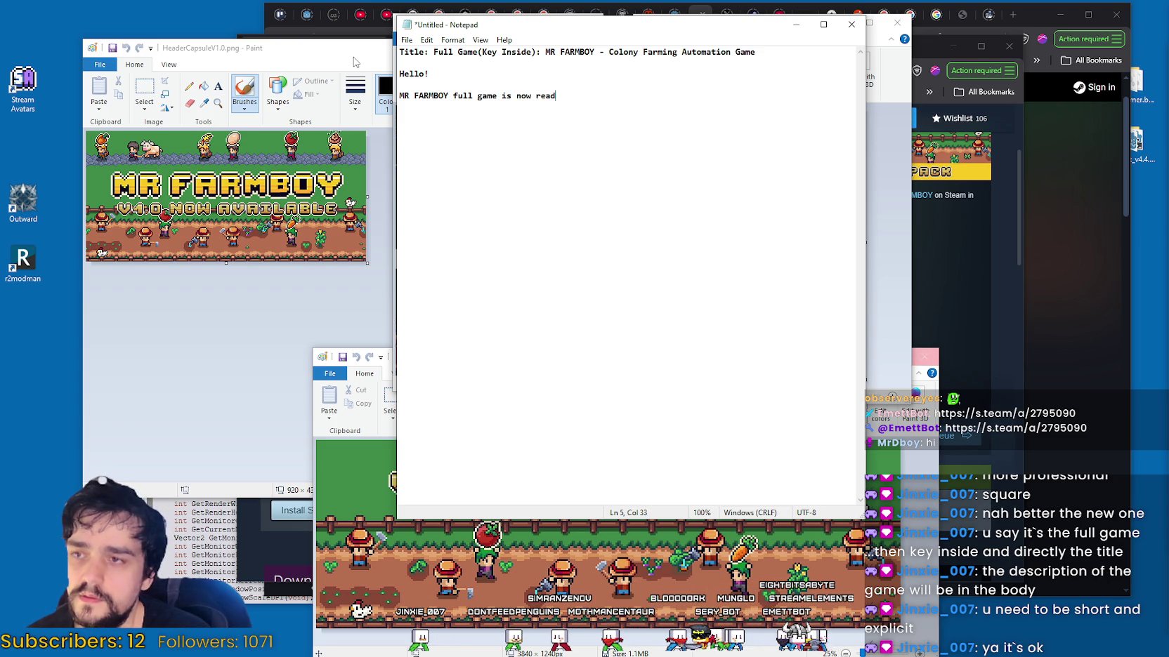
left_click_drag(579, 39, 188, 109)
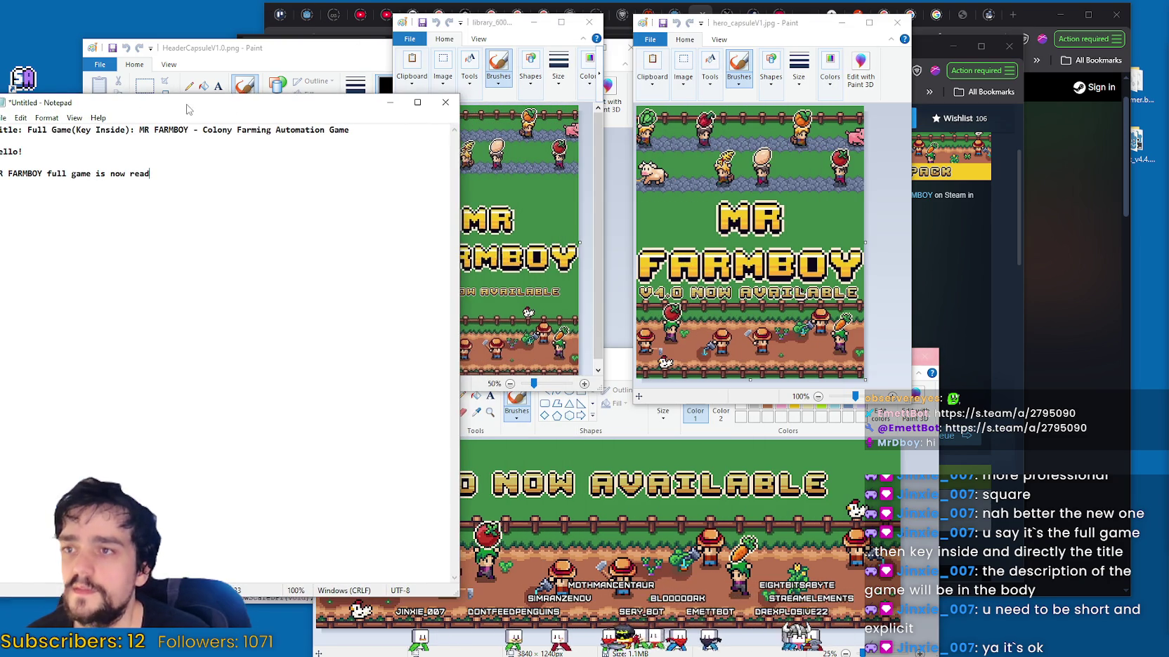
- Switch to the Steam client and open MR FARMBOY's page in the library
left_click(993, 44)
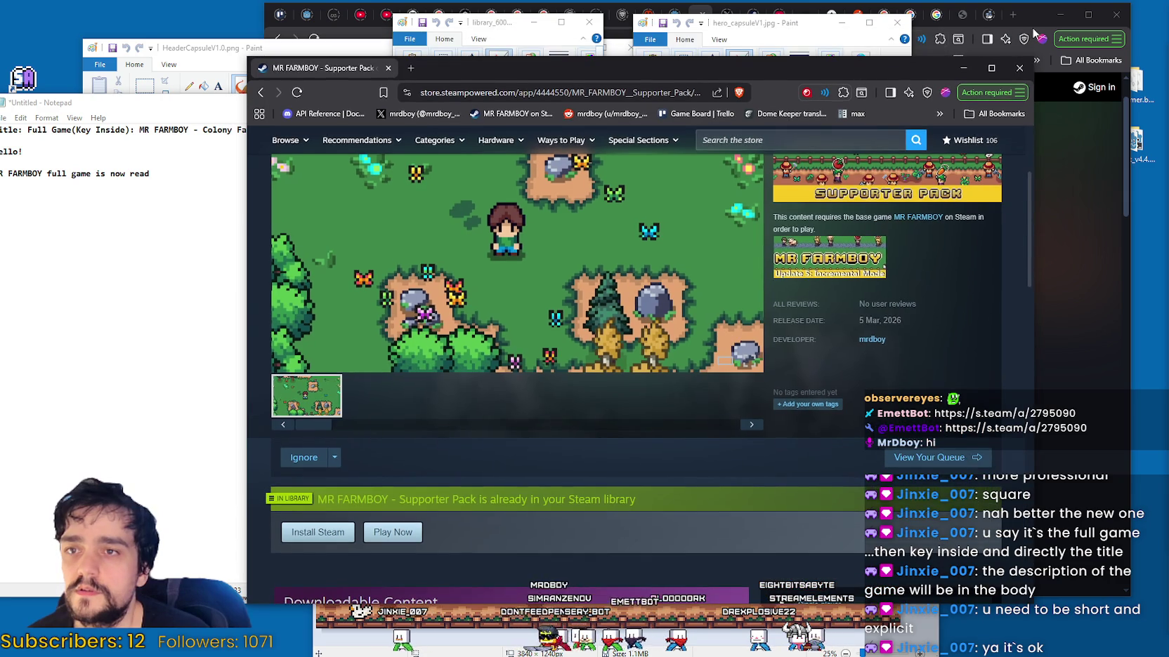
left_click(1046, 14)
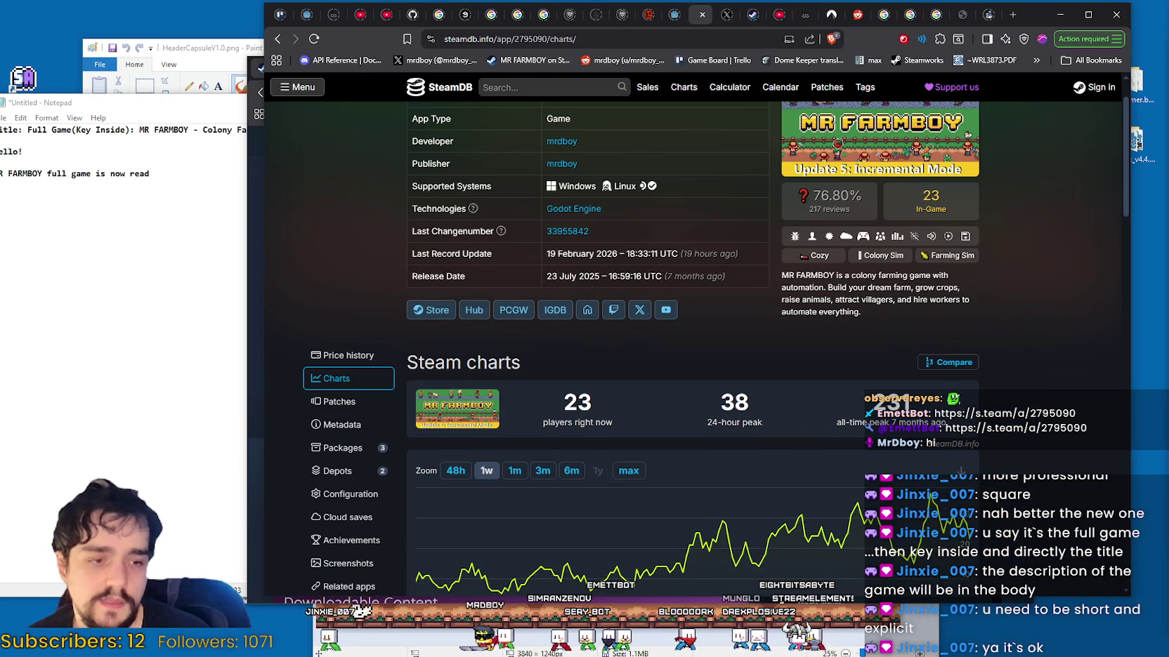
key("alt+Tab")
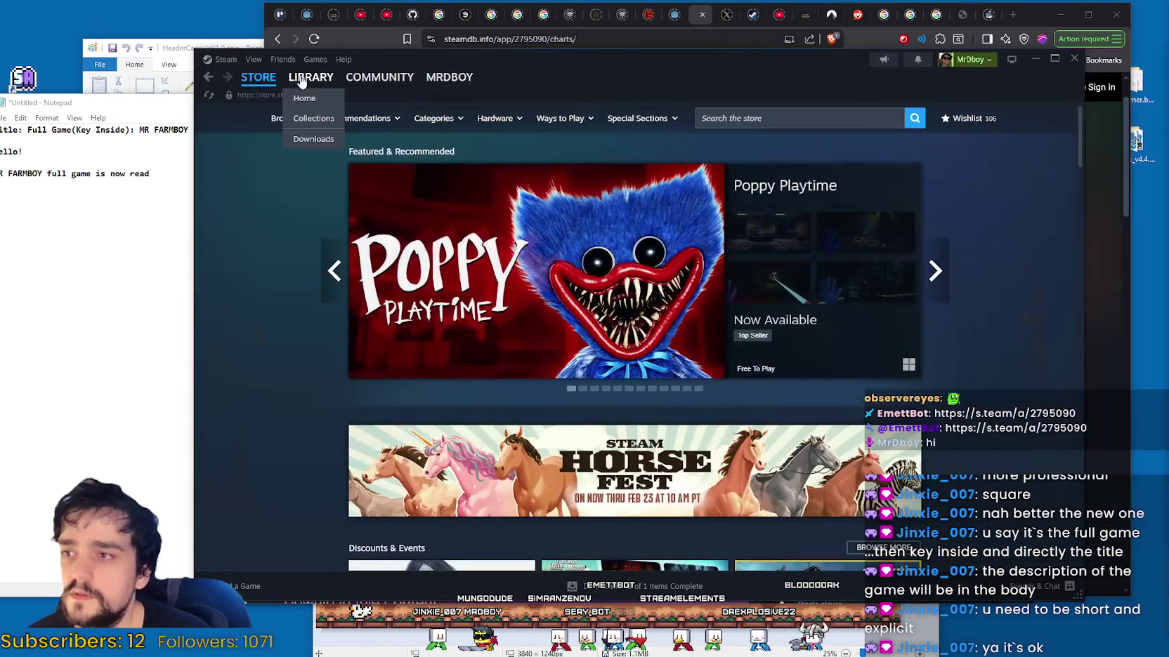
left_click(311, 77)
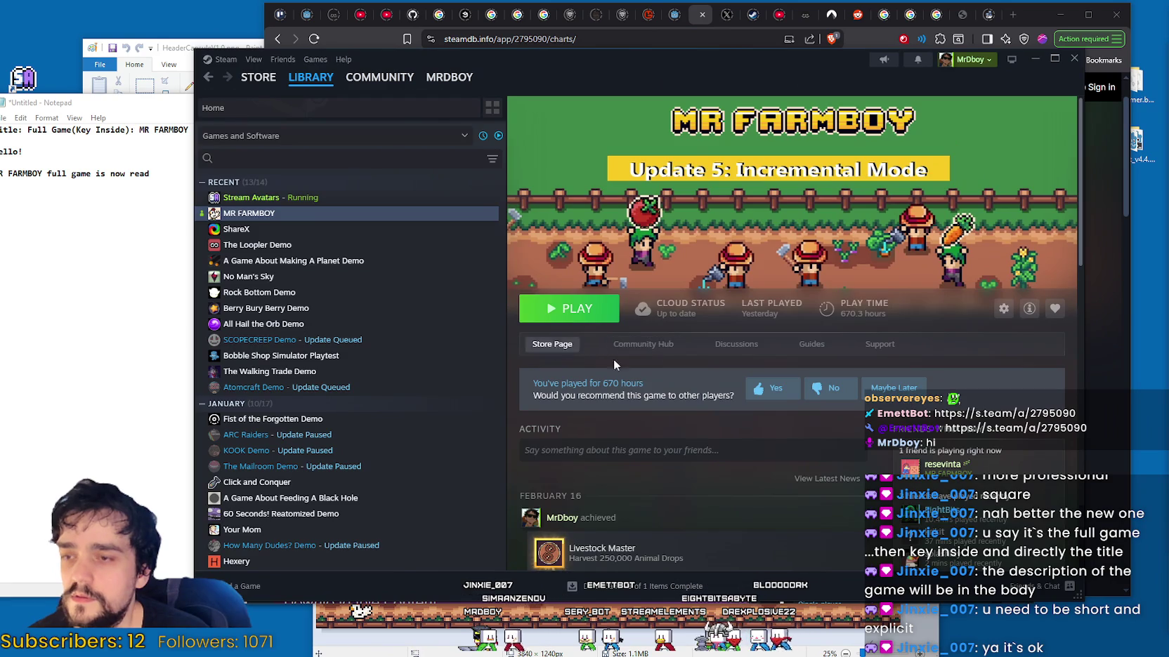
- Go from the MR FARMBOY store page into its Community Hub admin tools
left_click(553, 344)
left_click_drag(718, 83, 783, 84)
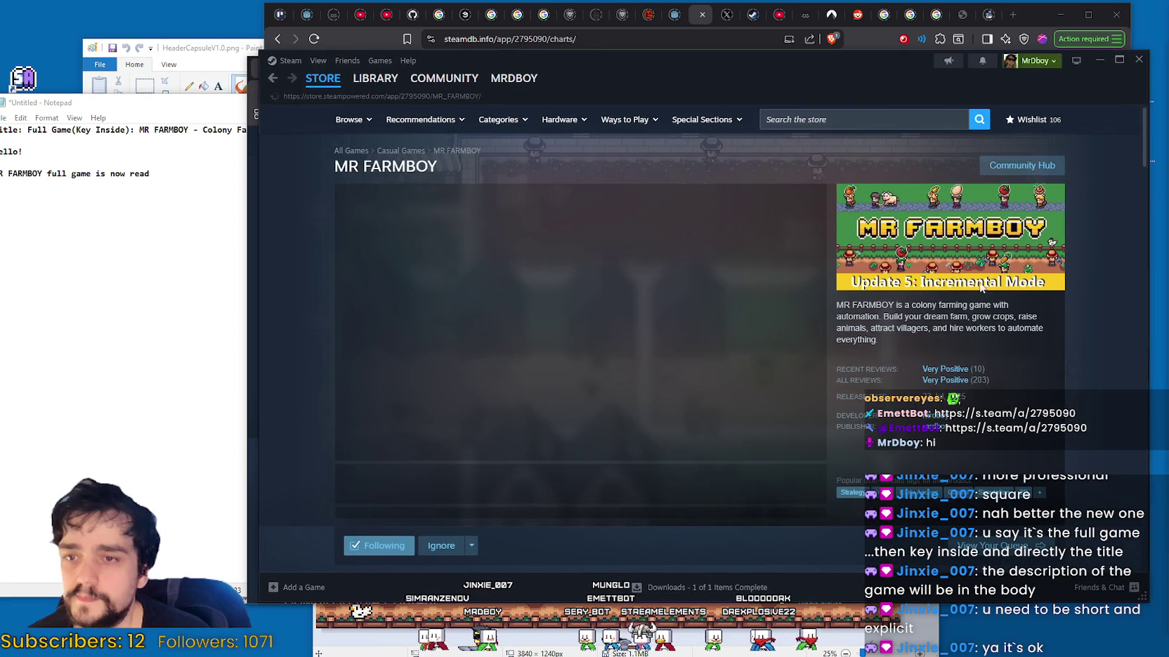
left_click(1020, 165)
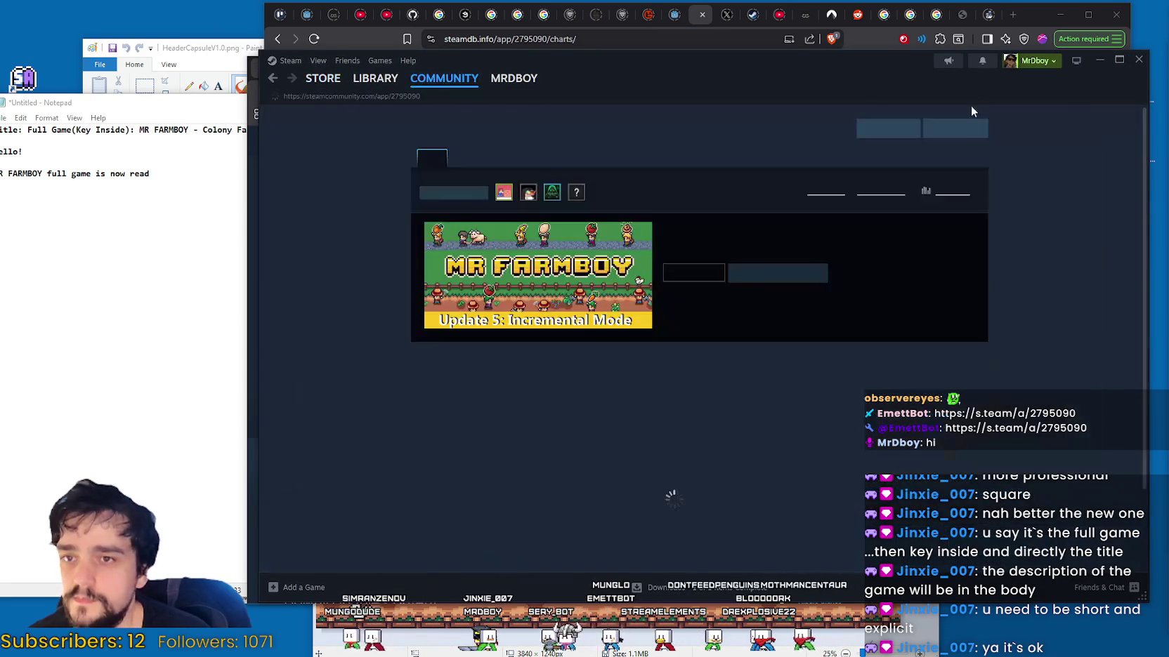
left_click(904, 141)
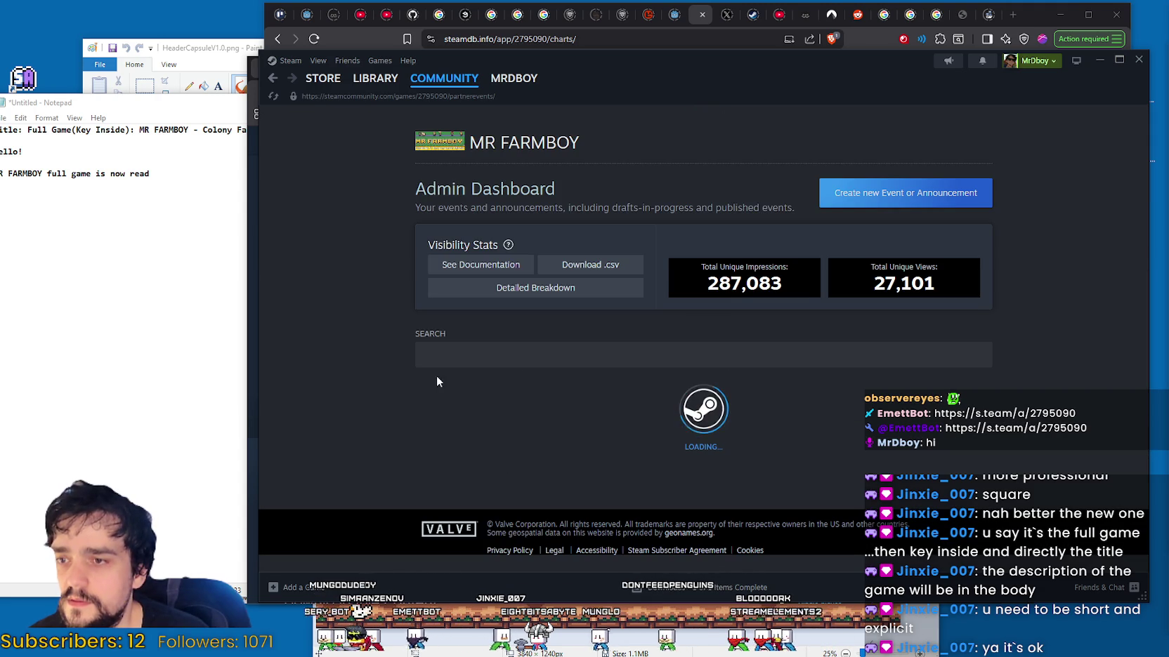
scroll(540, 241, "down", 1)
scroll(539, 241, "down", 3)
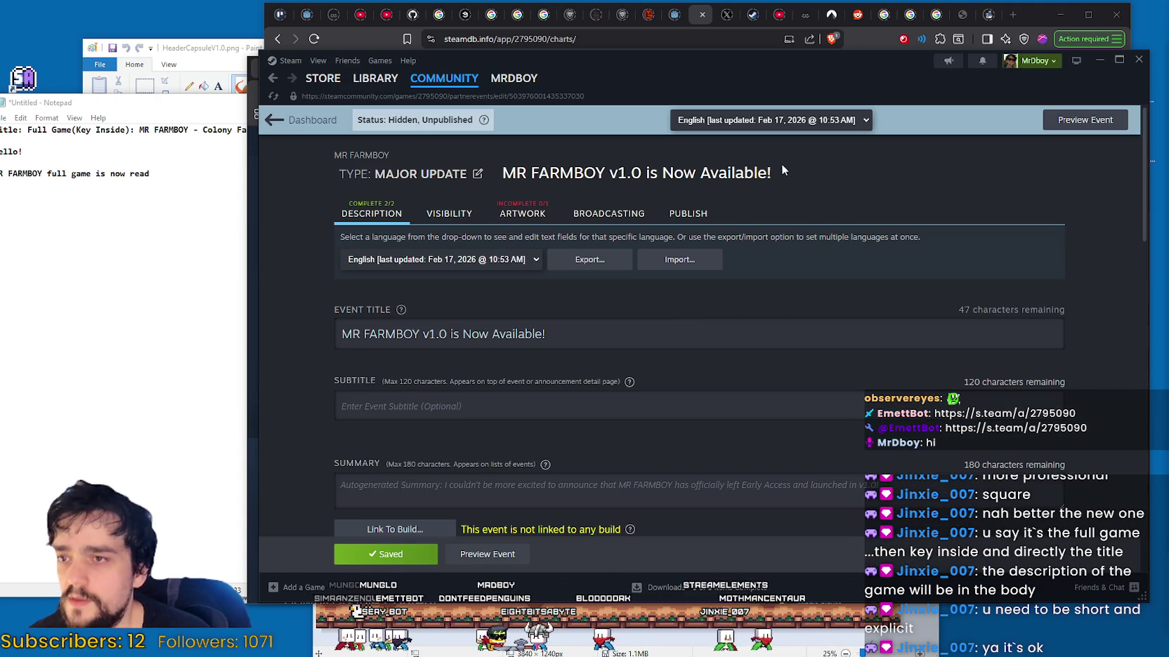
- Open the 'MR FARMBOY v1.0 is Now Available!' draft and select its first description paragraph
left_click_drag(779, 169, 504, 170)
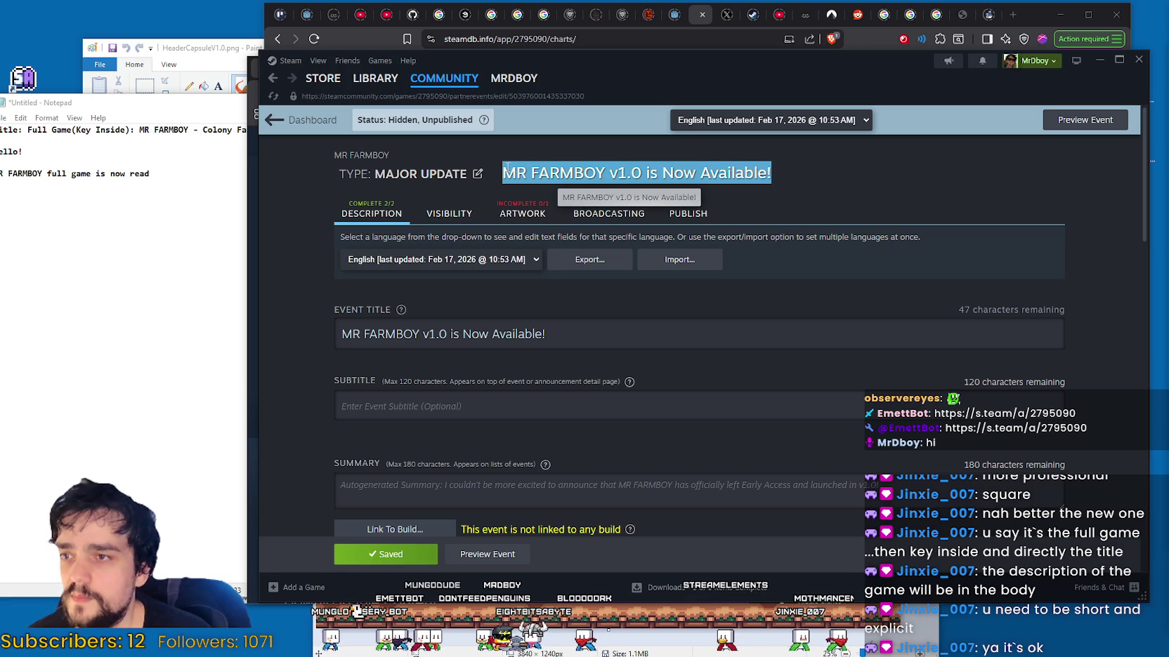
scroll(532, 384, "down", 3)
scroll(533, 384, "down", 1)
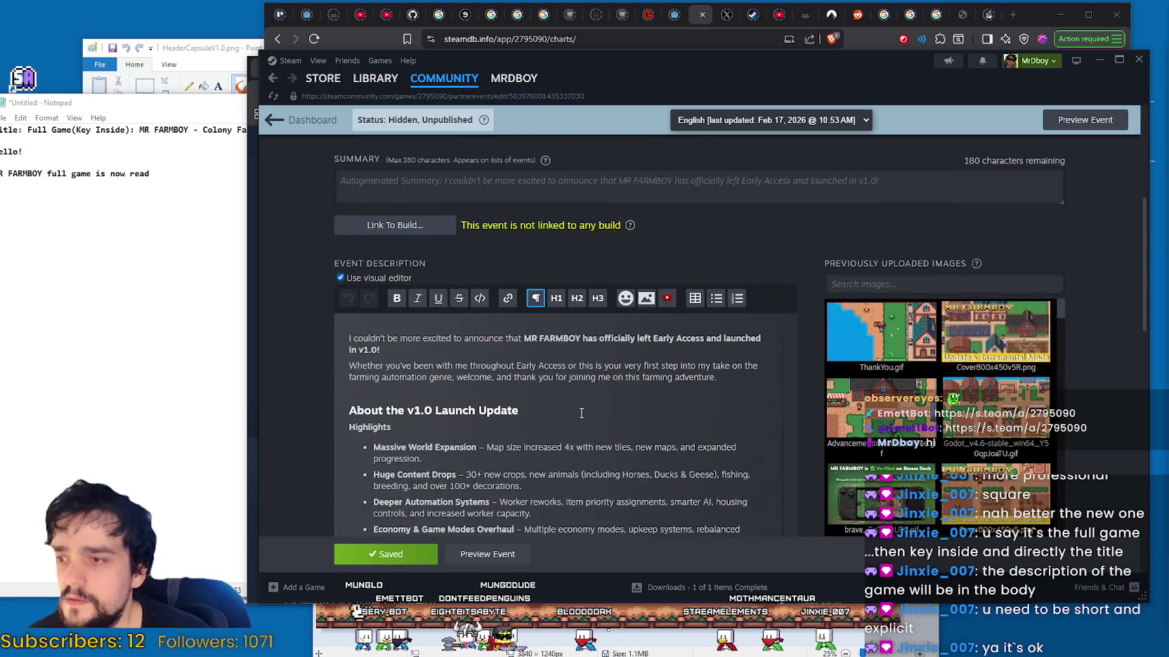
left_click(380, 339)
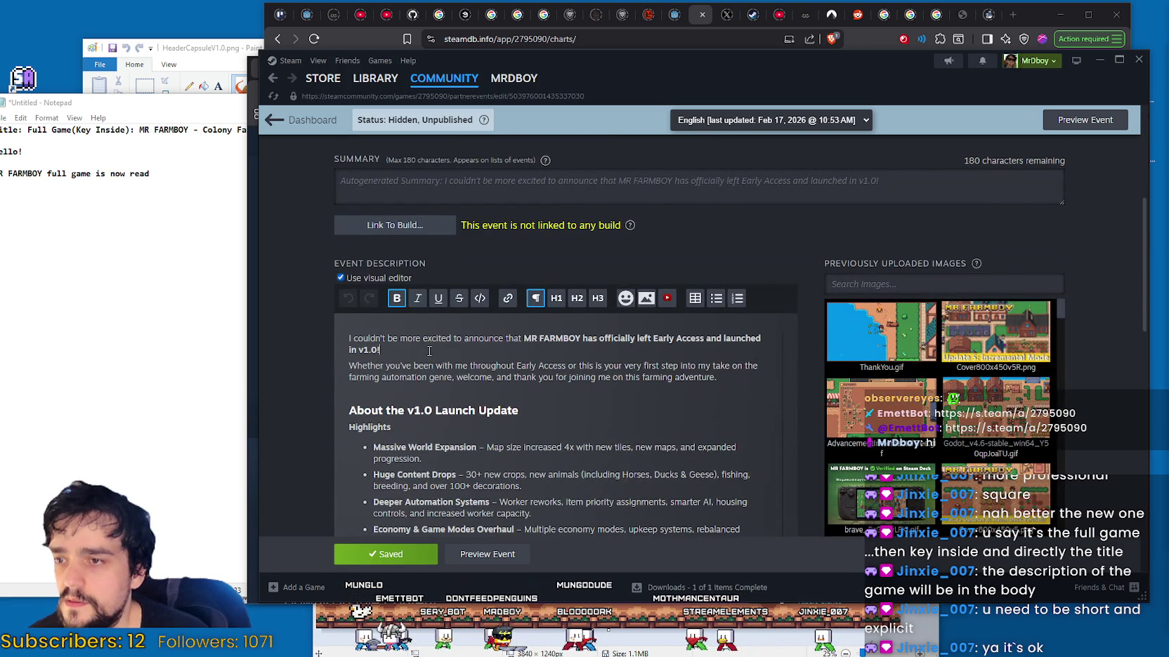
left_click_drag(659, 79, 715, 71)
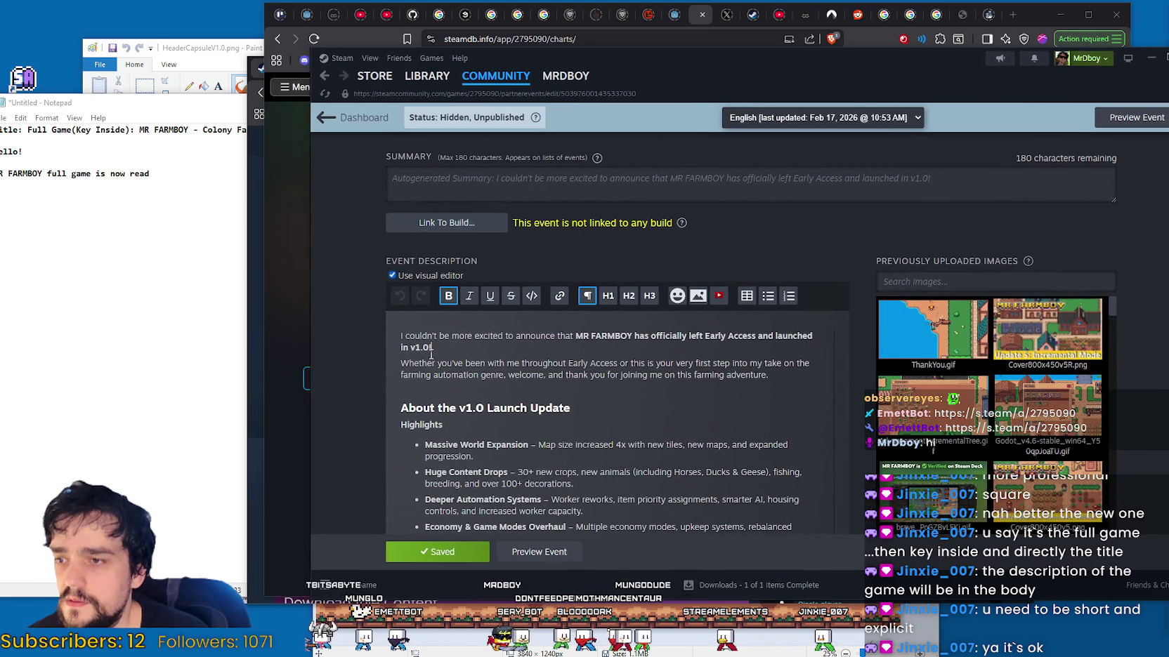
left_click_drag(432, 348, 401, 337)
key("ctrl+c")
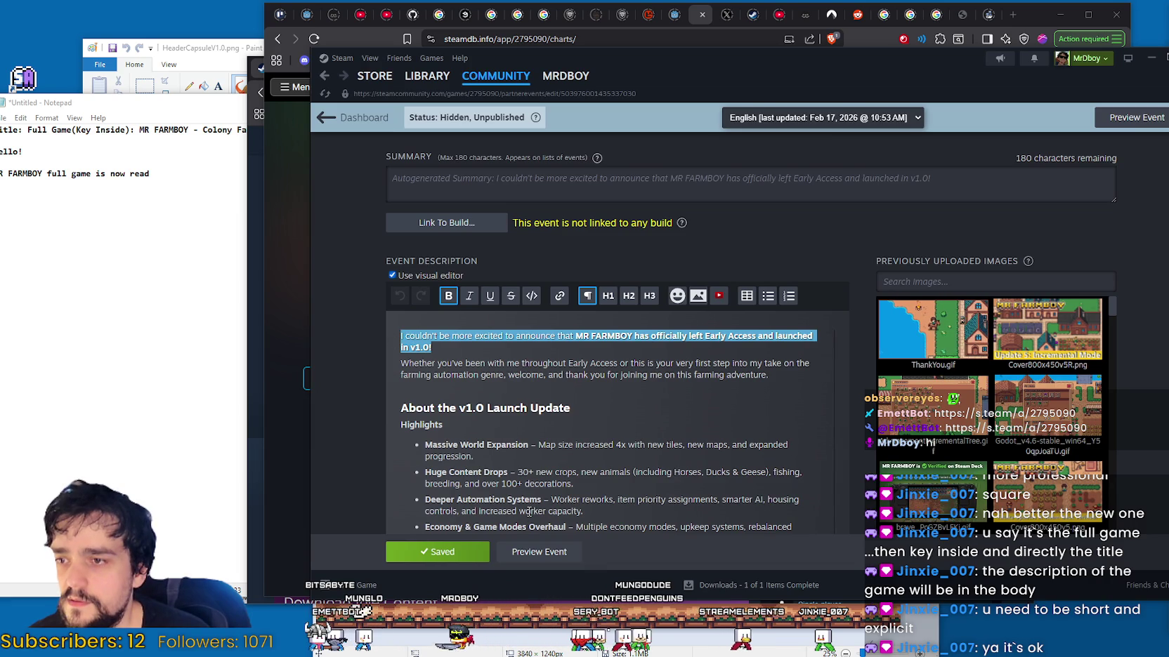
- Bring the Notepad draft forward and select the unfinished end of its last sentence
left_click(211, 102)
mouse_move(307, 103)
left_mouse_down()
mouse_move(307, 115)
mouse_move(753, 119)
left_mouse_up()
left_click_drag(611, 190, 555, 188)
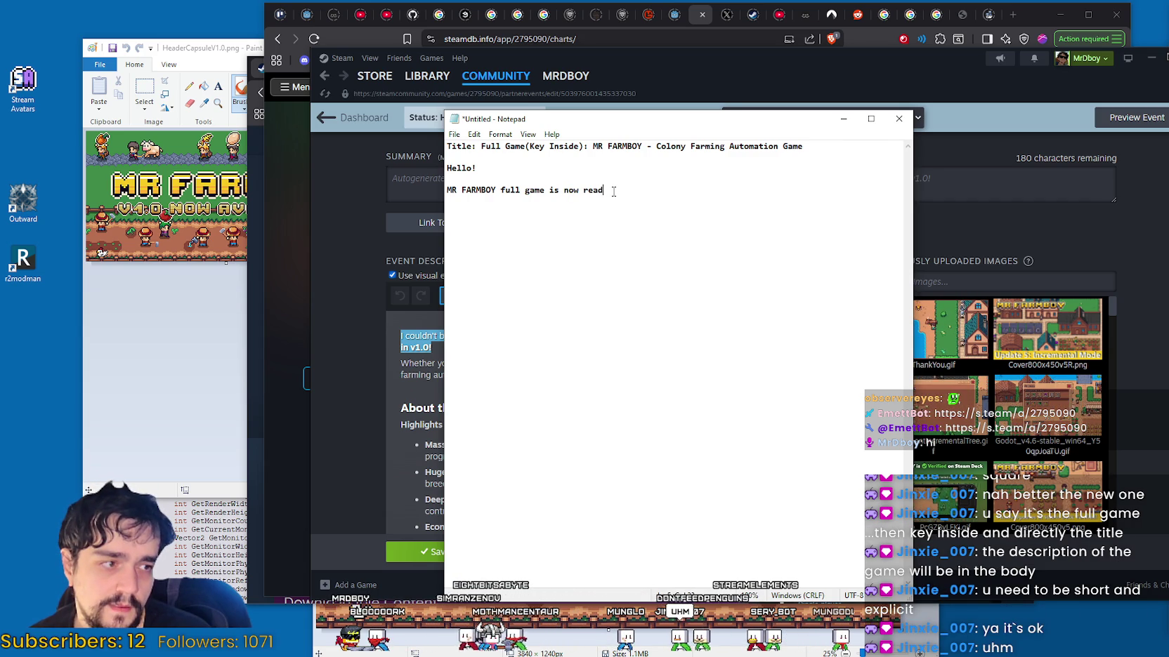
- Paste the v1.0 launch sentence and select 'has' to reword it as 'will officially leave'
key("ctrl+v")
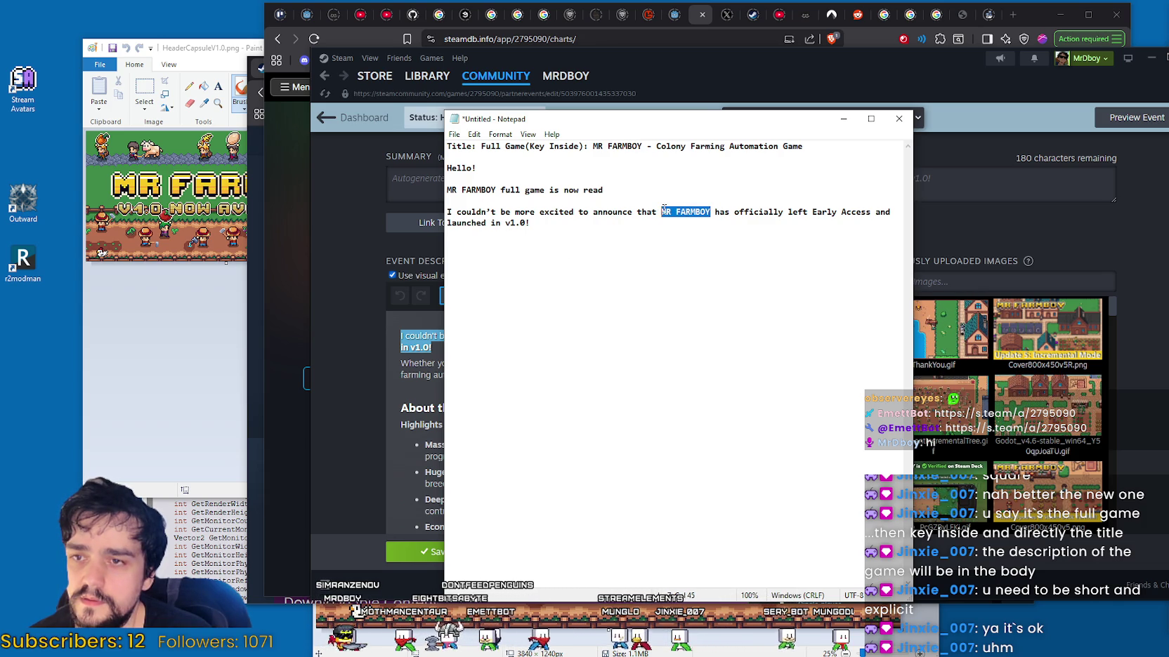
left_click(727, 216)
double_click(727, 217)
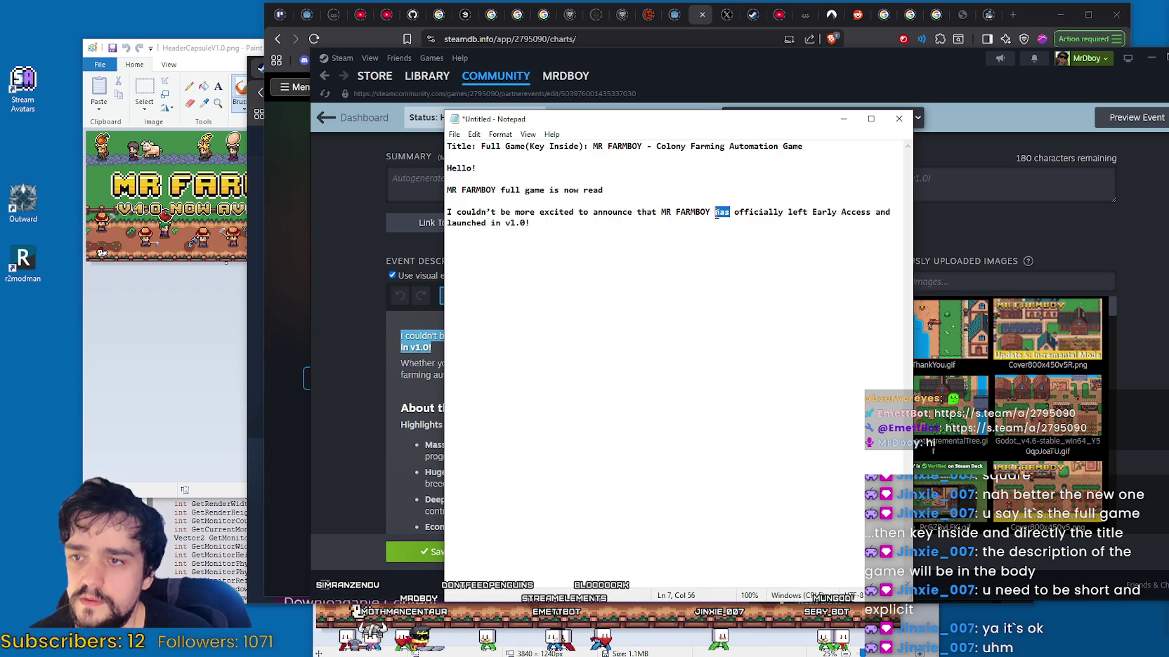
left_click(537, 223)
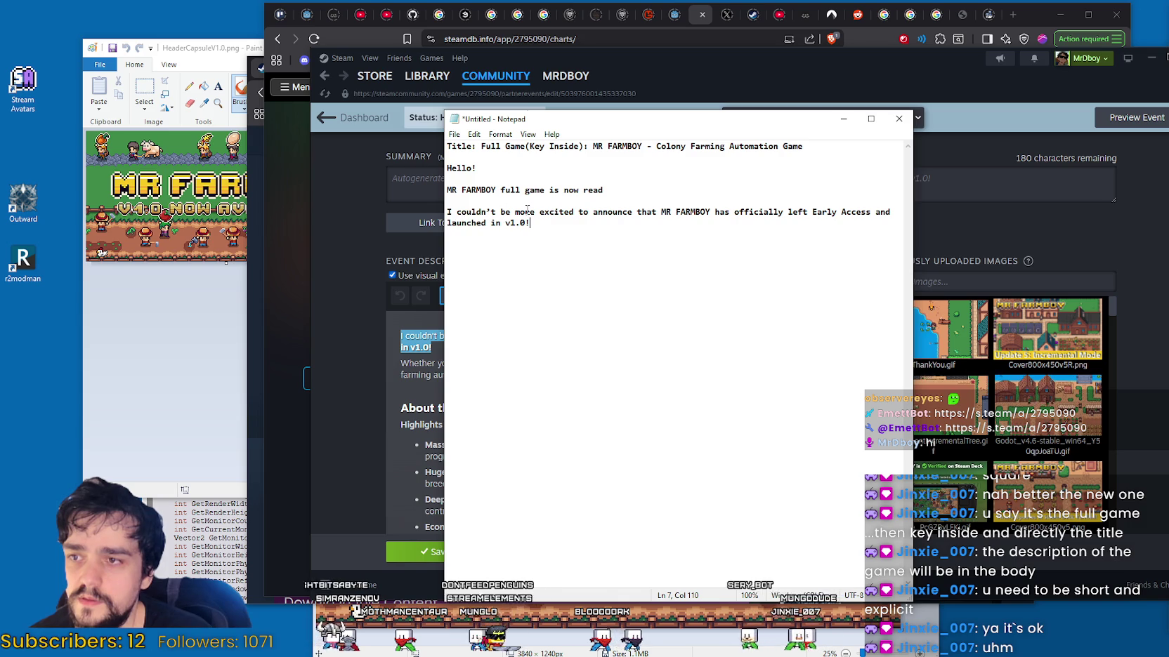
double_click(717, 211)
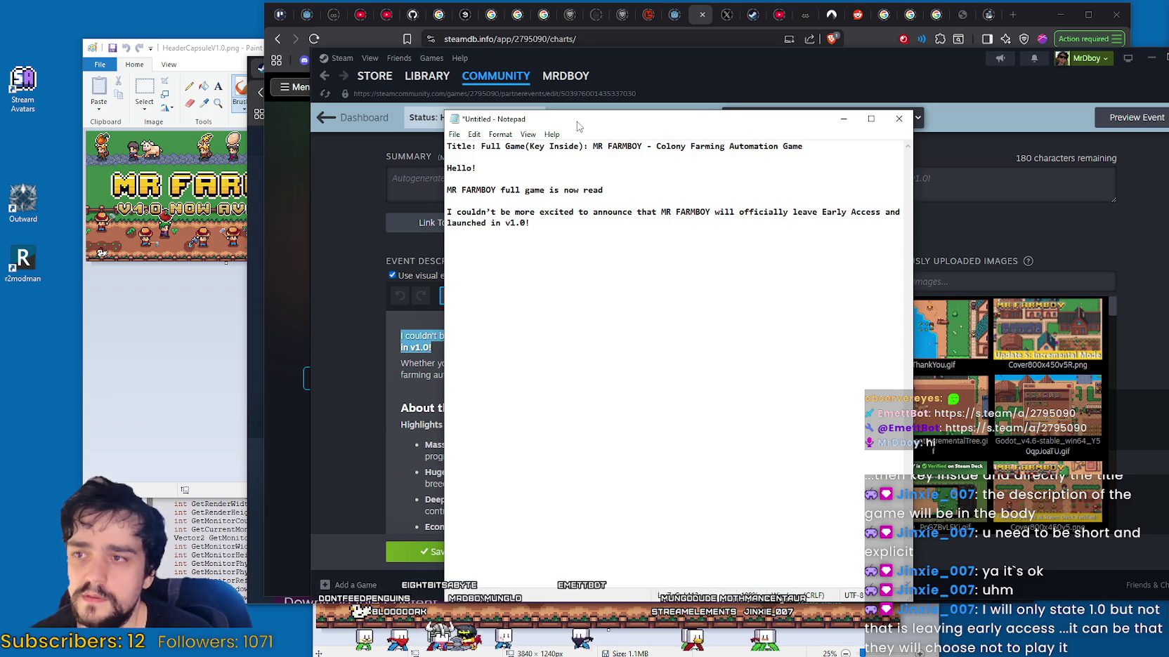
left_click_drag(540, 118, 273, 123)
- Select the pinned X post's text about leaving Early Access March 5th, then return to Notepad
left_click(699, 20)
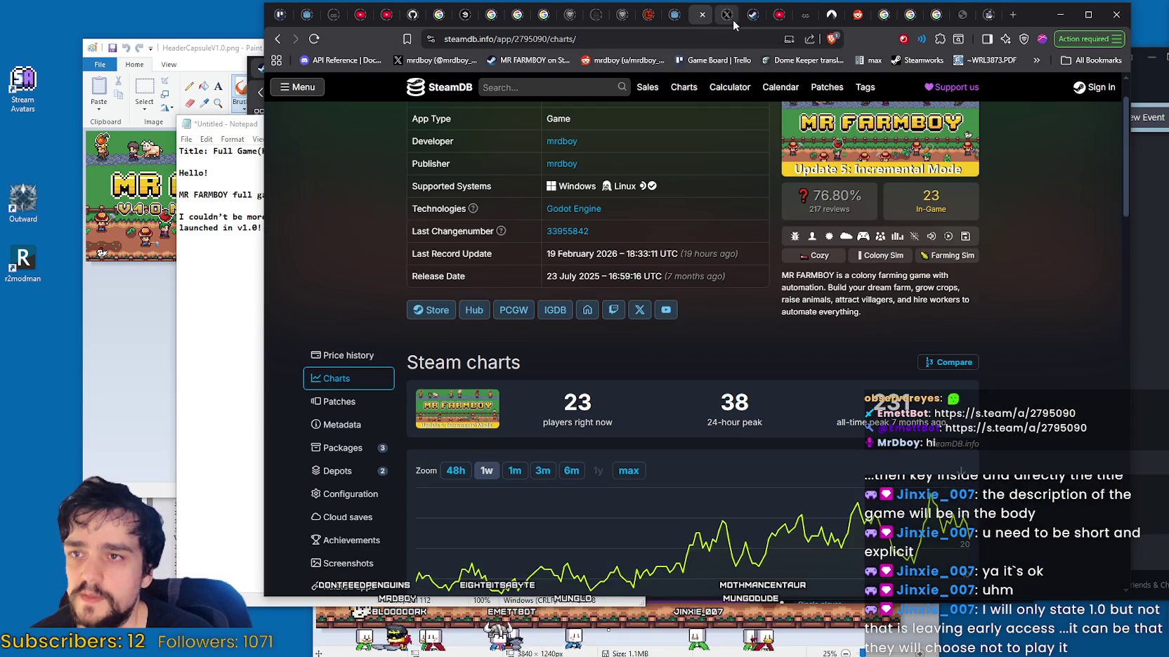
left_click(727, 15)
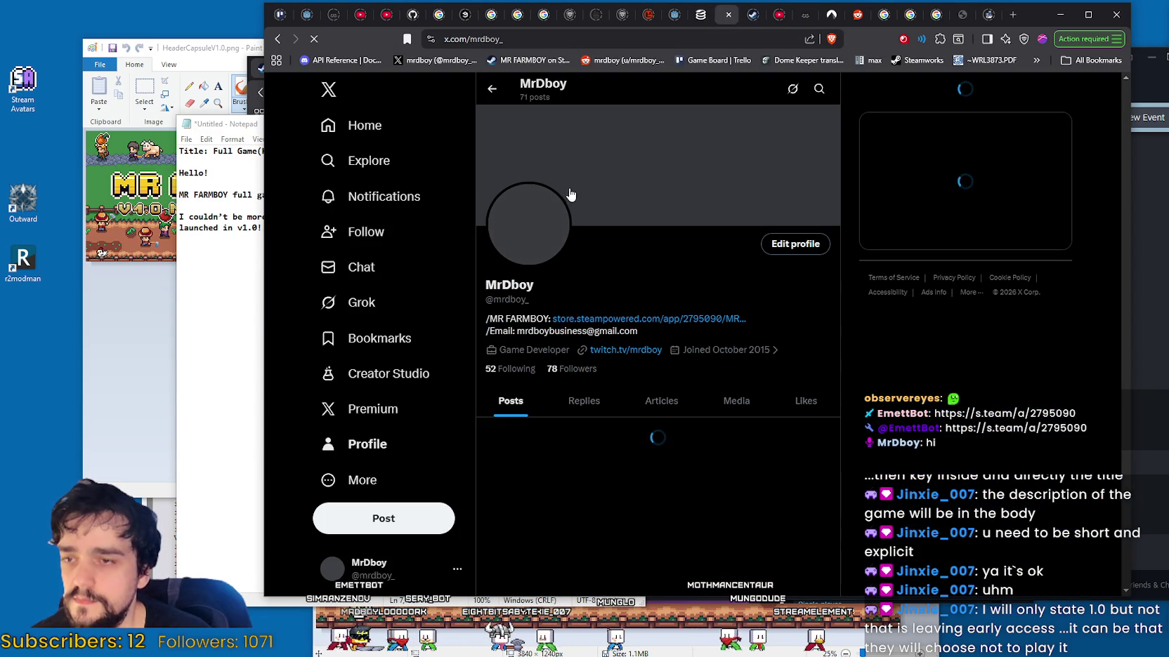
scroll(724, 343, "down", 3)
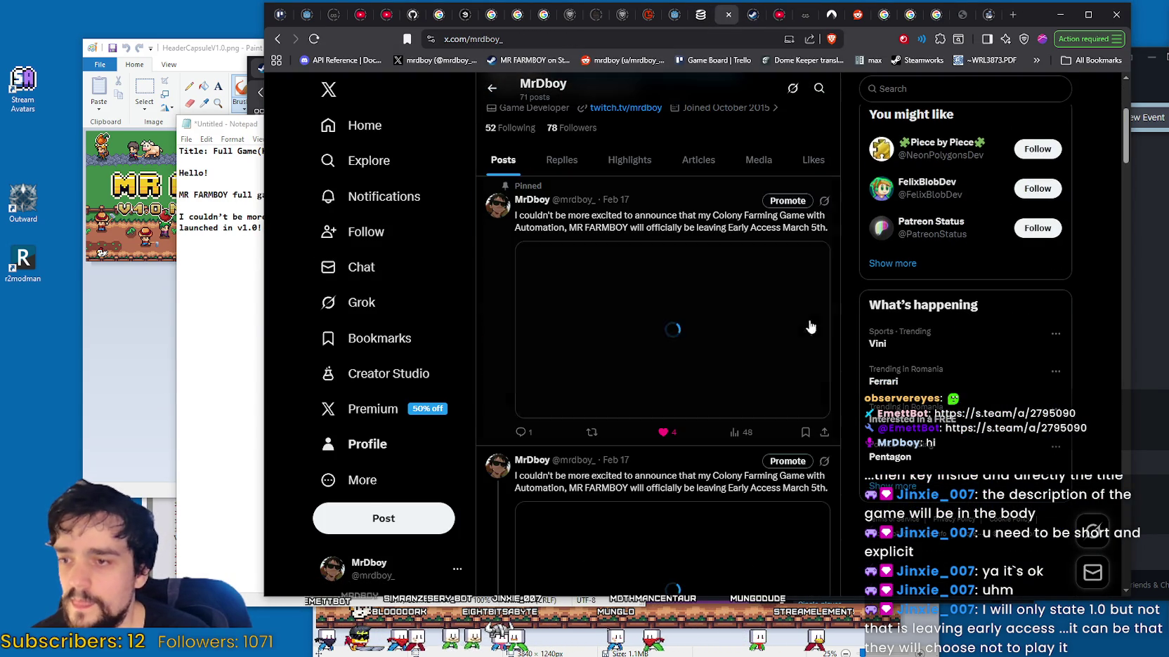
left_click_drag(516, 216, 829, 229)
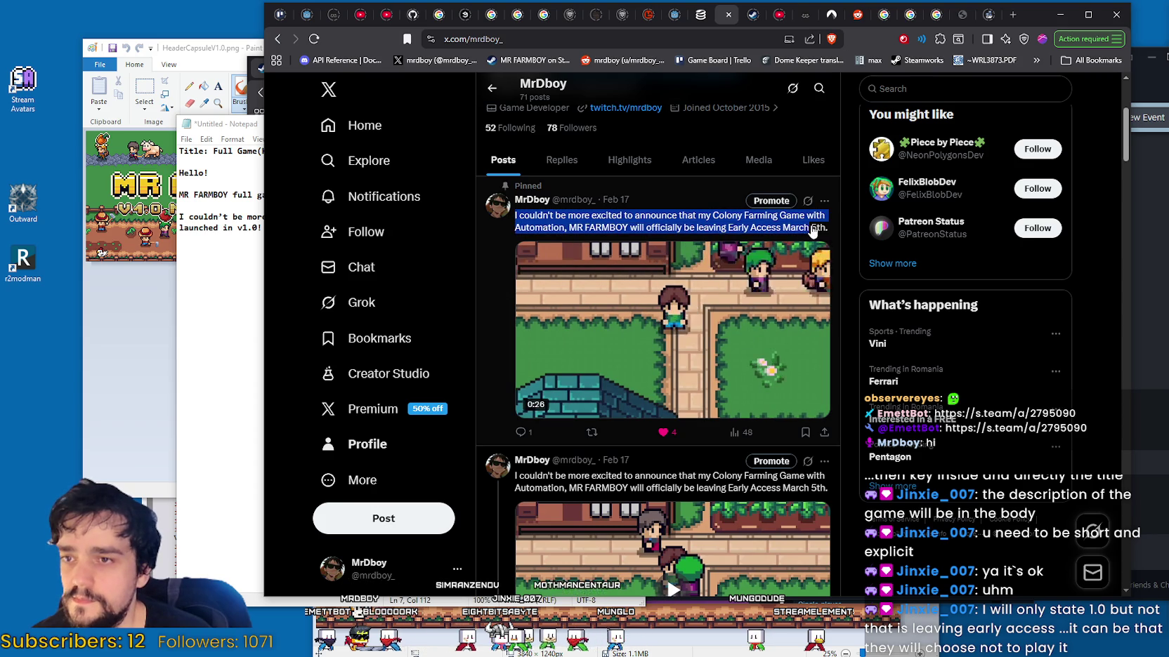
left_click(233, 260)
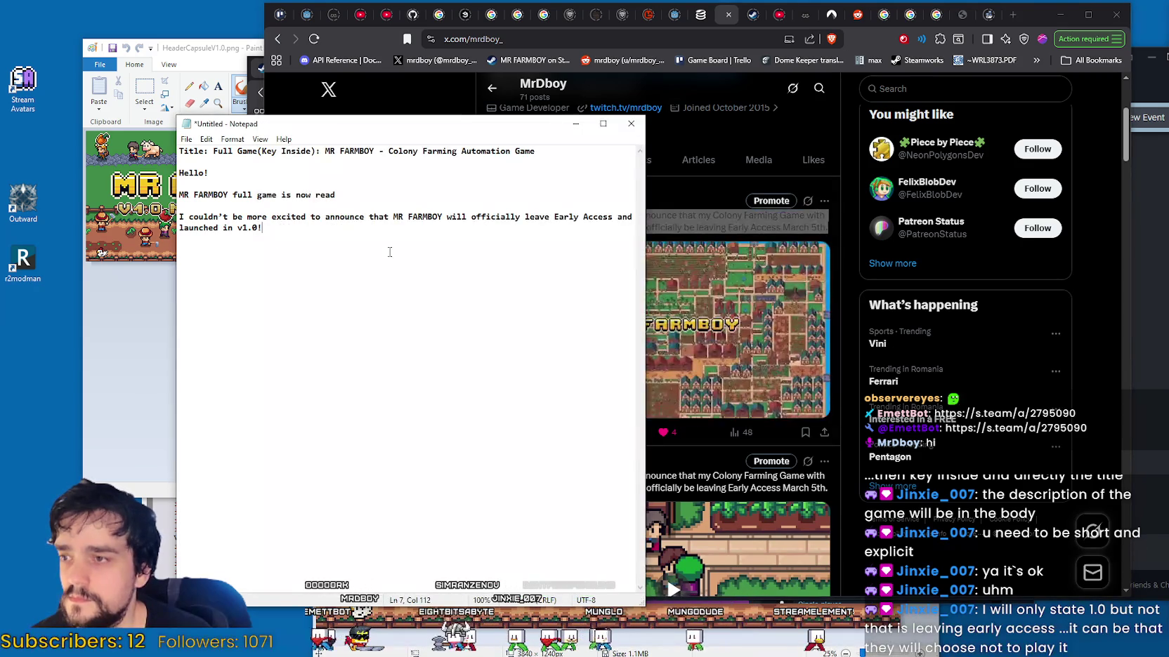
- Paste the post text, remove 'my Colony Farming Game with Automation,' and delete the old v1.0 paragraph
type("I couldn't be more excited to announce that my Colony Farming Game with Automation, MR FARMBOY will officially be leaving Early Access March 5th.")
left_click_drag(363, 123, 578, 96)
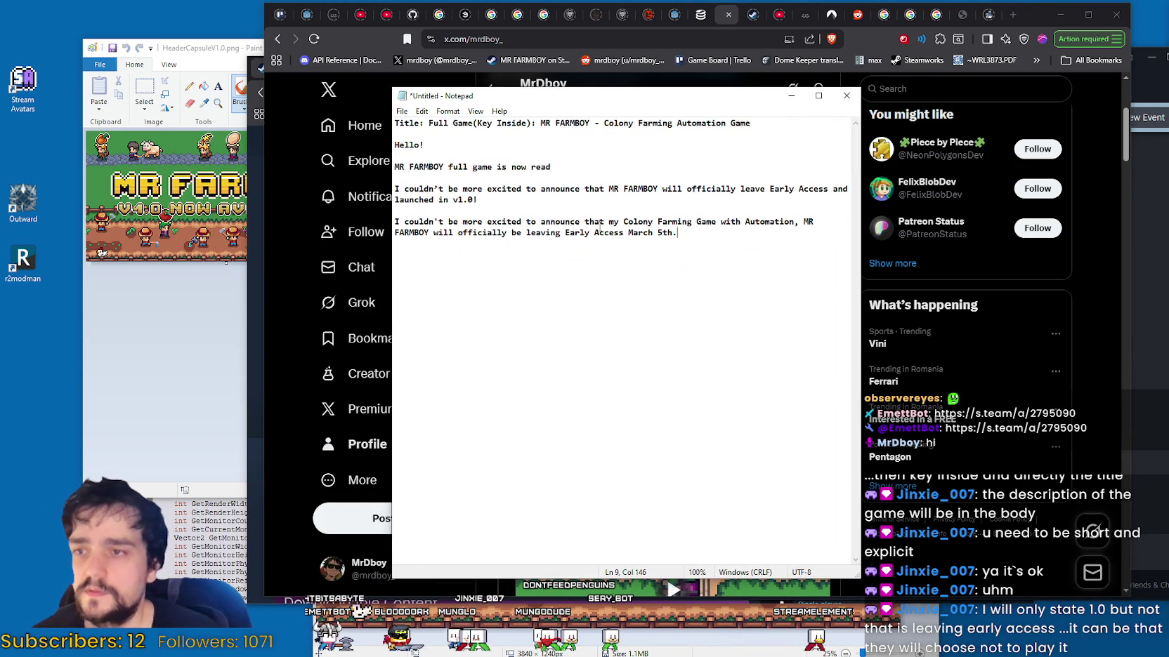
left_click_drag(778, 220, 615, 222)
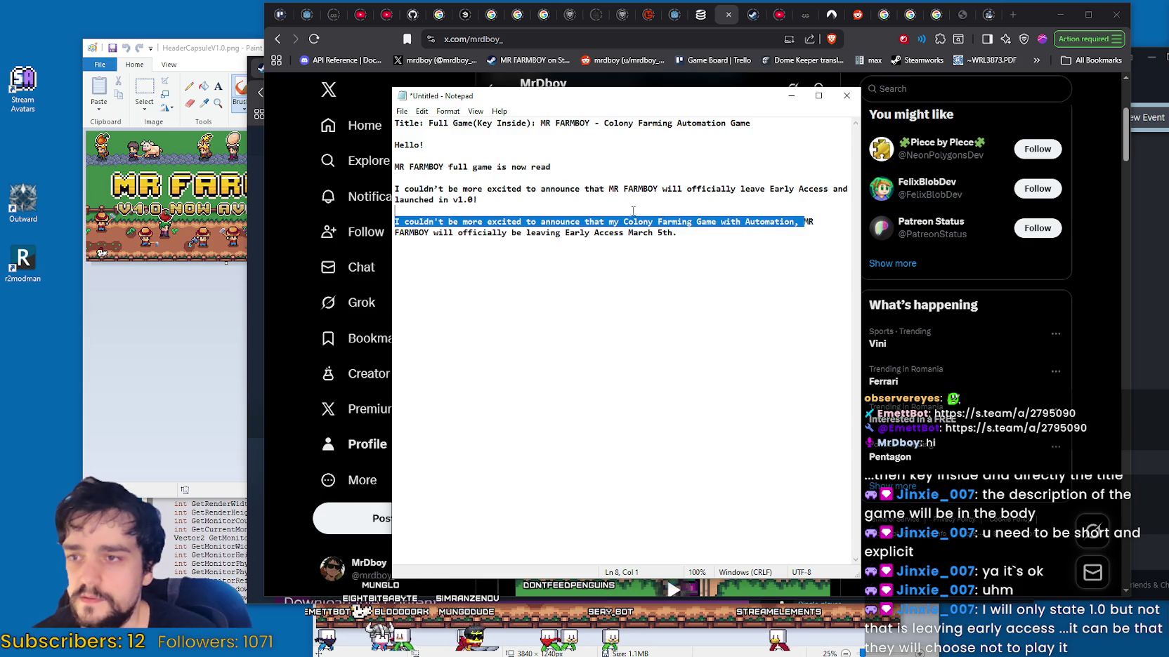
key("BackSpace")
key("BackSpace")
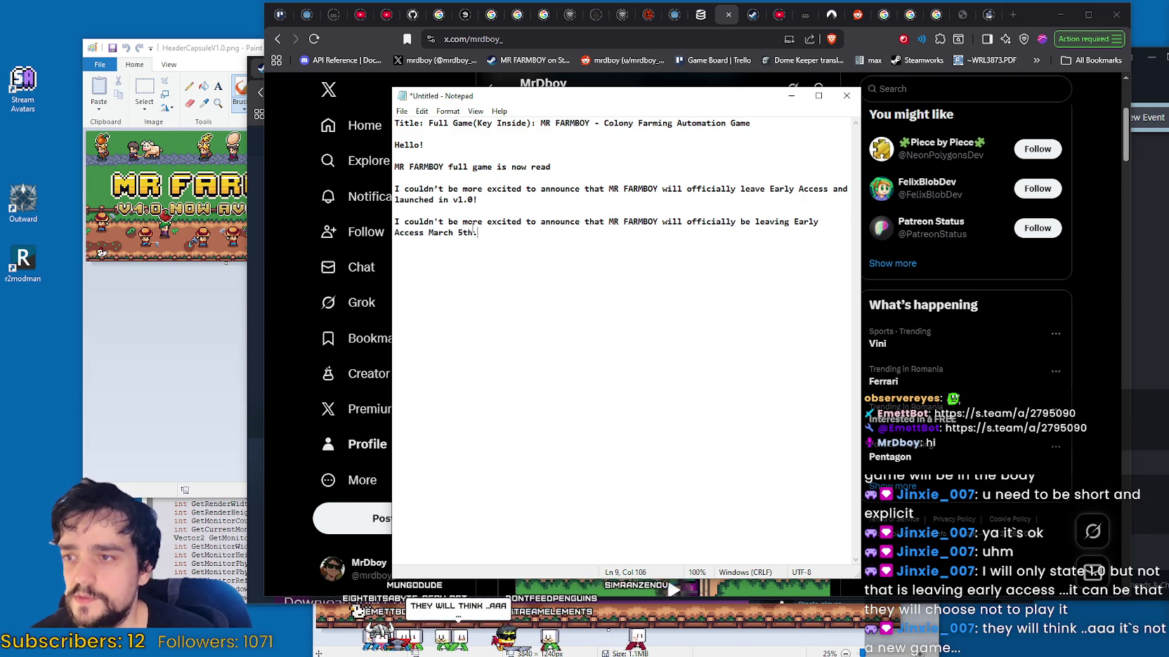
left_click_drag(477, 199, 368, 194)
key("BackSpace")
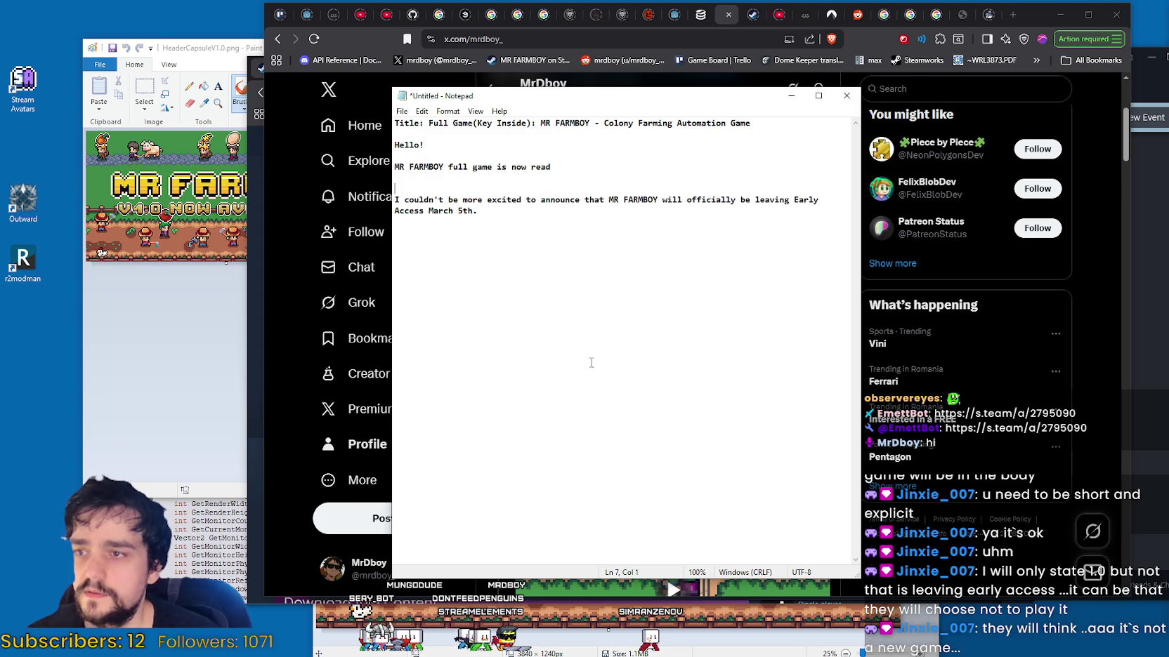
key("BackSpace")
key("BackSpace")
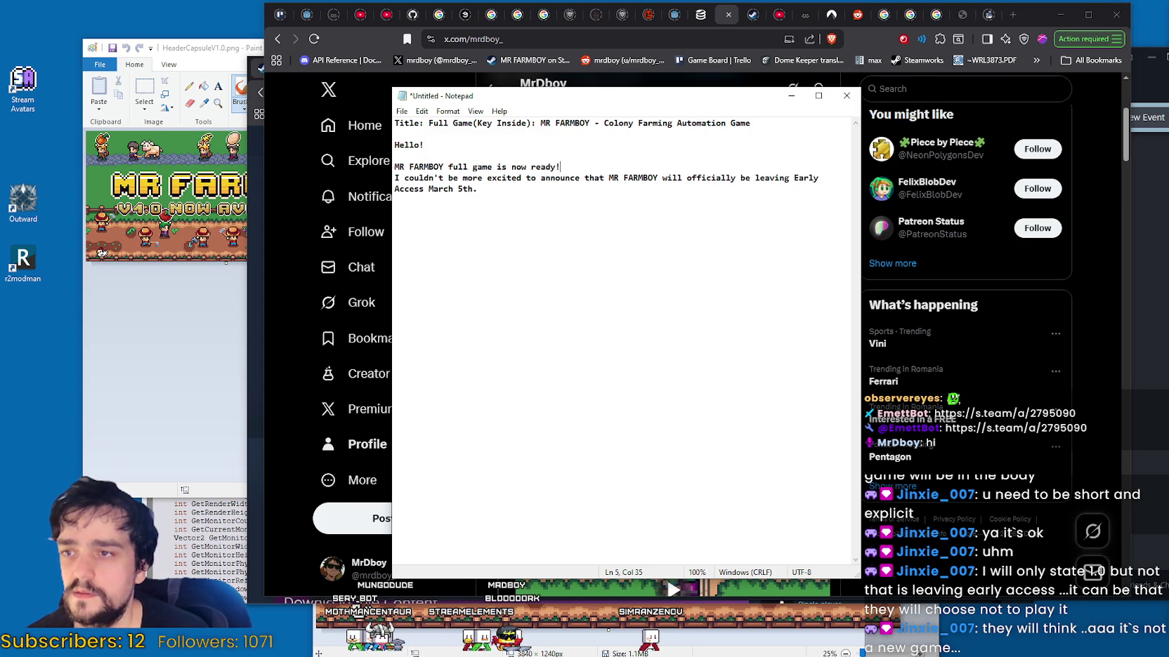
- Move the March 5th announcement paragraph above the 'full game is now ready!' line
key("Return")
left_click(495, 207)
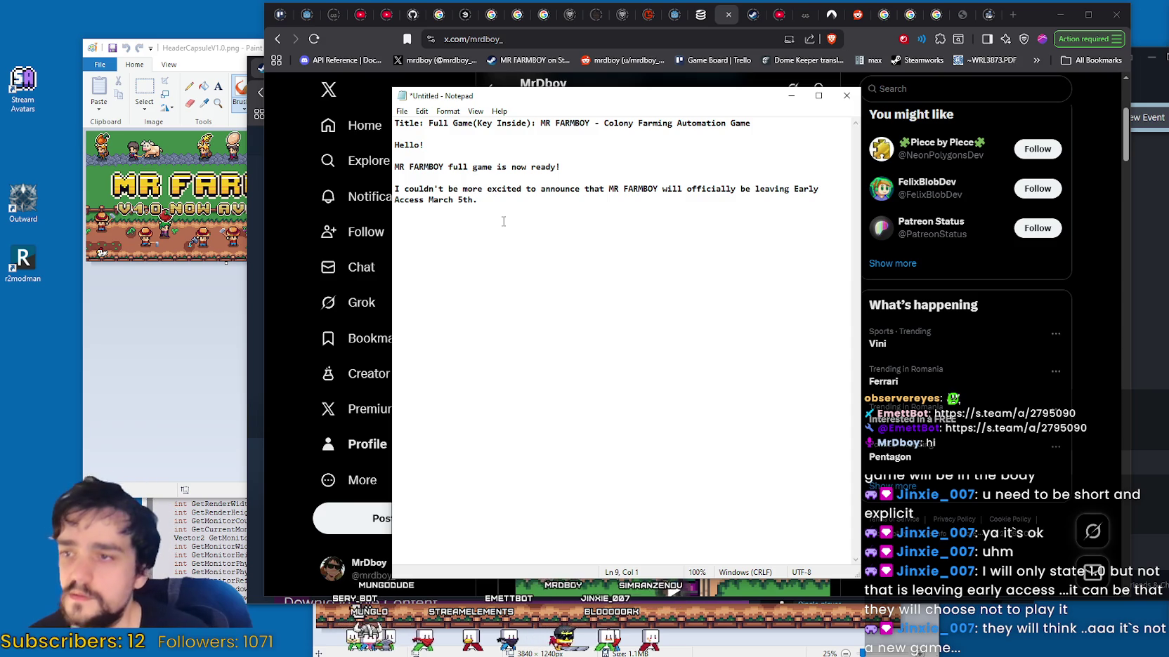
triple_click(562, 201)
key("BackSpace")
key("BackSpace")
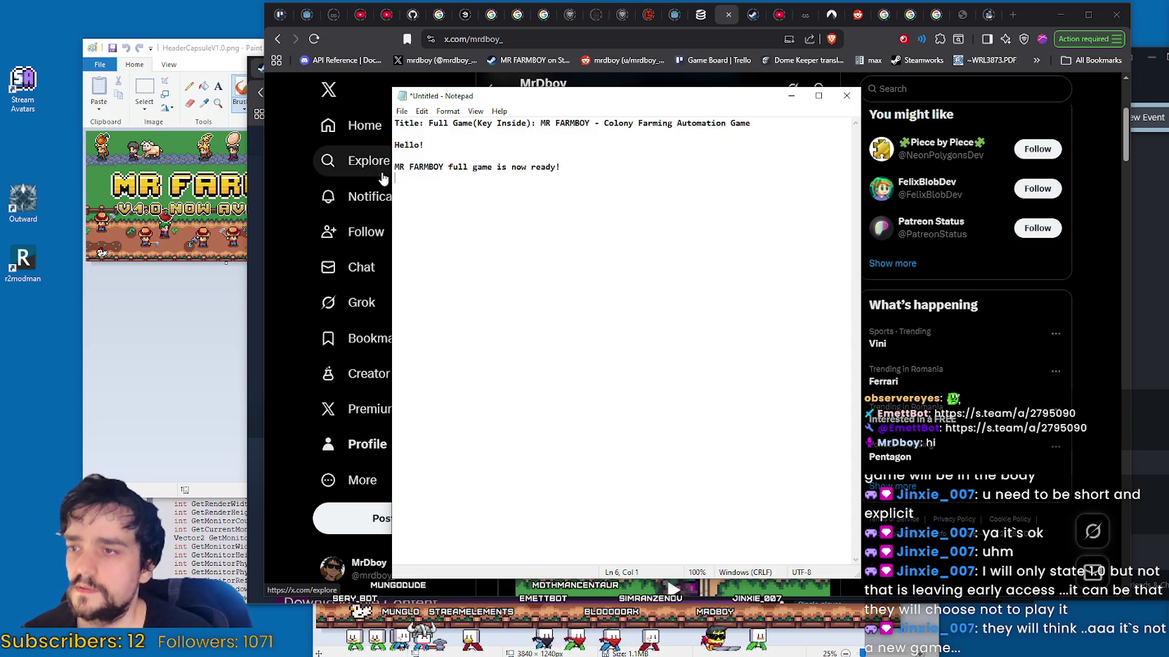
key("ctrl+z")
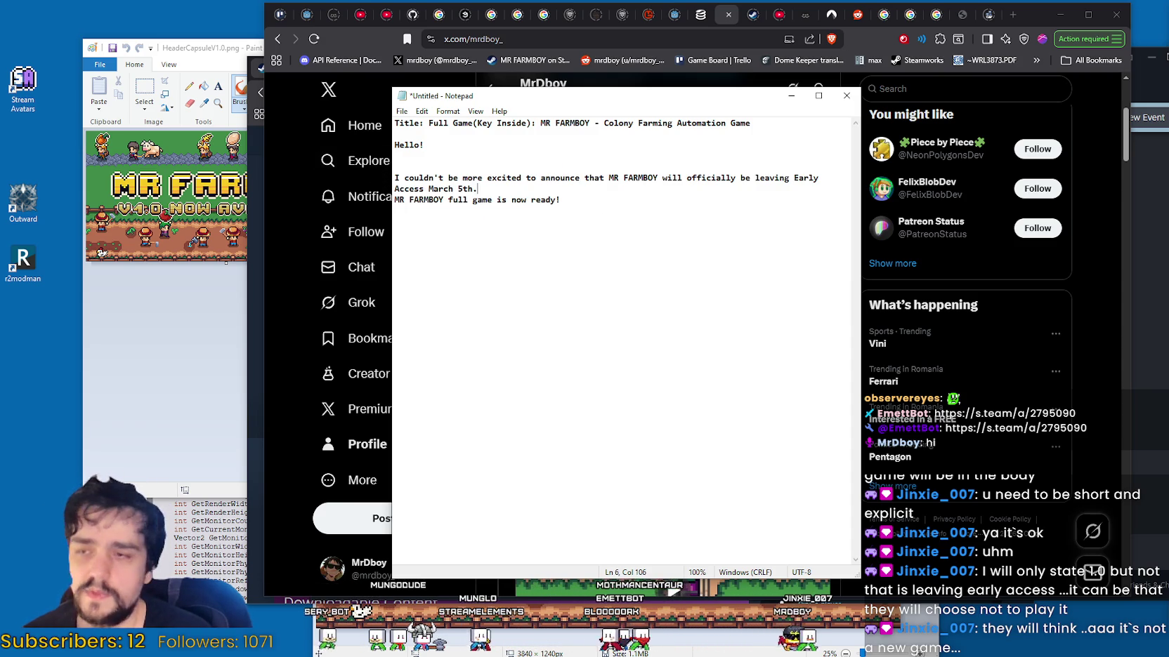
key("Return")
key("Down")
key("Down")
key("Down")
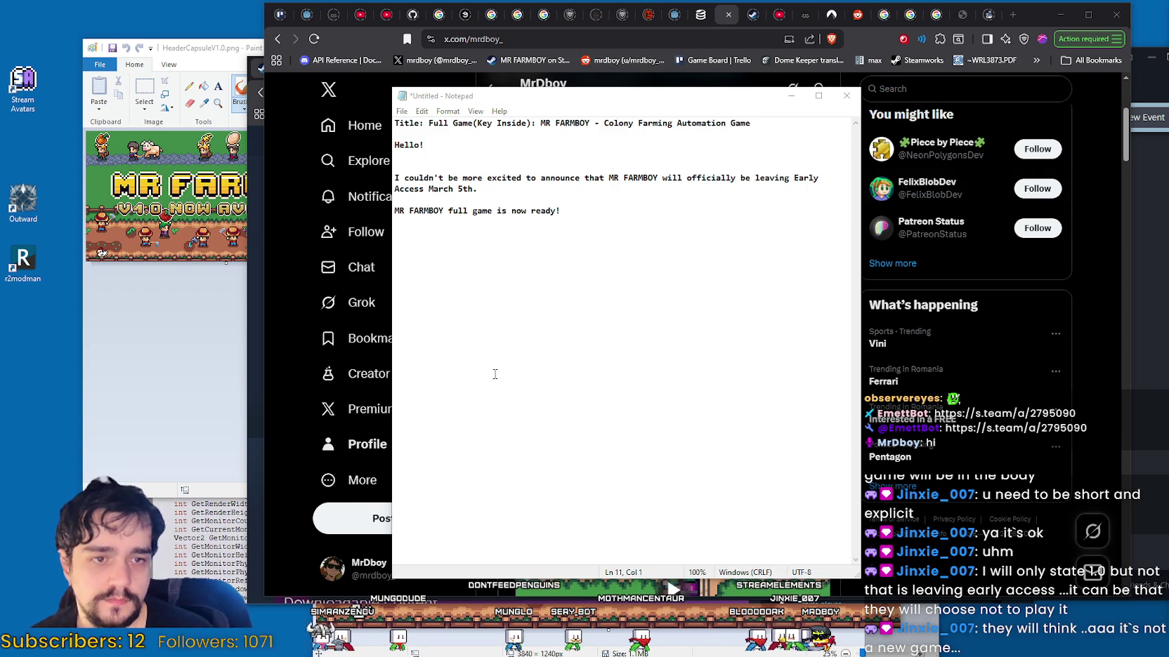
- Add a 'Highlights:' heading on a new line below the announcement
left_click(606, 249)
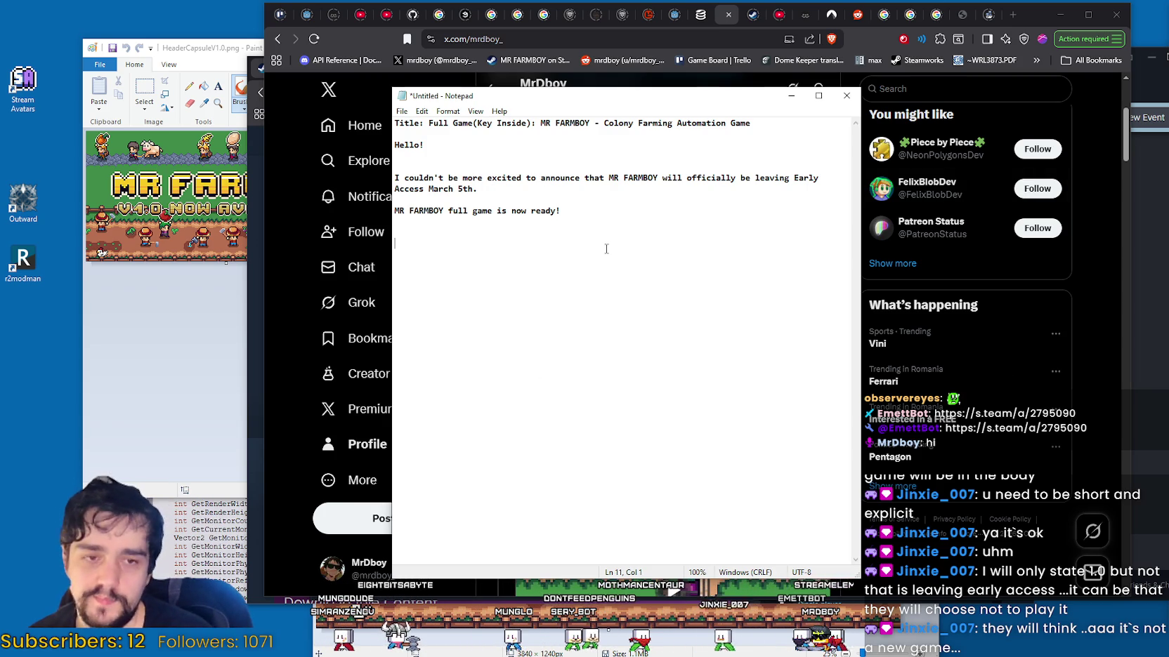
key("Return")
type("High")
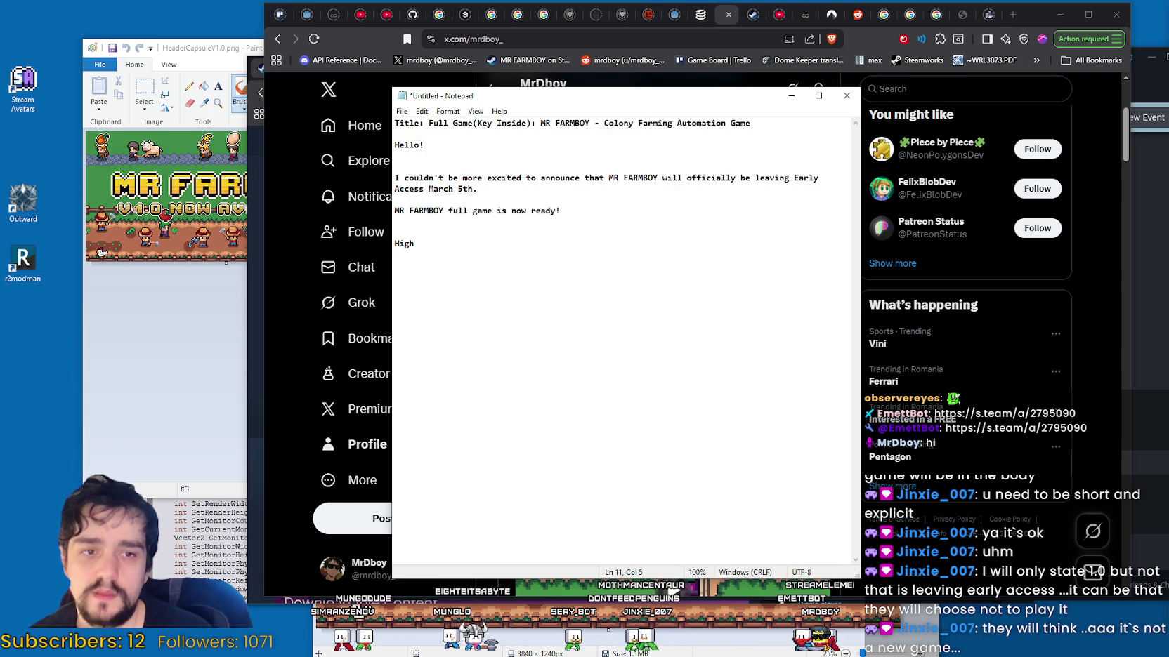
type(":")
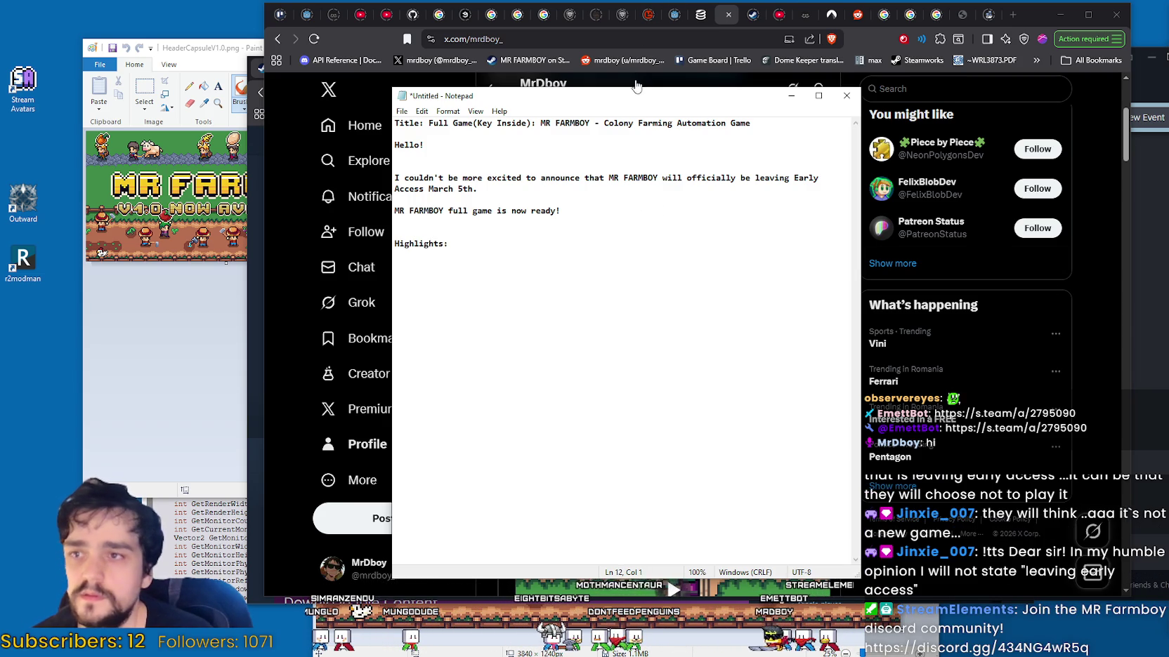
left_click_drag(635, 90, 316, 61)
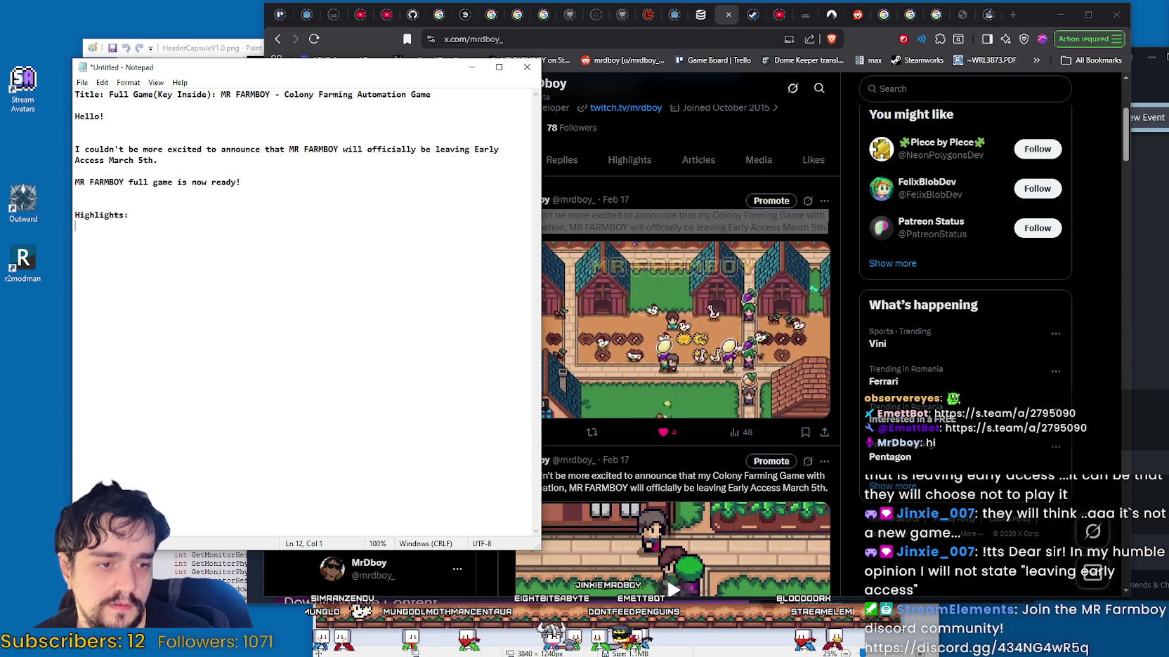
- Minimize the Steam store page and return to the event editor showing the v1.0 Highlights list
key("alt+Tab")
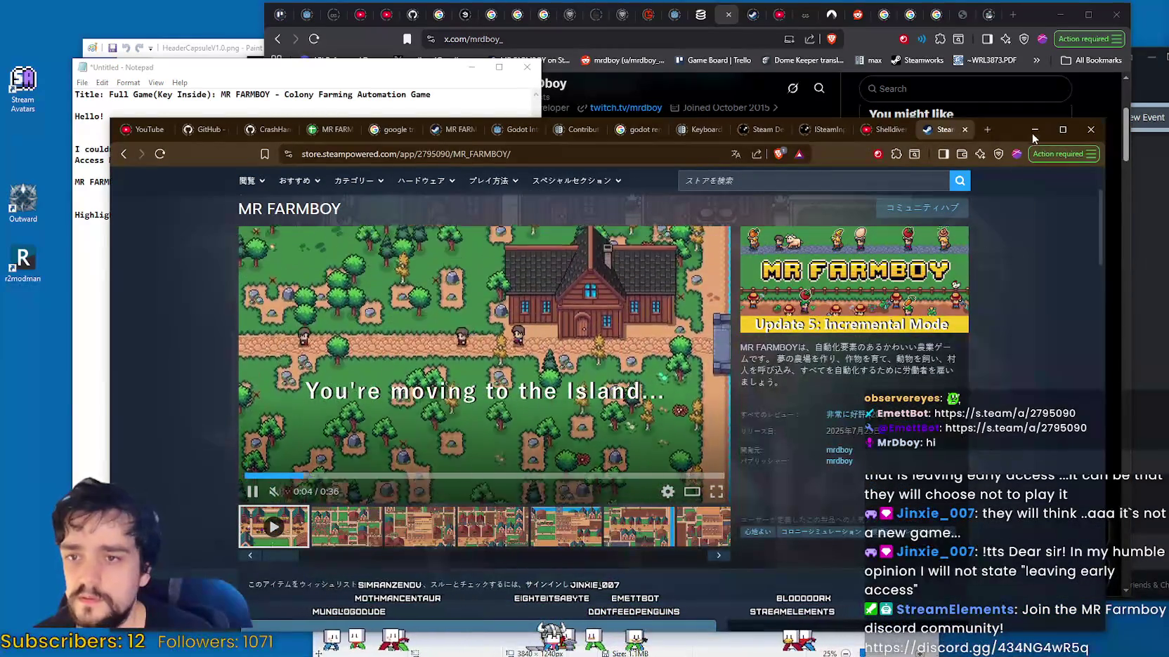
left_click(1034, 129)
key("alt+Tab")
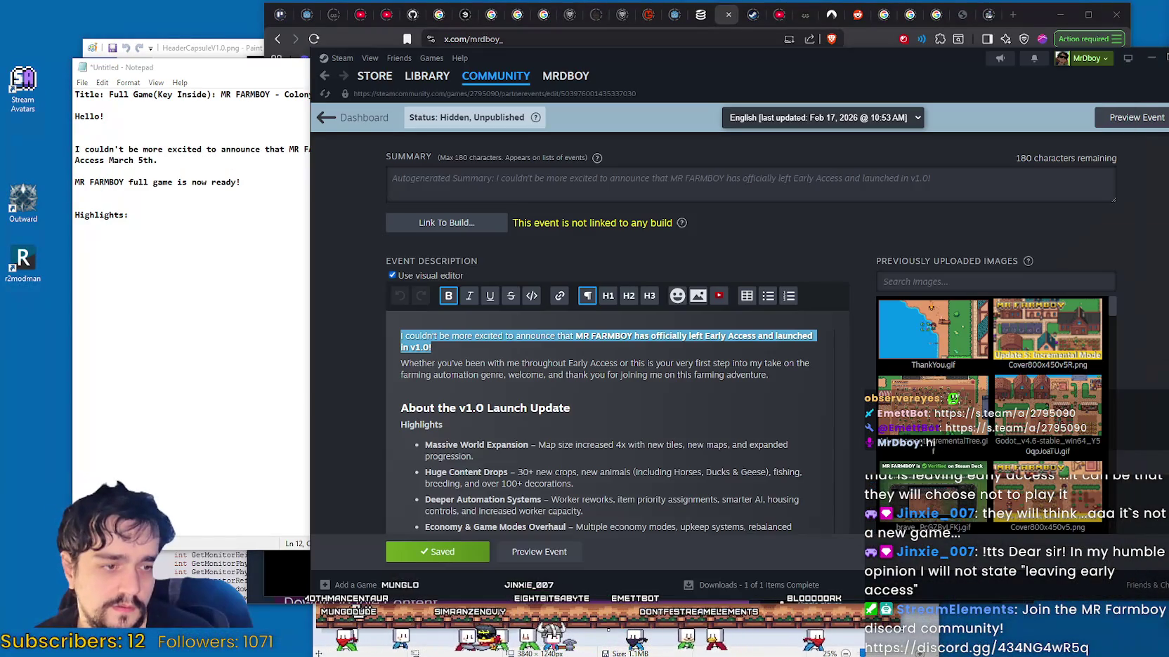
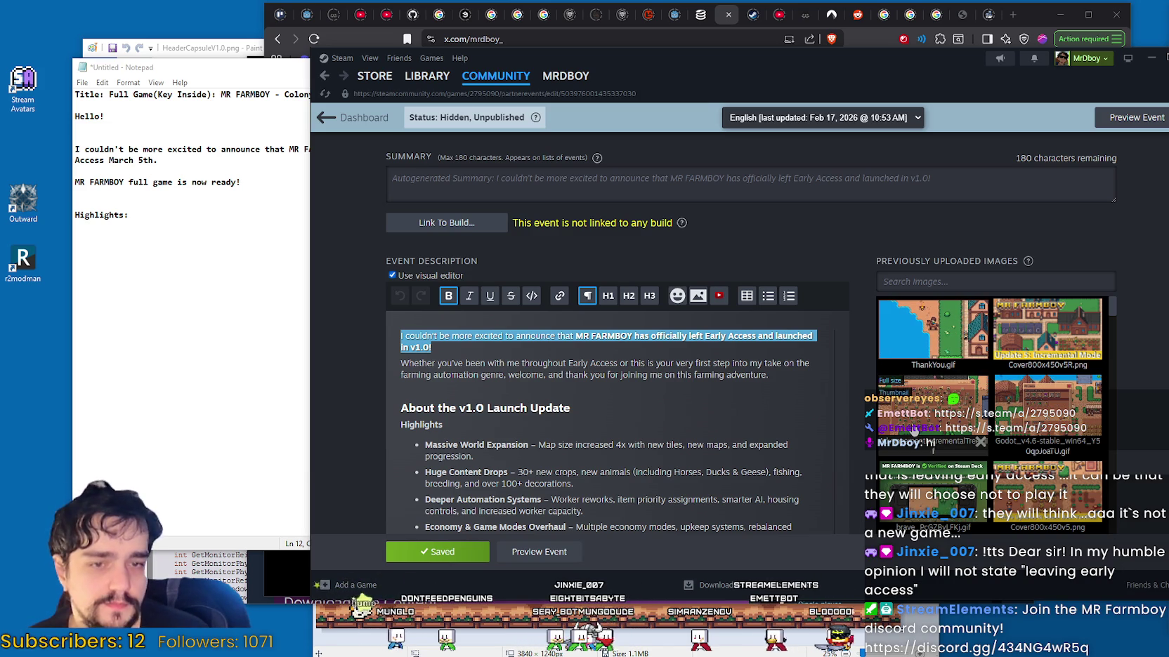
- Select the Steam event's Highlights bullets, from Massive World Expansion down to hotfix support
scroll(492, 351, "down", 2)
left_click(400, 291)
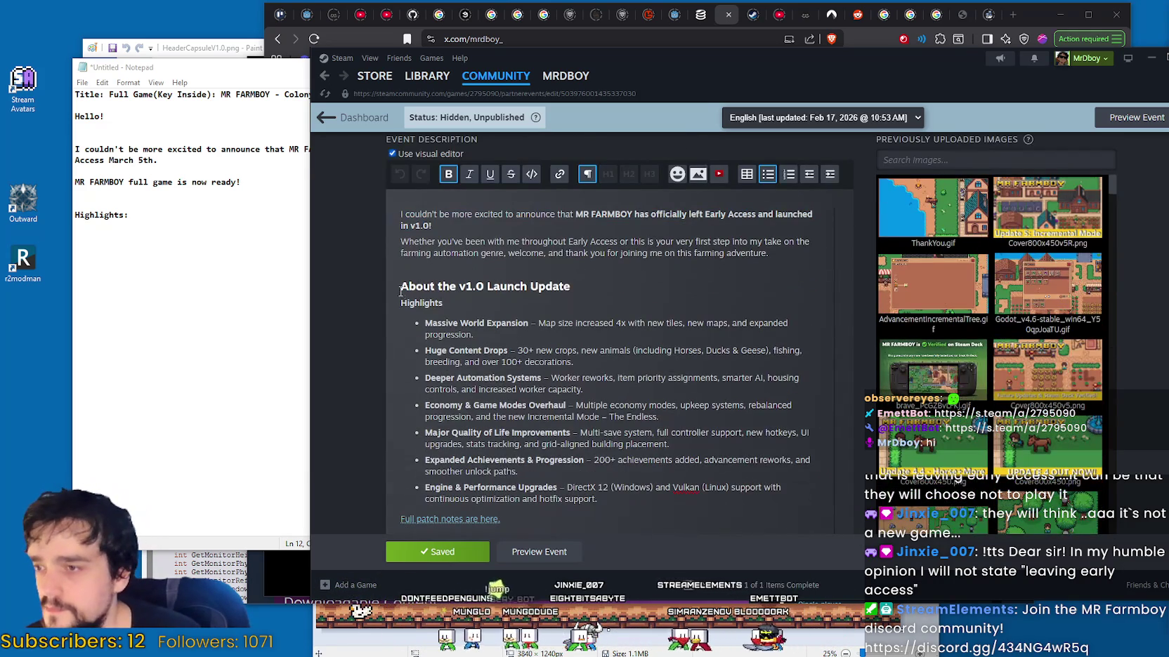
scroll(578, 419, "down", 1)
left_click(449, 458)
left_click_drag(597, 438, 361, 243)
key("ctrl+c")
left_click_drag(129, 215, 62, 212)
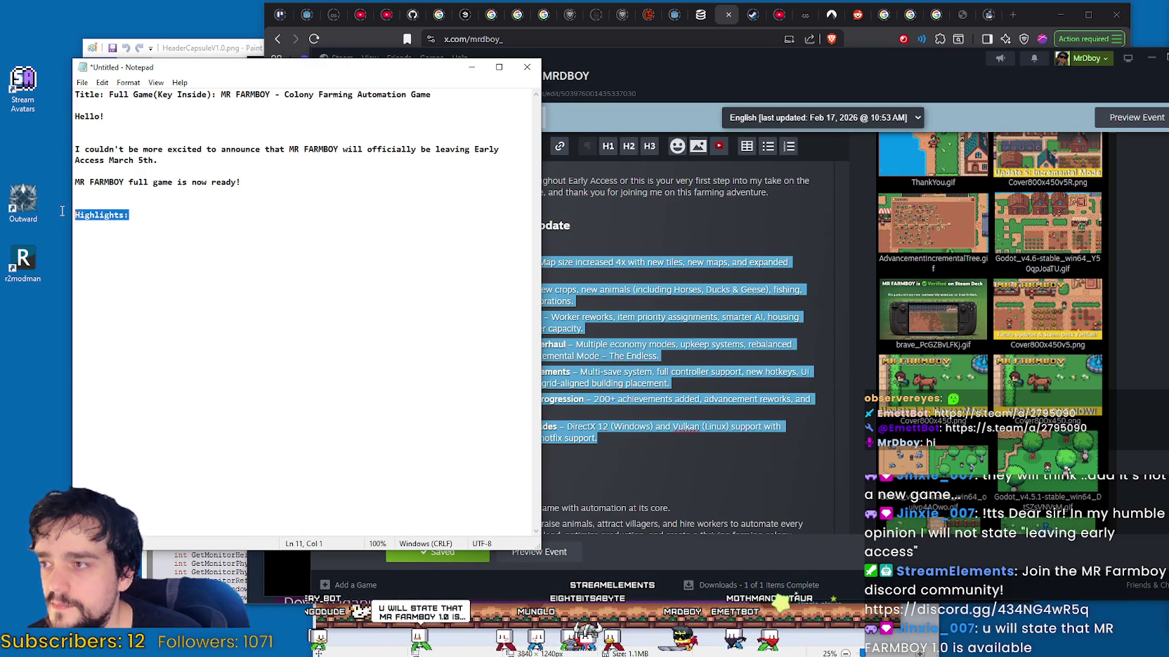
- Paste the highlights list, rename the heading to Details, and remove the blank line beneath it
key("ctrl+v")
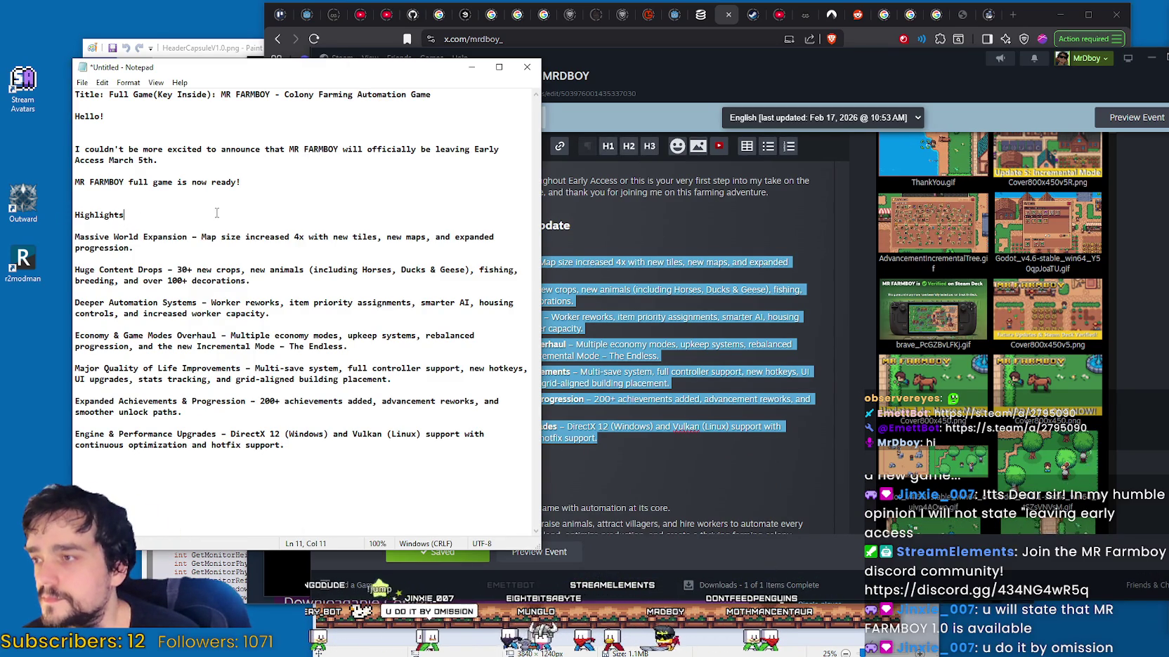
key("shift+Home")
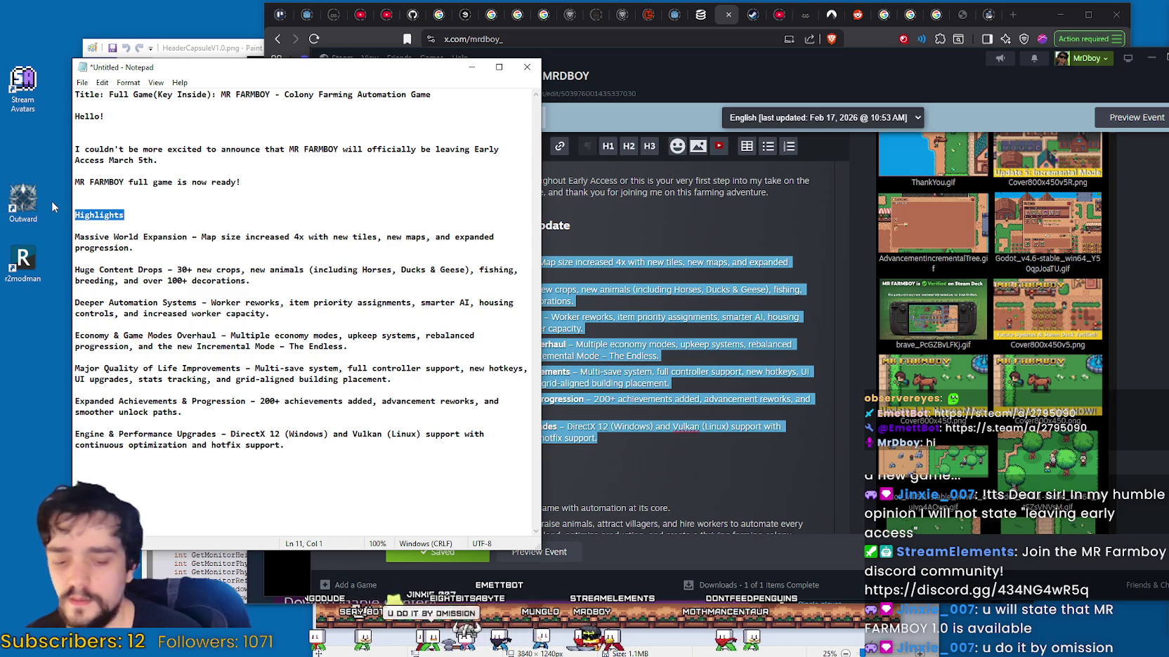
type("Details")
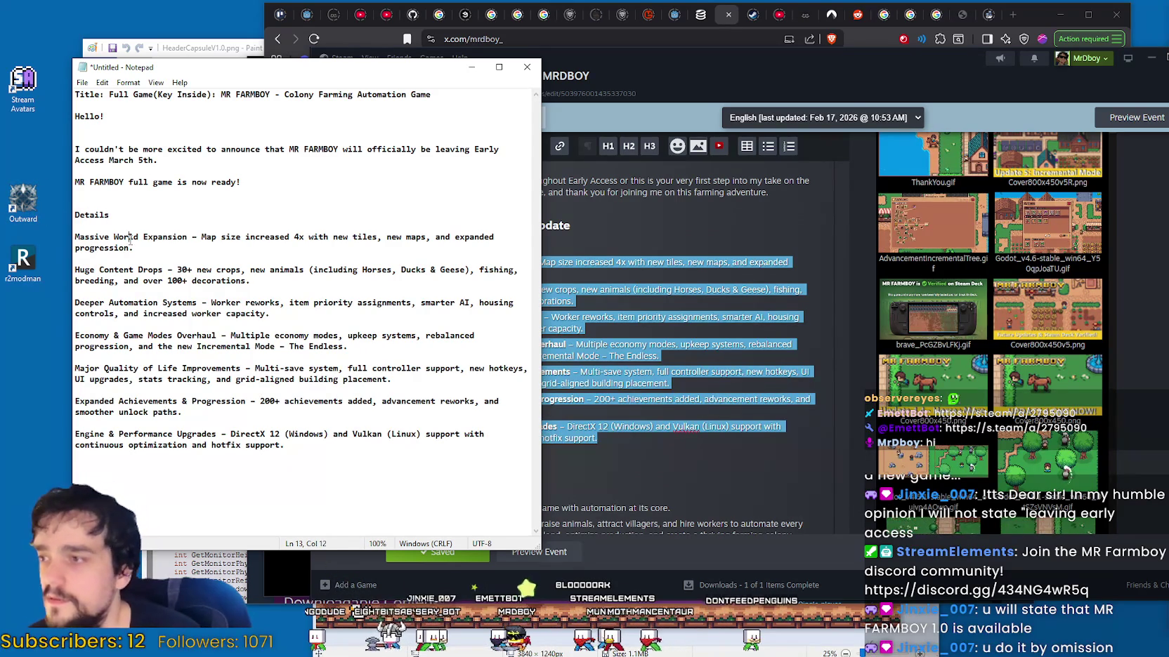
key("Up")
key("BackSpace")
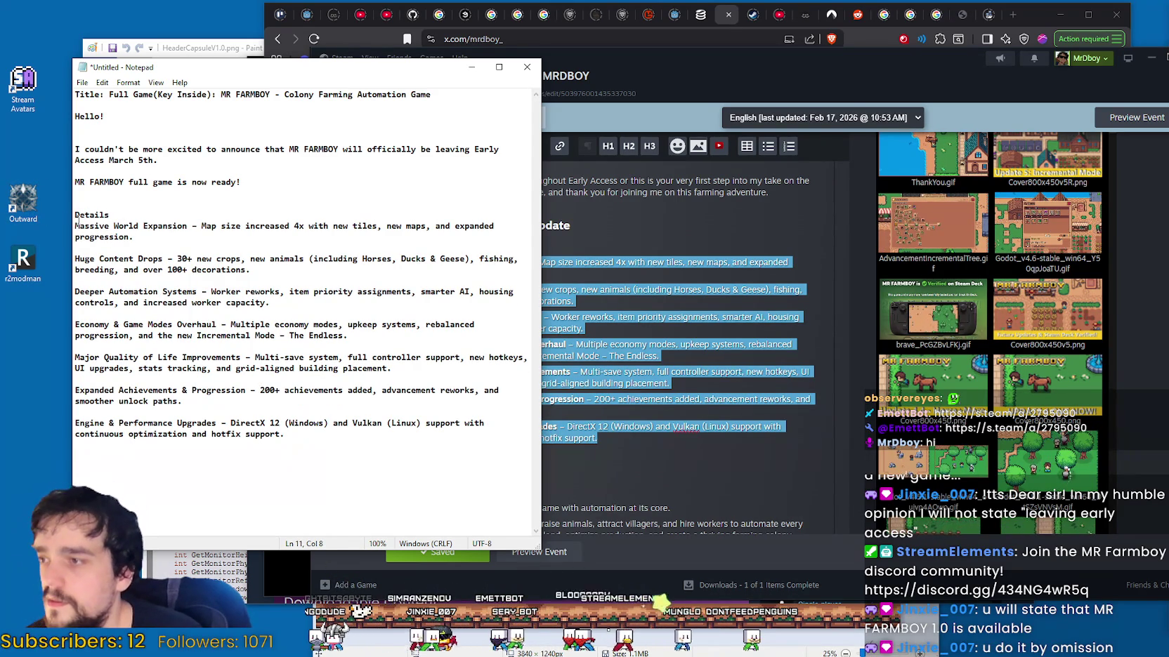
- Indent the Massive World Expansion and Huge Content Drops entries, removing stray spaces
key("Right")
key("Tab")
left_click(80, 248)
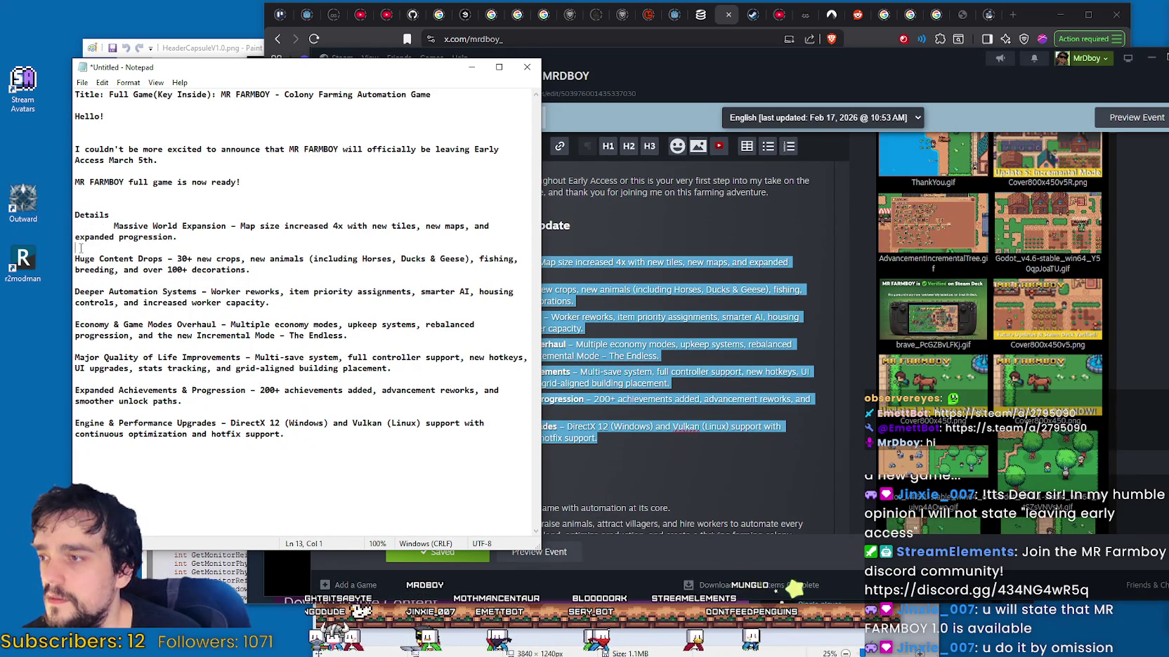
left_click(76, 237)
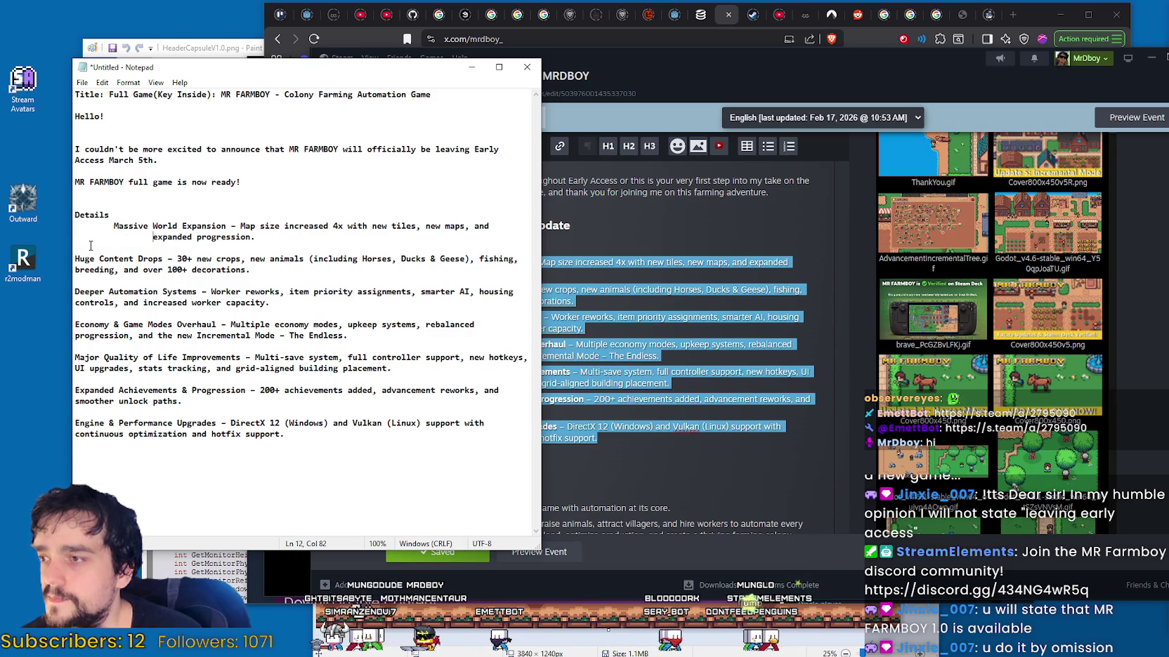
key("Delete")
key("Delete")
key("Delete")
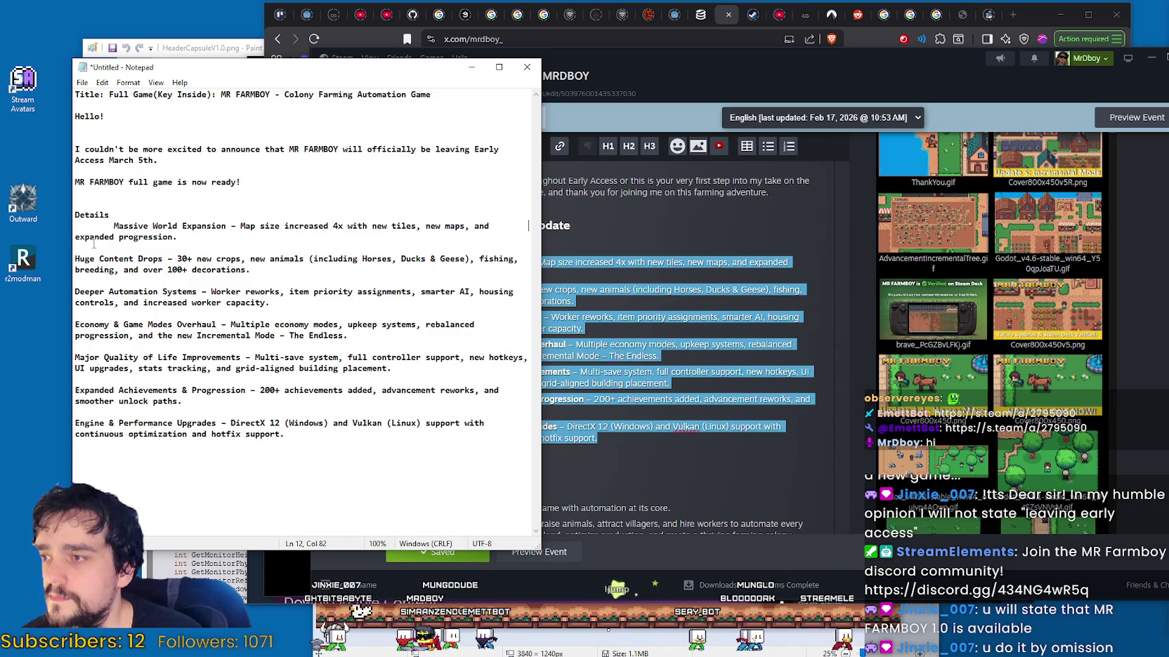
left_click(143, 243)
left_click(76, 237)
key("Tab")
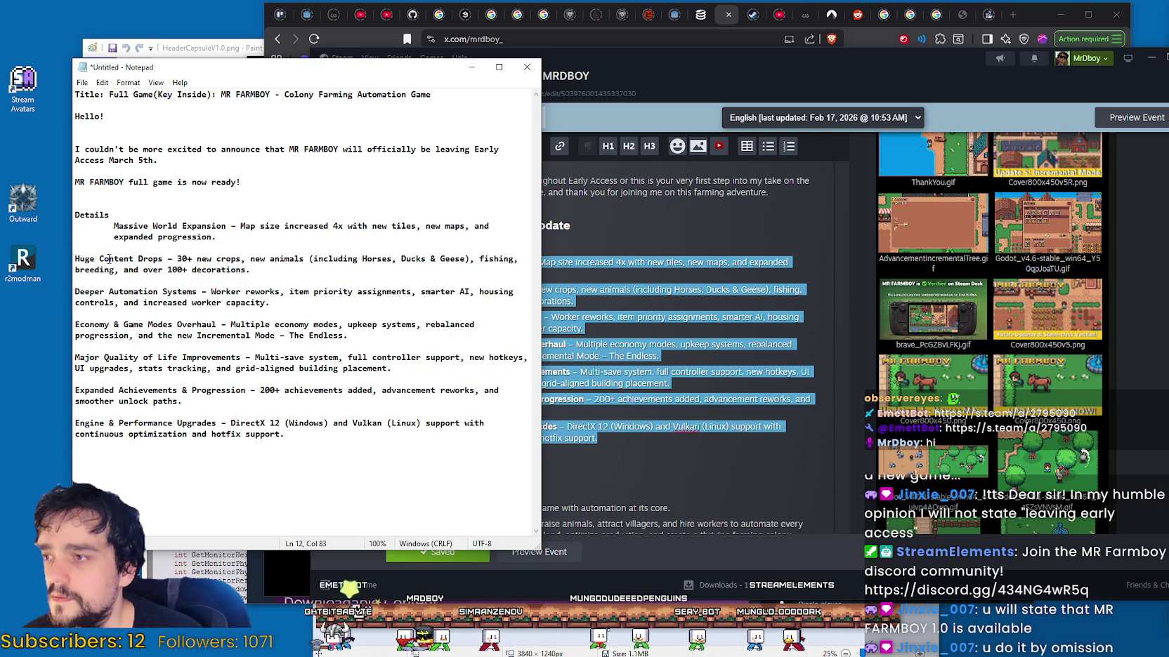
key("Tab")
- Indent the Deeper Automation, Economy, Quality of Life, Achievements and Engine entries and their wrapped lines
key("Tab")
left_click(82, 295)
key("Tab")
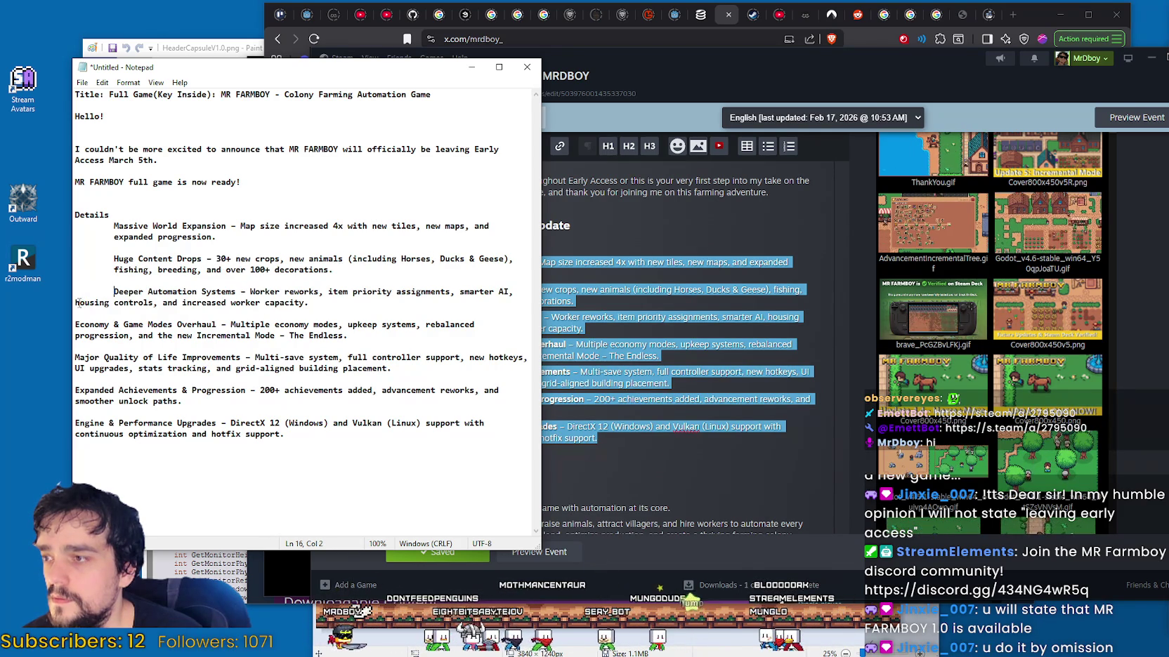
left_click(77, 302)
key("Tab")
left_click(77, 326)
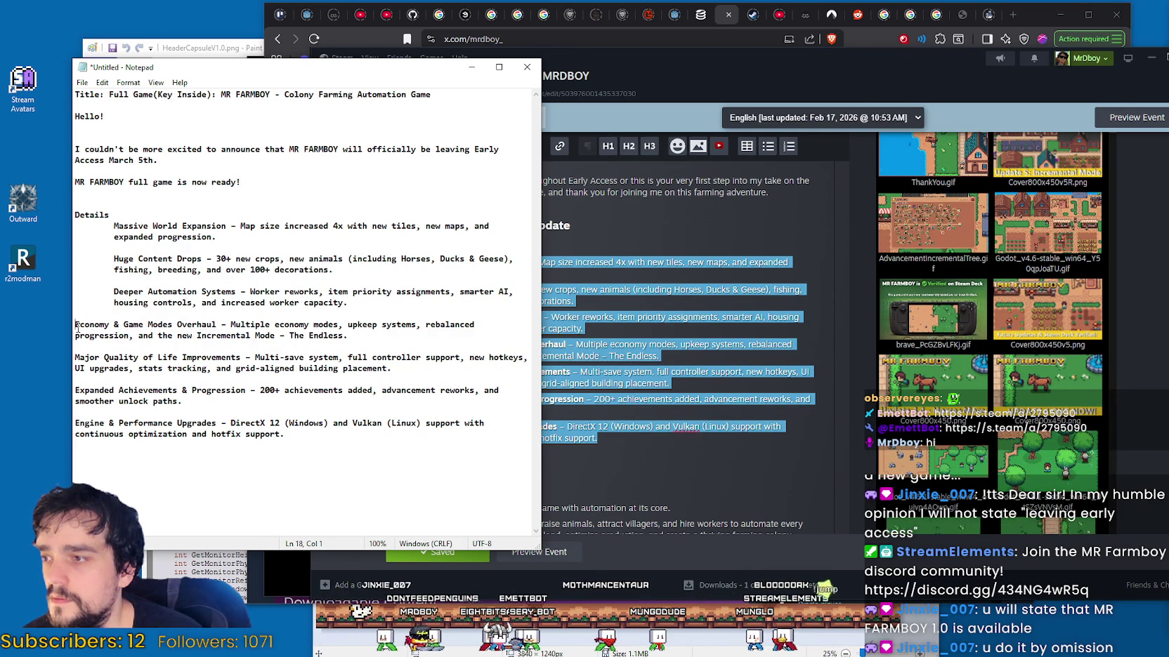
key("Tab")
key("Tab")
left_click(77, 358)
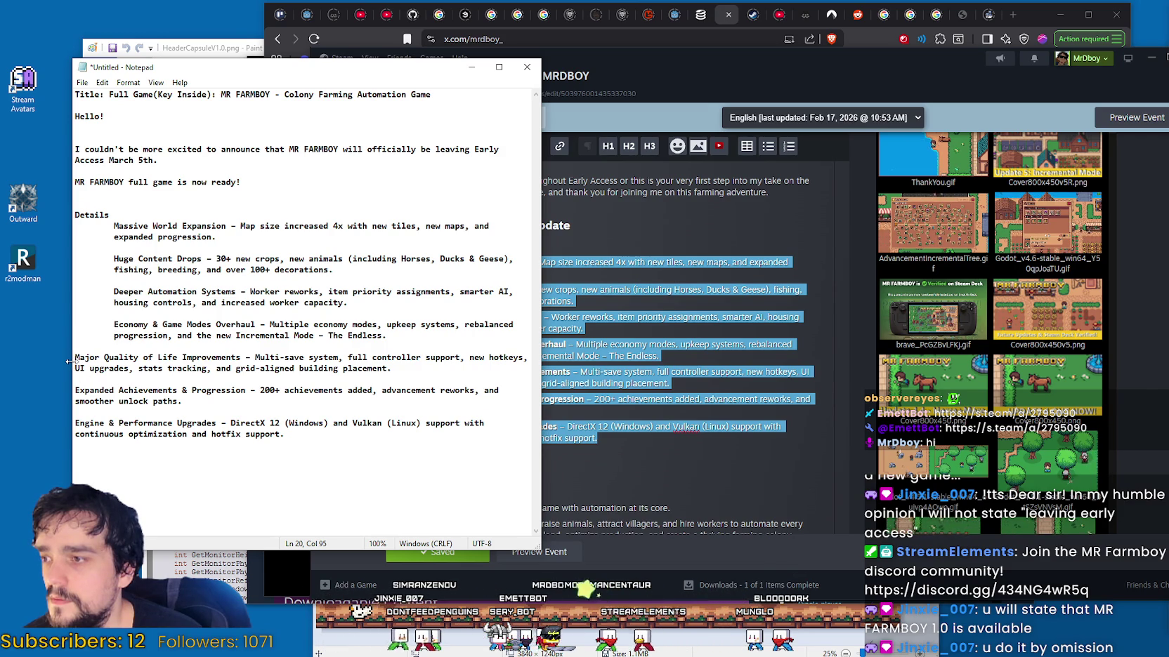
key("Tab")
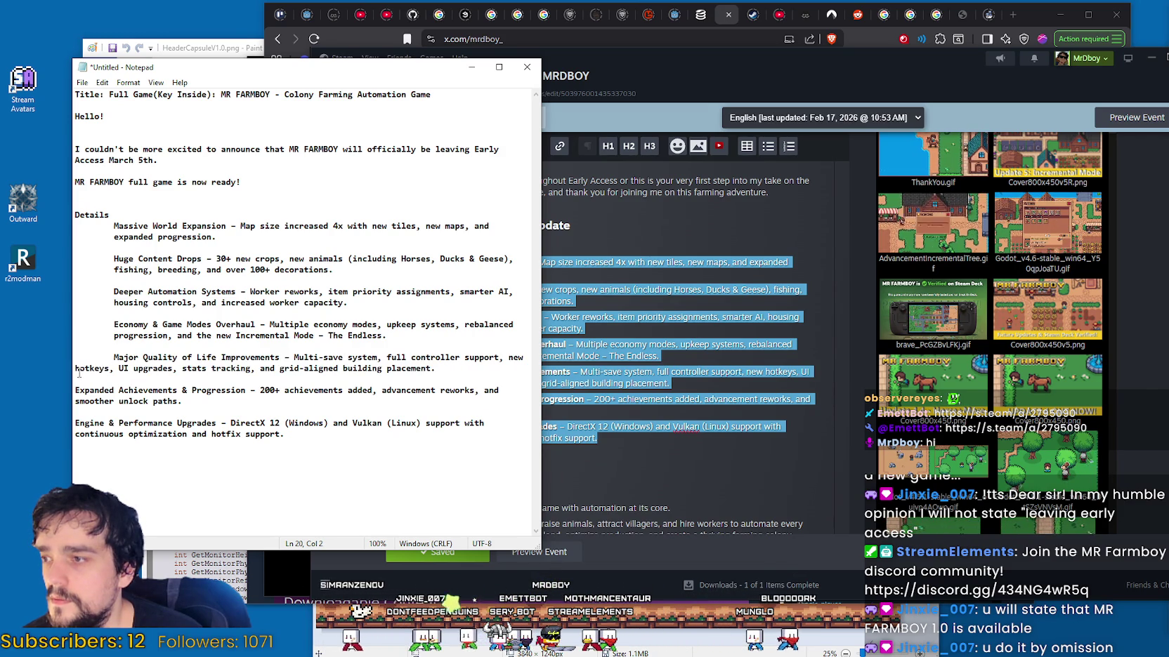
left_click(75, 390)
key("Tab")
left_click(75, 413)
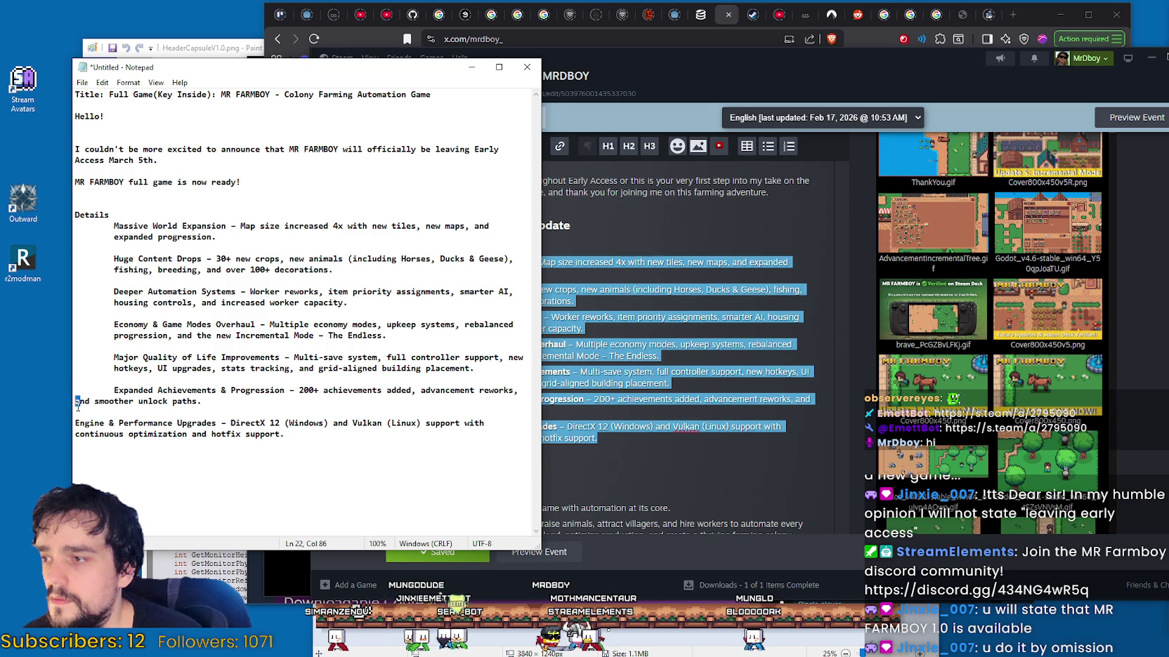
left_click(76, 424)
key("Tab")
left_click(76, 434)
key("Tab")
- Delete the Engine & Performance Upgrades entry, including its leading indent
left_click_drag(339, 438, 134, 403)
left_click_drag(118, 424, 59, 426)
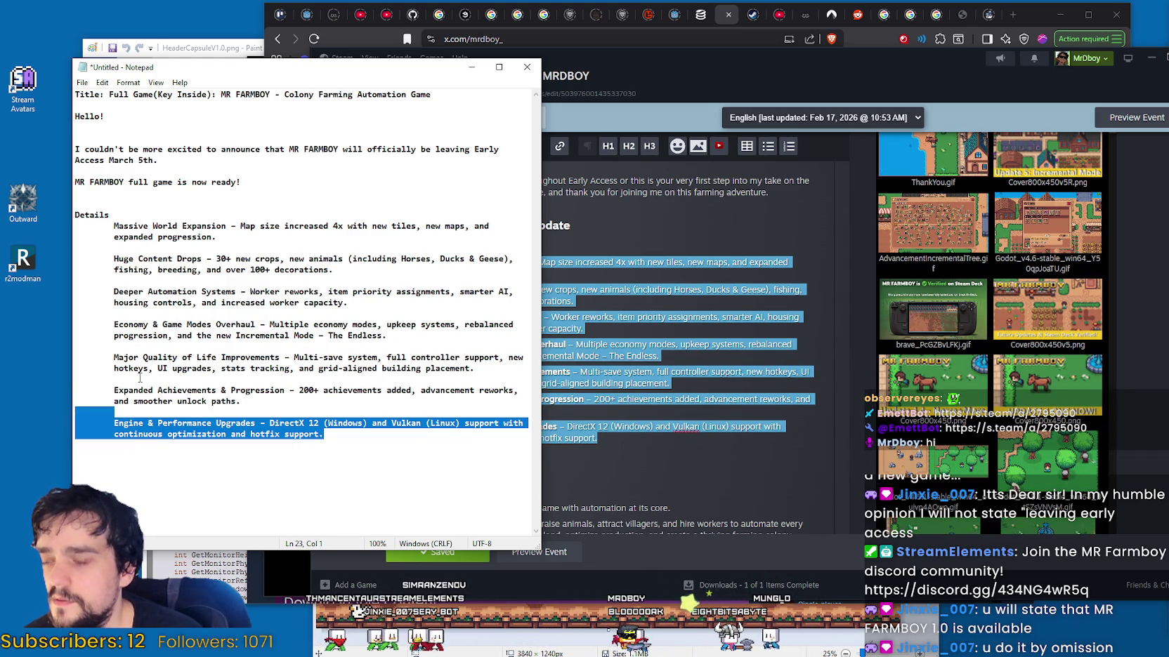
key("Delete")
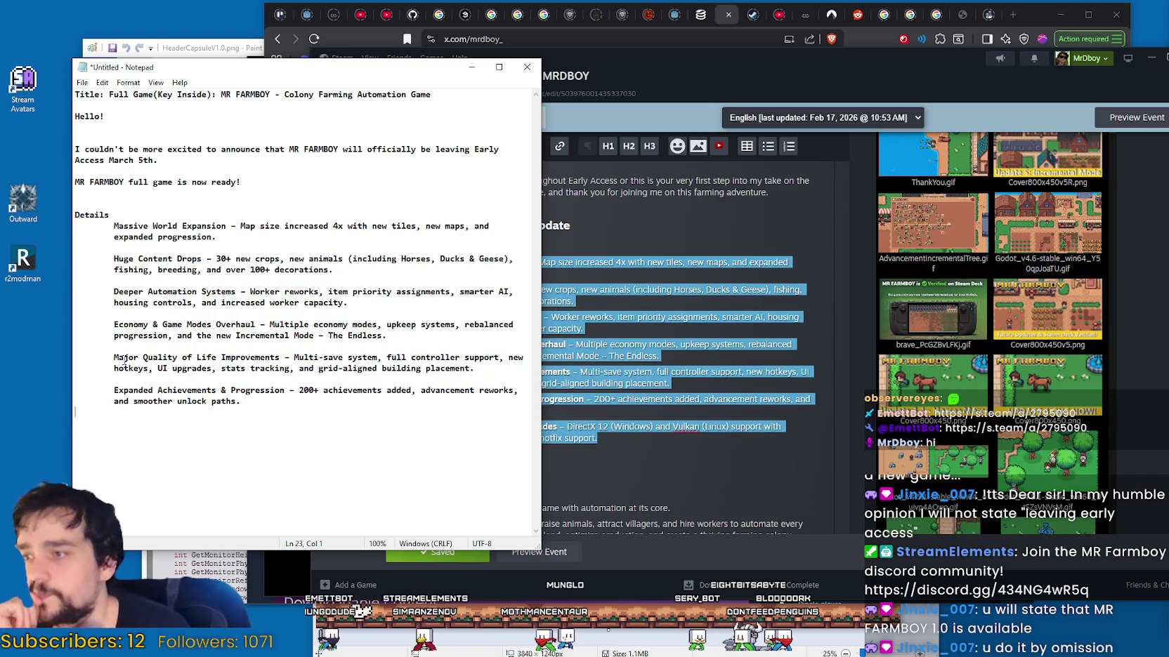
left_click(299, 444)
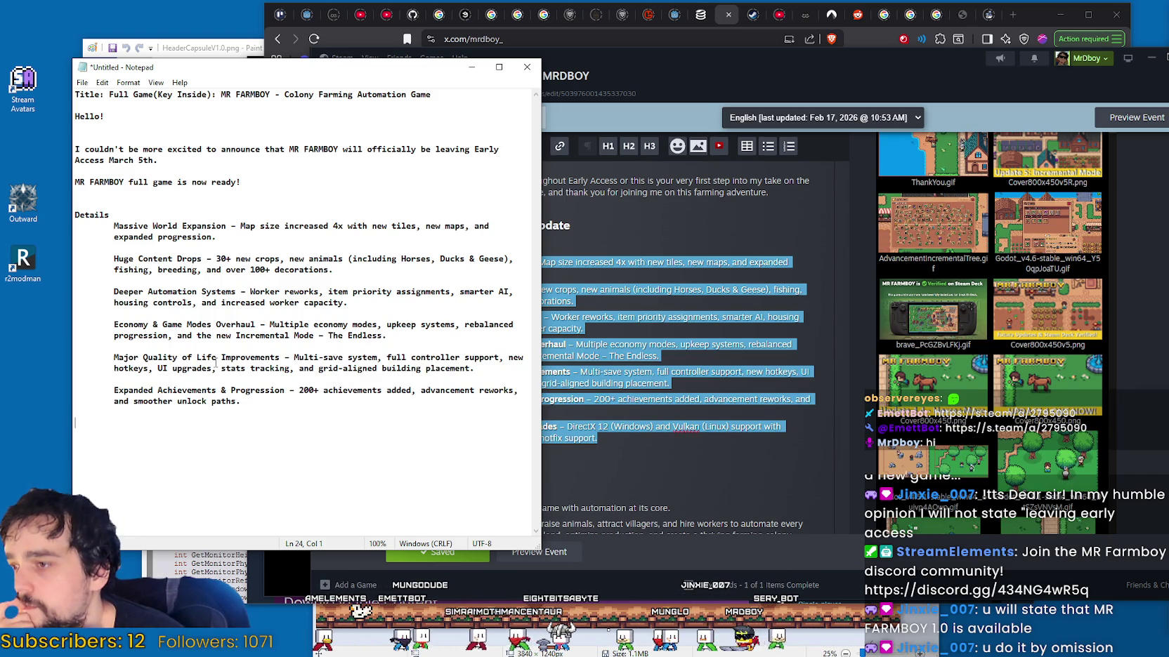
left_click(338, 406)
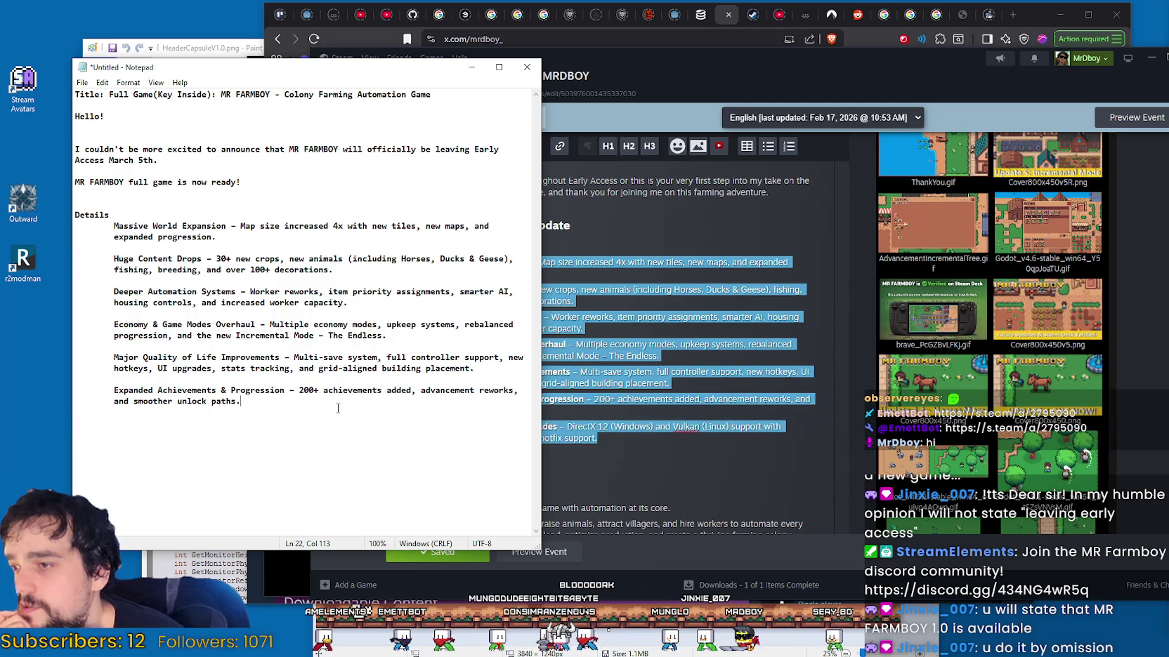
left_click(75, 183)
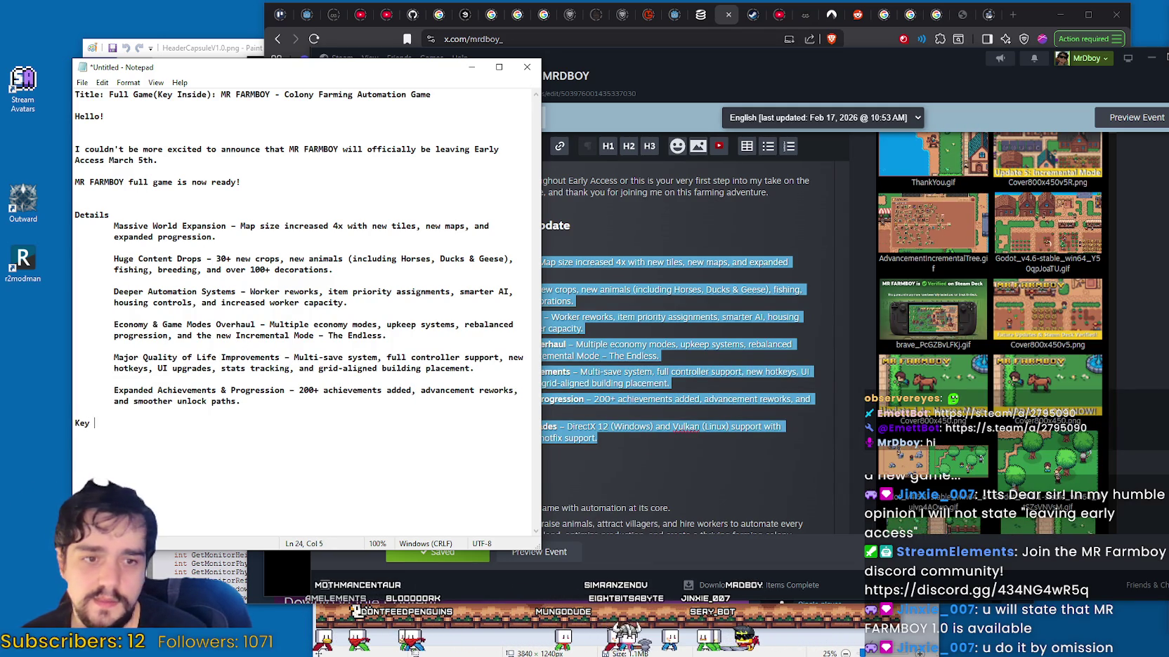
- Add 'Key: =', 'If you need anything, feel free to reply.' and a dashed developer sign-off
type(": =  If")
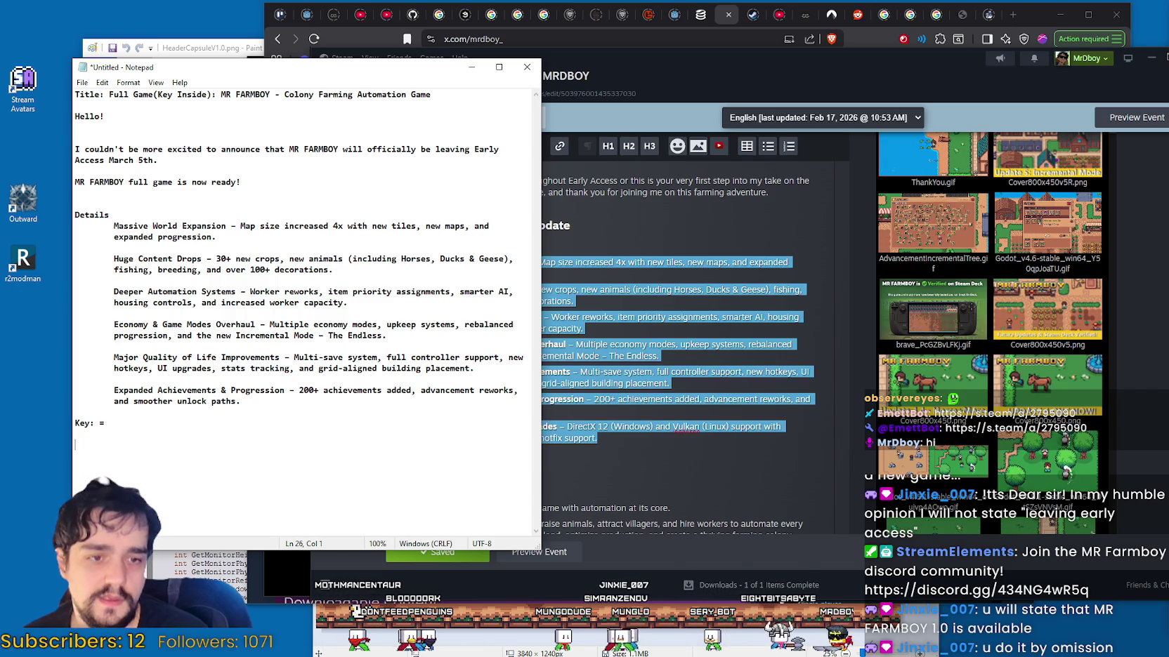
type(" you need anything, feel f")
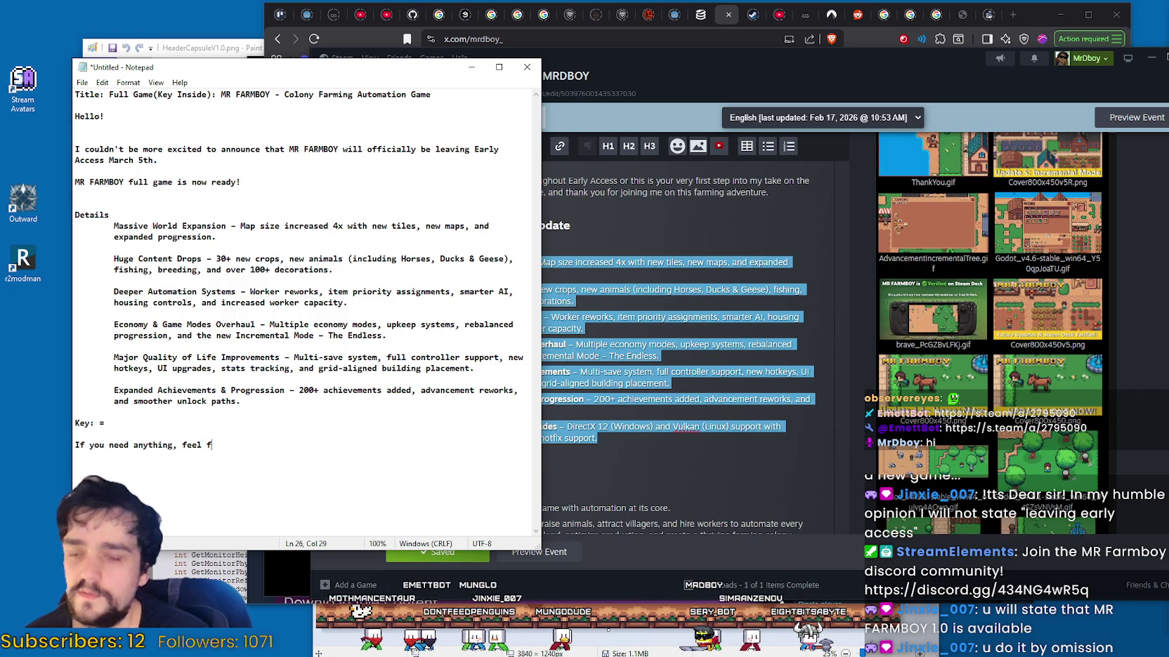
type("ree to reply.")
key("Return")
key("Return")
type("PS")
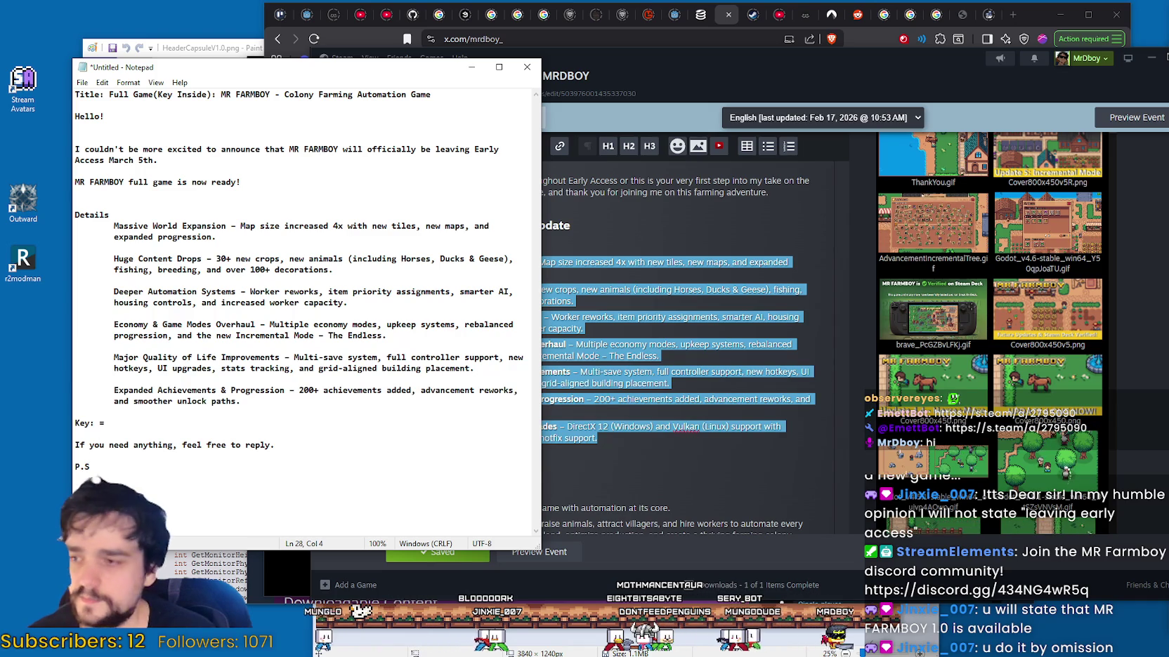
key("BackSpace")
key("BackSpace")
key("BackSpace")
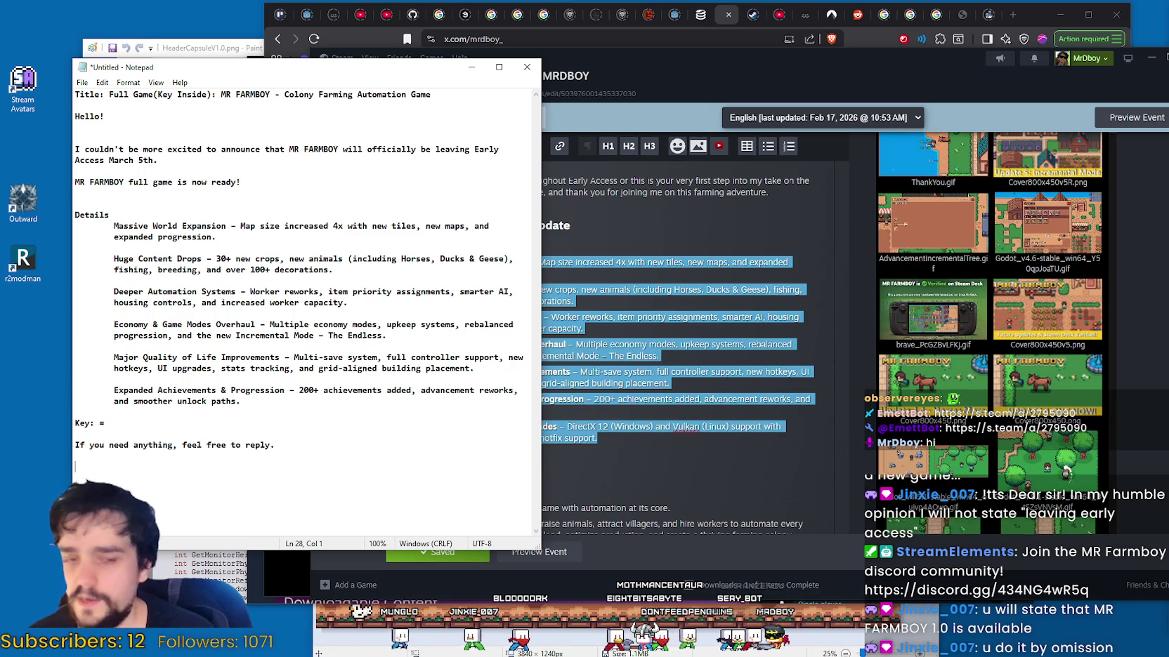
type("-")
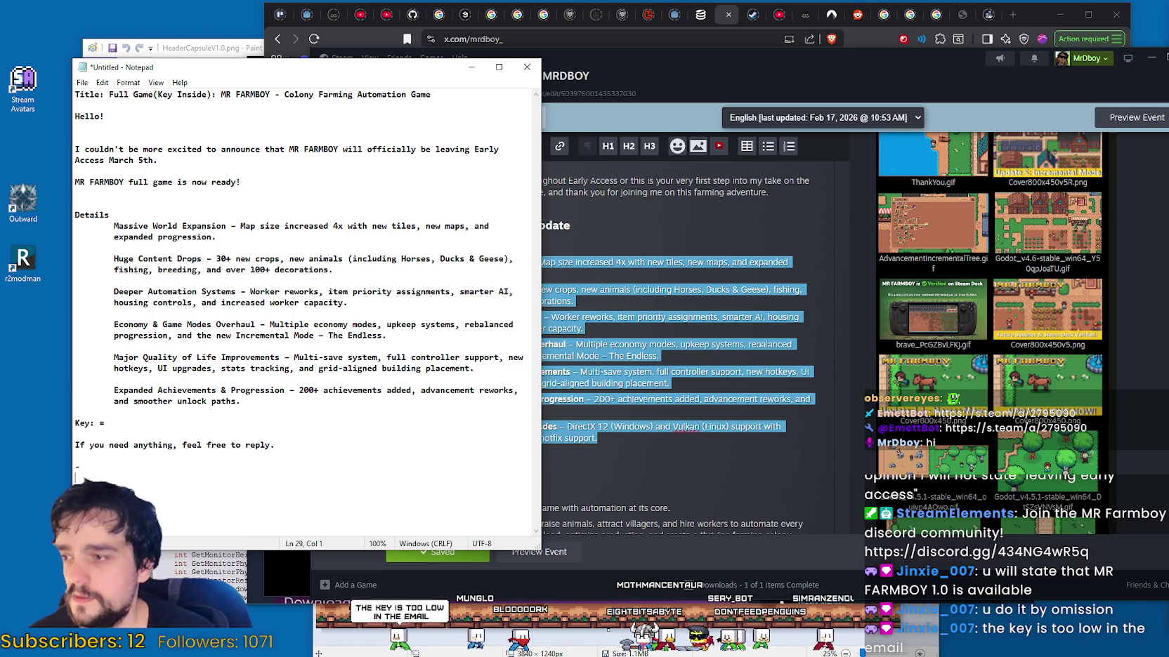
key("BackSpace")
type("MR D BO")
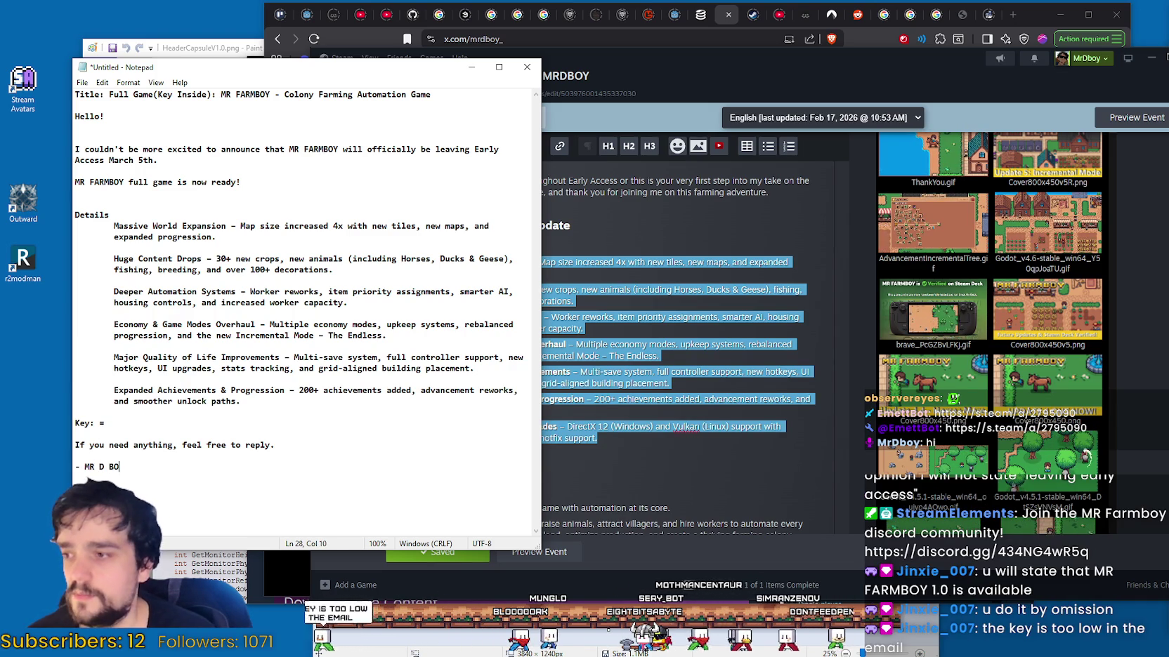
type("Y")
- Move the Notepad draft to the right to reveal the Steam page
left_click(196, 423)
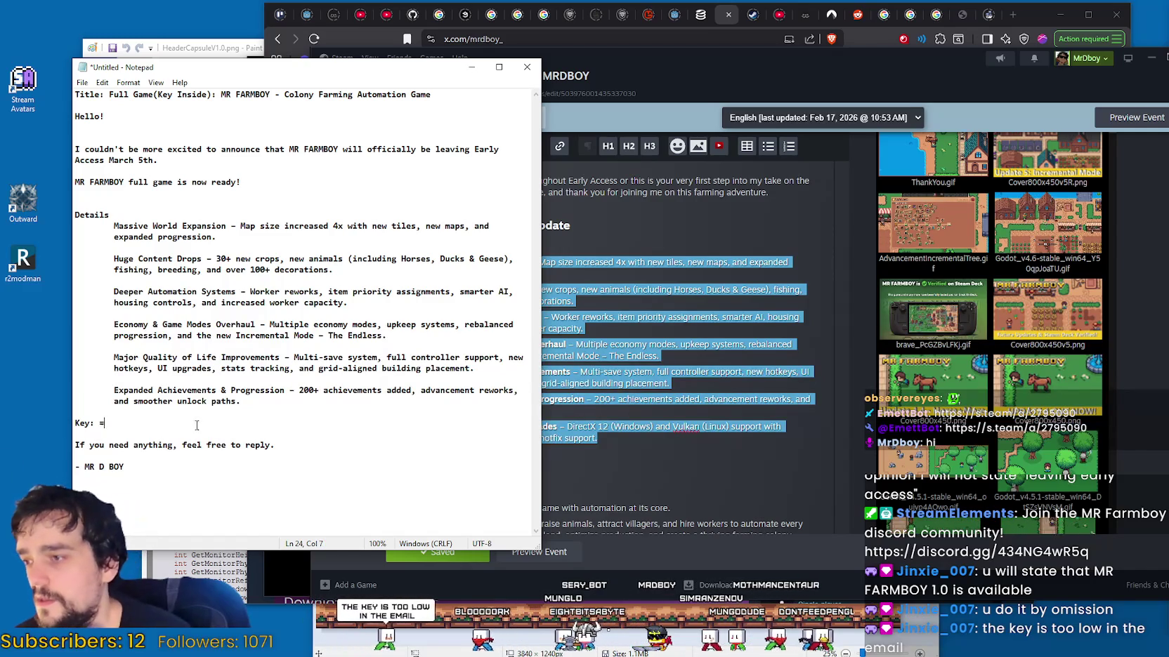
left_click(214, 182)
left_click_drag(163, 71, 670, 96)
- Insert blank lines after 'smoother unlock paths.' above the 'Key: =' line
scroll(427, 469, "down", 2)
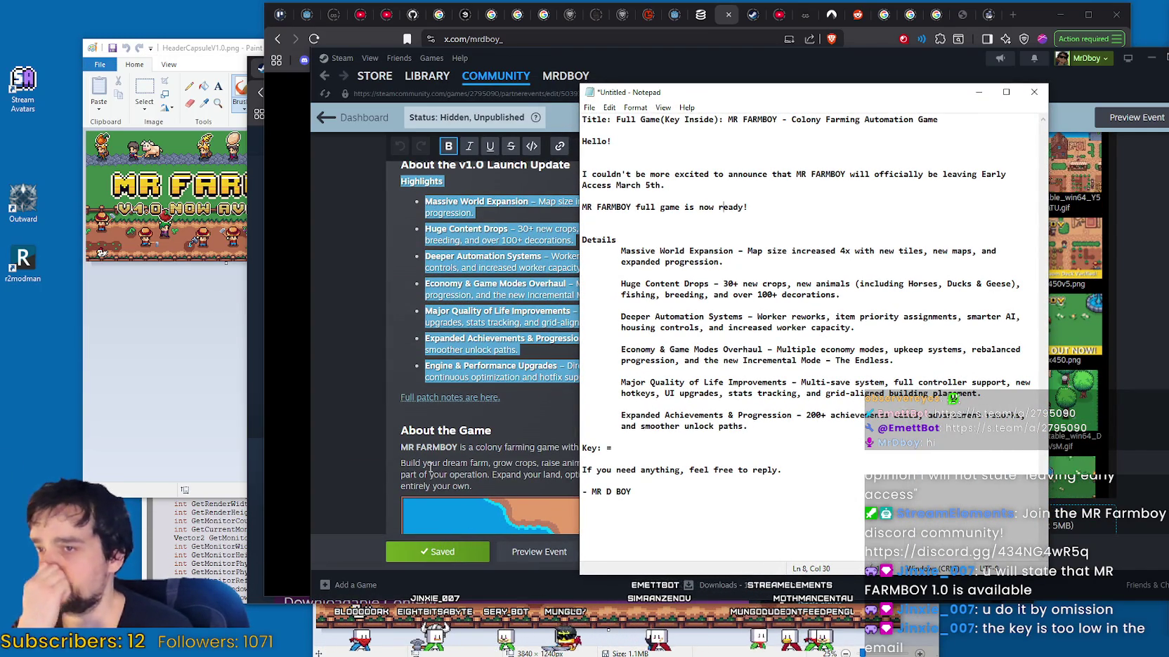
scroll(446, 336, "up", 4)
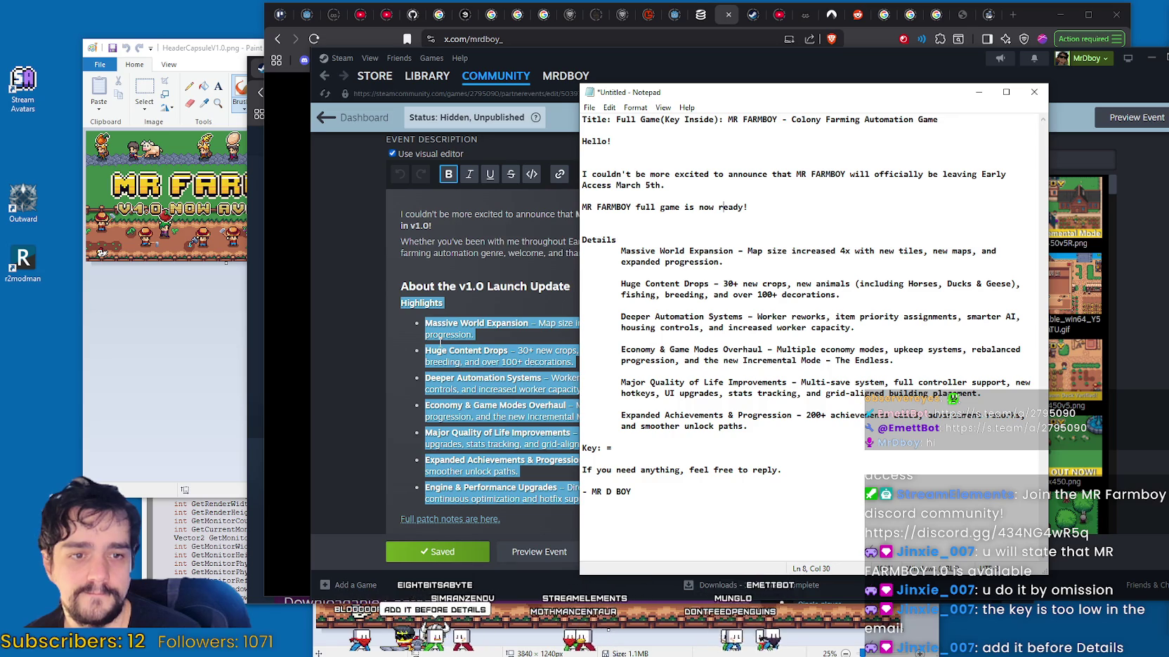
left_click(608, 304)
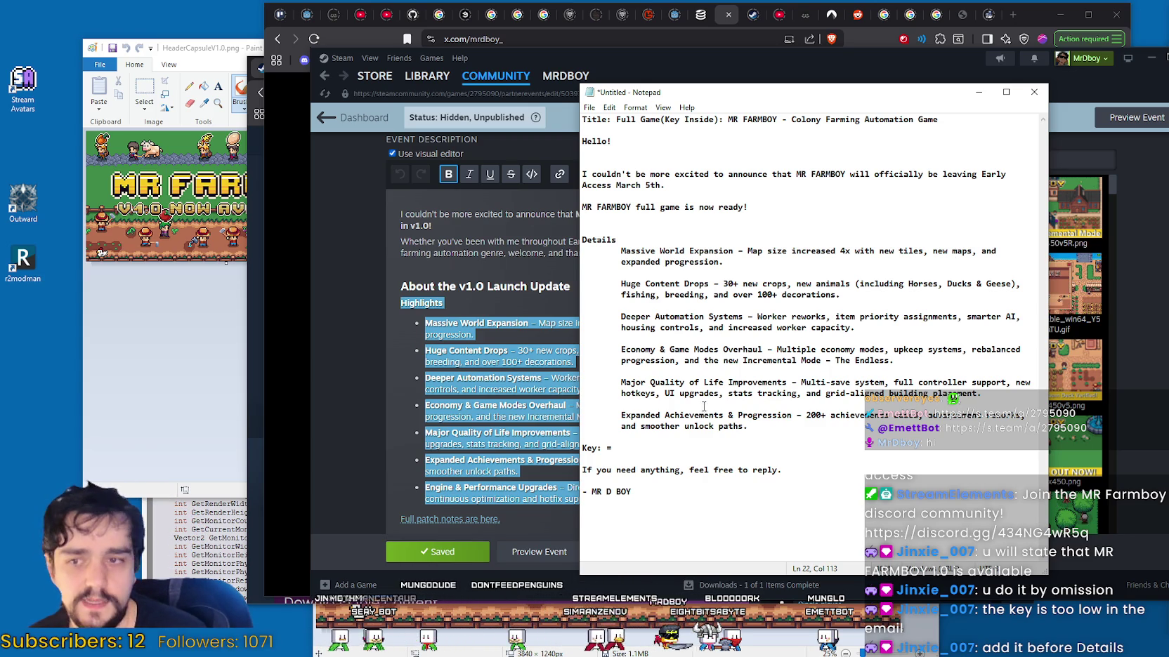
left_click_drag(703, 406, 618, 252)
left_click(800, 428)
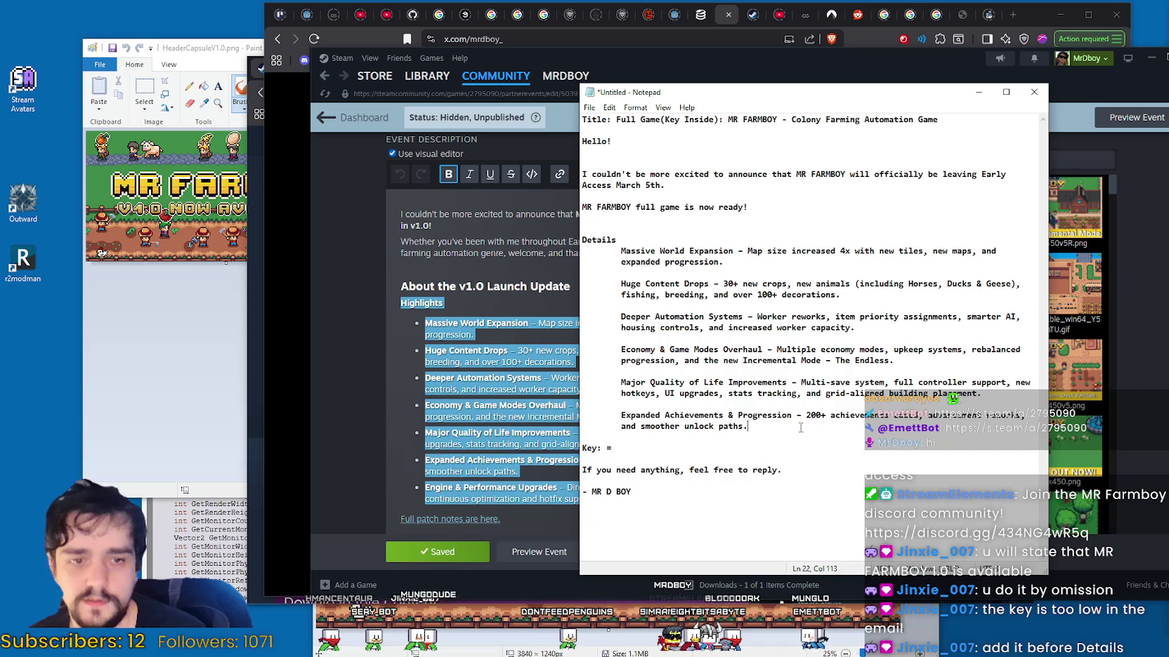
key("Return")
key("Return")
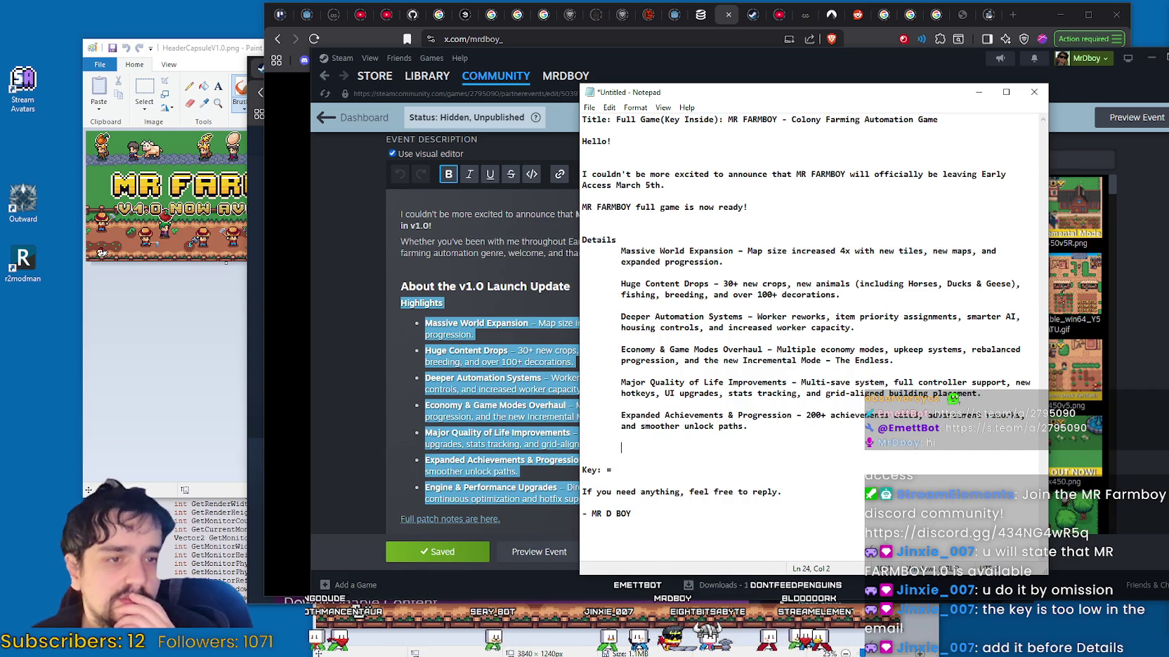
type("Launch Date: Mar")
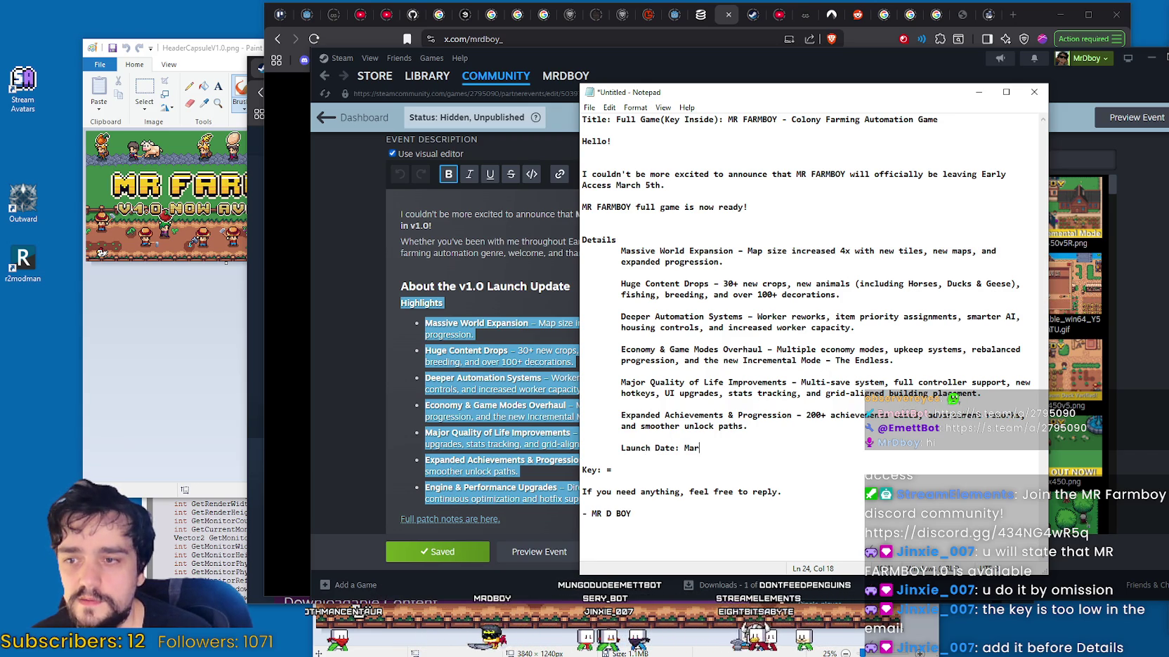
type("5th @ 12")
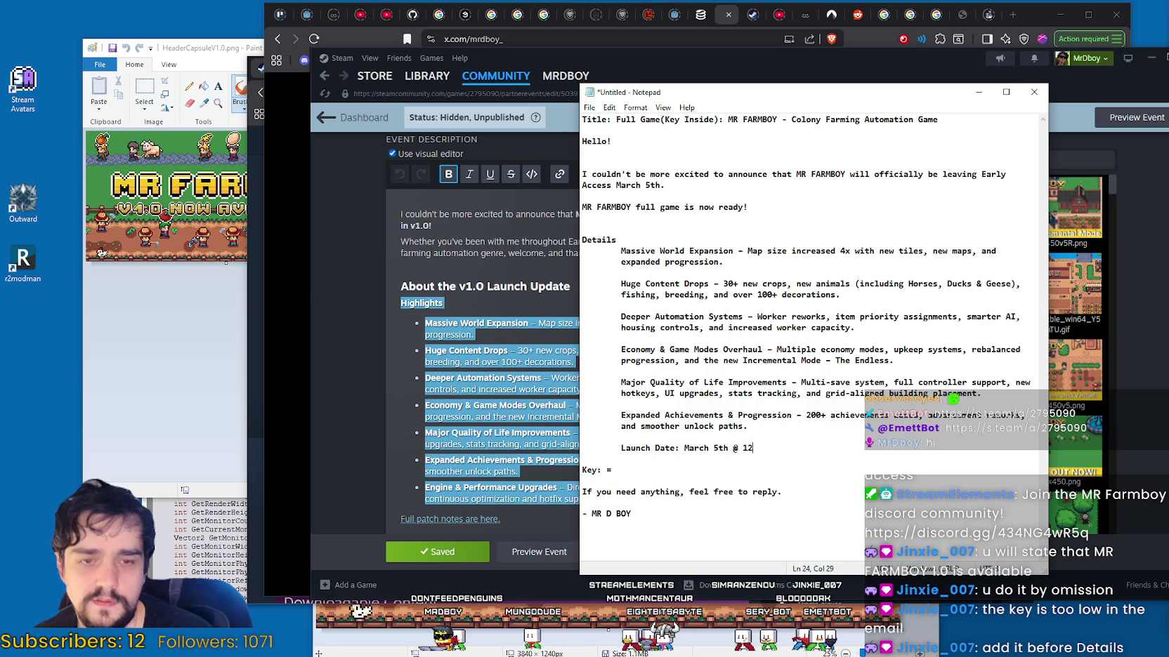
key("BackSpace")
key("BackSpace")
key("BackSpace")
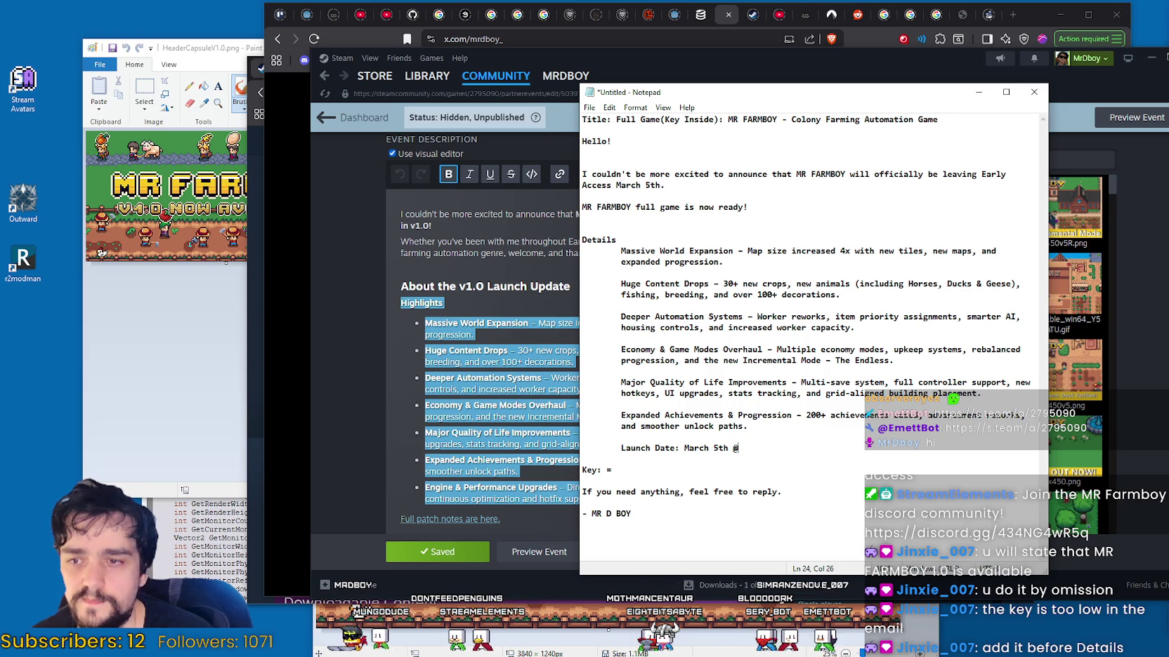
type("12")
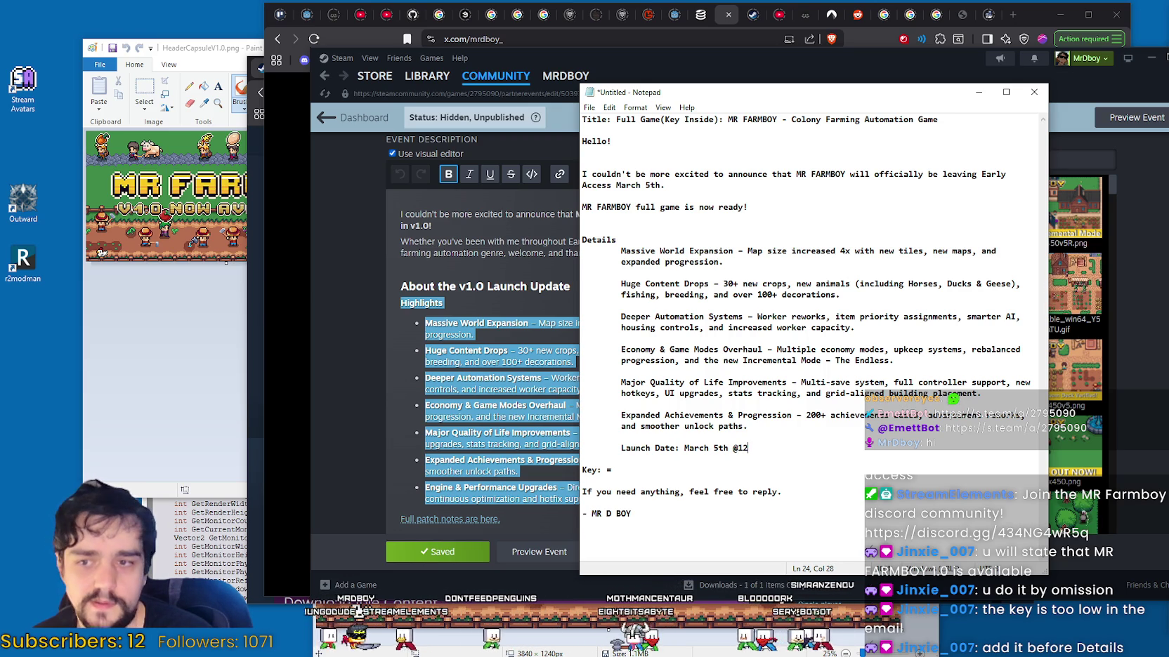
type(":AM EST(5PM UTC")
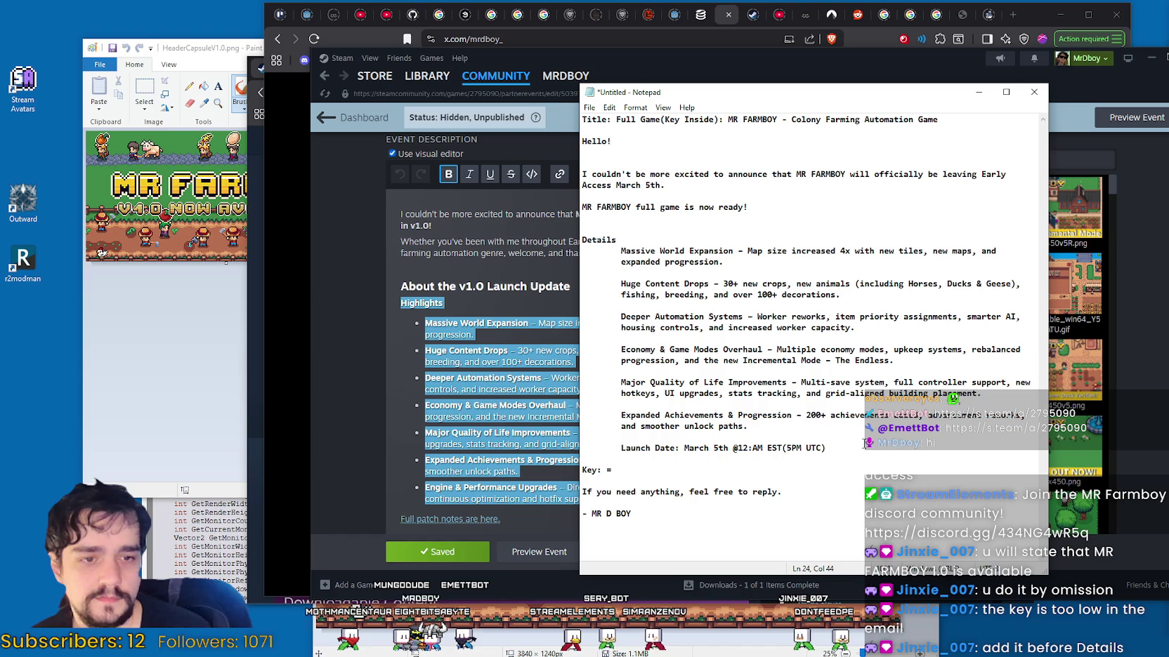
key("Return")
key("Return")
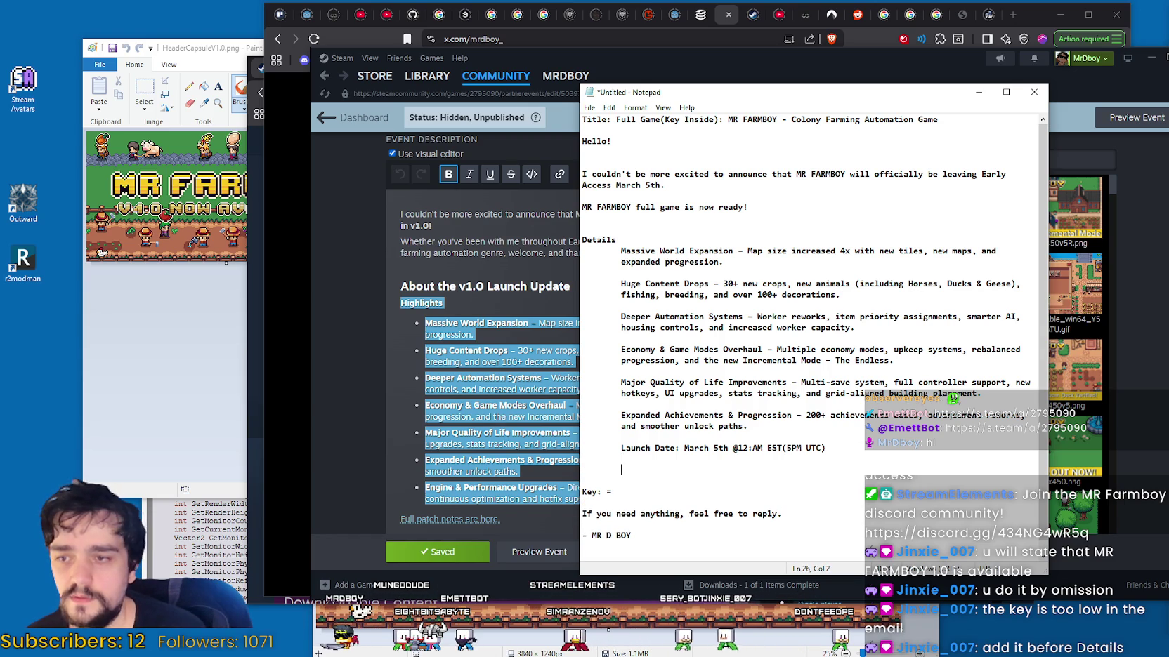
type("Press")
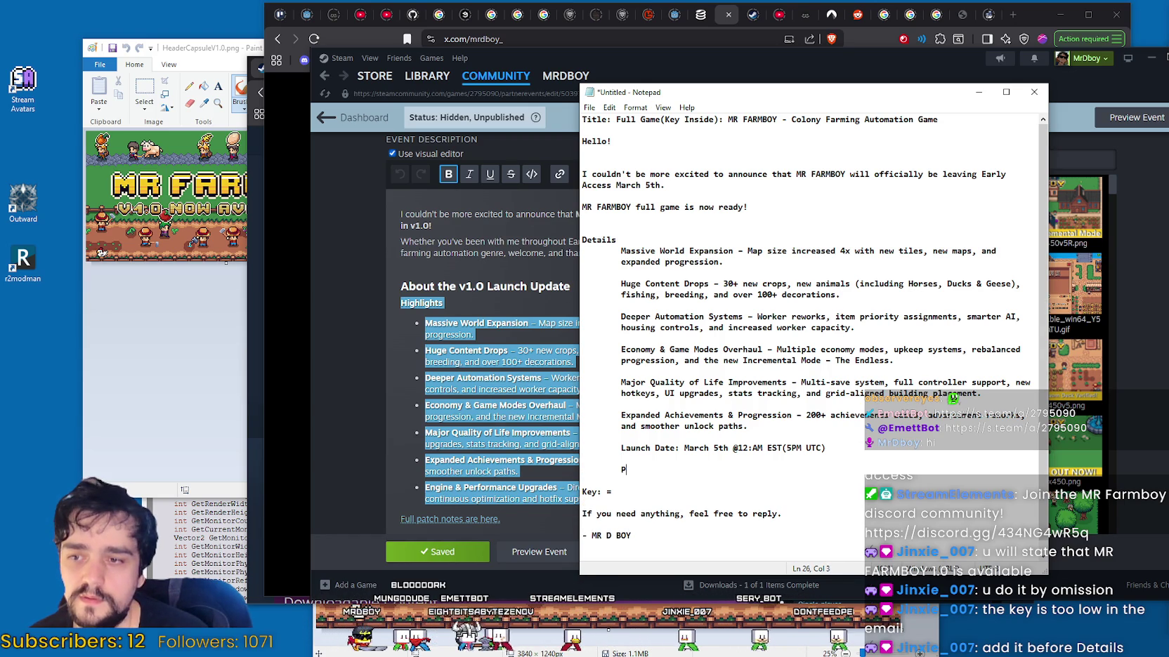
type(" kit & screenshots: here")
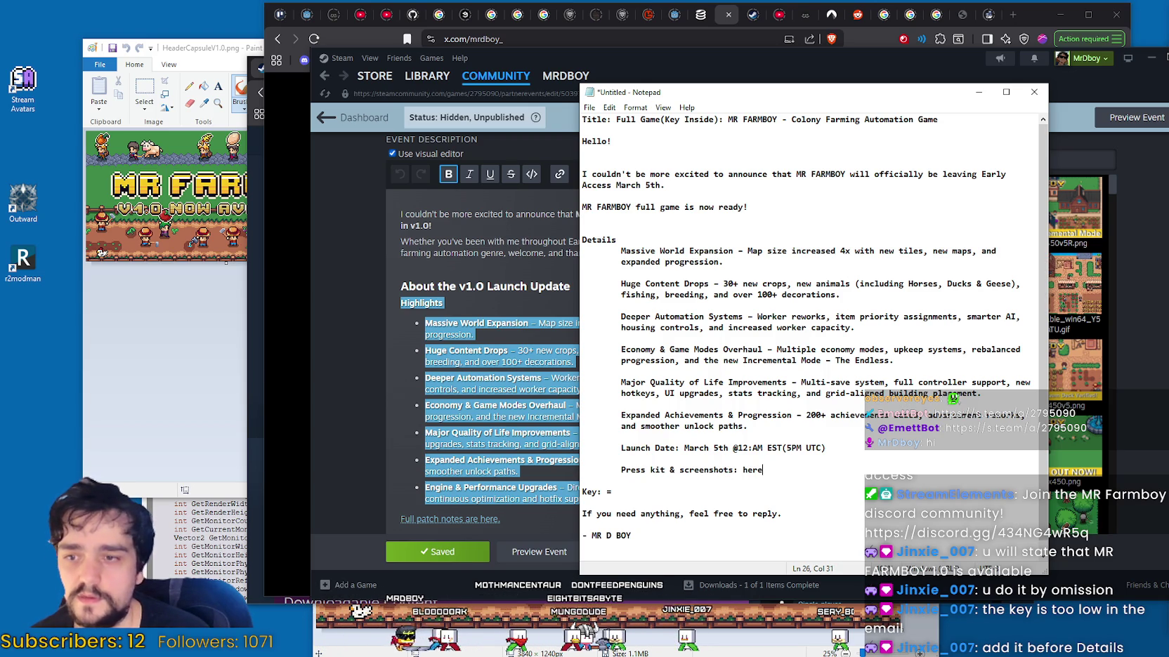
left_click(673, 220)
left_click(690, 229)
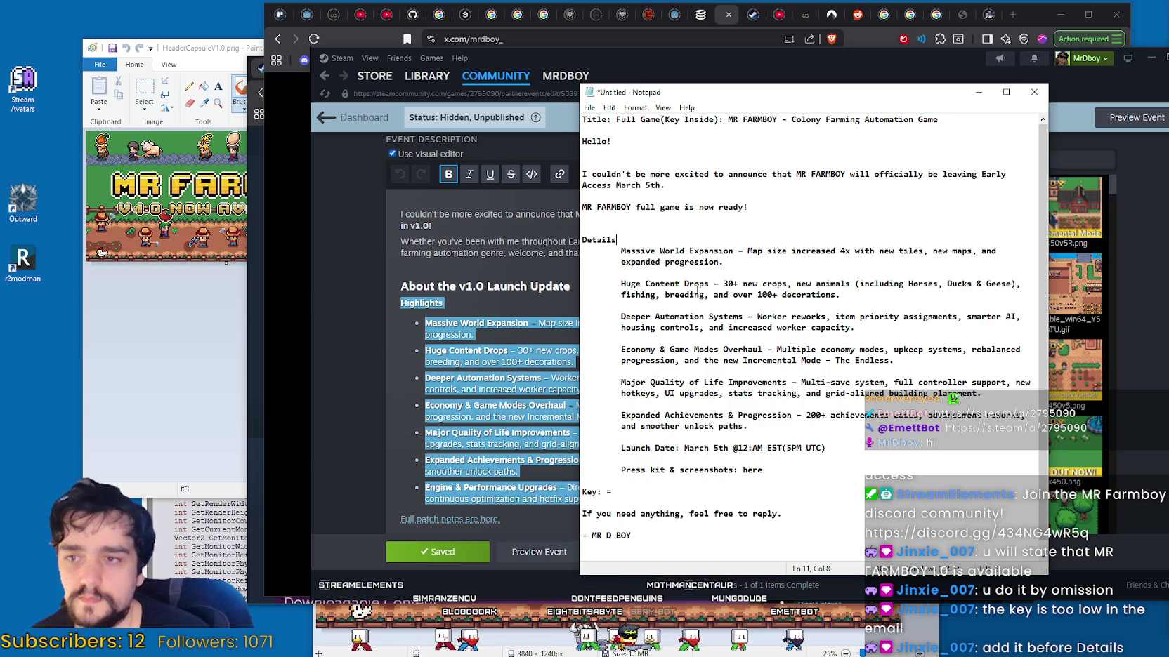
left_click(741, 259)
left_click_drag(741, 259, 714, 266)
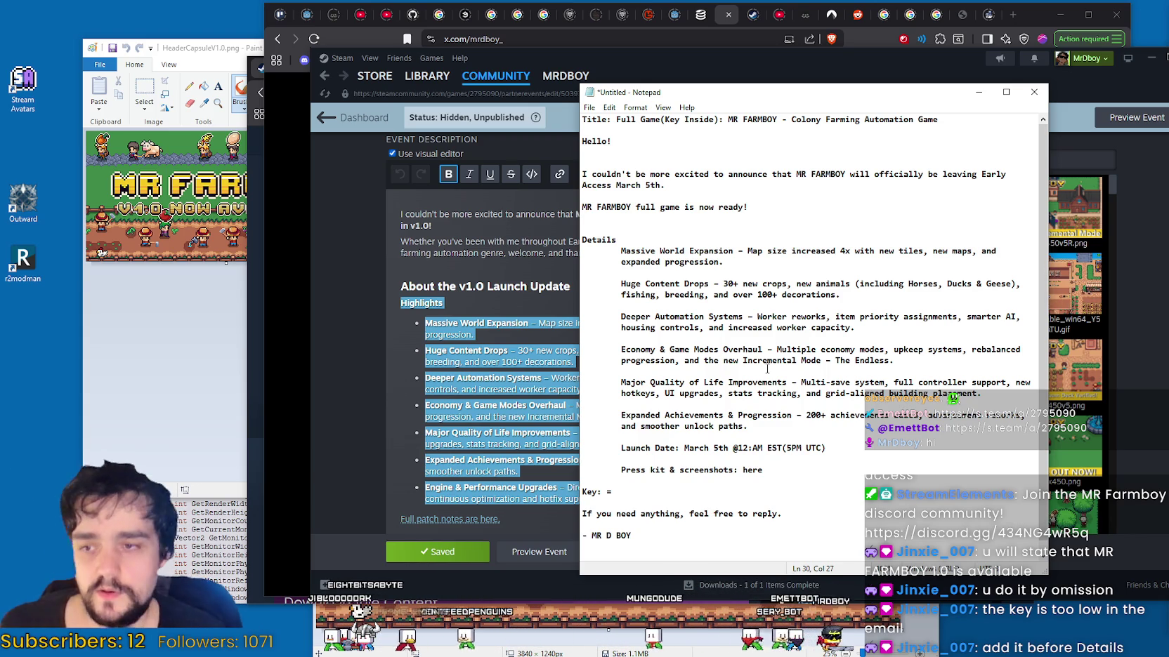
left_click(779, 469)
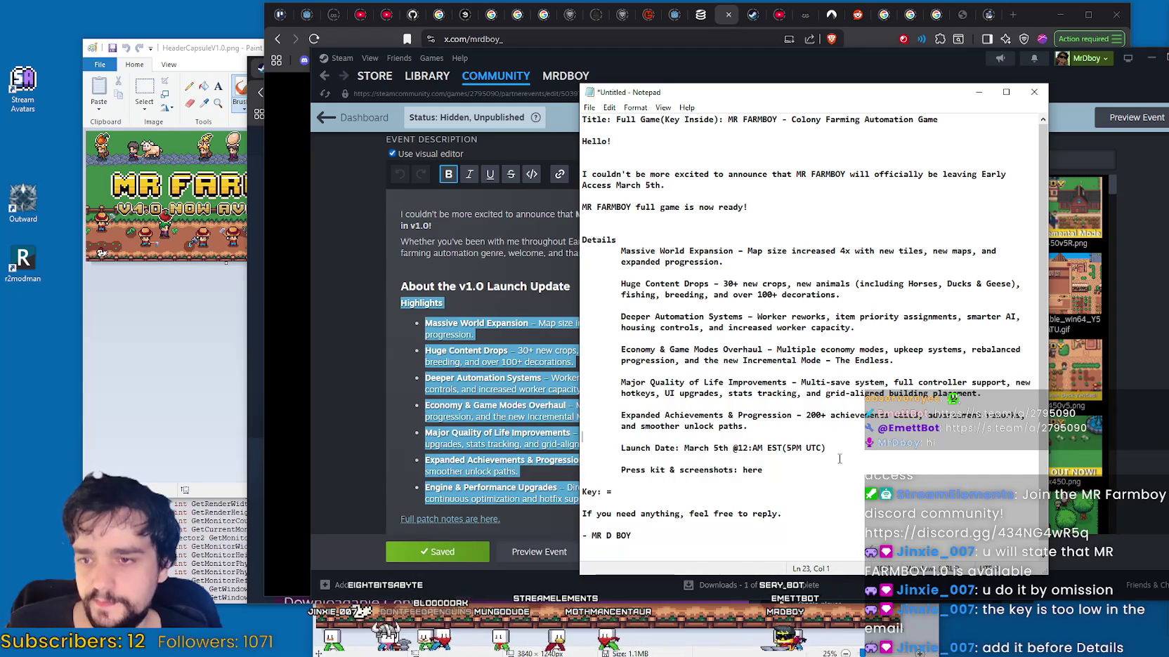
left_click_drag(644, 251, 773, 397)
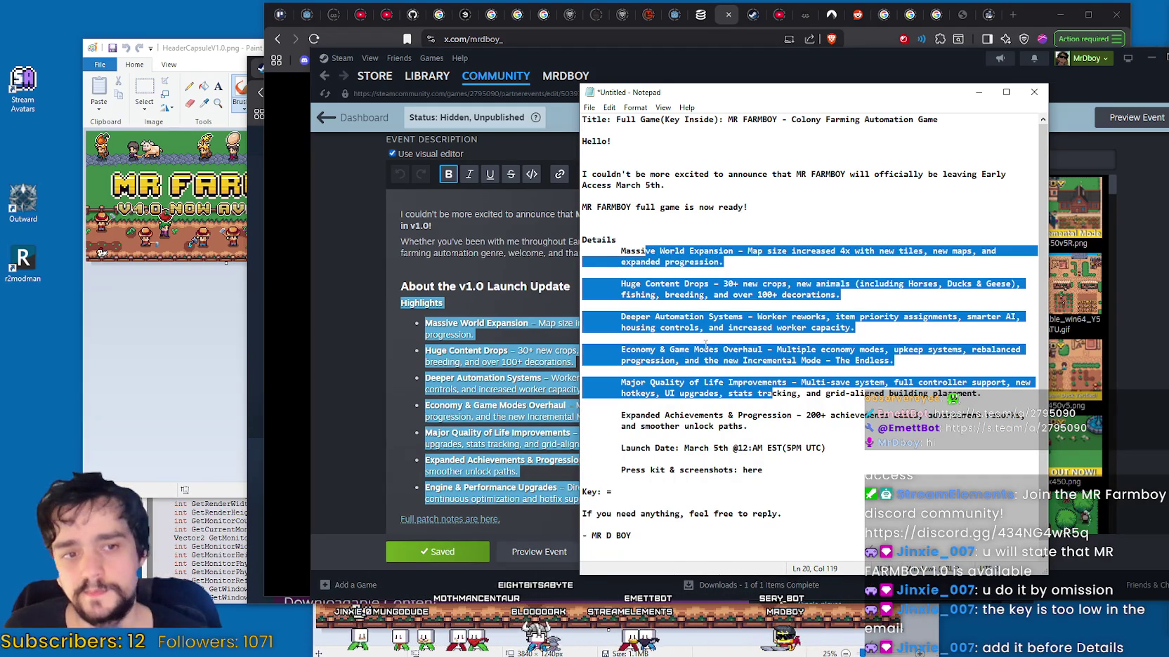
left_click(604, 230)
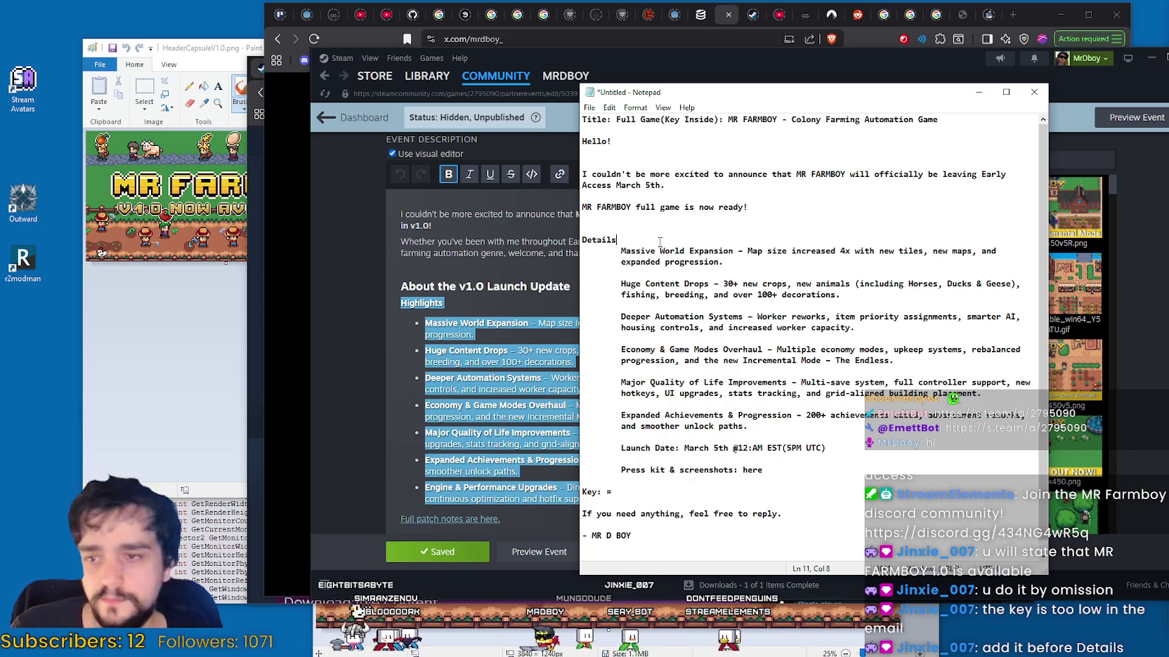
left_click_drag(750, 426, 669, 295)
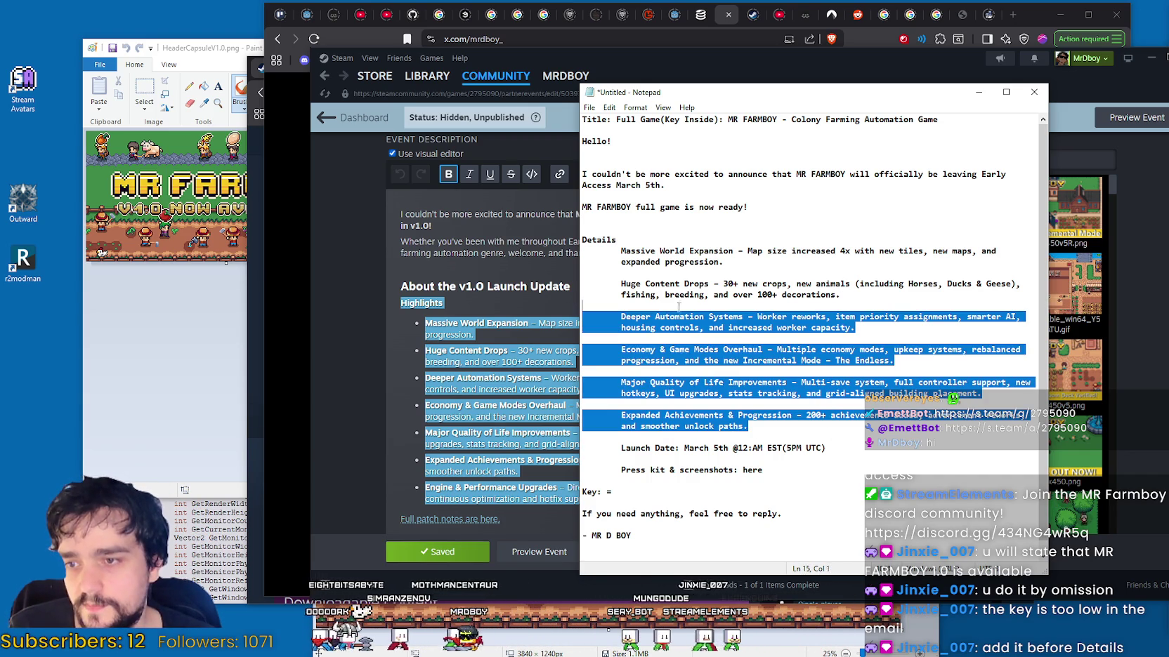
left_click(754, 380)
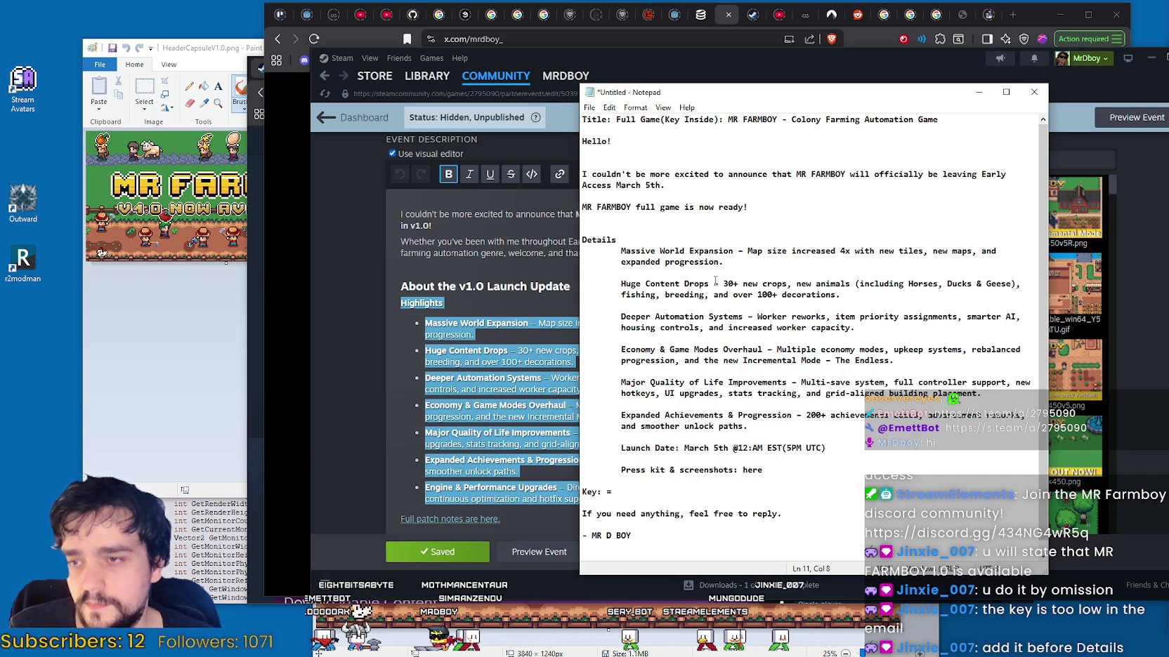
key("Return")
key("Return")
- Add an indented Highlights subheading under Details with Massive World Expansion below it
key("Tab")
type("high")
key("BackSpace")
key("BackSpace")
key("BackSpace")
type("Highlights")
key("BackSpace")
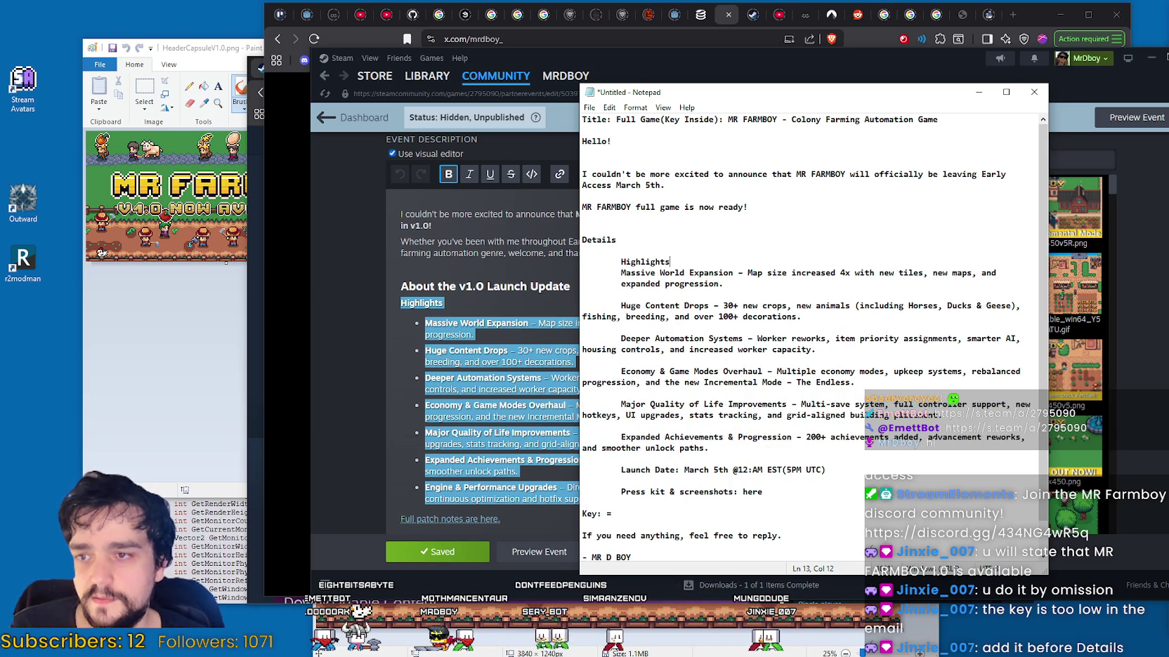
key("Return")
key("Tab")
key("Tab")
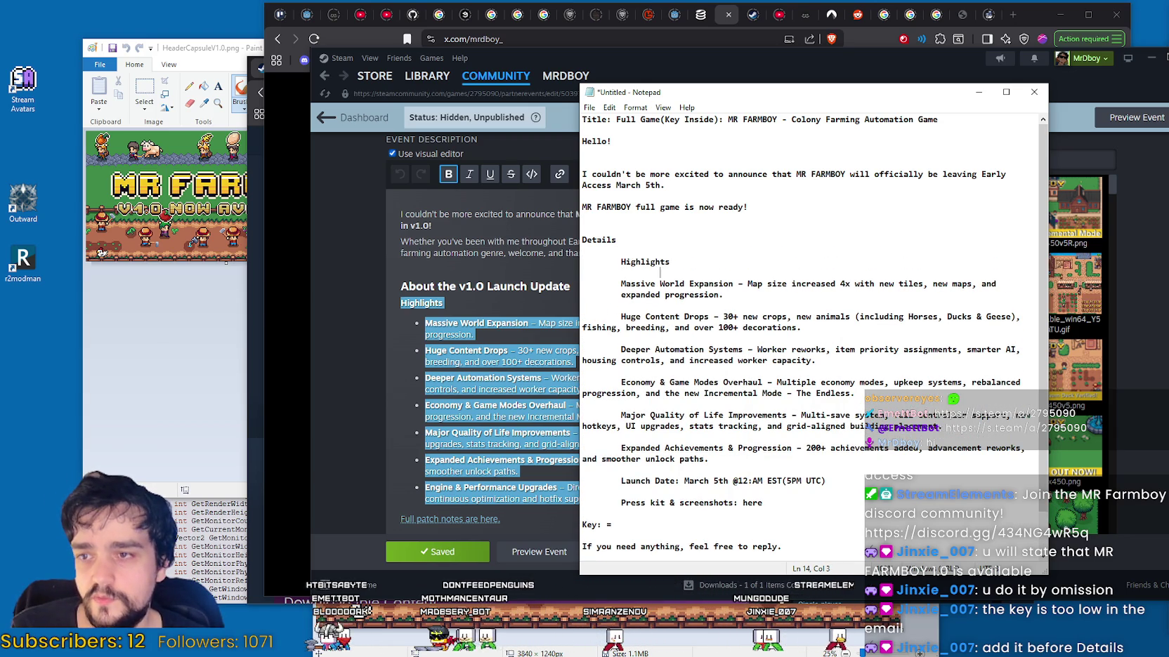
left_click_drag(664, 274, 591, 276)
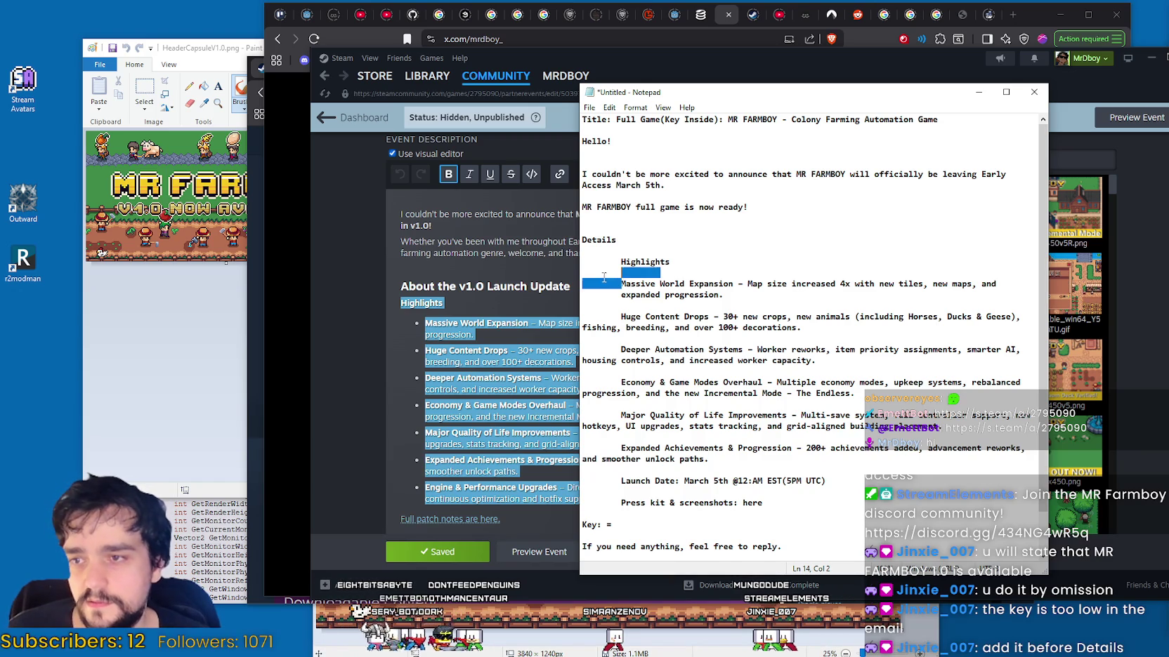
key("Tab")
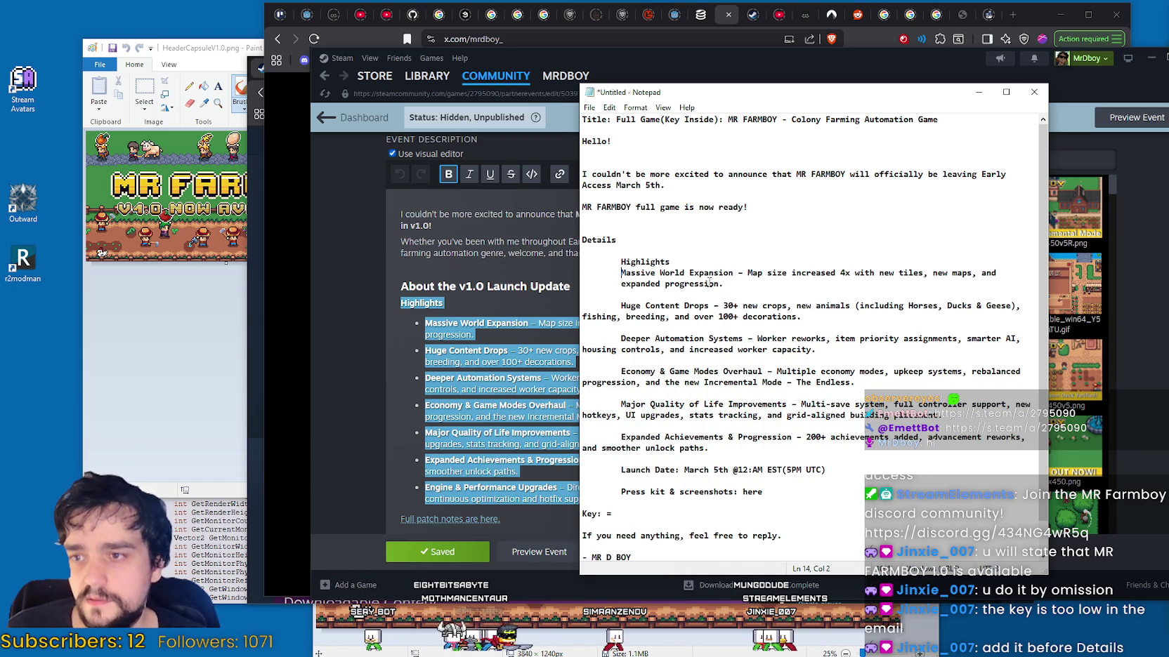
- Strip Massive World Expansion down to just its title, indented one more level
left_click_drag(733, 273, 776, 284)
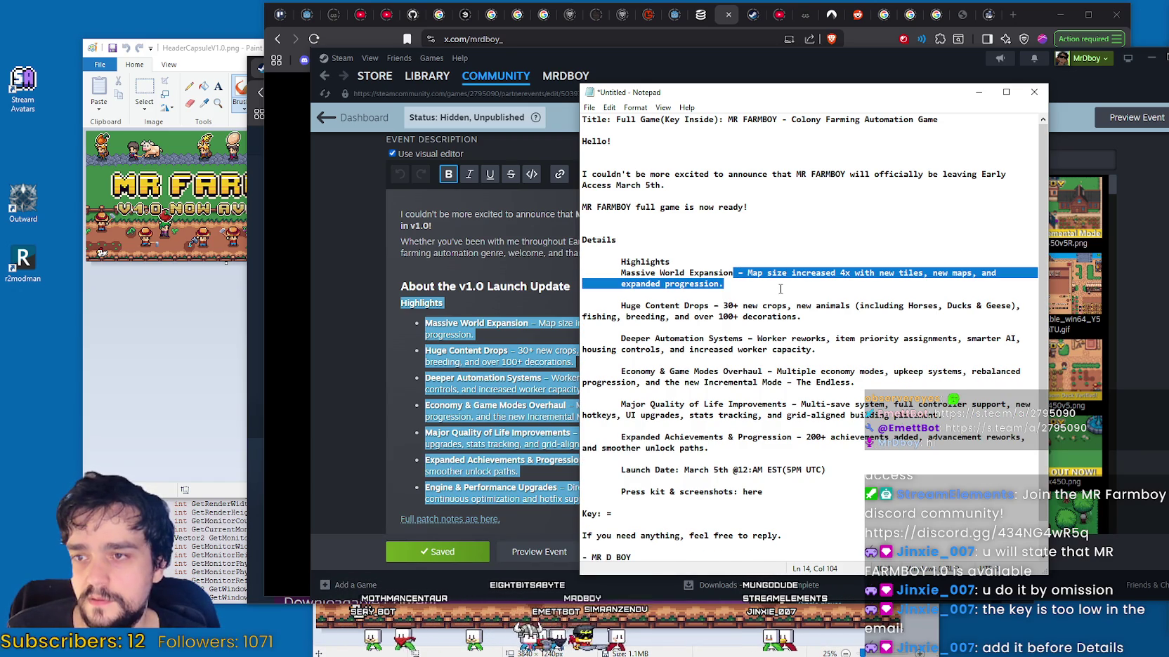
key("Delete")
left_click(620, 273)
key("Tab")
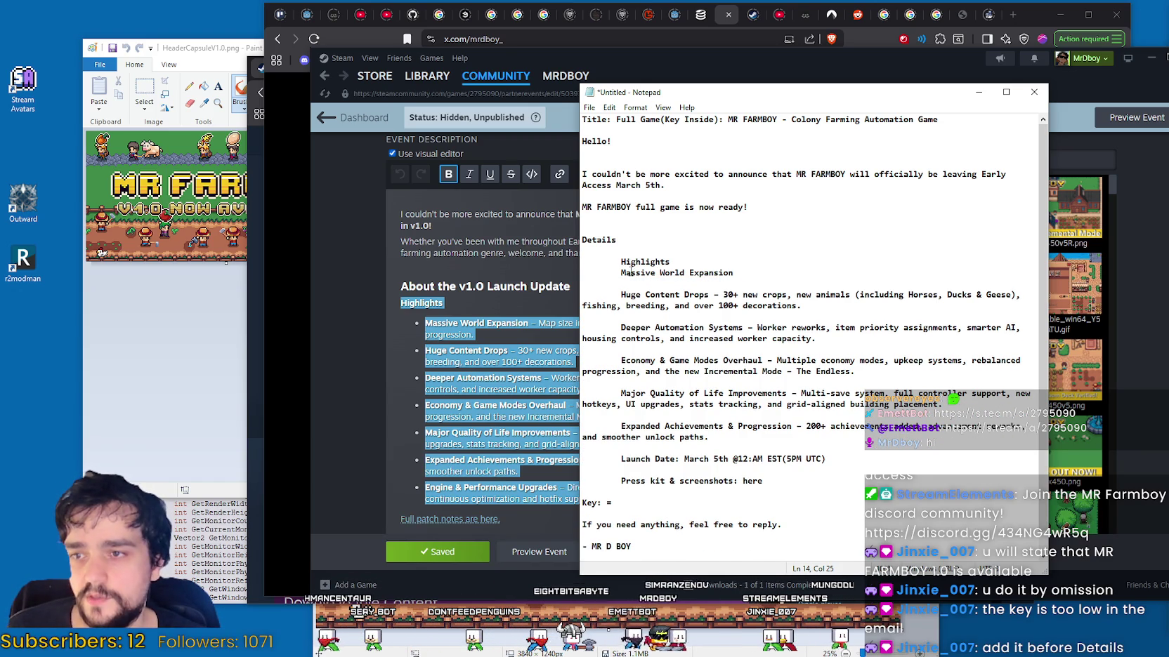
left_click(776, 273)
type(", Hug")
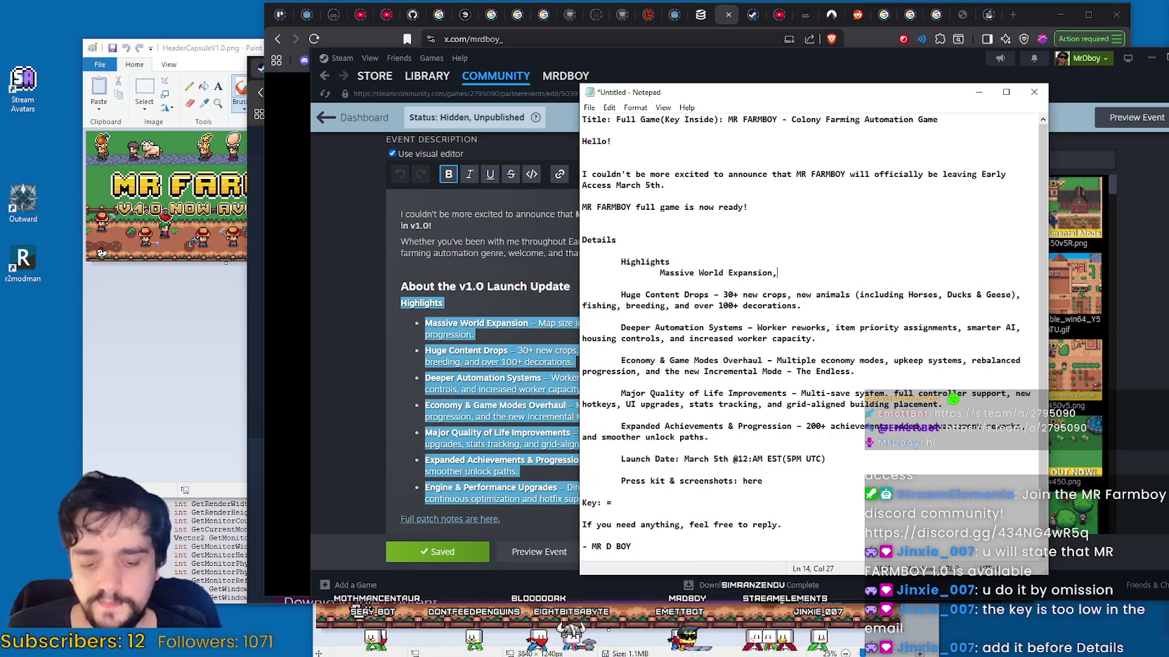
type("e COntent")
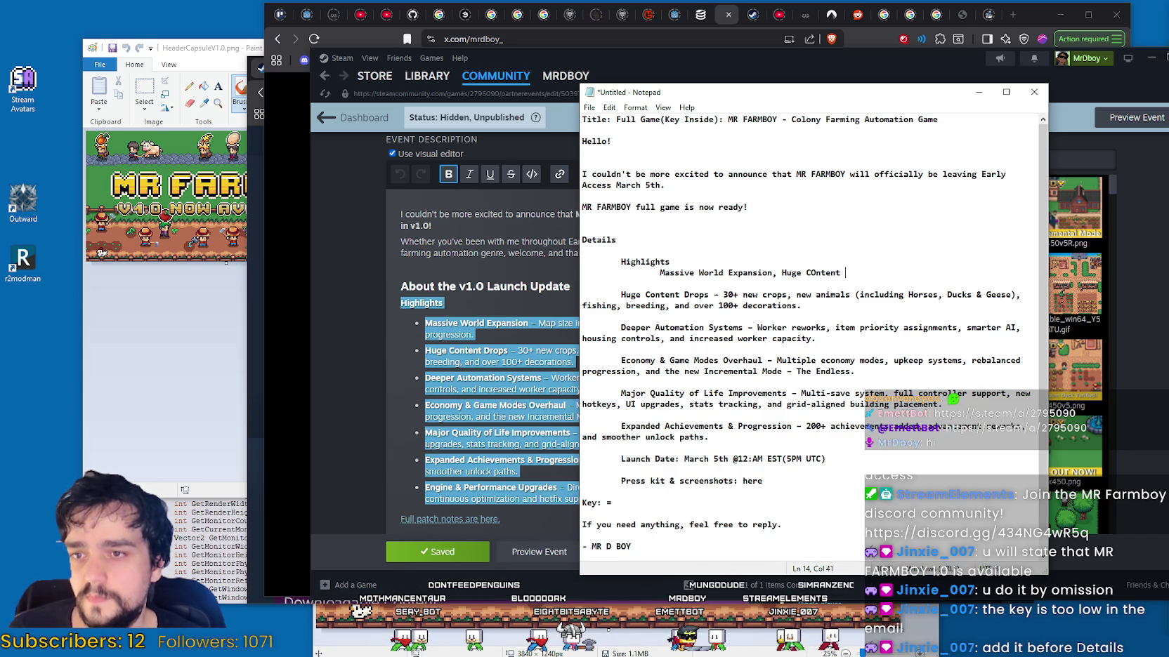
key("BackSpace")
key("BackSpace")
key("BackSpace")
type("onte")
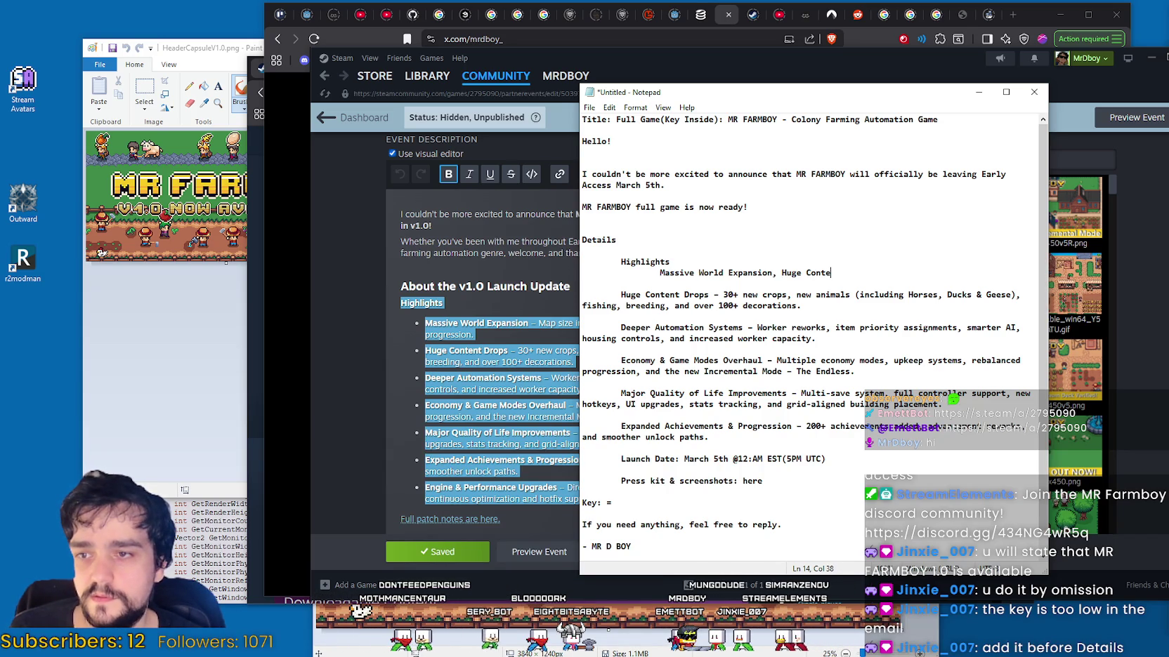
type("s,")
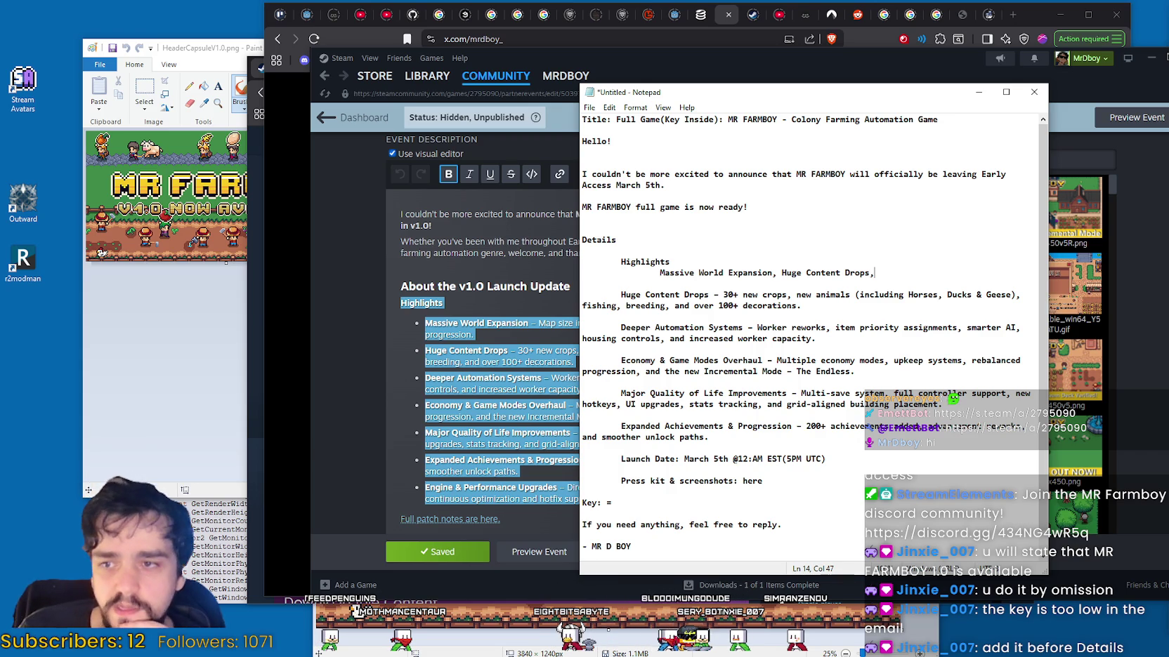
left_click_drag(808, 273, 873, 272)
double_click(826, 273)
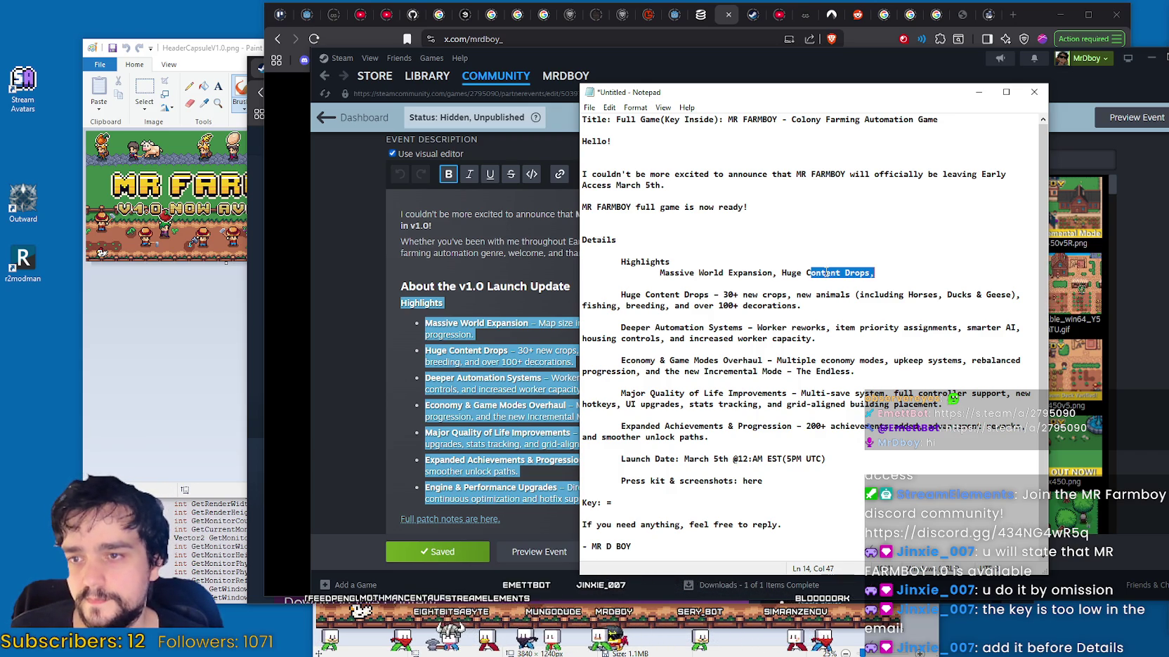
key("BackSpace")
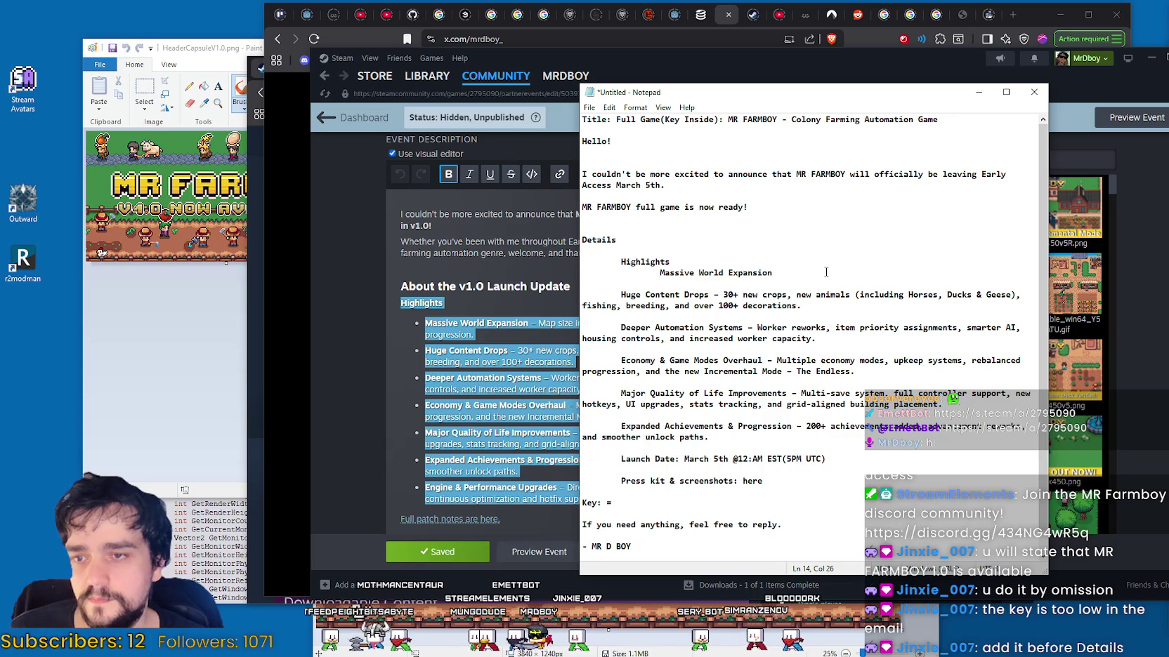
key("ctrl+z")
key("ctrl+z")
key("ctrl+z")
key("ctrl+z")
key("ctrl+z")
key("BackSpace")
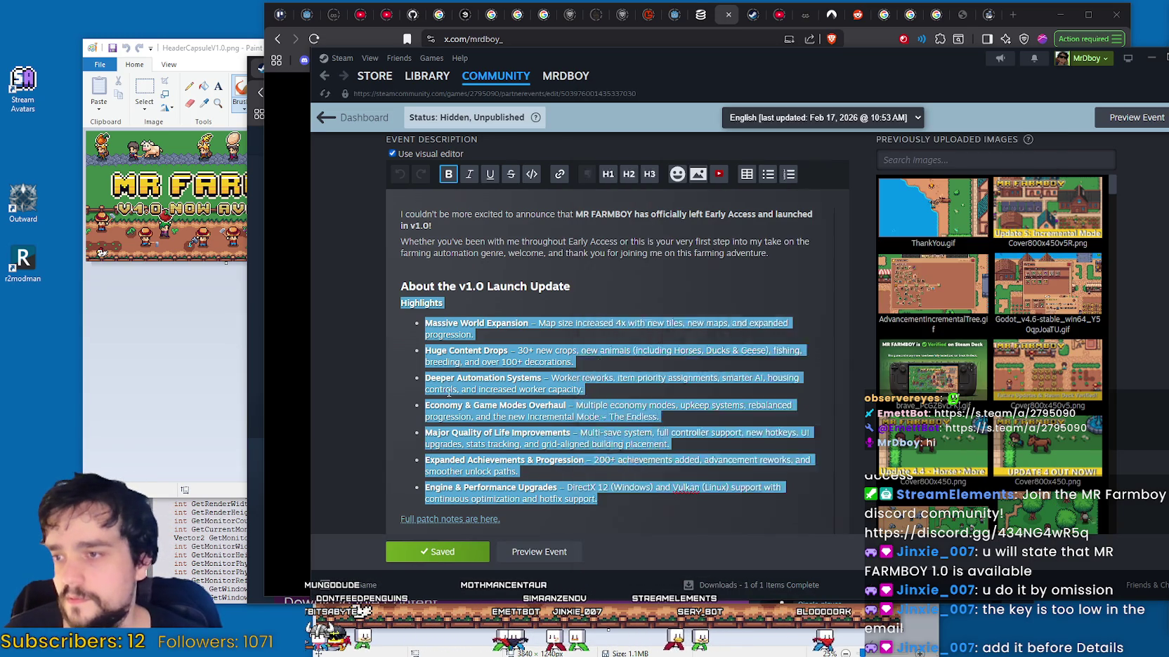
left_click(444, 389)
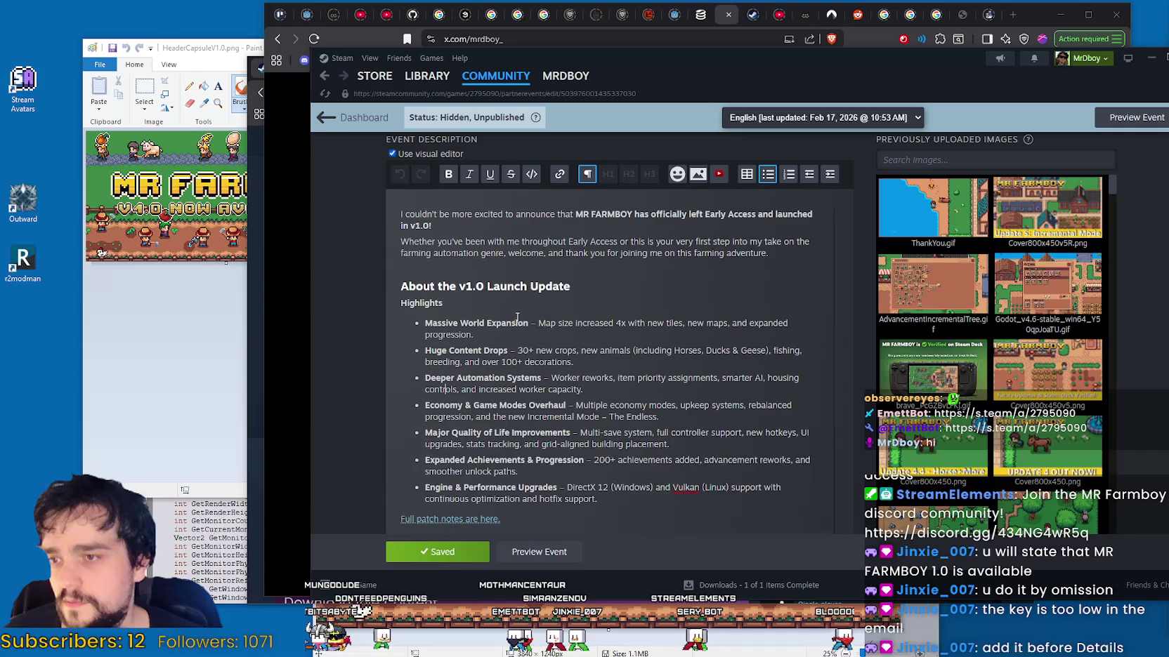
- Paste the Map size text after Massive World Expansion, removing 'increased' and 'with new tiles'
left_click_drag(539, 323, 553, 335)
key("ctrl+c")
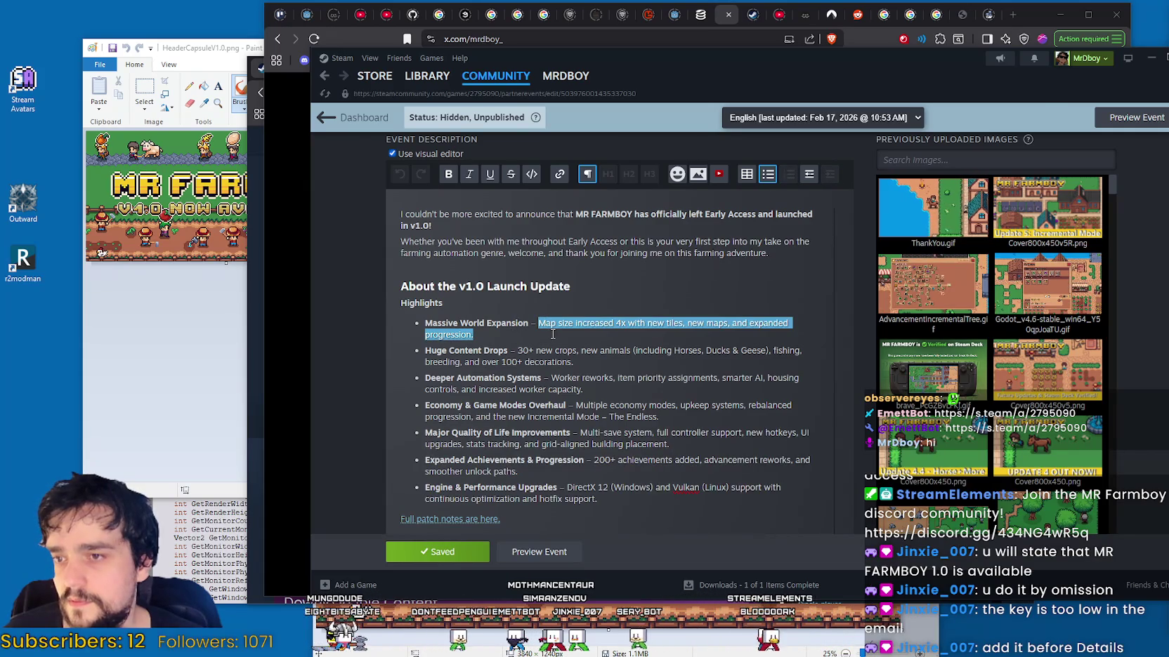
key("alt+Tab")
type("-")
key("ctrl+v")
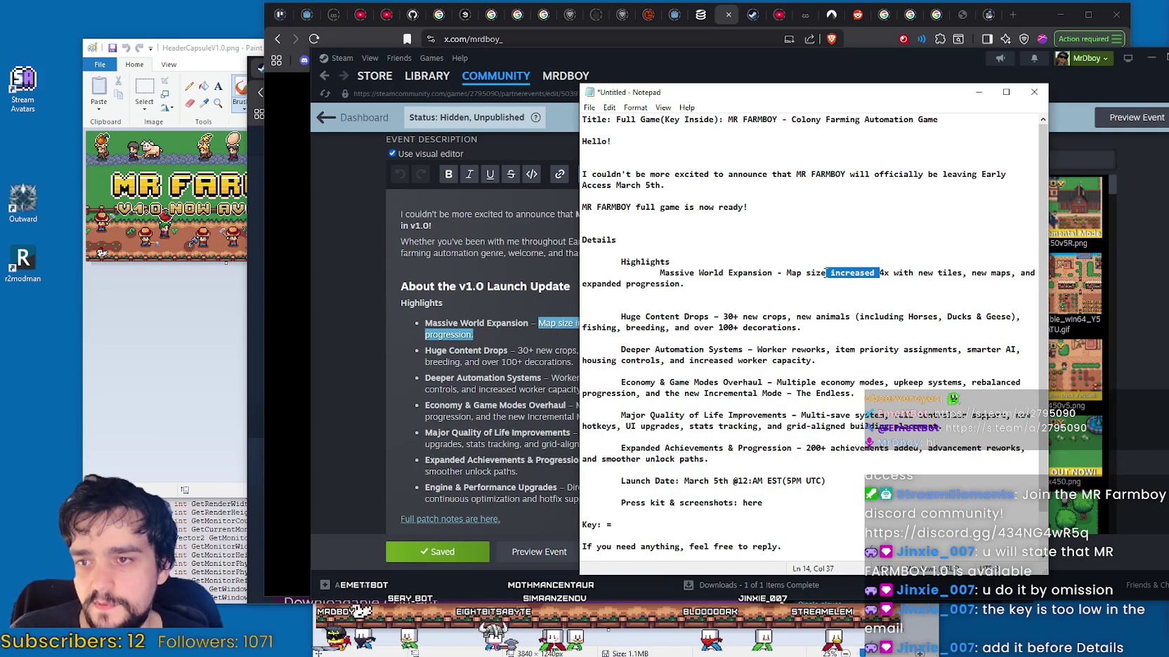
mouse_move(836, 274)
left_mouse_down()
mouse_move(914, 267)
mouse_move(864, 273)
left_mouse_up()
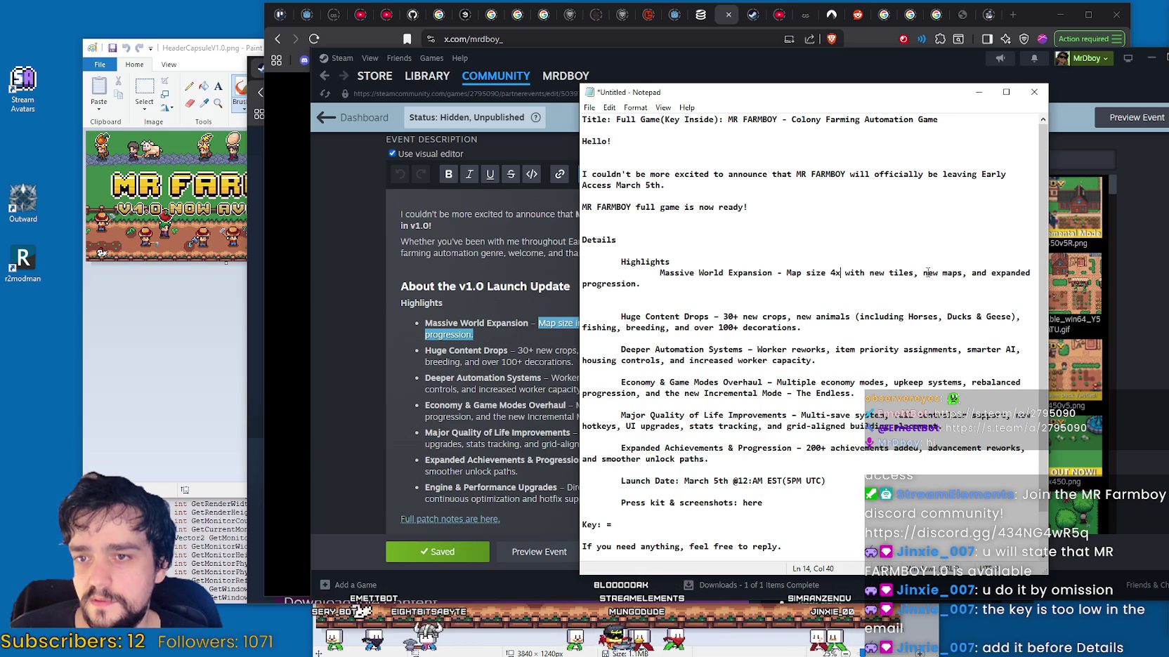
left_click_drag(928, 273, 868, 273)
left_click(833, 273)
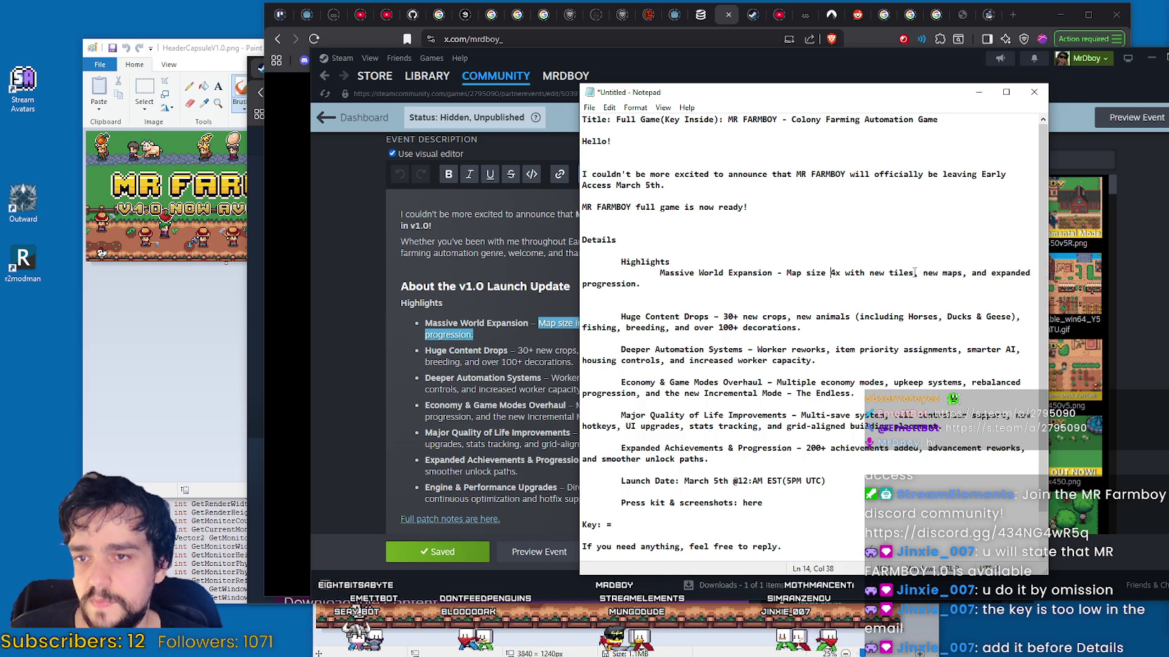
left_click_drag(914, 272, 845, 272)
key("BackSpace")
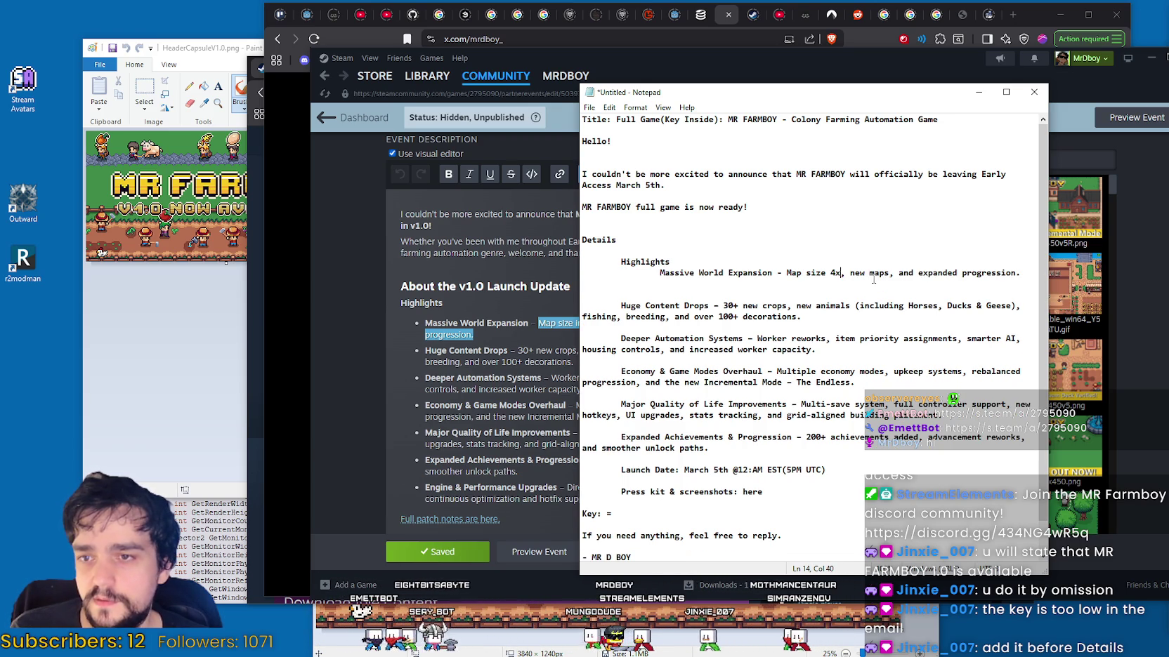
left_click(918, 272)
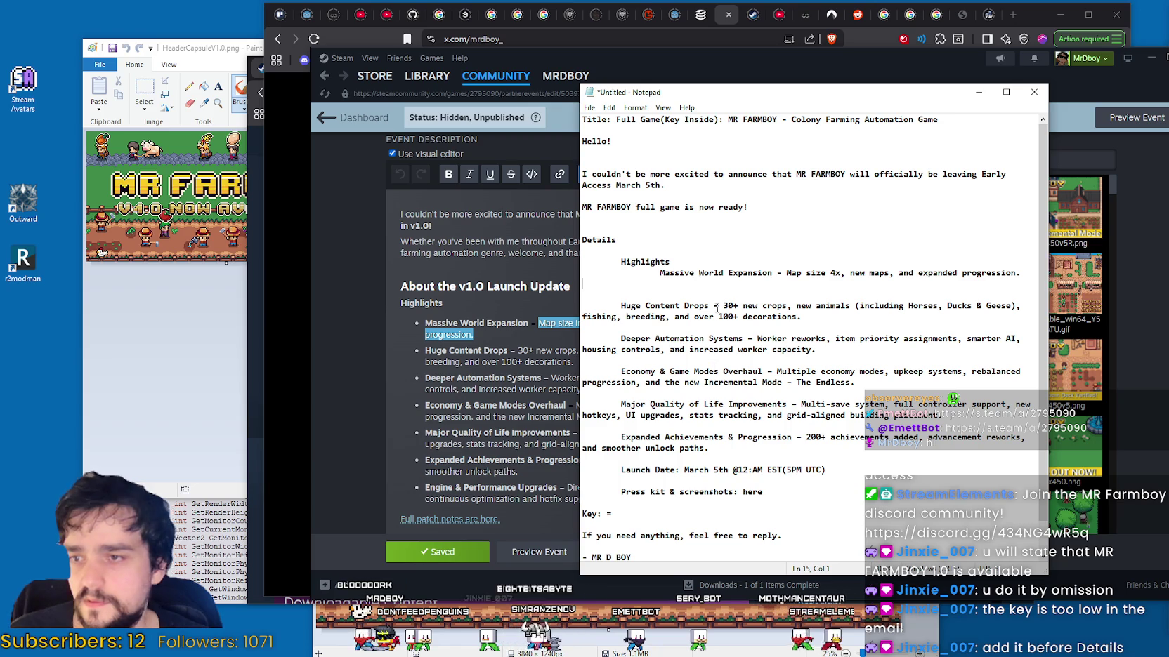
- Pull Huge Content Drops up directly under Massive World Expansion and indent it
left_click(720, 307)
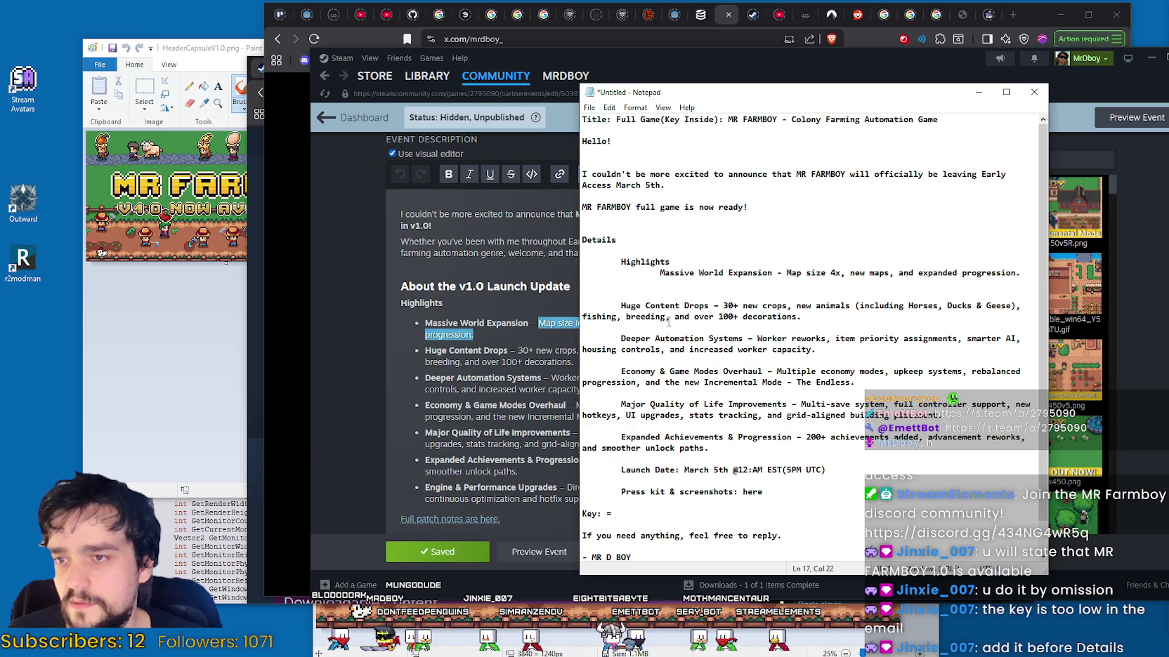
key("BackSpace")
key("BackSpace")
key("Tab")
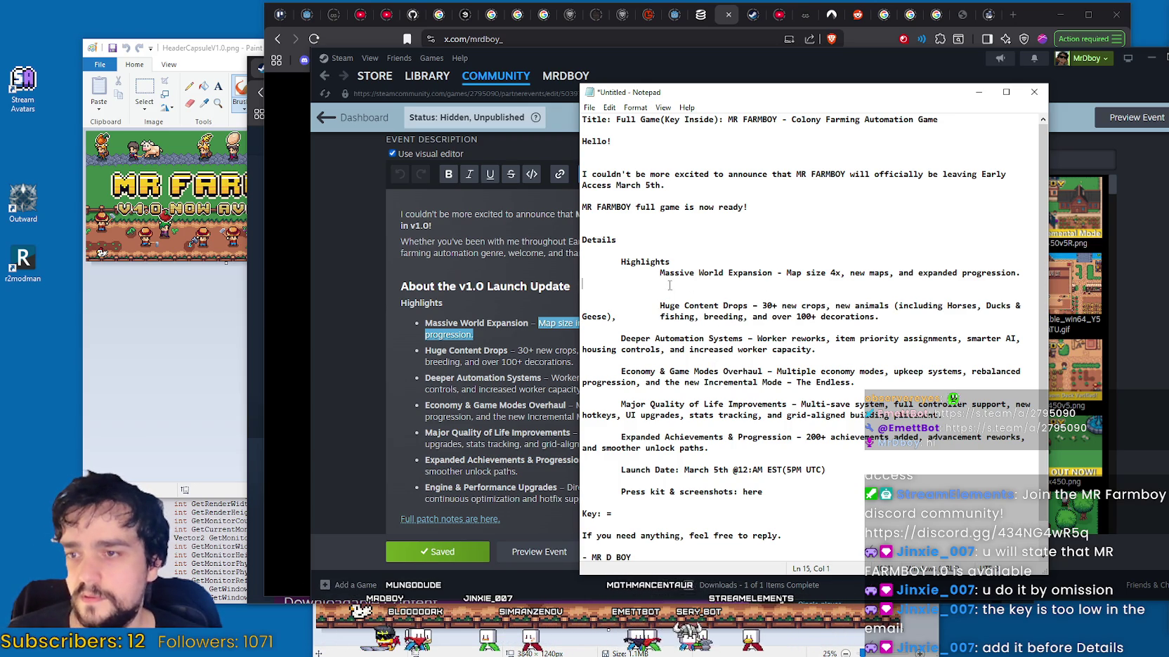
key("Up")
key("Up")
key("End")
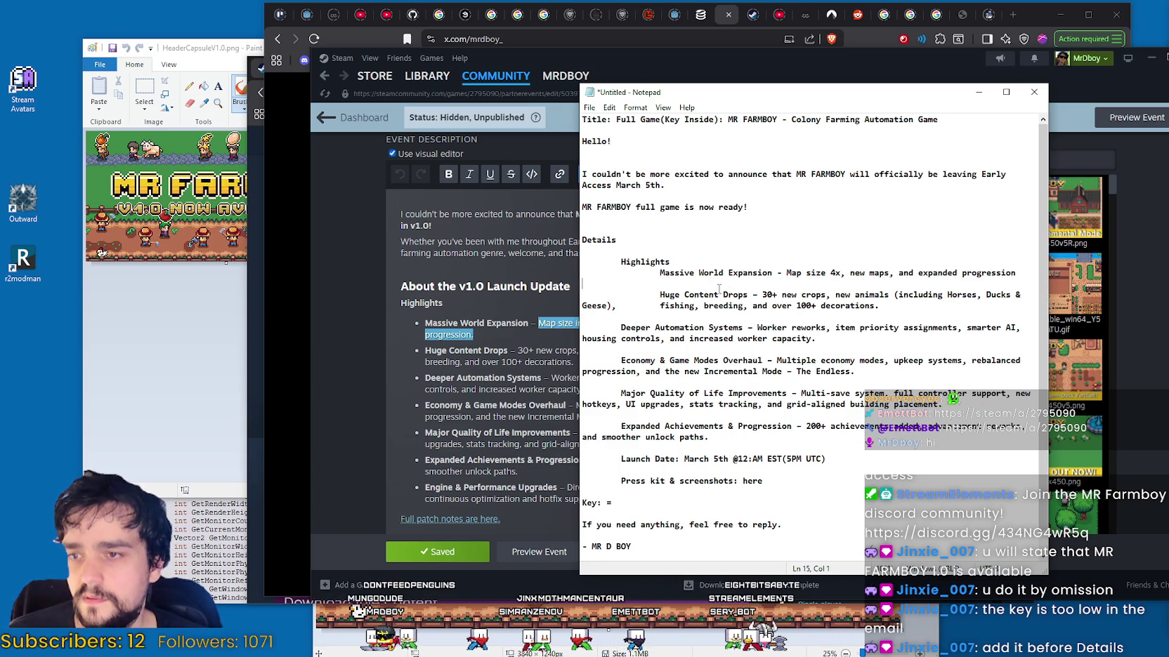
key("Delete")
left_click_drag(776, 284, 885, 295)
- Trim Huge Content Drops to 'new crops, new animals, fishing, breeding, 100+ decorations' and widen Notepad
left_click(780, 284)
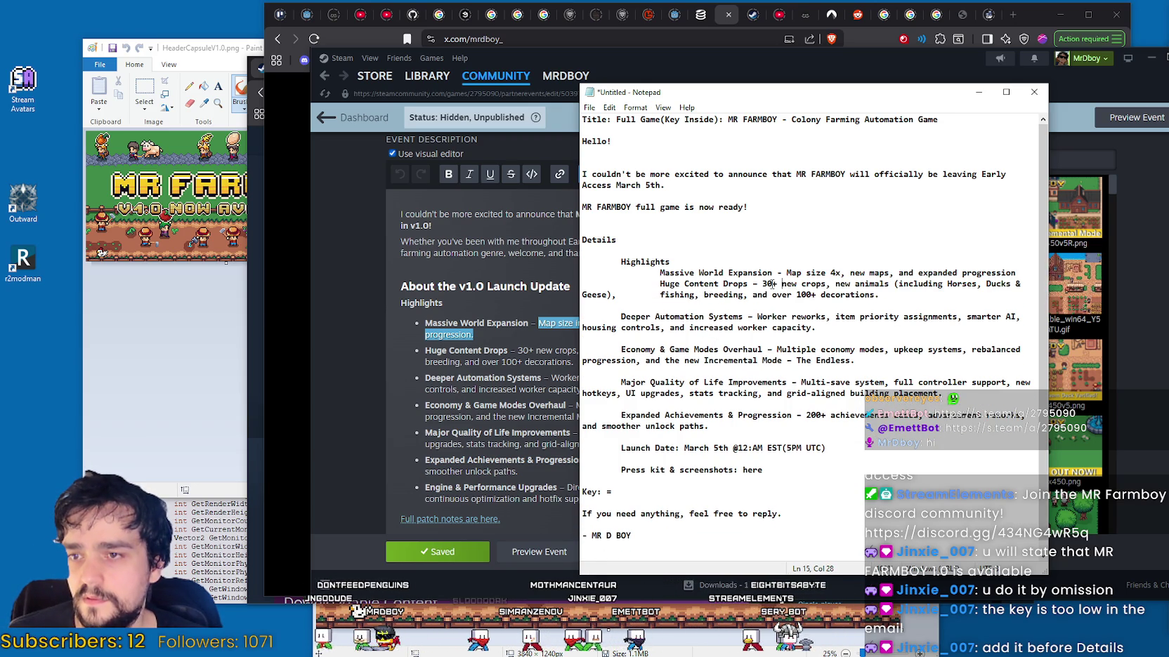
left_click(813, 284)
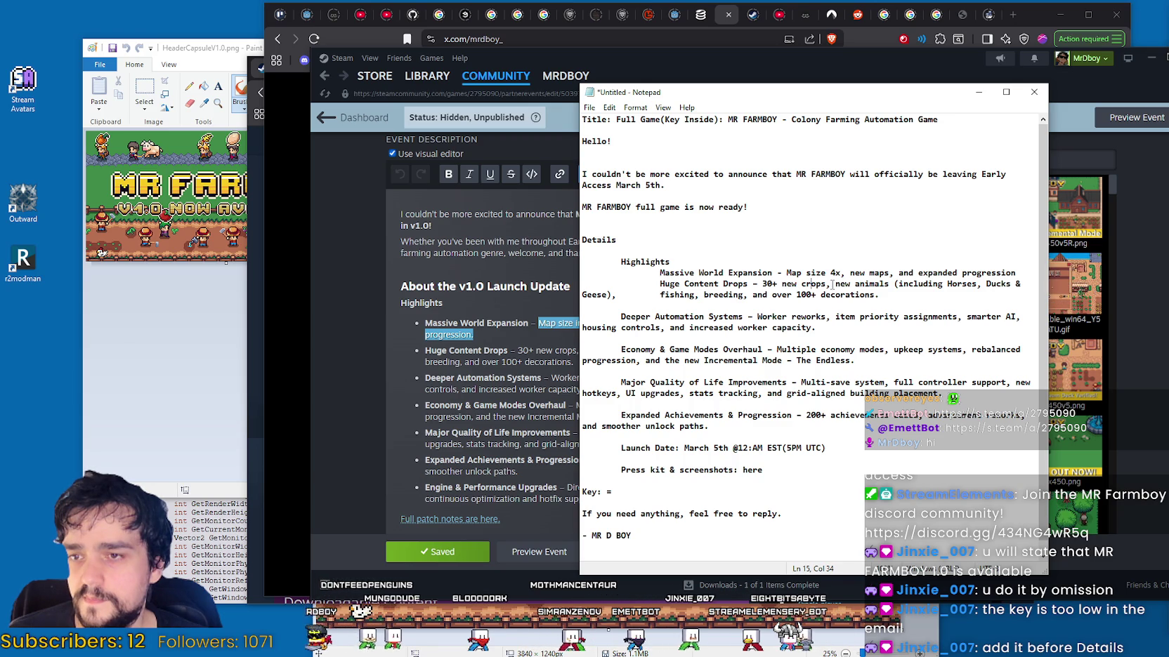
left_click_drag(891, 283, 659, 295)
key("Delete")
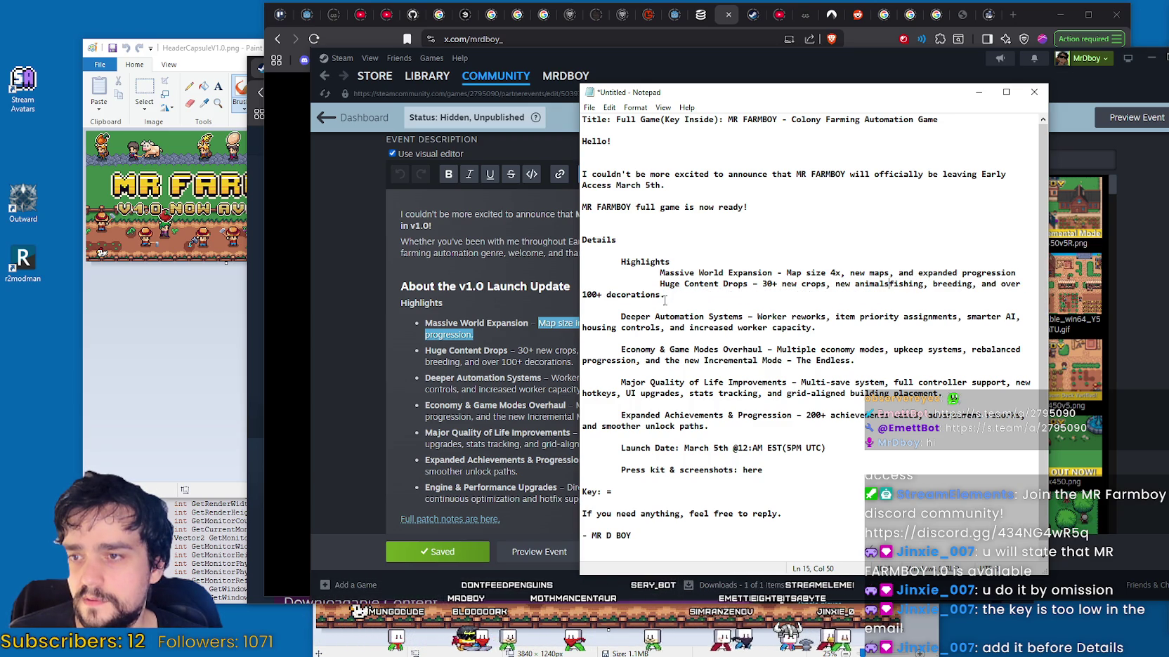
key("BackSpace")
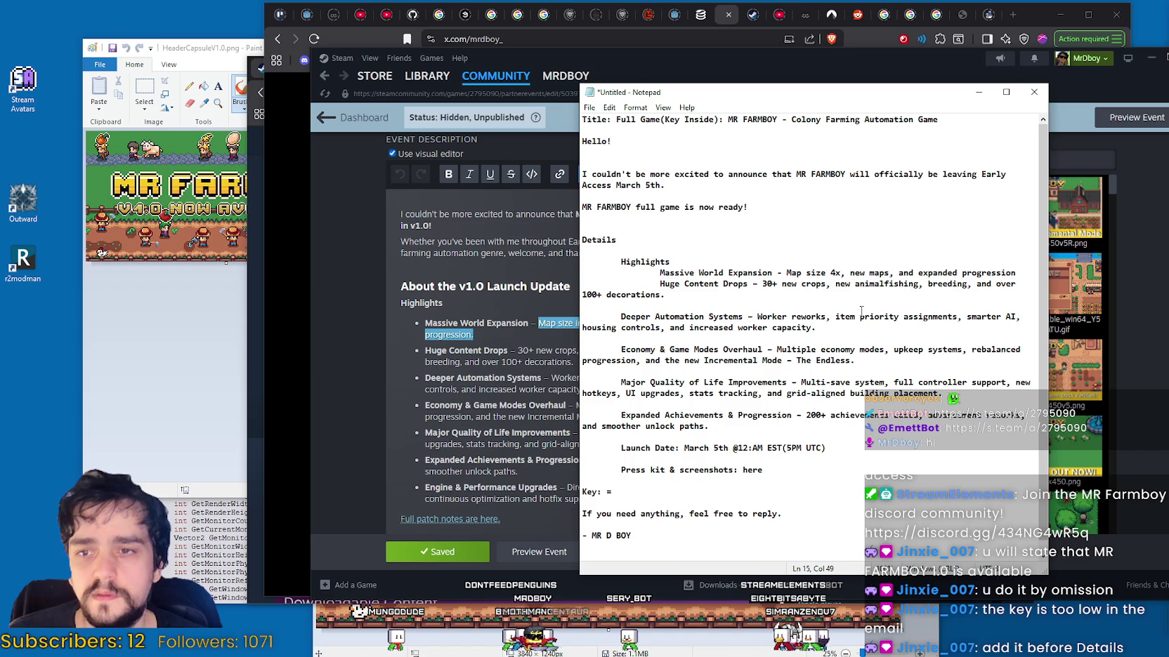
type("s,")
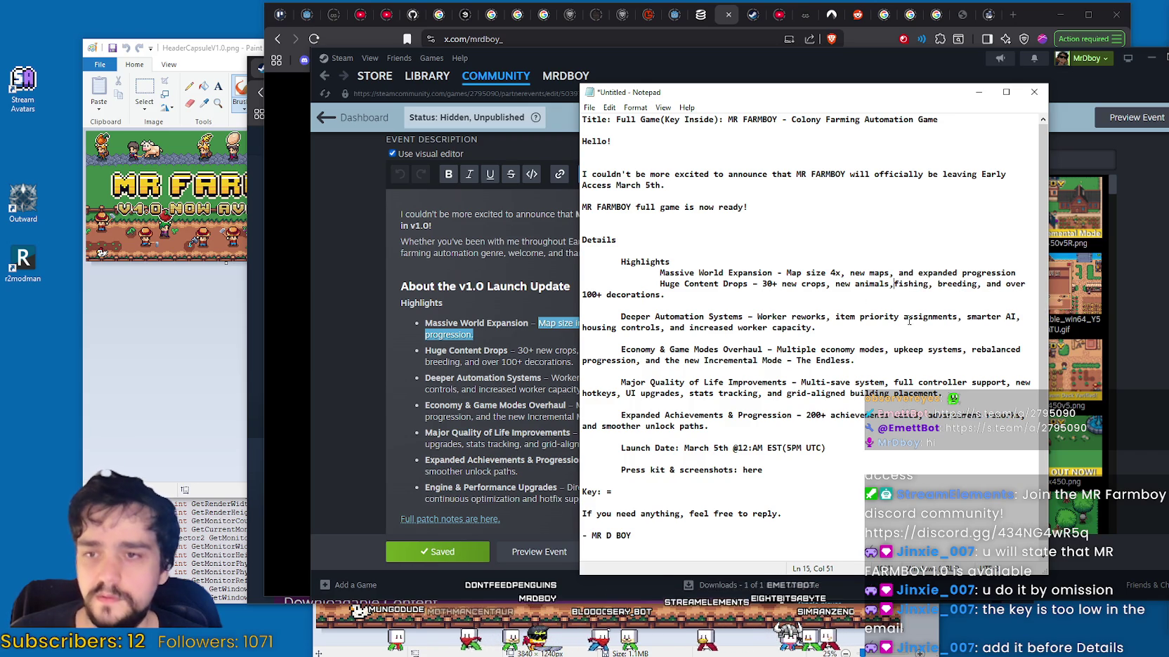
left_click(943, 283)
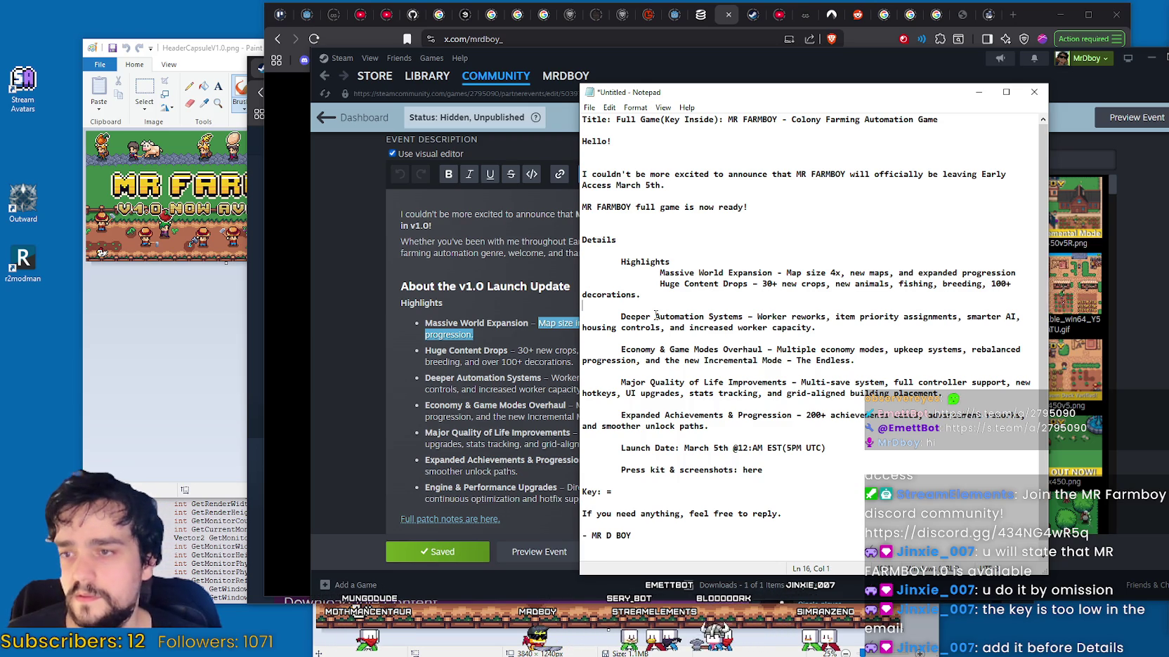
left_click_drag(574, 302, 430, 302)
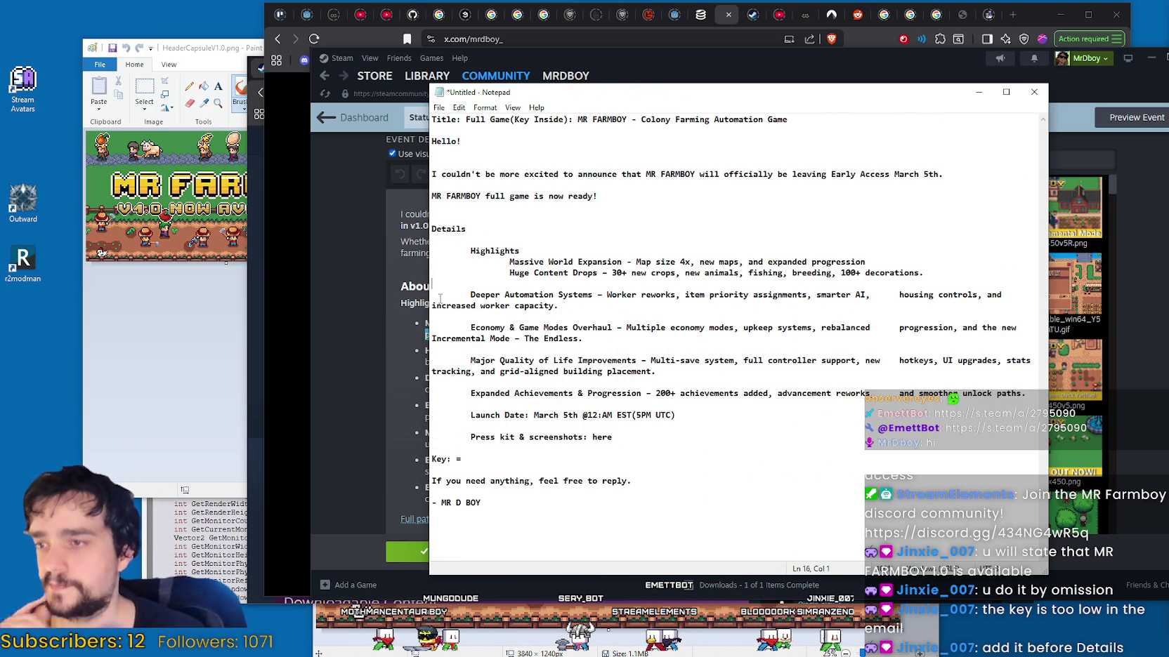
- Indent Deeper Automation Systems and cut 'and increased worker capacity', ending at 'housing controls.'
key("BackSpace")
left_click(470, 284)
key("Tab")
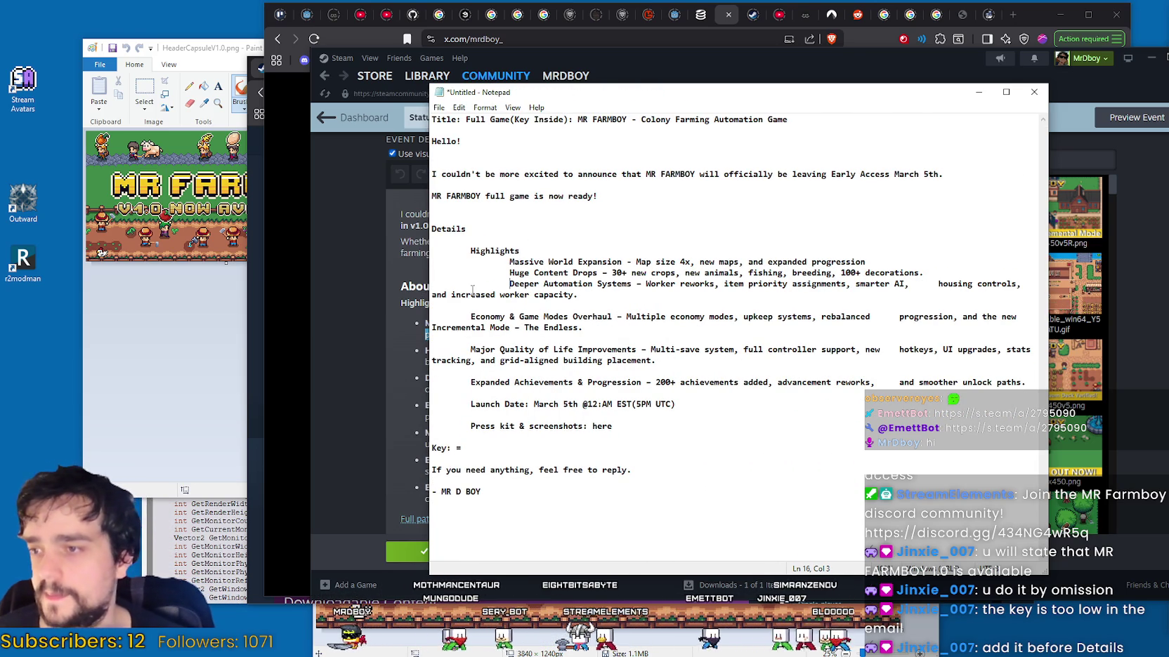
key("End")
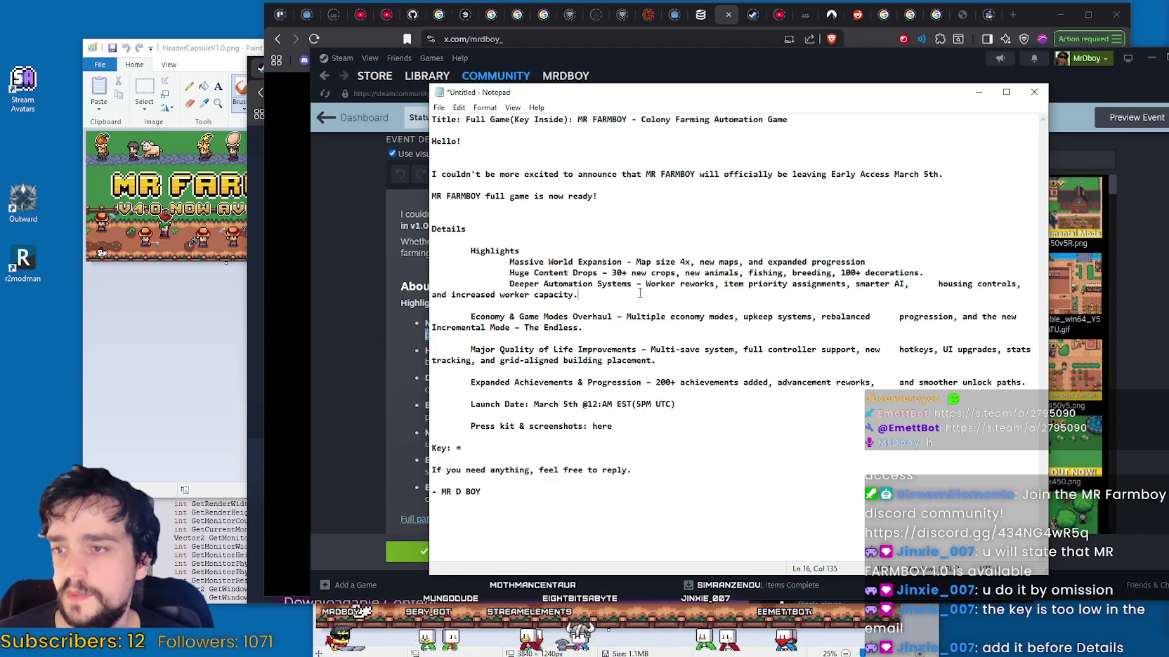
left_click(643, 283)
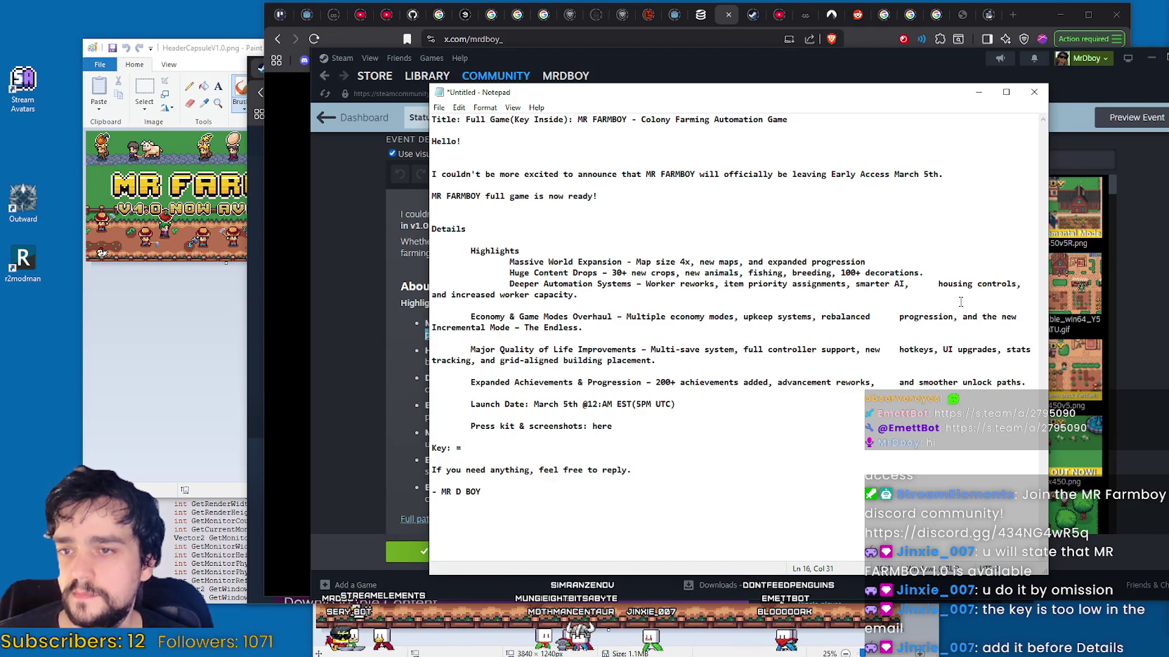
left_click_drag(936, 284, 909, 285)
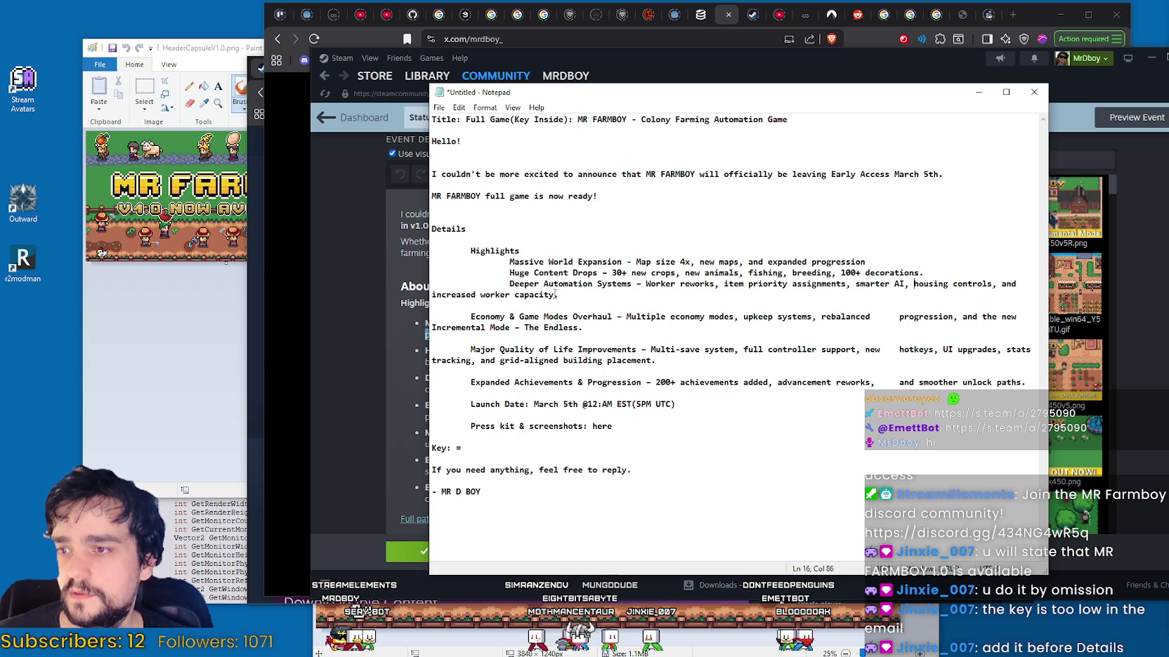
left_click_drag(560, 295, 996, 284)
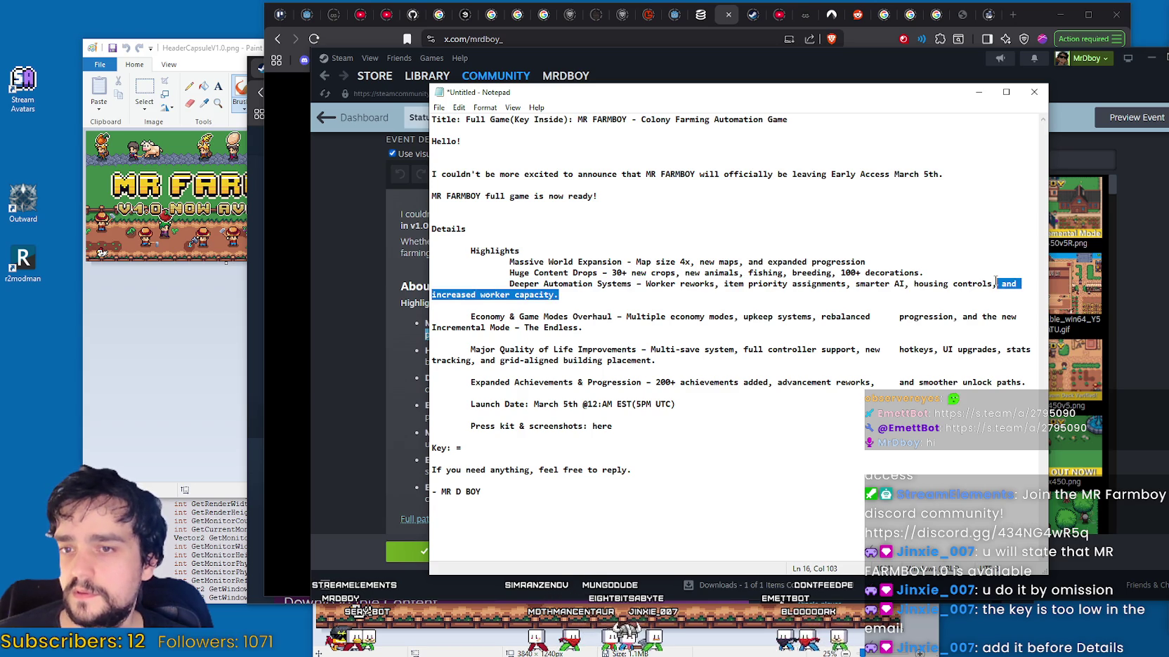
key("Delete")
key("BackSpace")
key("Down")
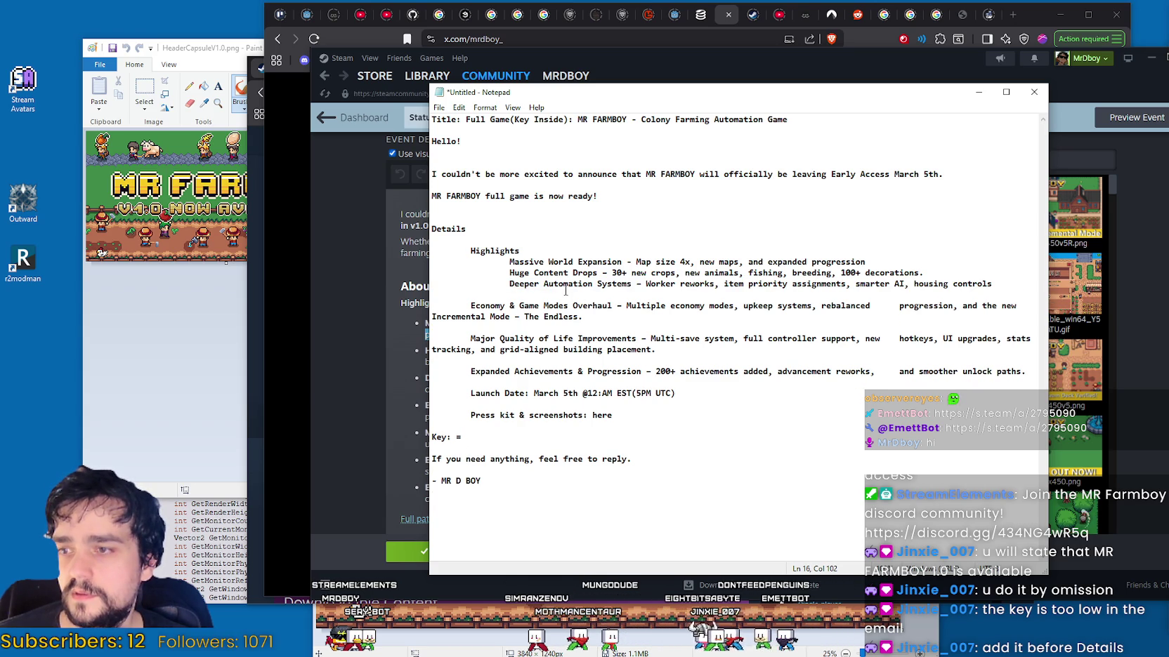
left_click(1017, 283)
type(".")
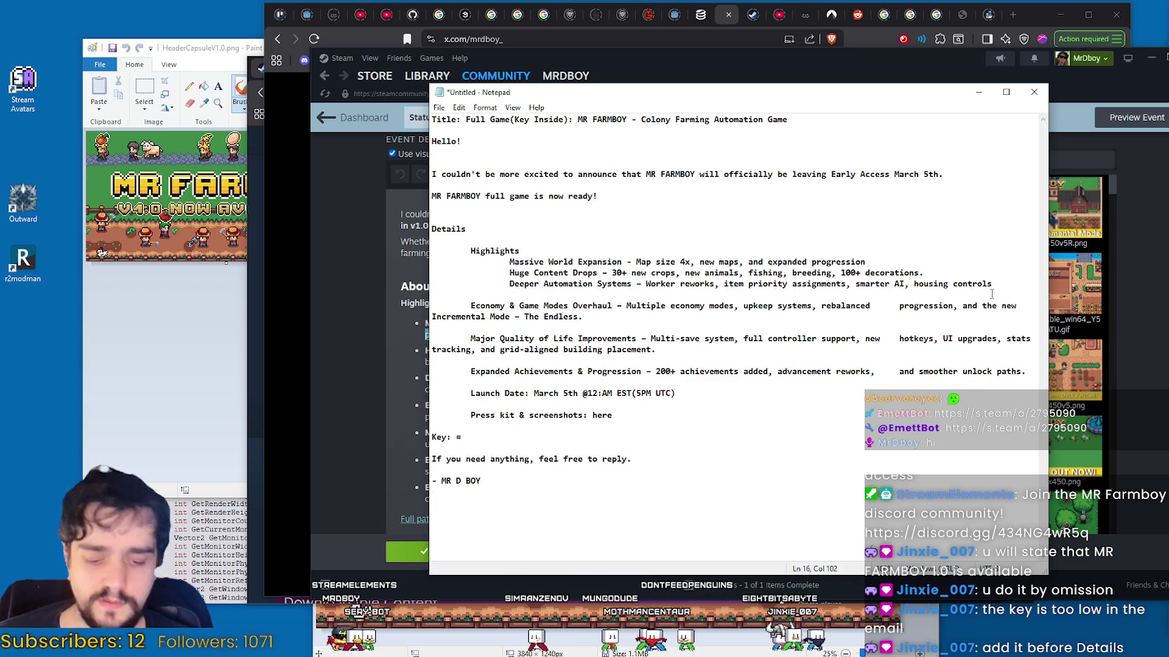
- Indent Economy & Game Modes Overhaul, drop 'and the', and split off an indented New Incremental Mode line
key("Delete")
left_click(471, 292)
key("Tab")
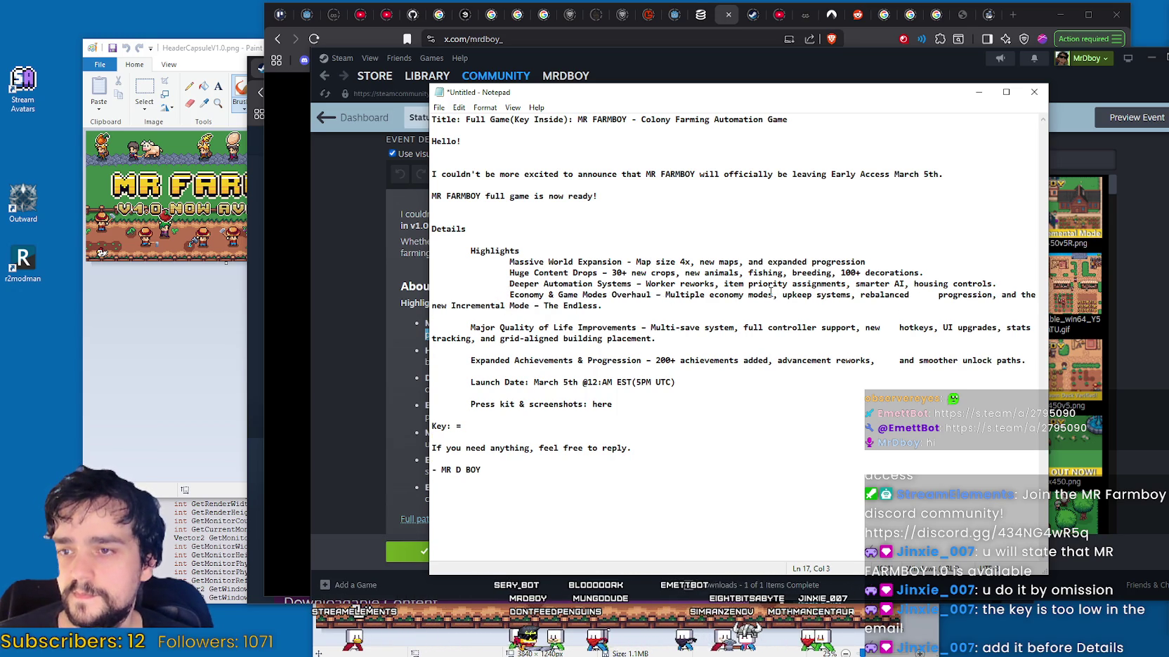
left_click_drag(936, 294, 913, 295)
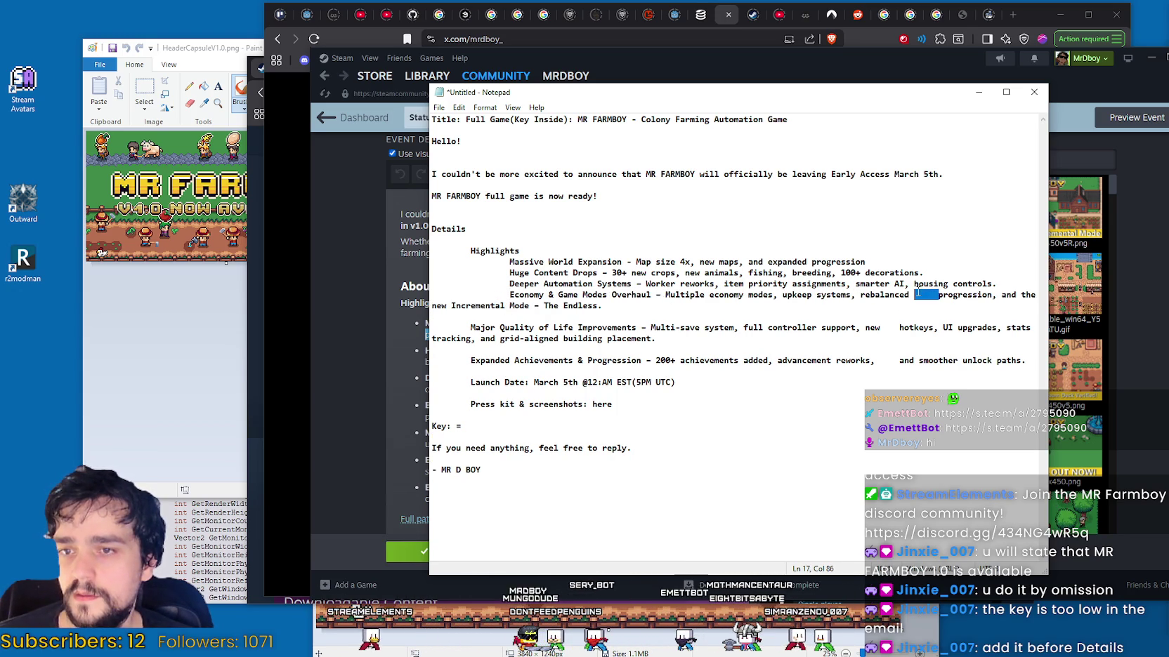
key("Delete")
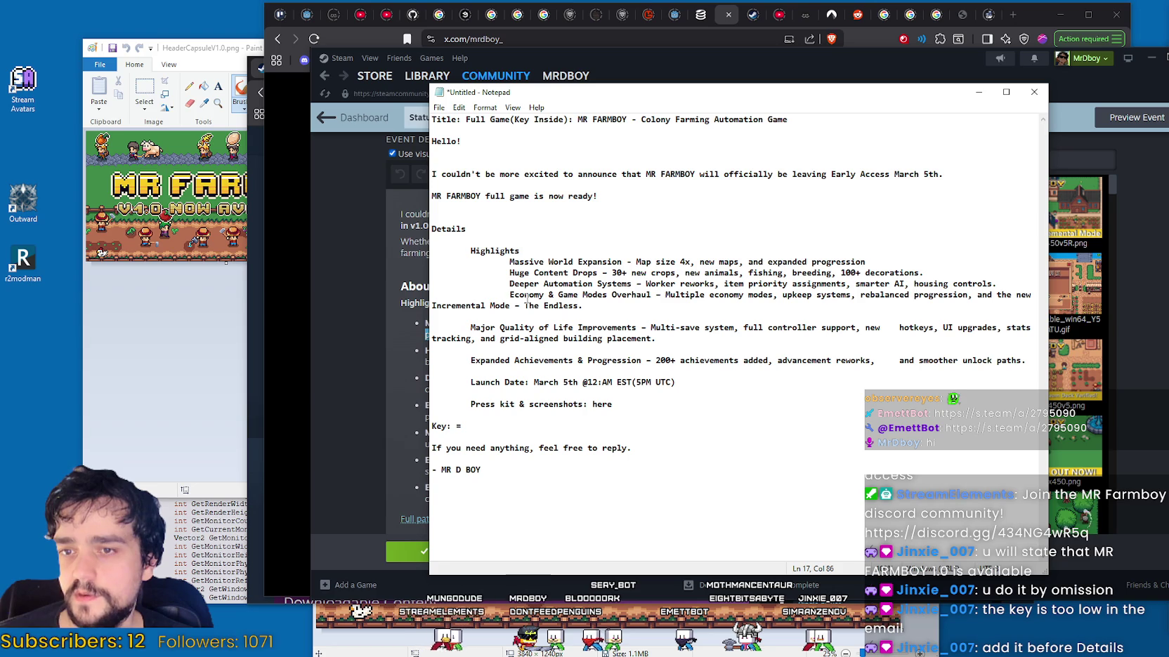
left_click(573, 295)
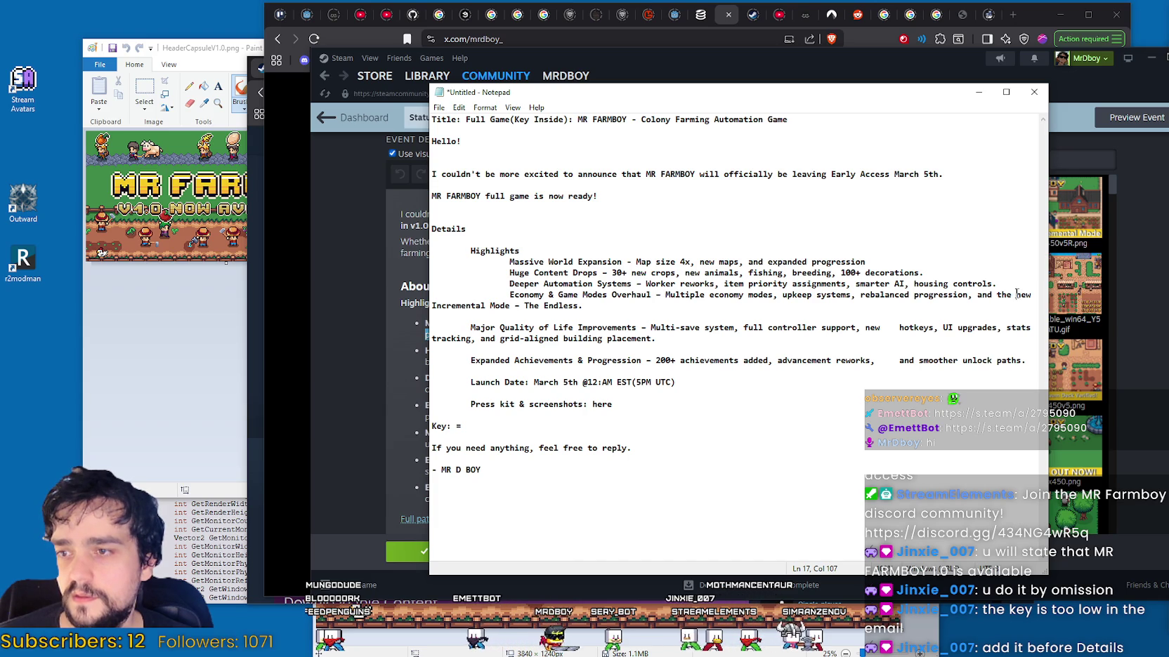
left_click_drag(1017, 294, 969, 294)
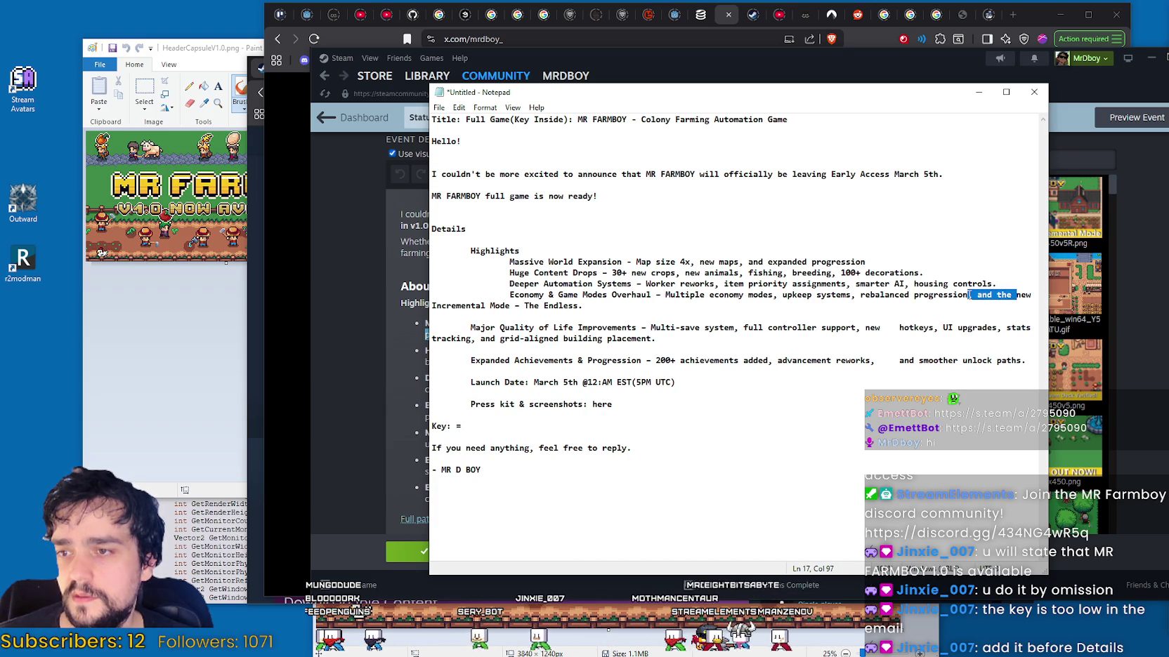
key("BackSpace")
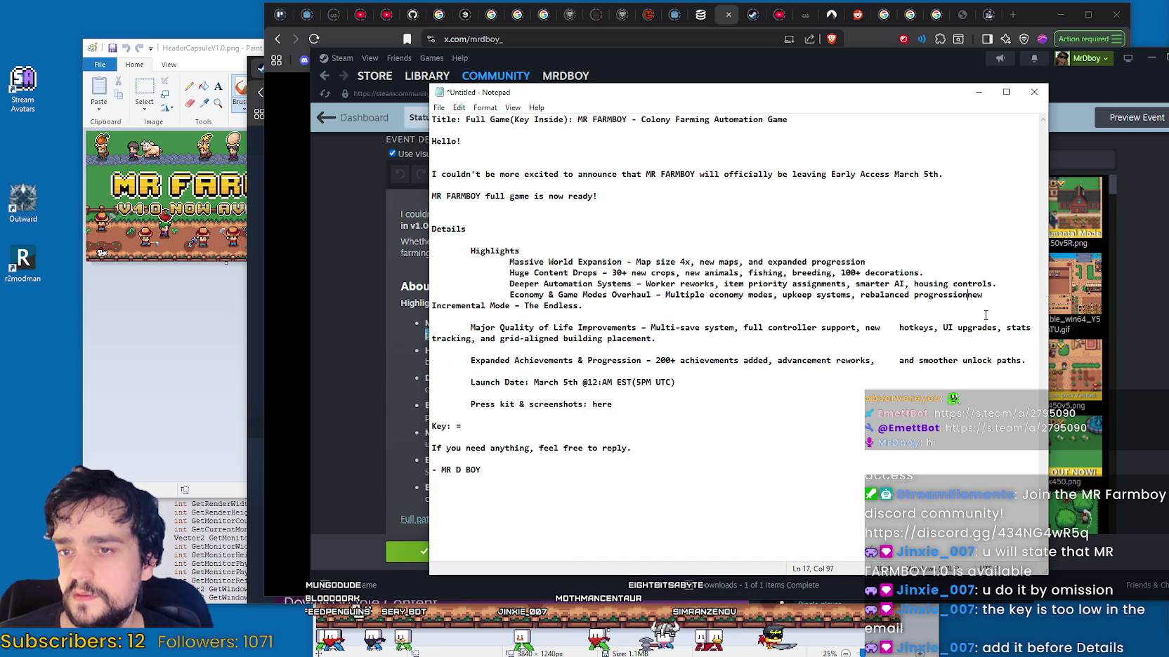
key("Return")
key("Tab")
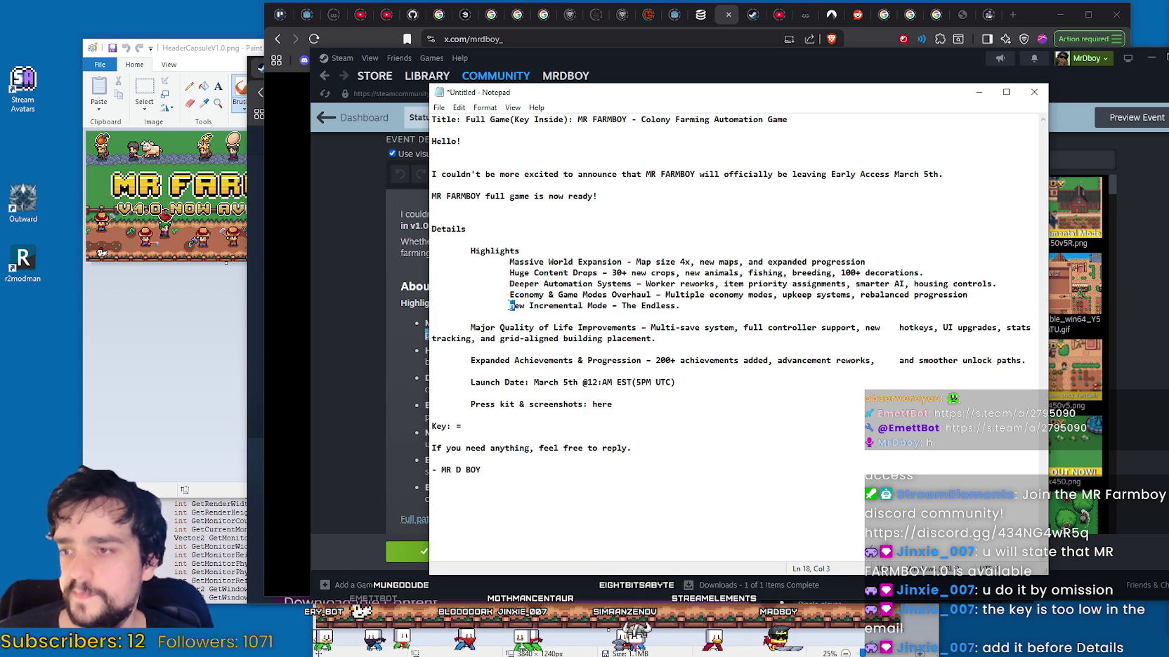
type("N")
left_click_drag(703, 307, 511, 307)
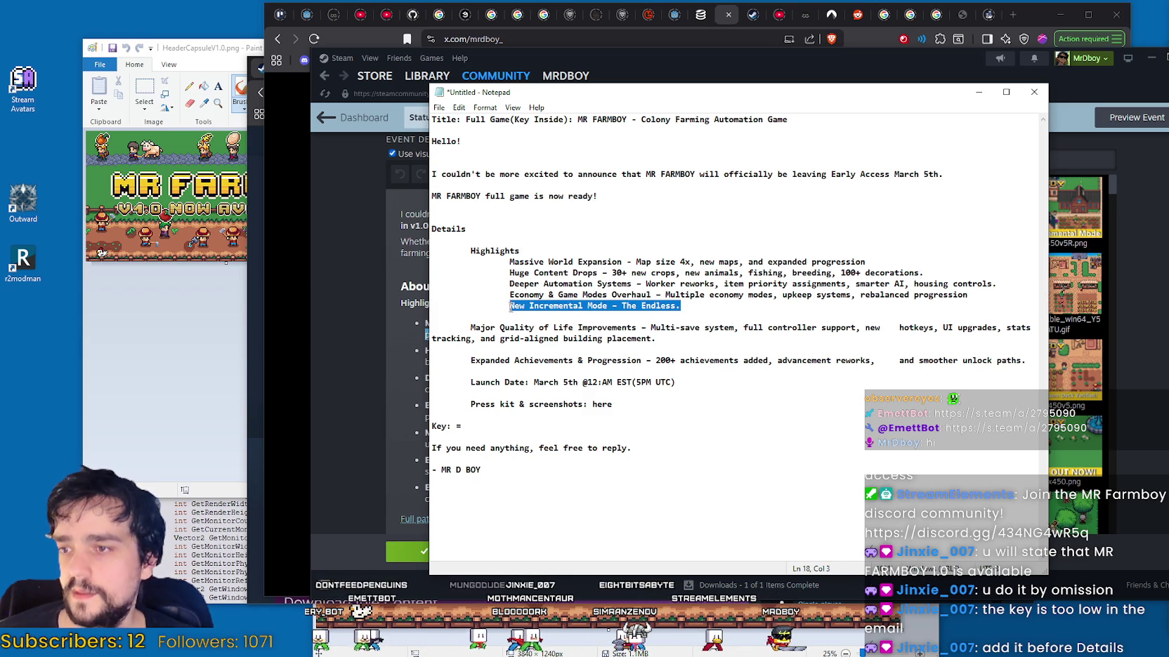
left_click(483, 326)
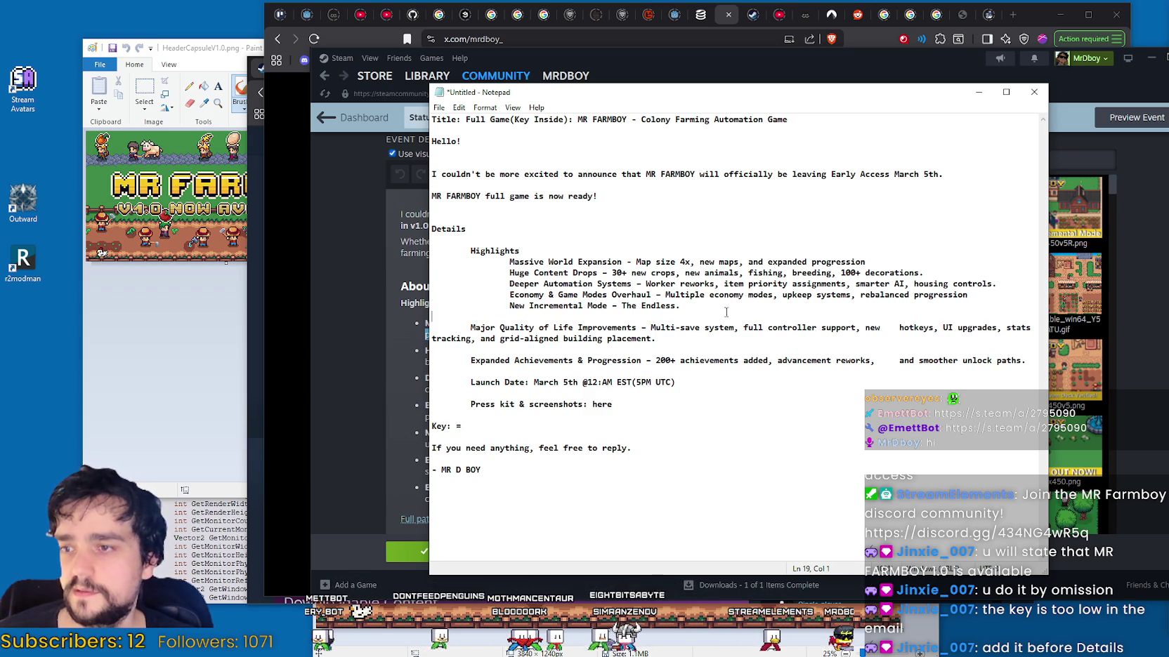
- Remove the blank line and indent Major Quality of Life Improvements as a highlight
left_click(493, 317)
key("BackSpace")
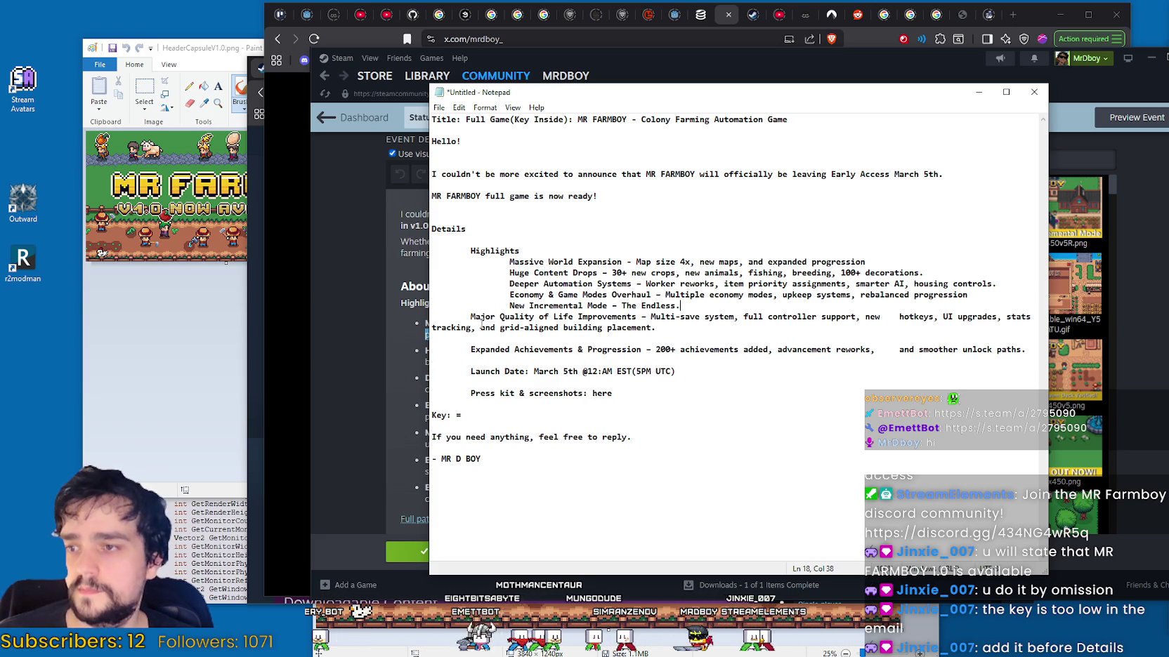
left_click(470, 317)
key("Tab")
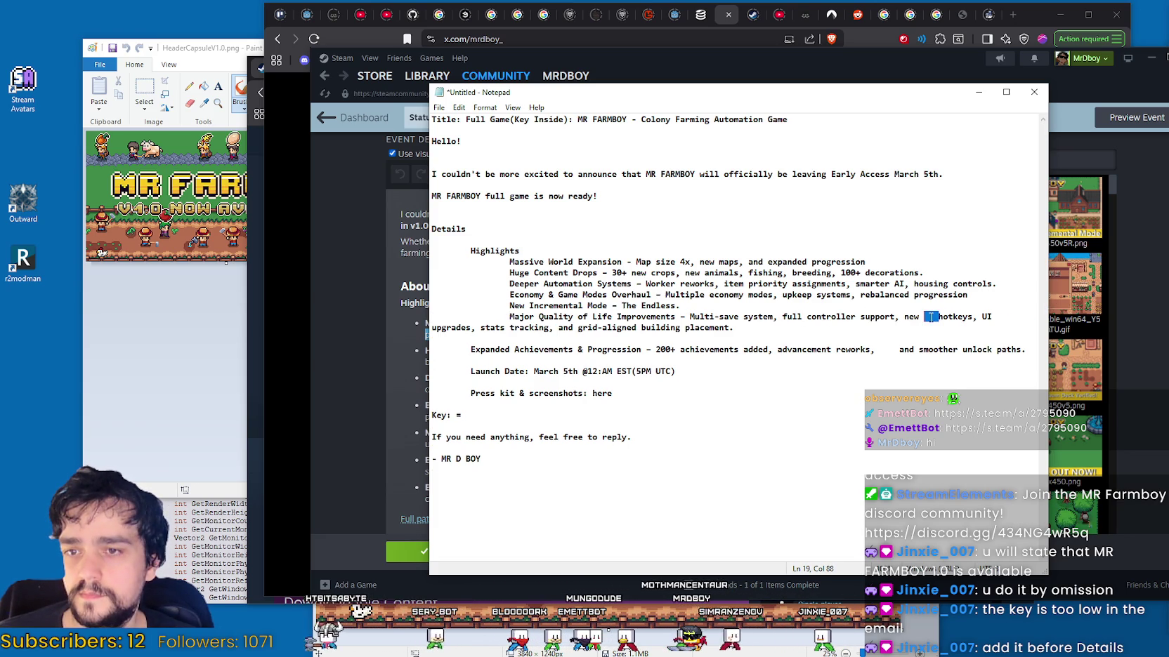
- Trim it to 'Multi-save system, full controller support, stats tracking.' and end highlights with periods
key("BackSpace")
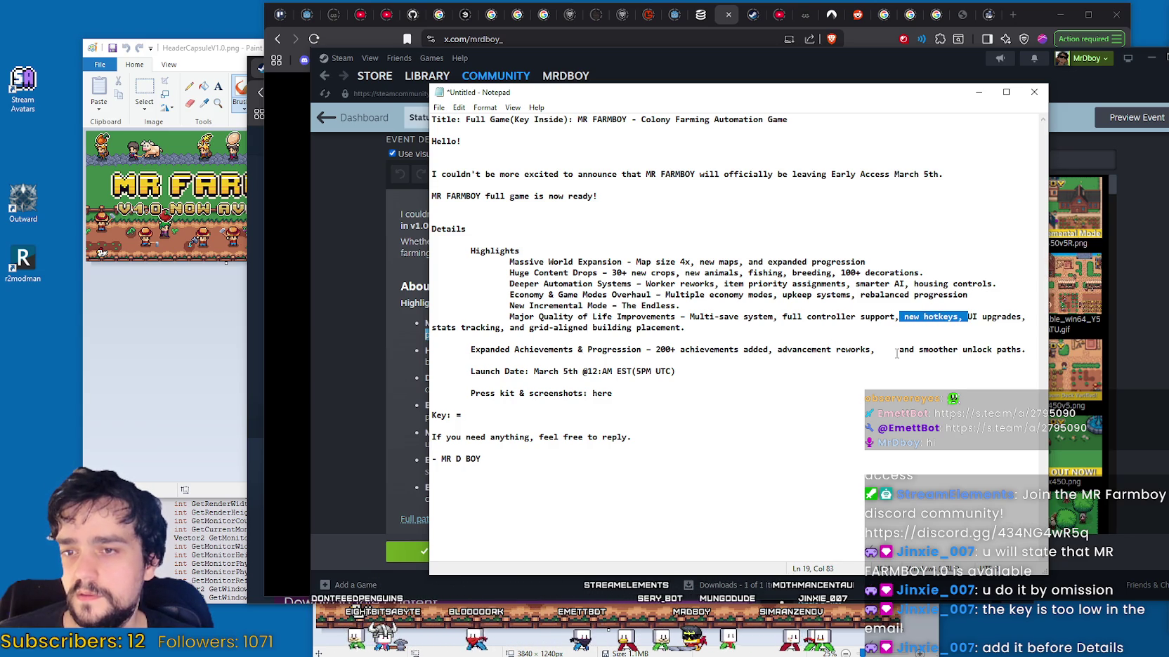
key("BackSpace")
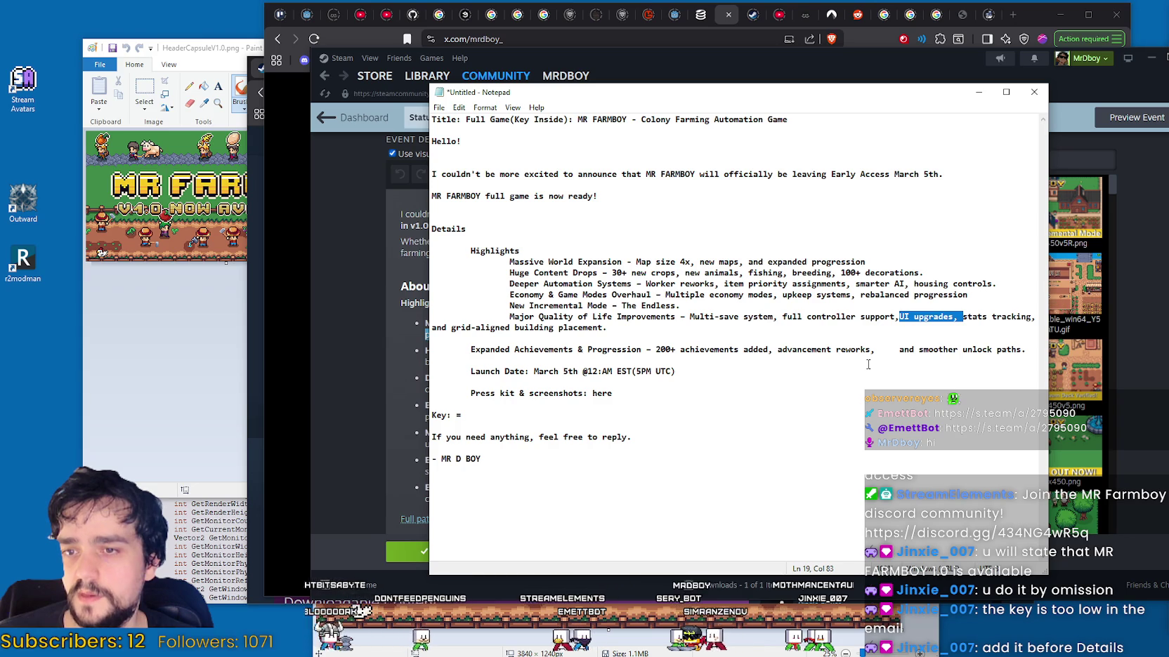
key("BackSpace")
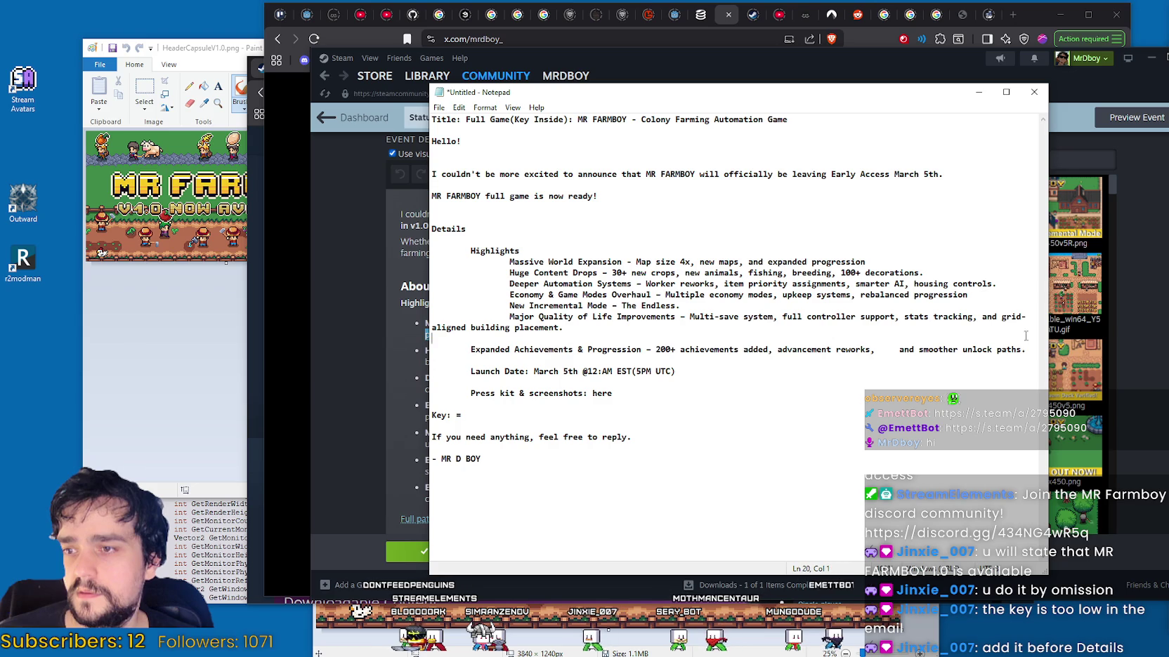
left_click_drag(562, 328, 1004, 316)
key("BackSpace")
key("BackSpace")
key("BackSpace")
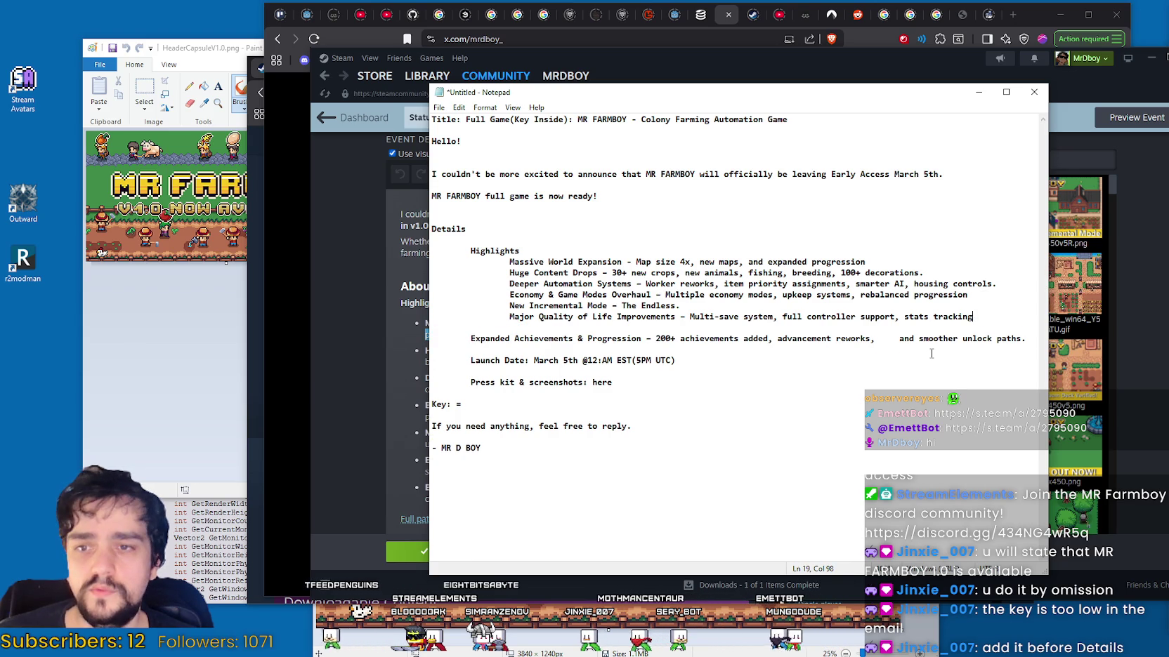
type("..")
left_click(921, 261)
type(".")
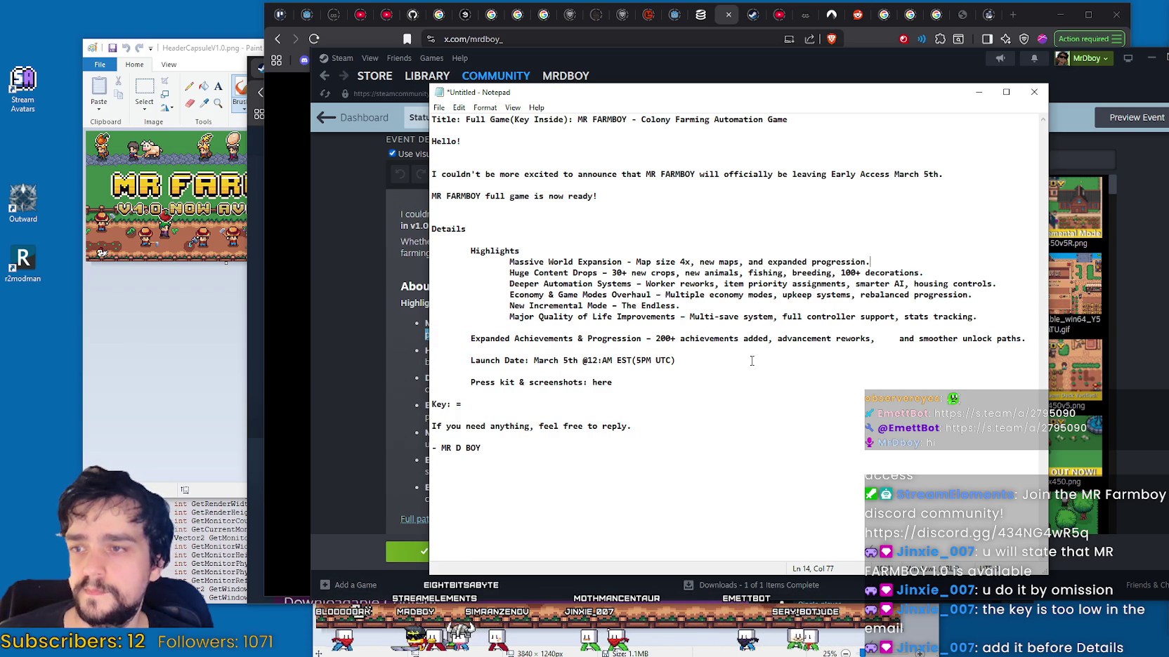
left_click(495, 329)
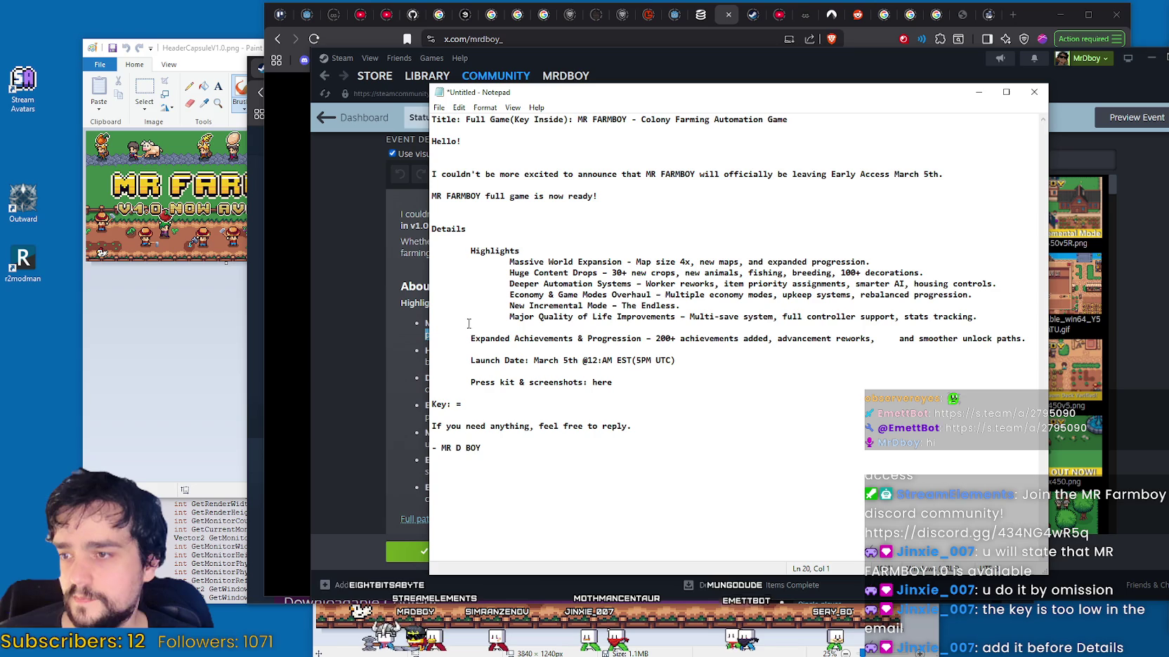
- Remove the empty line, drop 'Expanded' and indent Achievements & Progression as a highlight
key("BackSpace")
left_click_drag(514, 327, 471, 327)
key("BackSpace")
key("Tab")
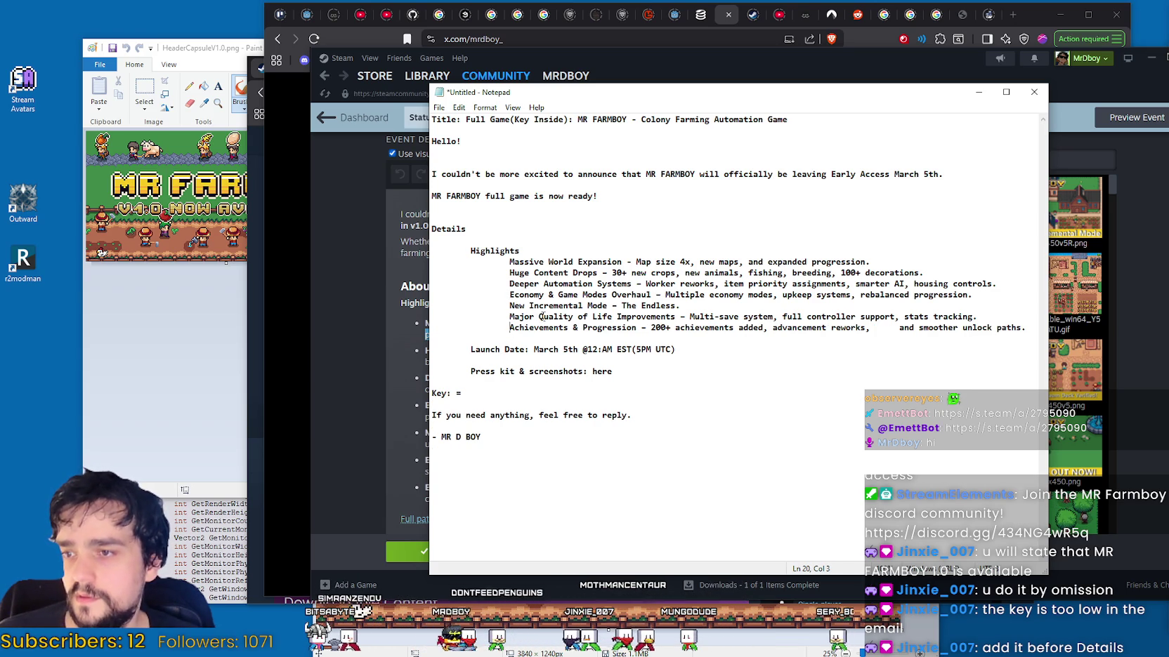
- Drop 'Major' from Quality of Life Improvements and delete 'added' from the Achievements line
left_click_drag(542, 317, 509, 316)
key("BackSpace")
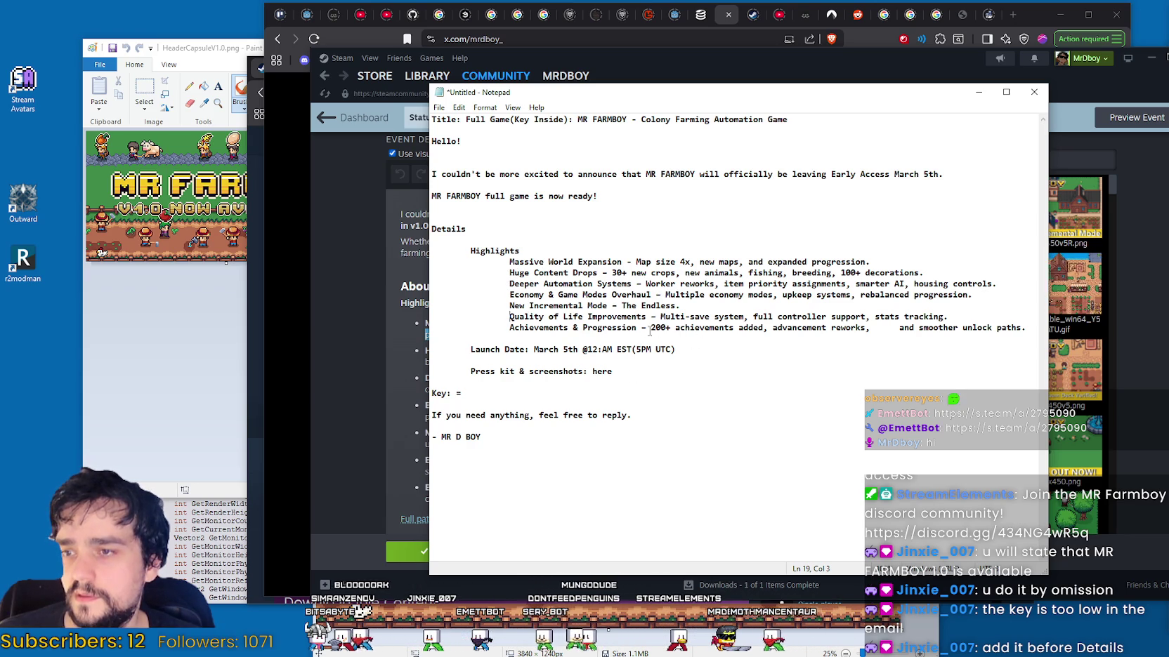
double_click(750, 328)
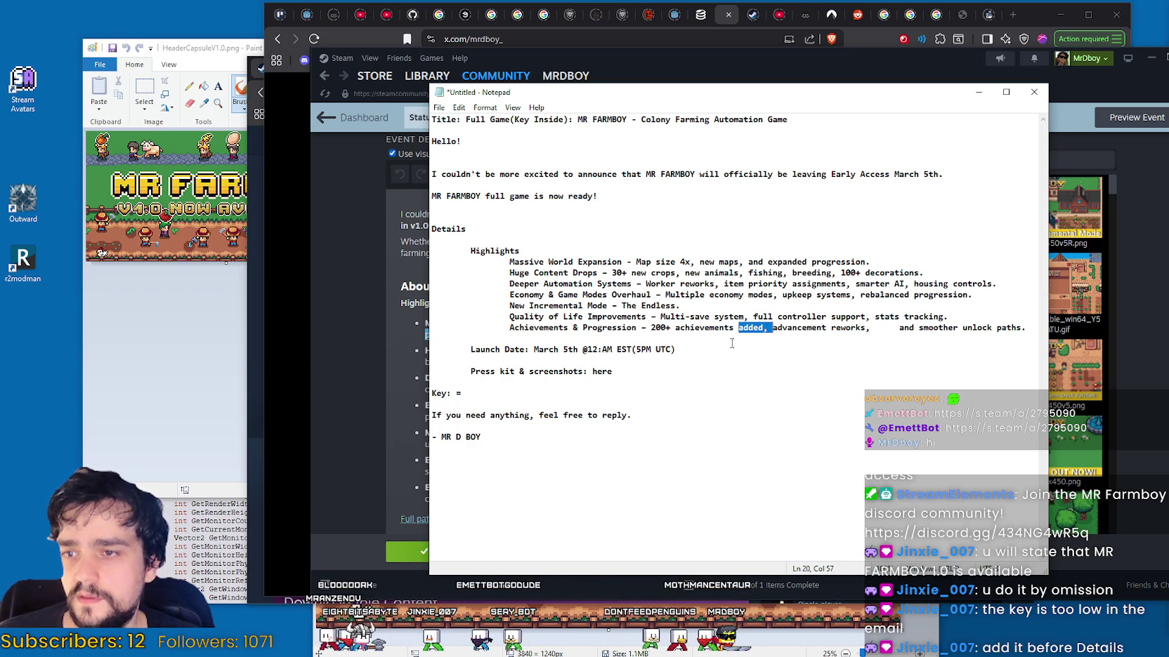
key("Left")
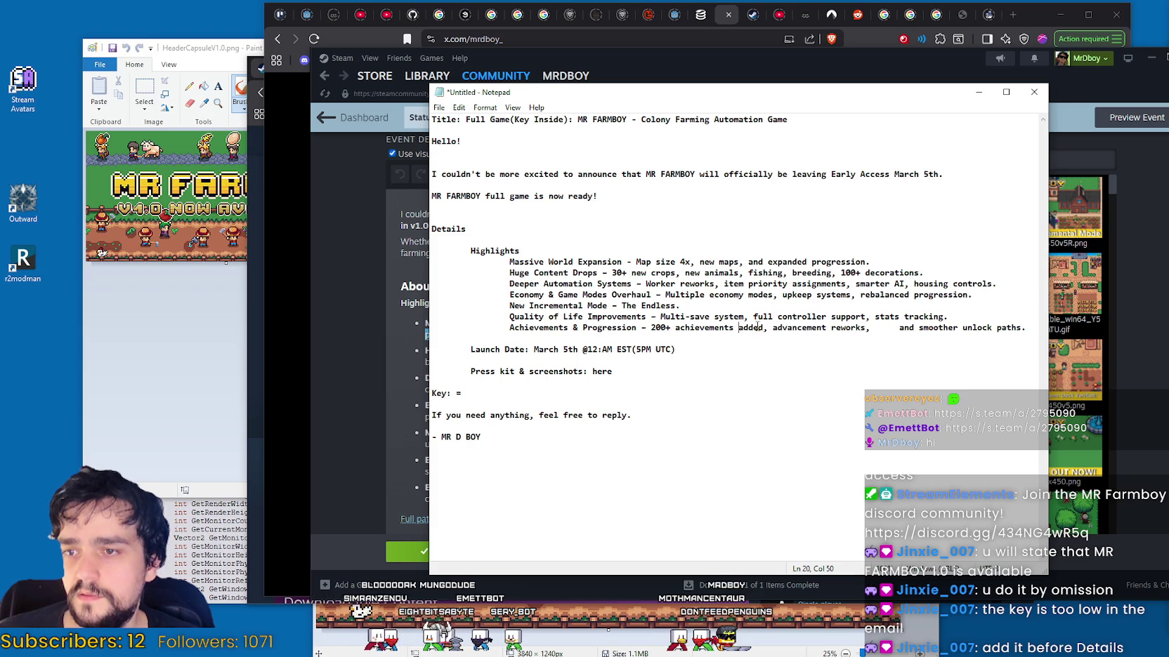
key("BackSpace")
key("BackSpace")
key("BackSpace")
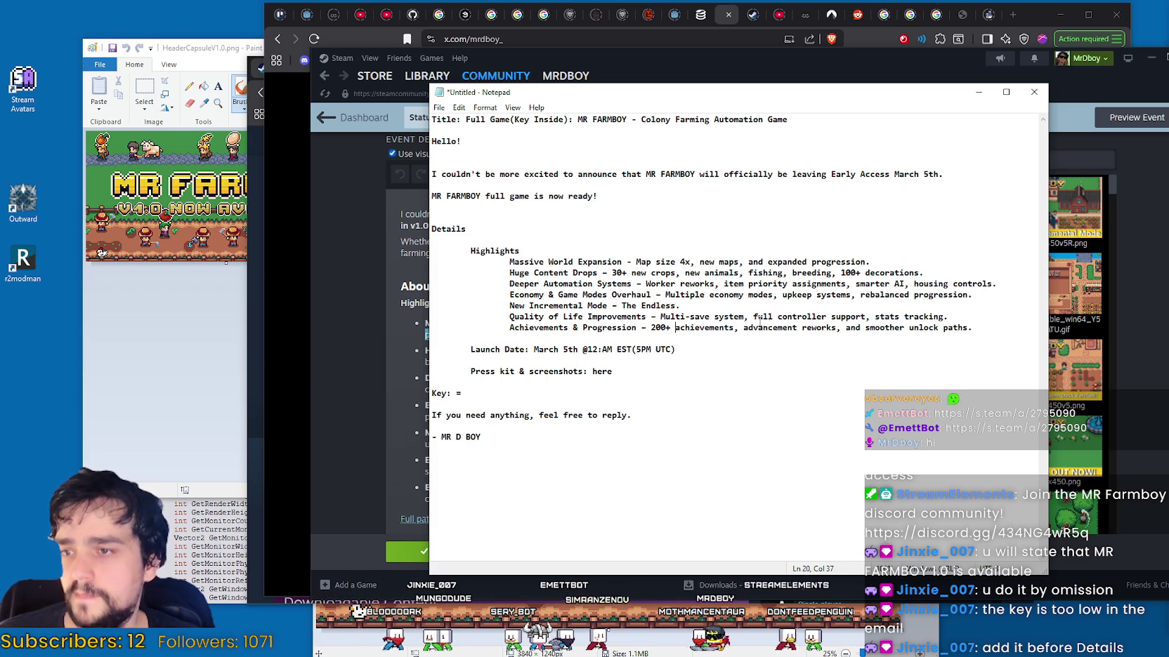
left_click_drag(976, 328, 425, 262)
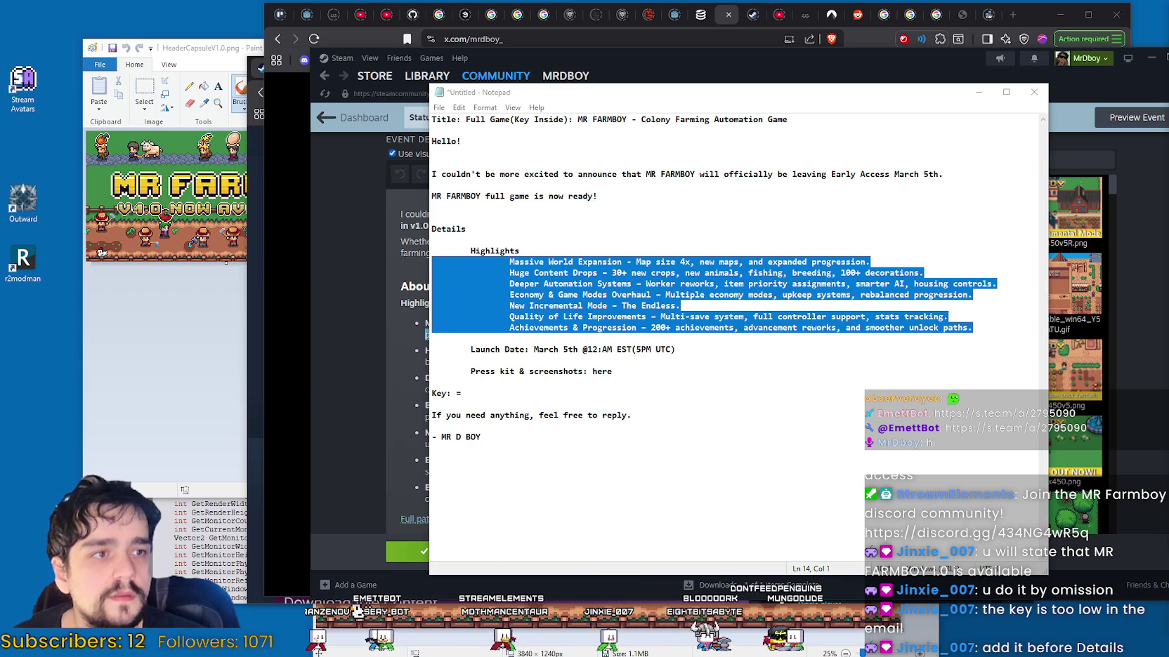
- Place the blank Gmail New Message beside the Notepad draft and select the announcement title
key("alt+Tab")
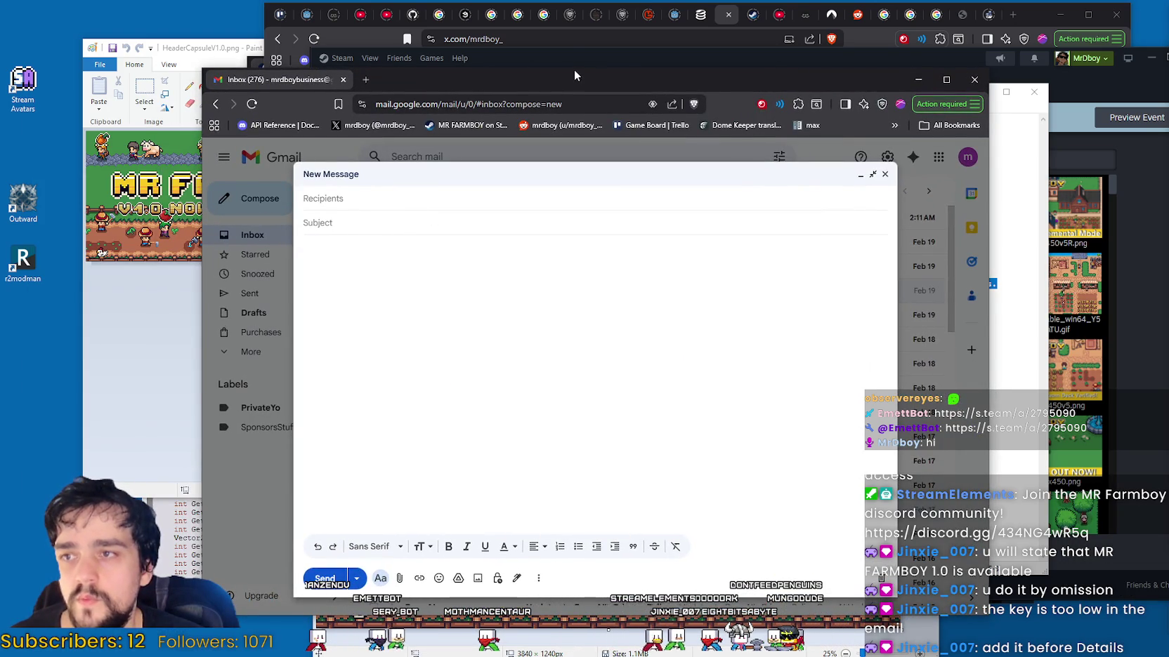
left_click_drag(574, 68, 470, 53)
left_click(649, 95)
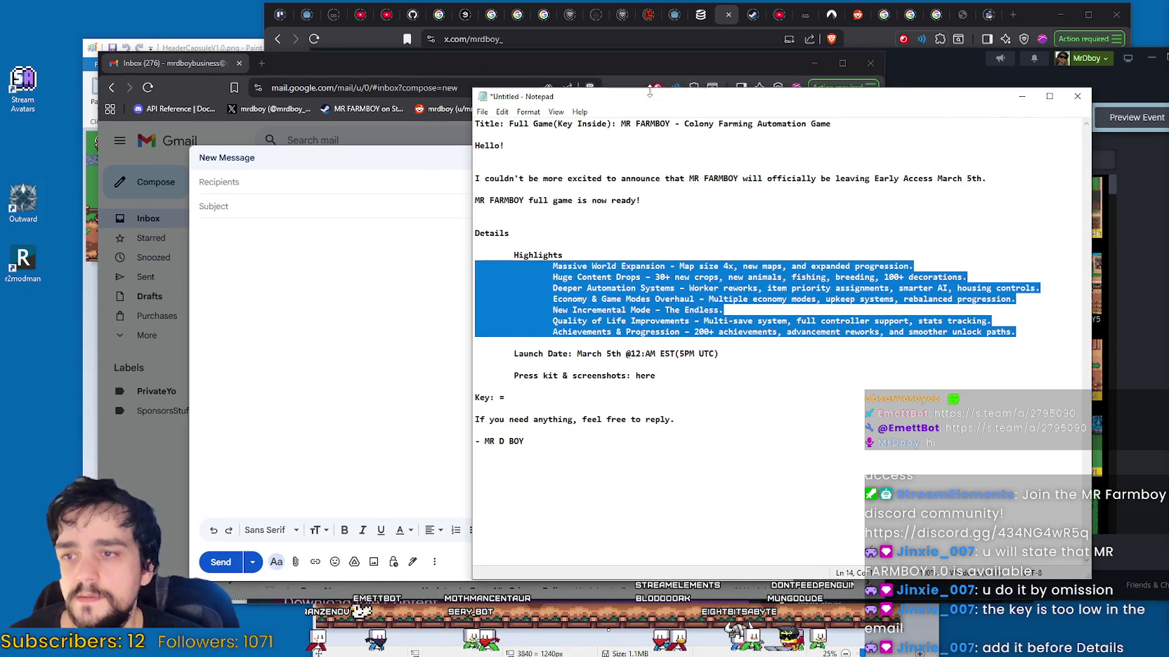
left_click_drag(650, 93, 715, 127)
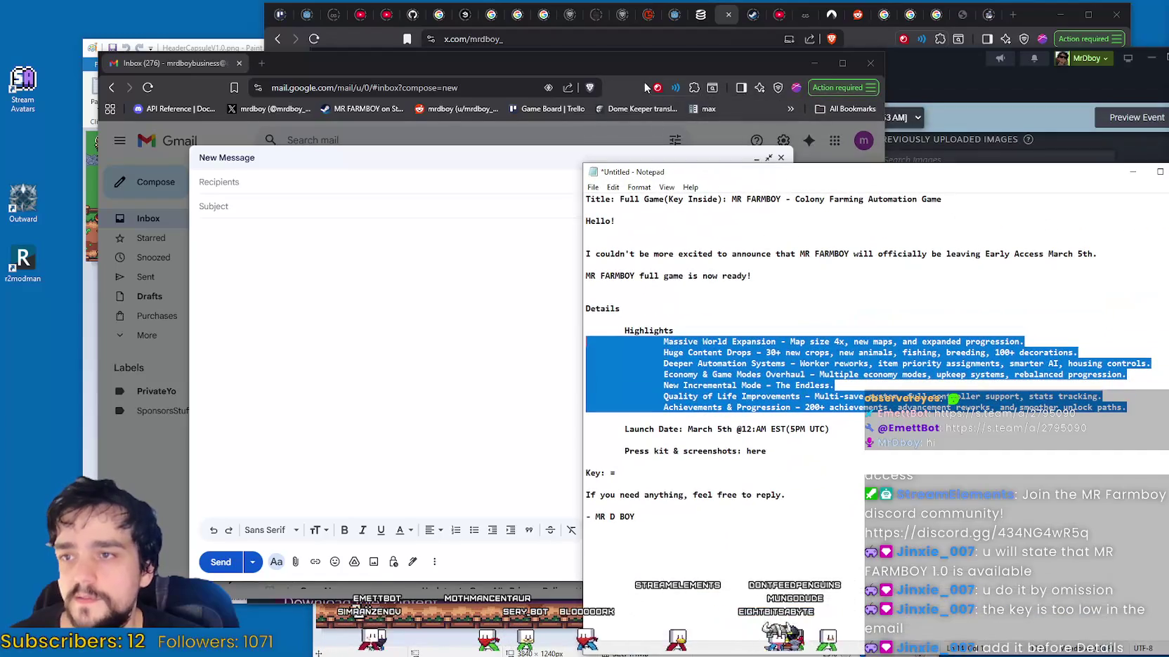
left_click_drag(632, 66, 574, 32)
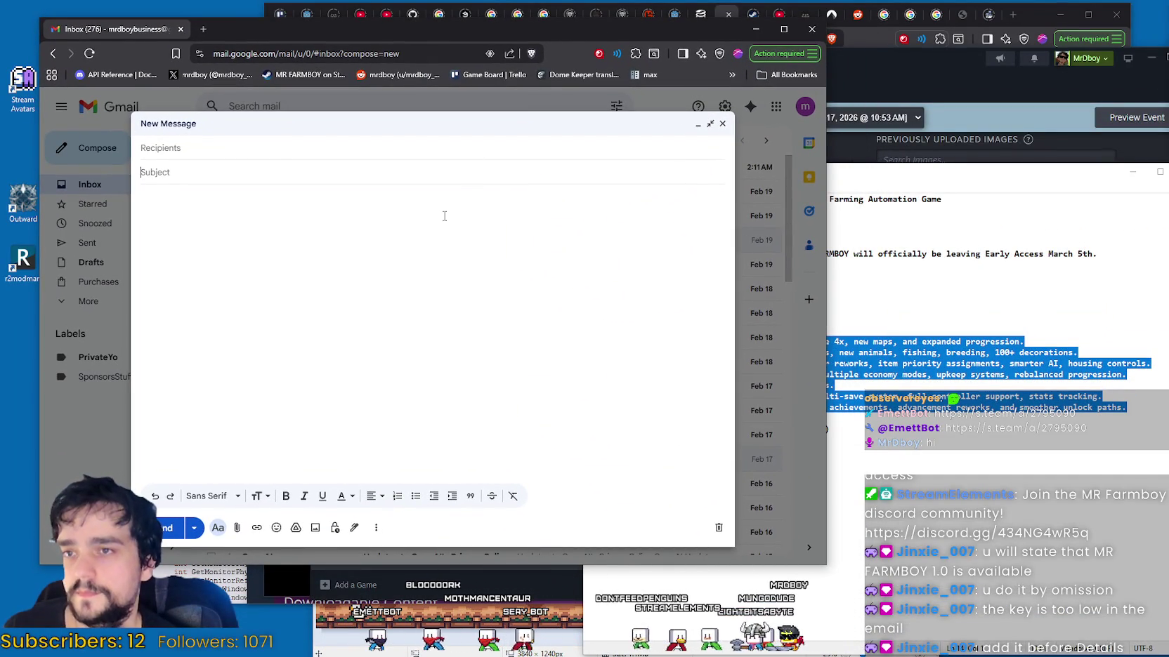
left_click(819, 216)
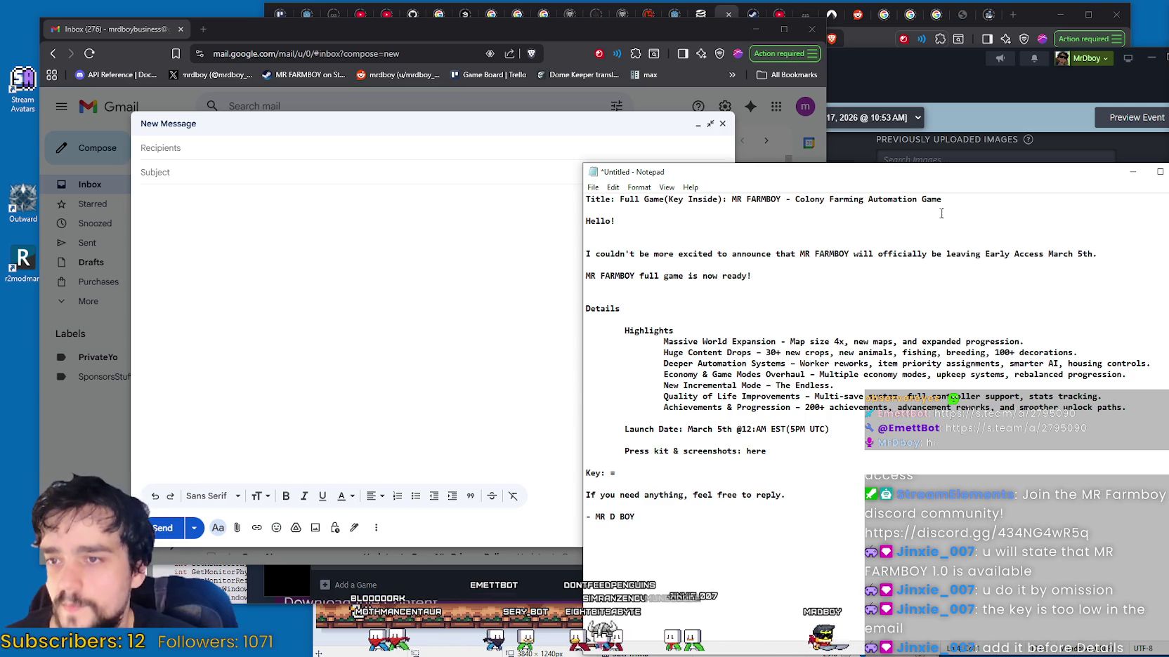
left_click_drag(942, 199, 620, 199)
key("ctrl+c")
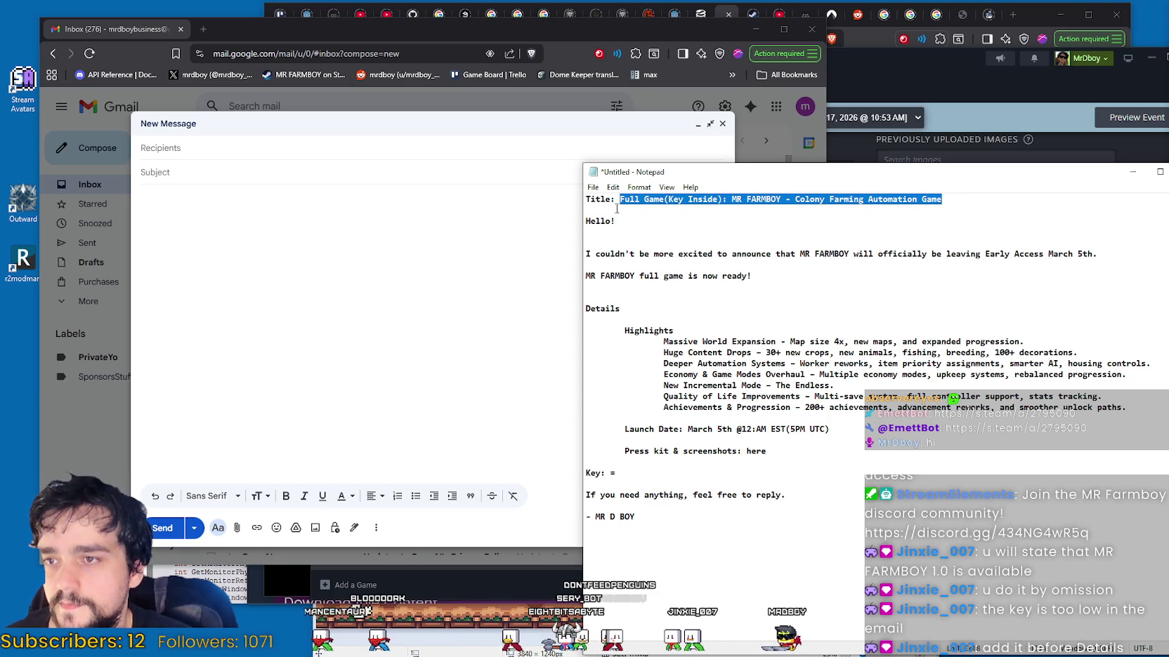
- Paste the announcement title as the subject and change 'Automation Game' to 'Game with Automation'
left_click(180, 168)
key("ctrl+v")
key("Tab")
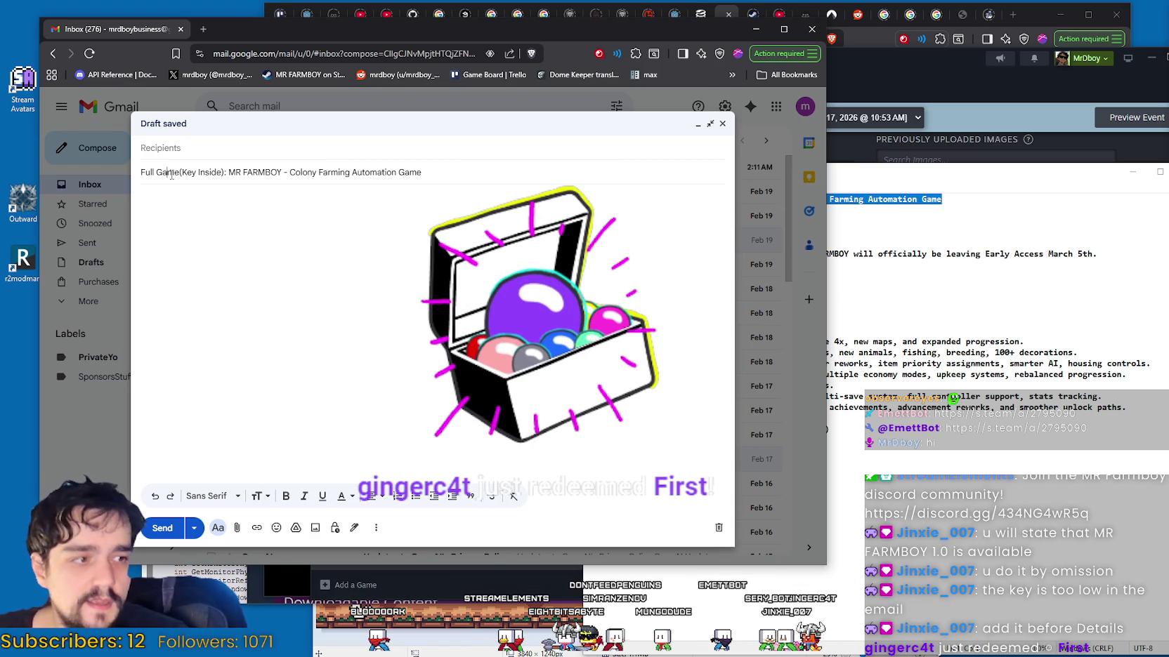
left_click(473, 177)
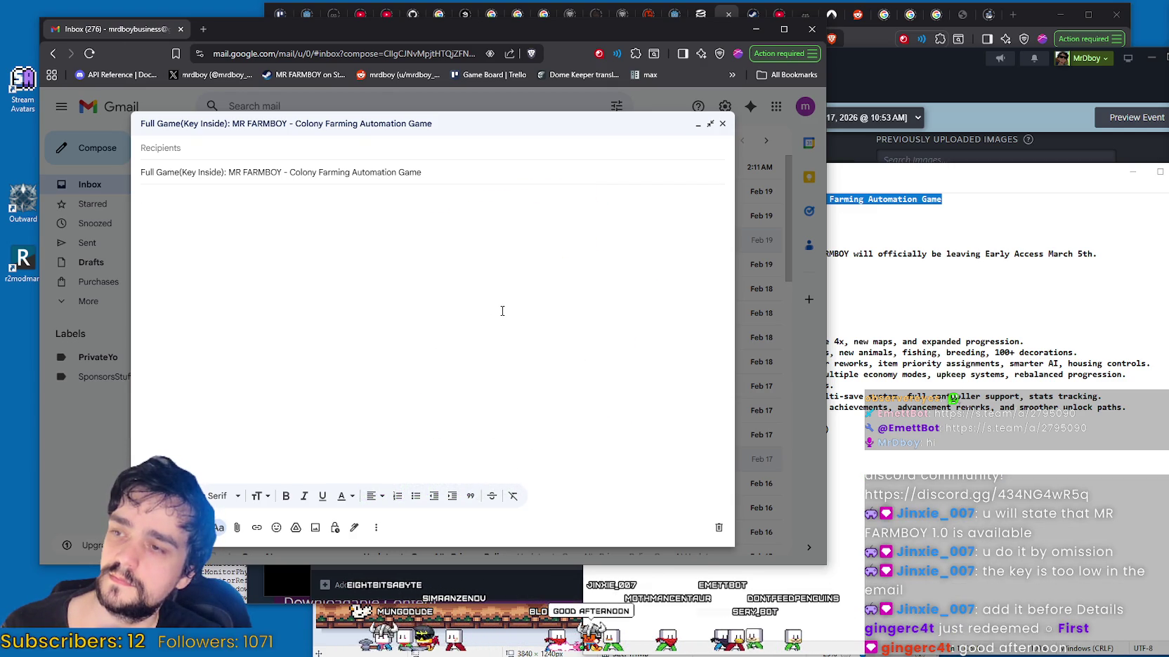
left_click_drag(380, 170, 357, 171)
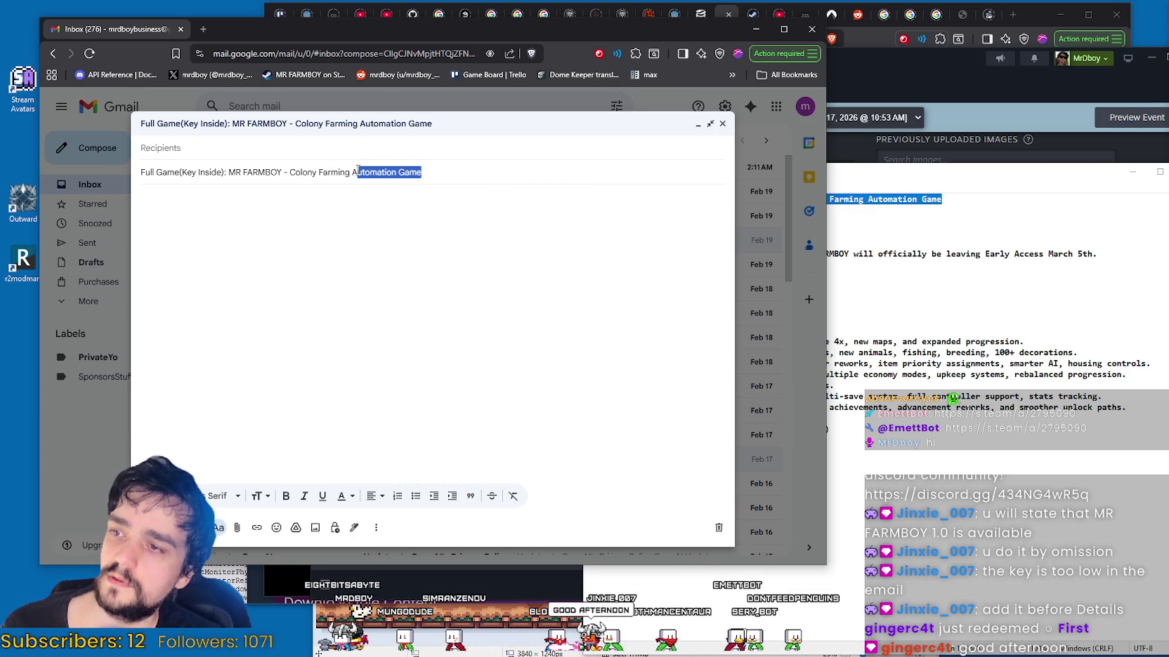
type("Game with Utomation")
left_click(447, 211)
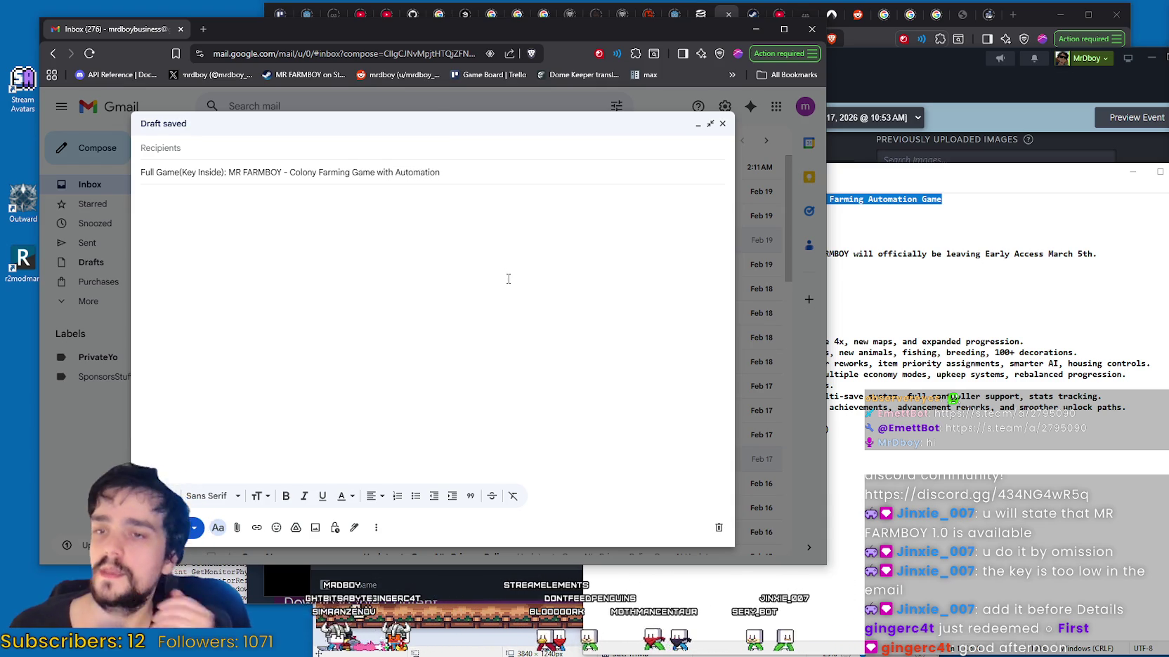
left_click(806, 276)
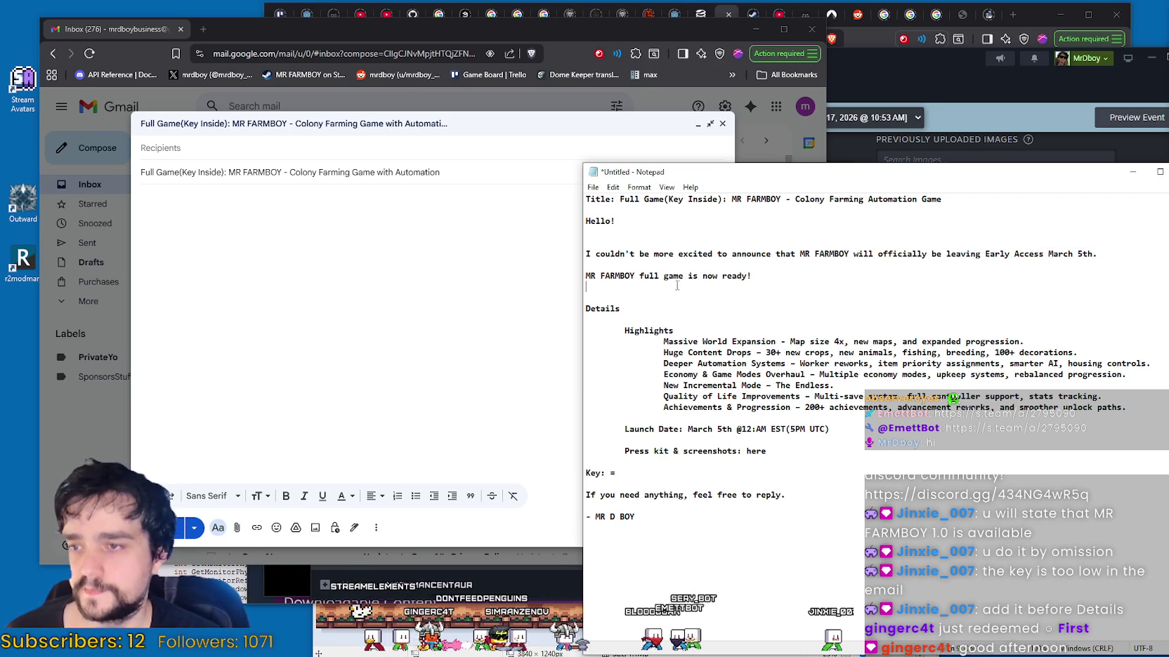
- Start the email body with 'Hello!' and 'MR FARMBOY full game is now ready!'
left_click(276, 216)
left_click(925, 320)
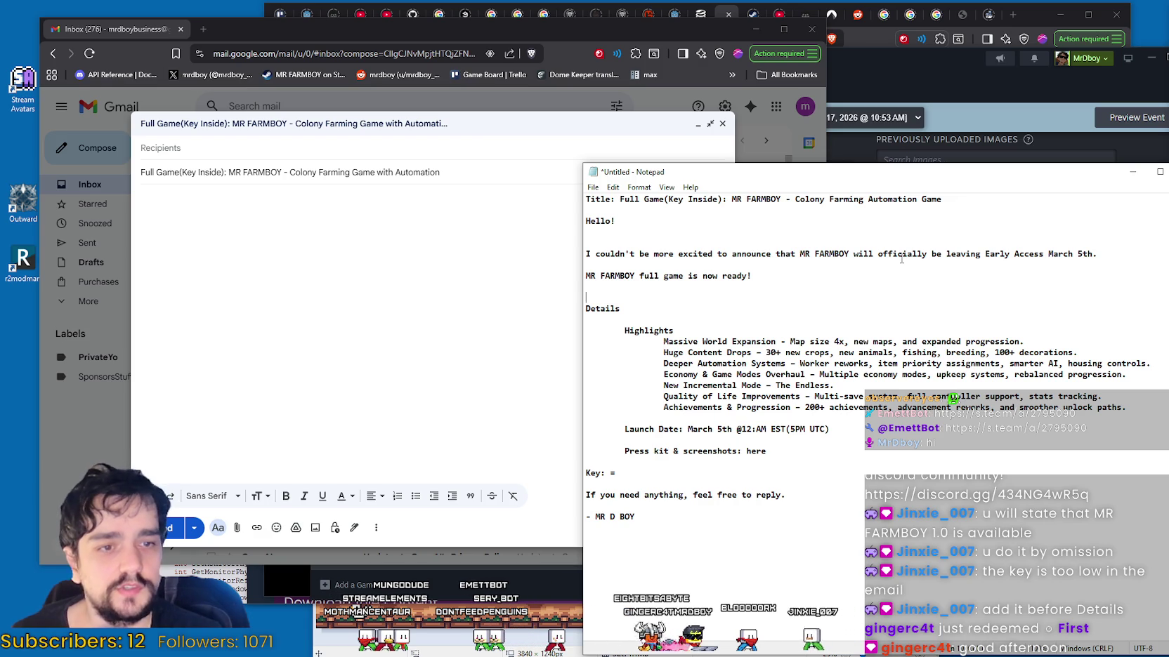
left_click(306, 206)
type("He")
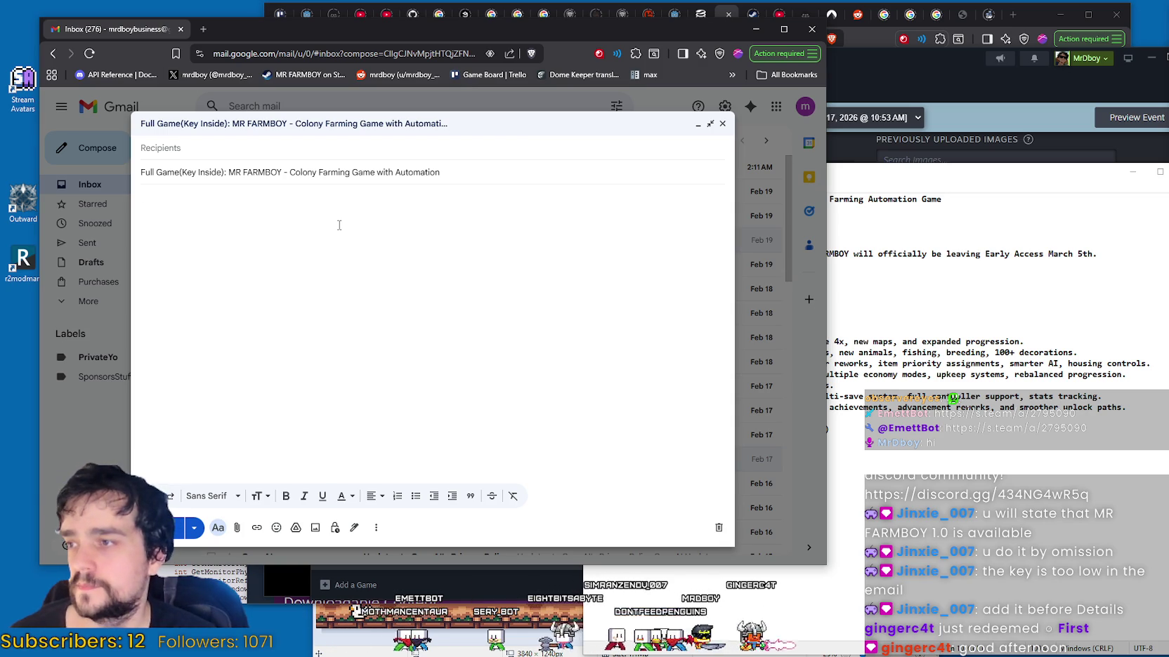
type("lo!")
key("Return")
key("Return")
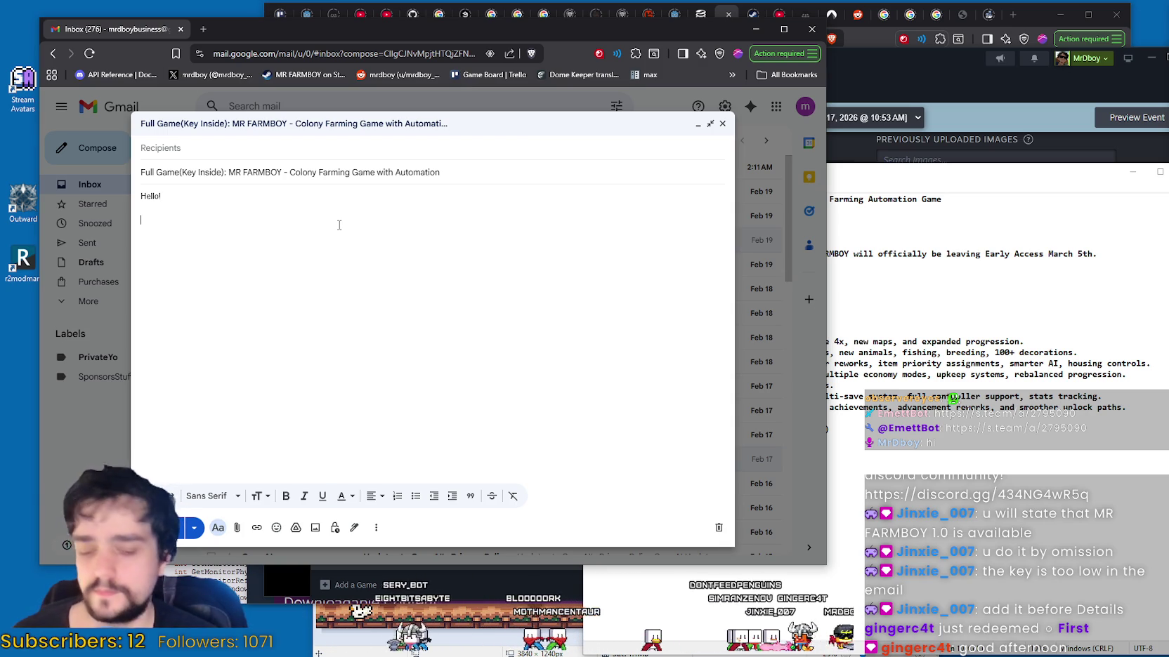
type("MR FARMBOY")
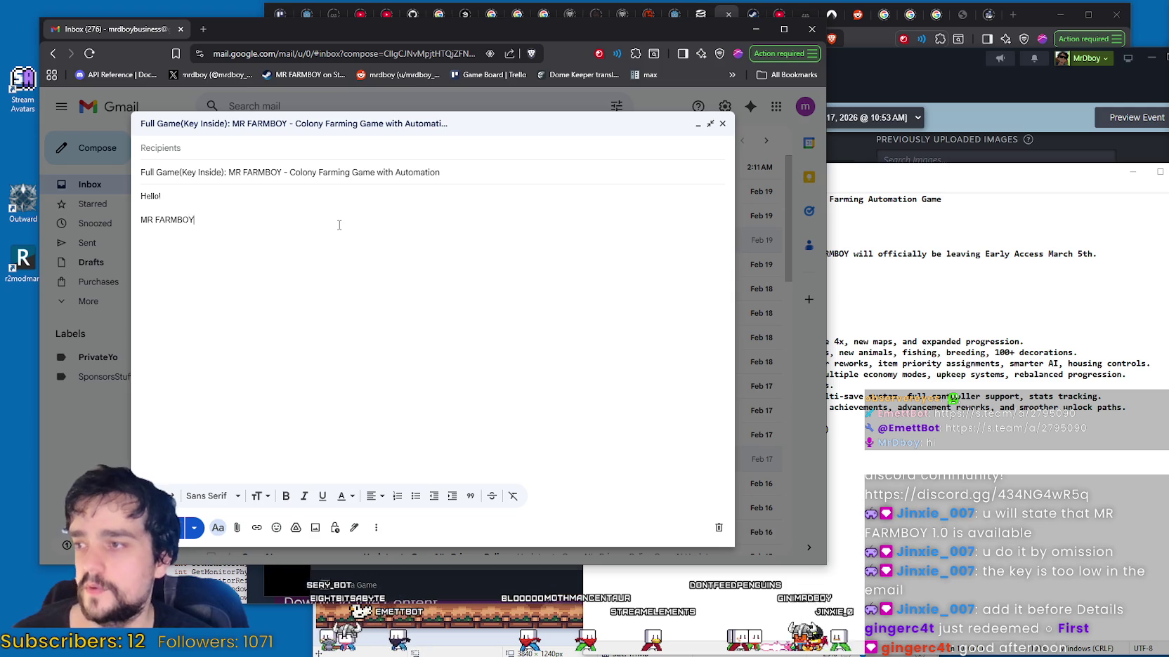
type(" full game is now ready!")
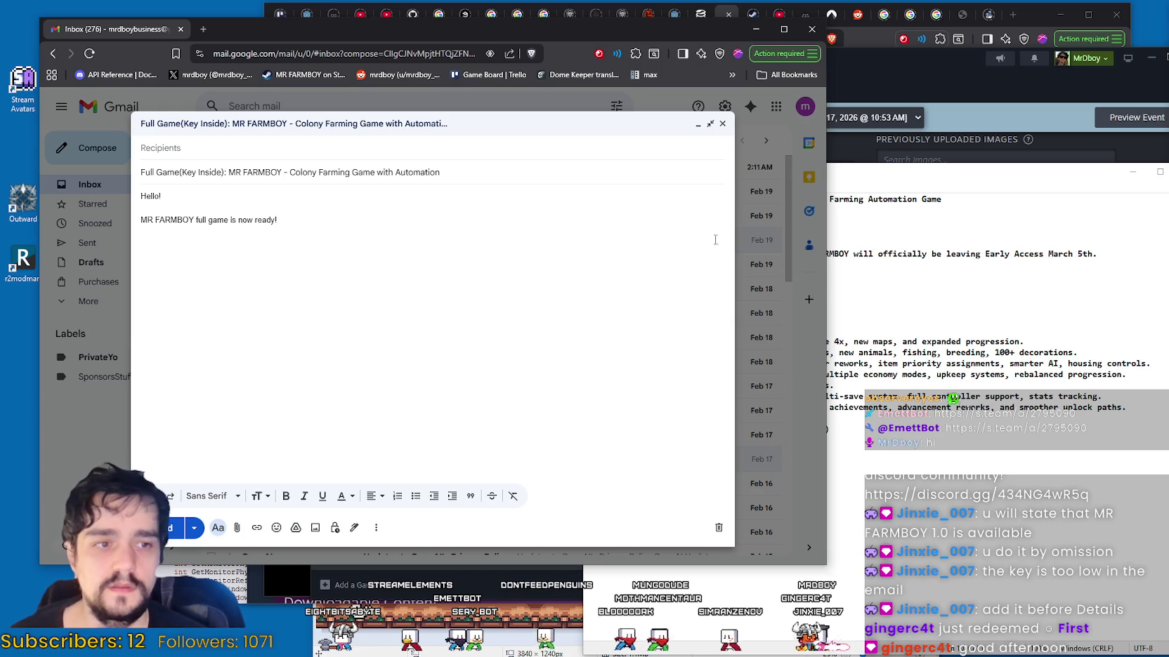
left_click(916, 280)
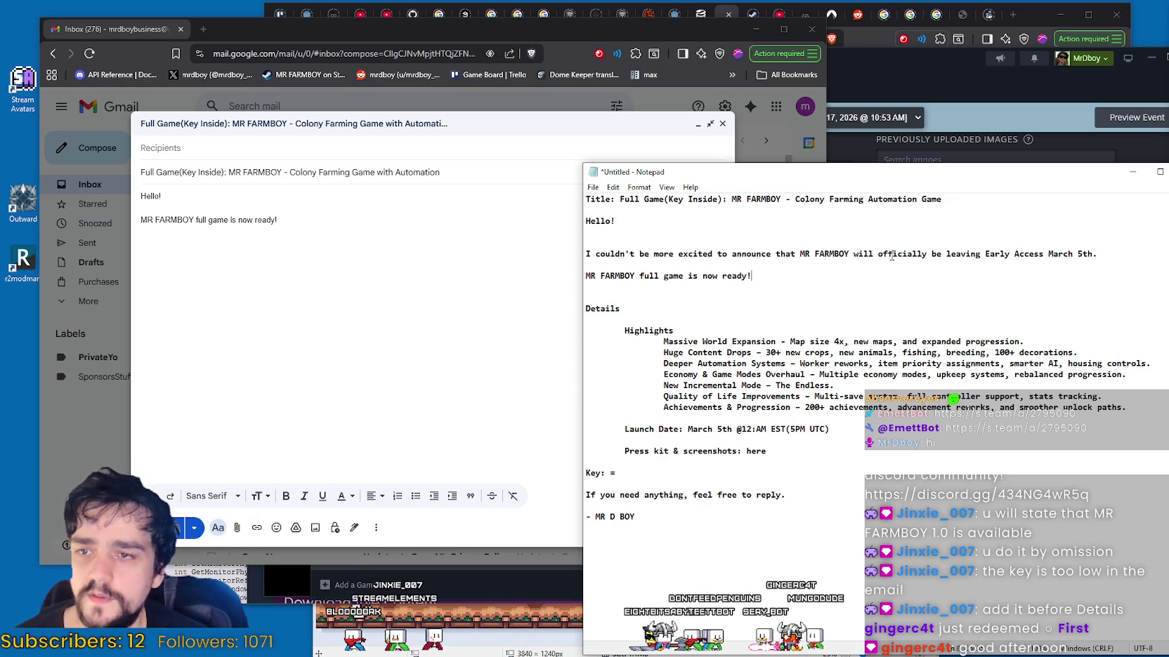
- Reword the announcement to 'Full Game will be avaiable' instead of 'will officially' leave Early Access
left_click_drag(863, 258, 904, 254)
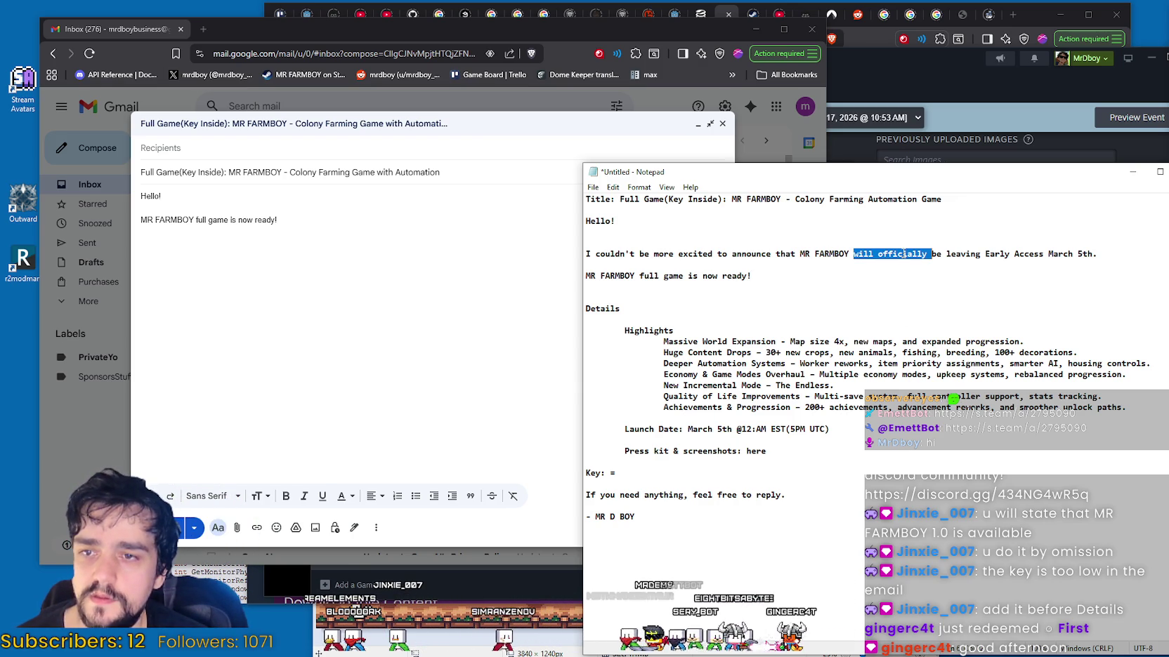
type("V")
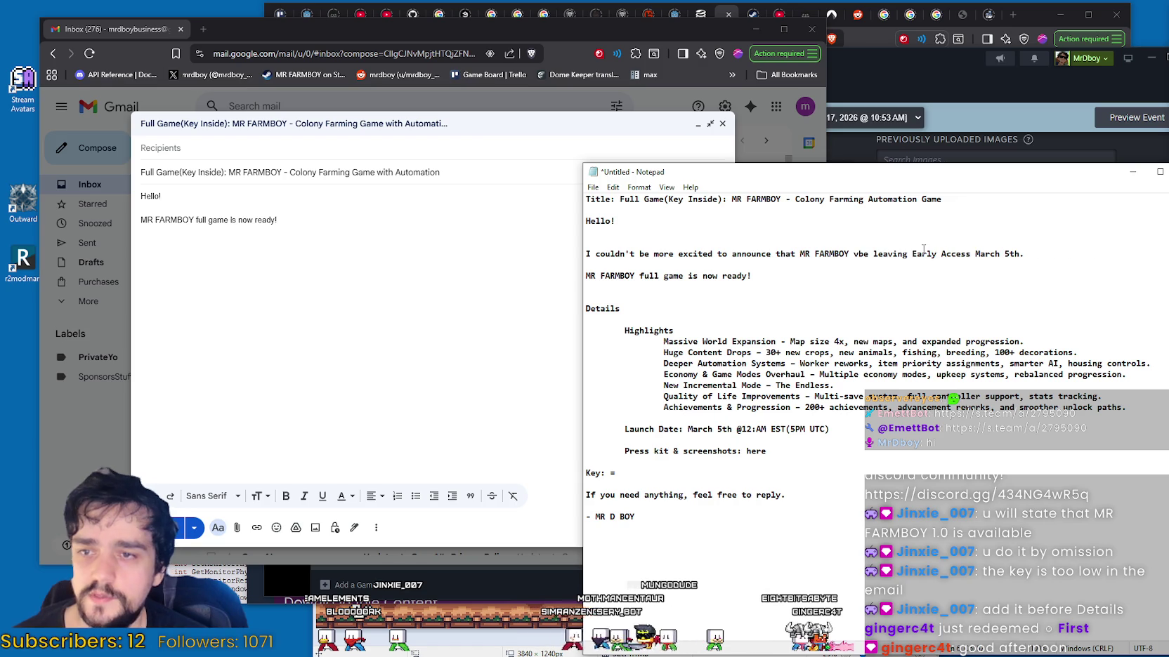
type("B")
key("BackSpace")
type("1.0 will")
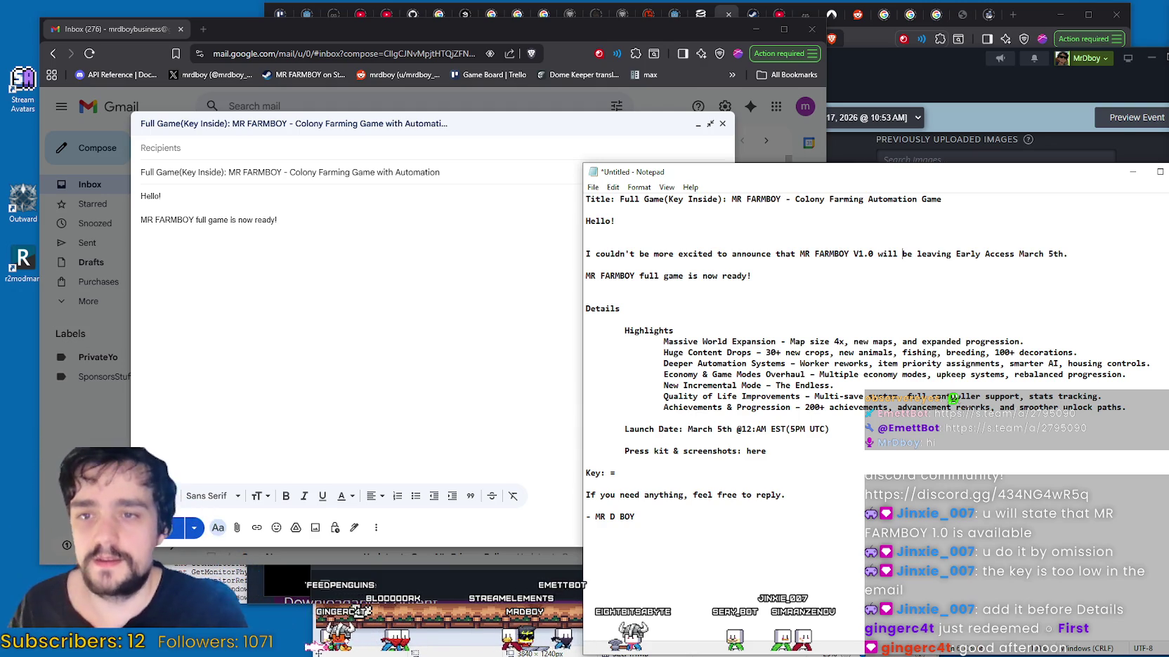
left_click_drag(1020, 255, 913, 257)
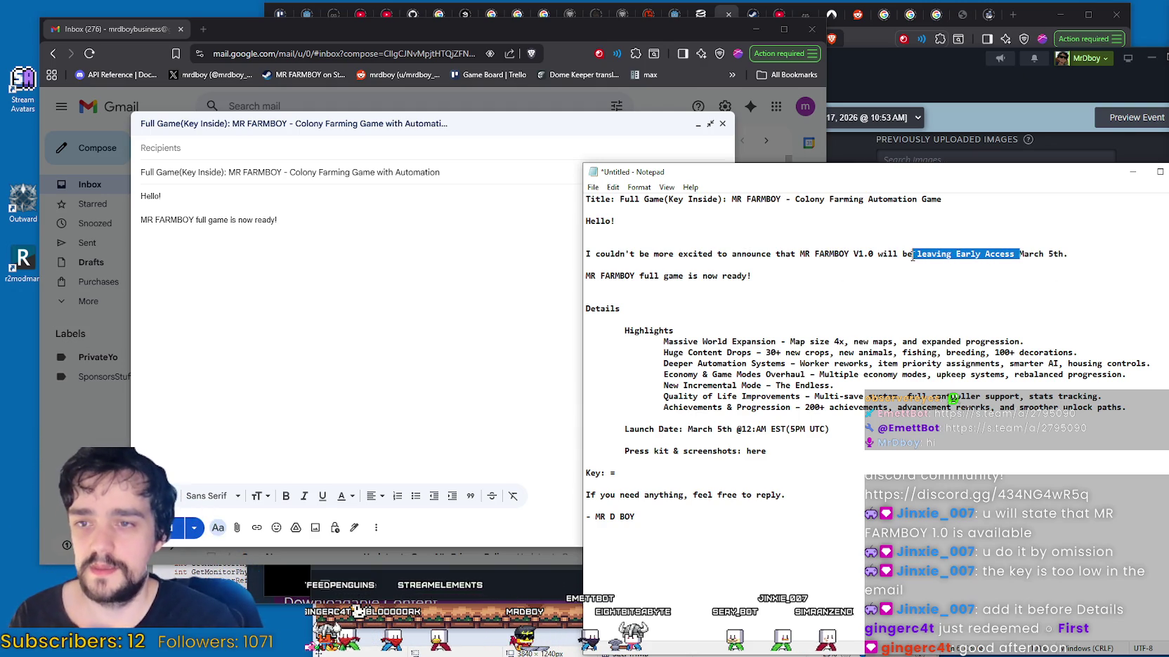
type("avaiable")
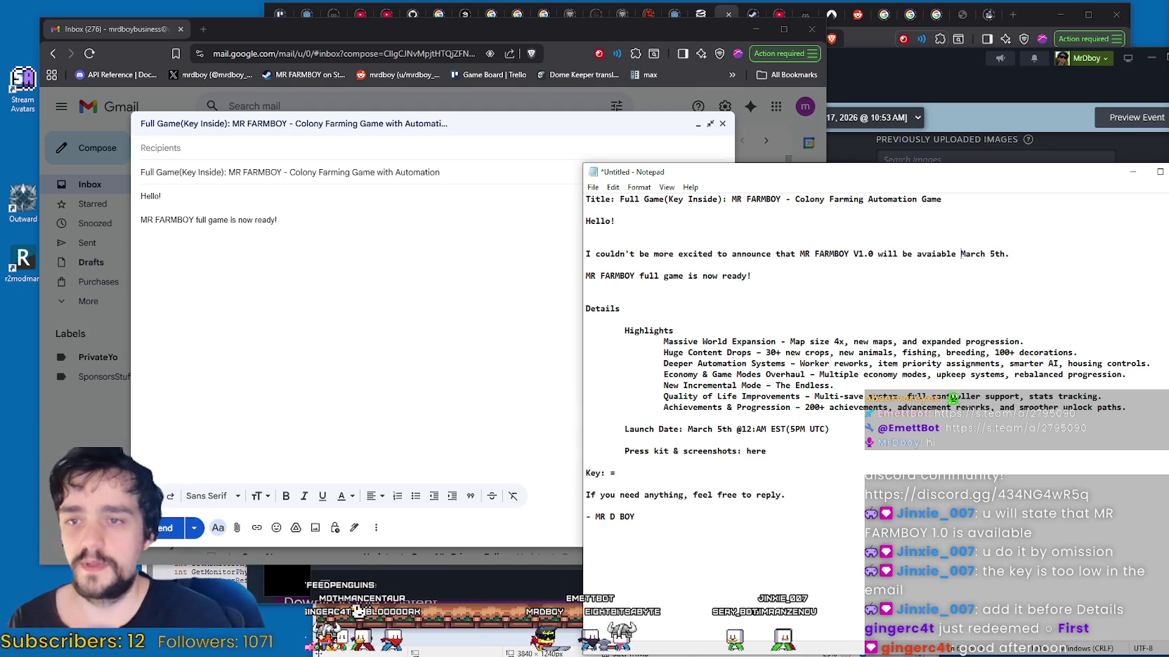
left_click(1019, 254)
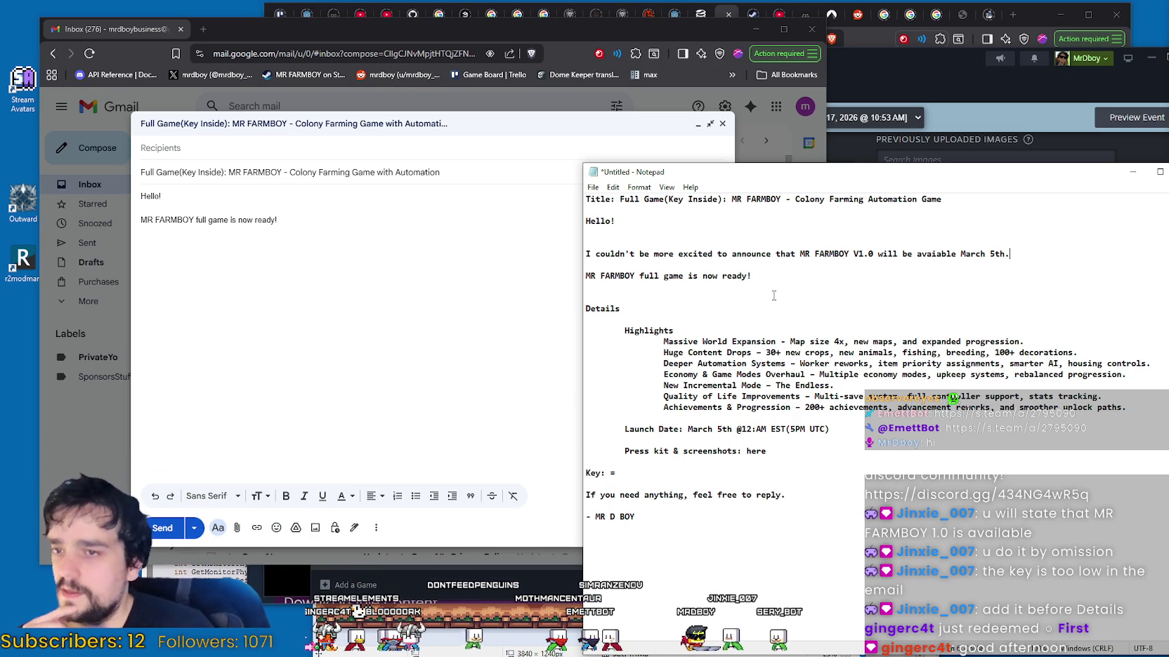
left_click_drag(873, 255, 854, 254)
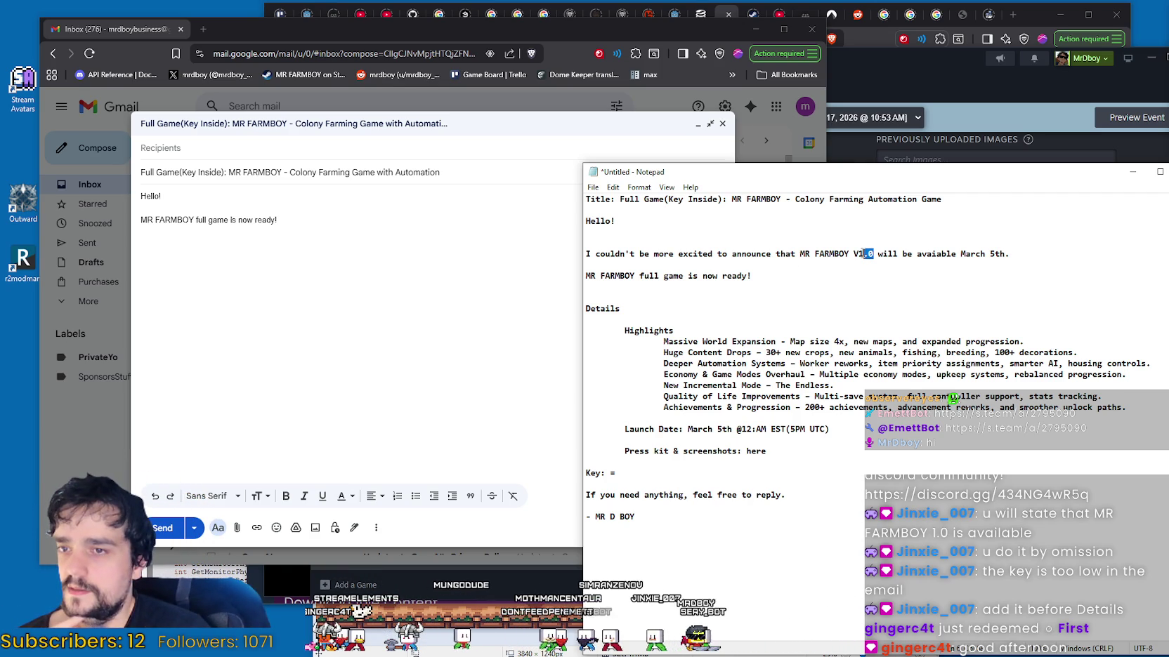
type("Full Game")
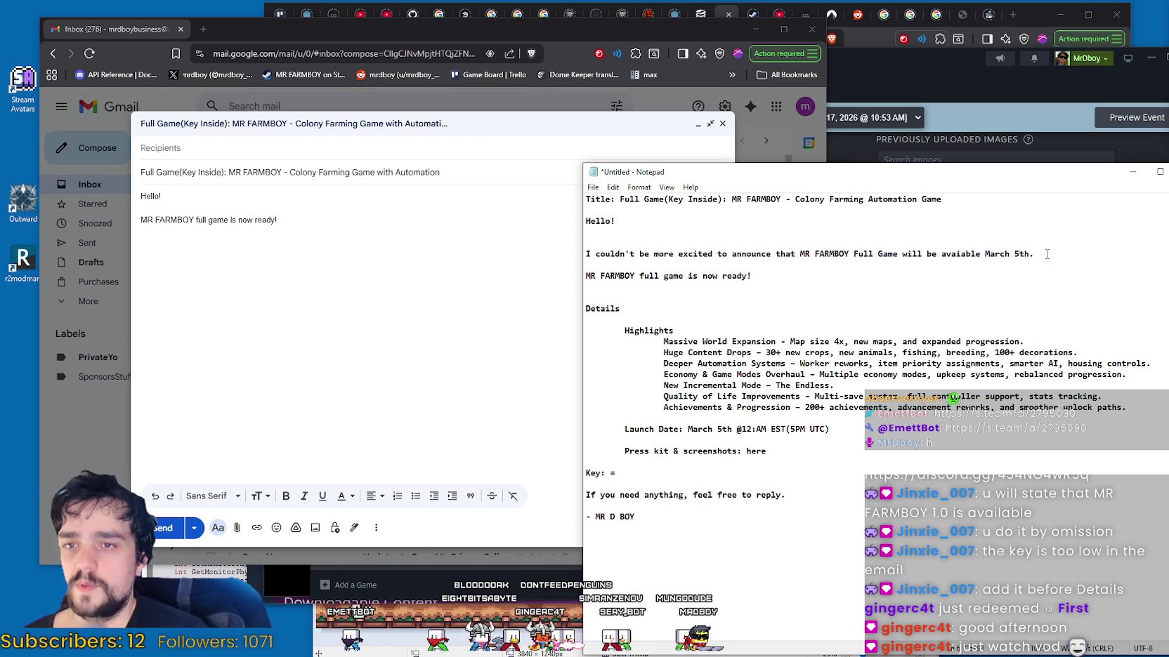
- Try adding ', to everyone' after March 5th, then cut it so the line ends 'March 5th.'
left_click_drag(1043, 255, 624, 254)
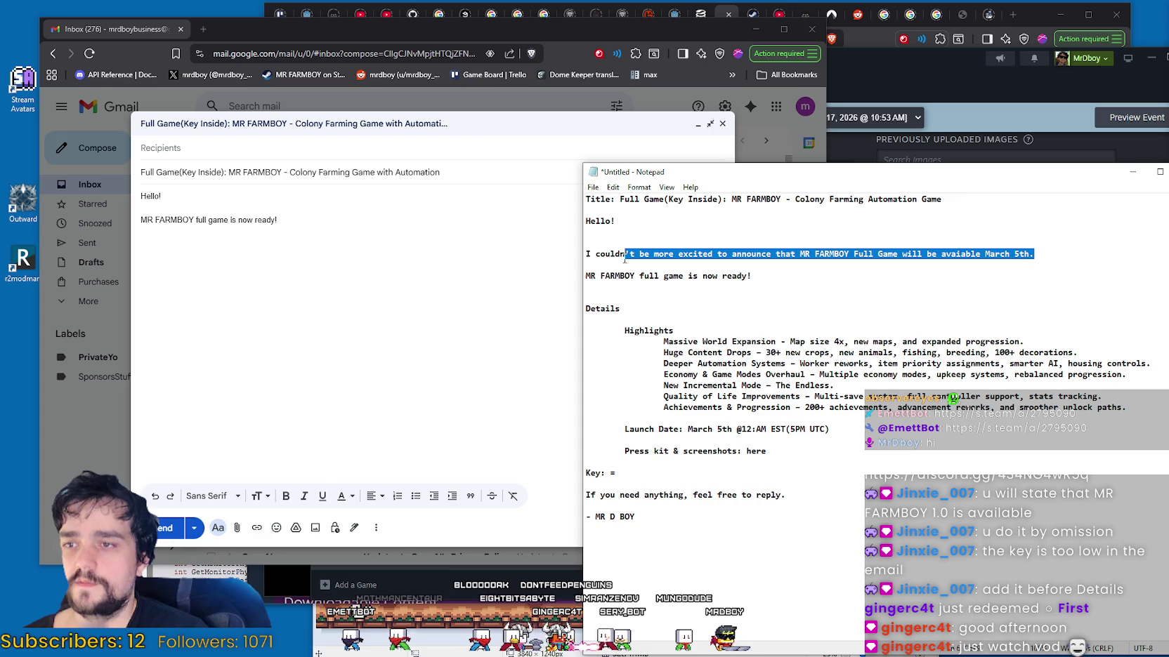
left_click(690, 269)
left_click_drag(1034, 255, 1034, 243)
double_click(1021, 254)
left_click(1030, 254)
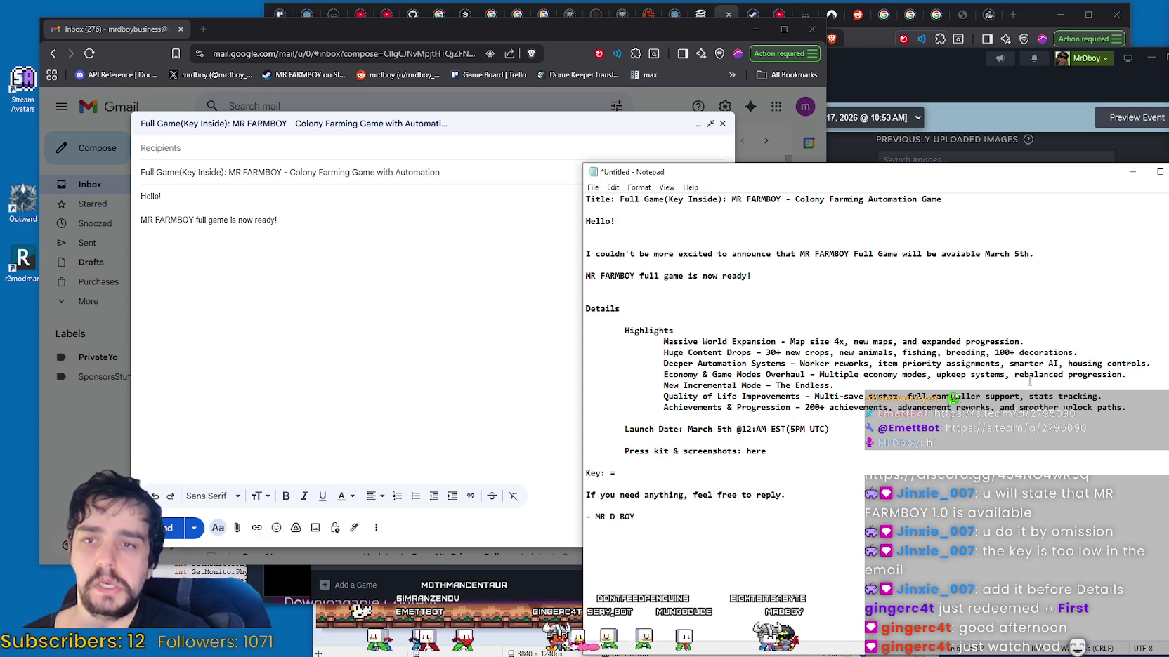
type(", to ")
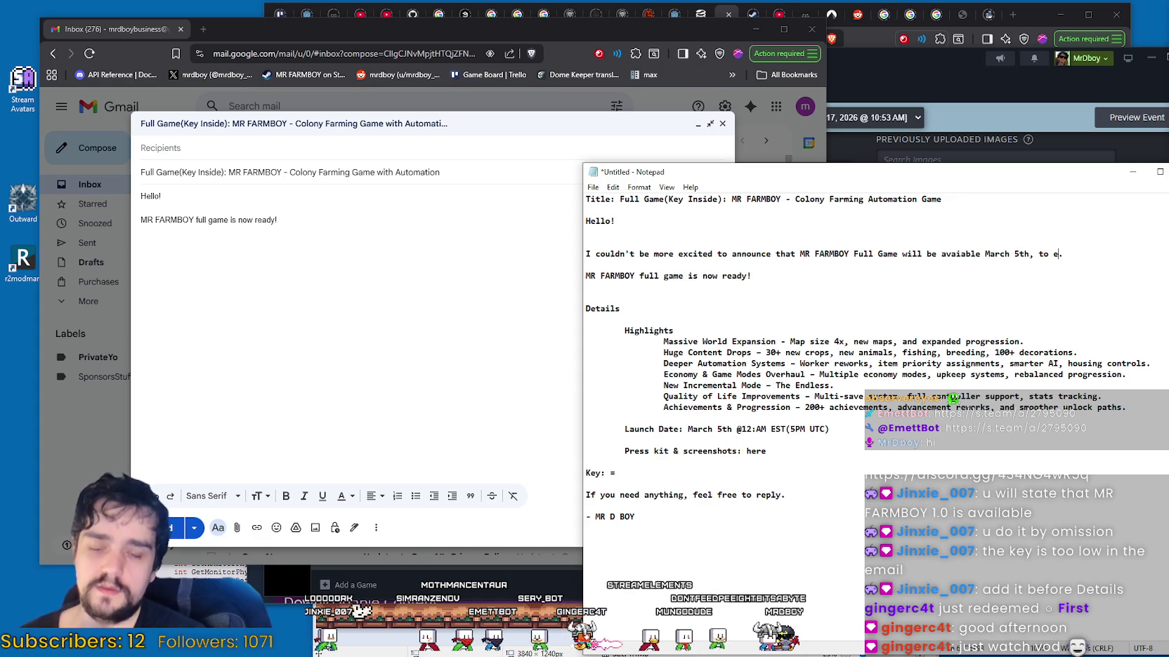
type("everyone!")
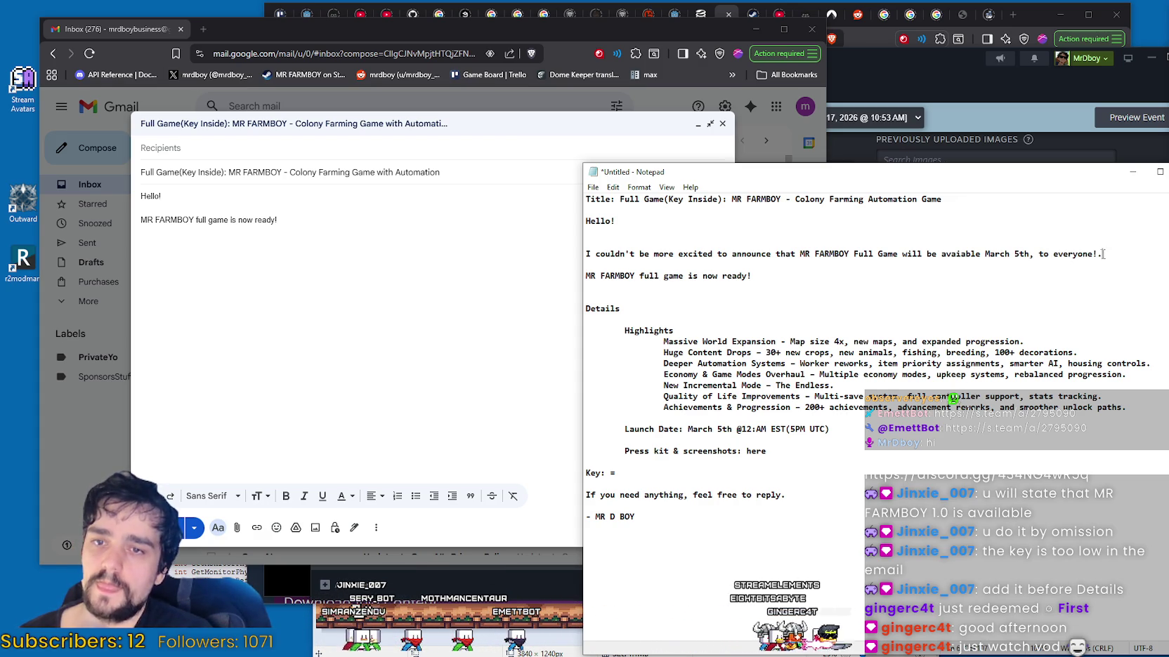
left_click_drag(1096, 254, 1041, 254)
key("BackSpace")
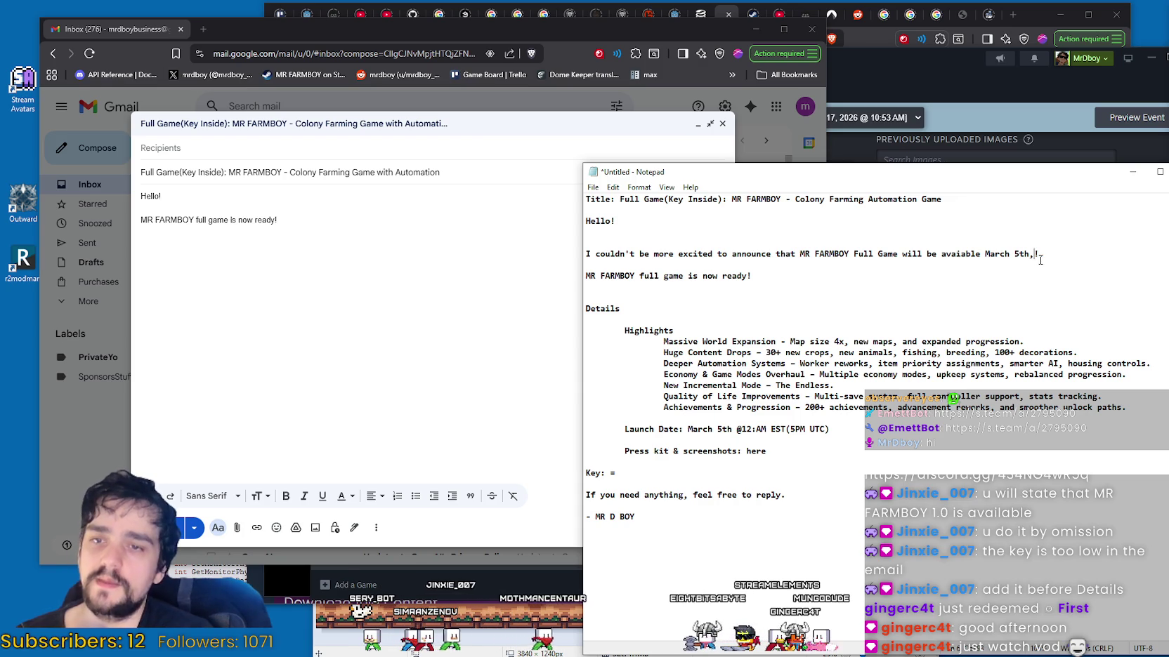
key("BackSpace")
type(".")
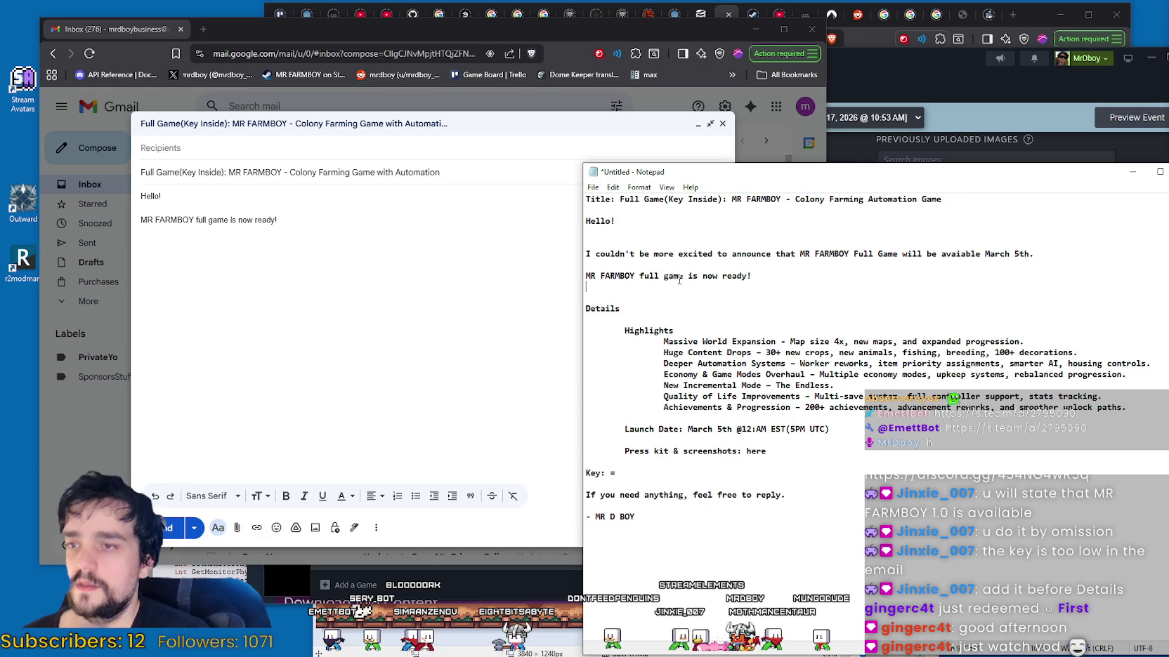
- Make the ready line end 'for content creators.' and delete the 'I couldn't be more excited' sentence
key("Left")
key("Left")
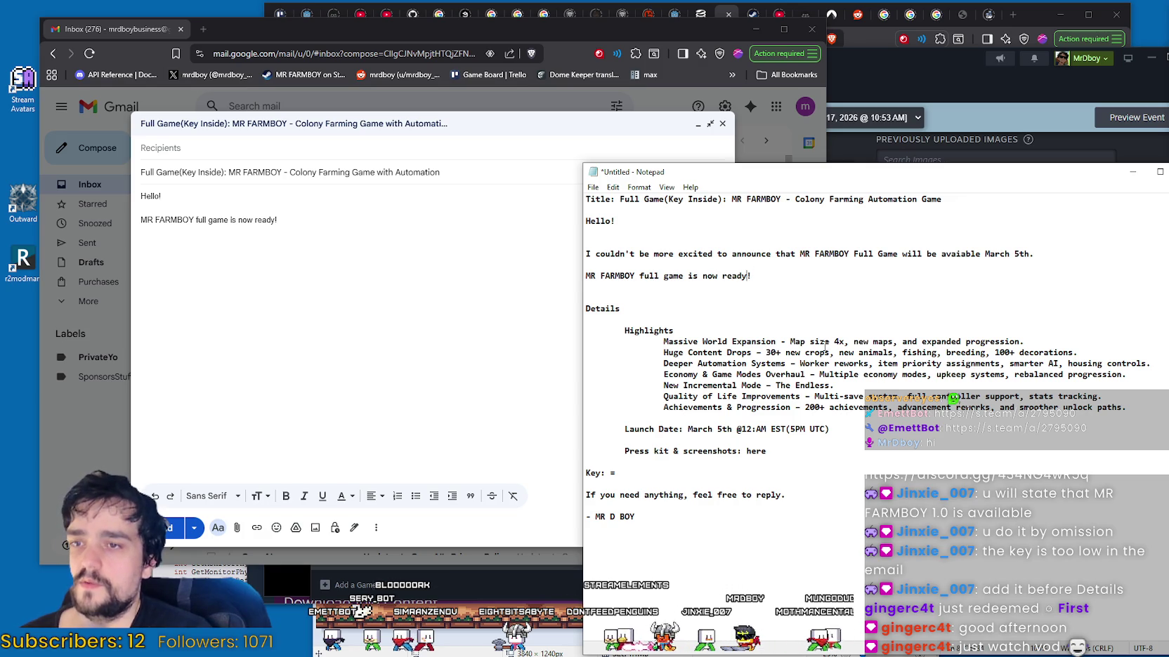
type("for content ")
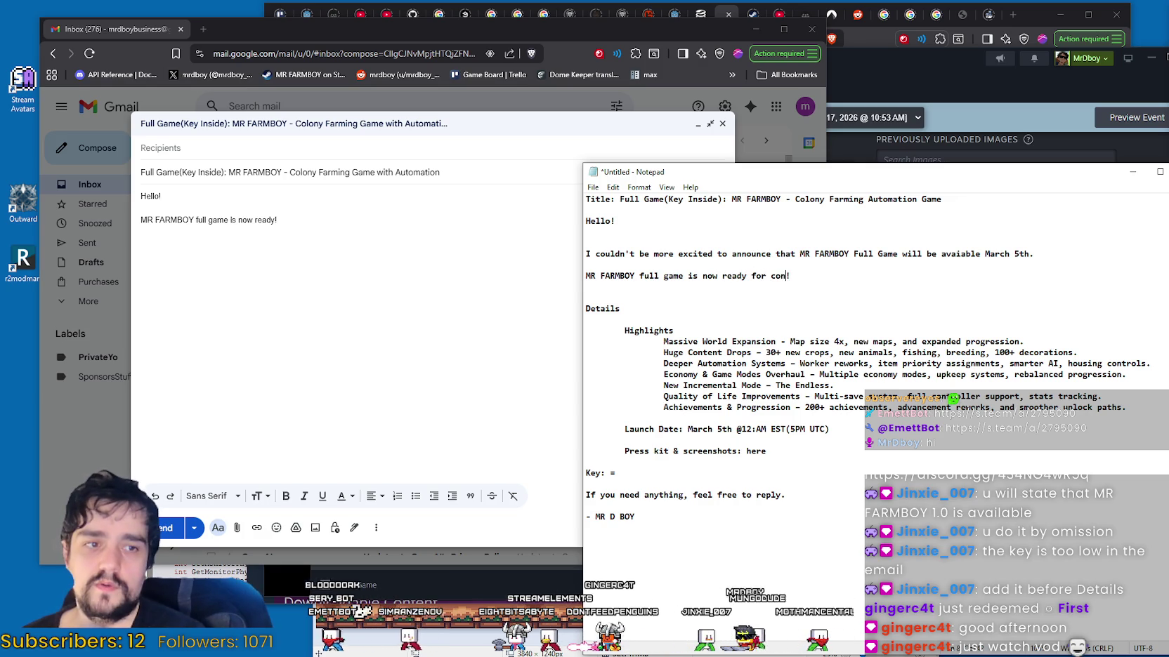
type("creators")
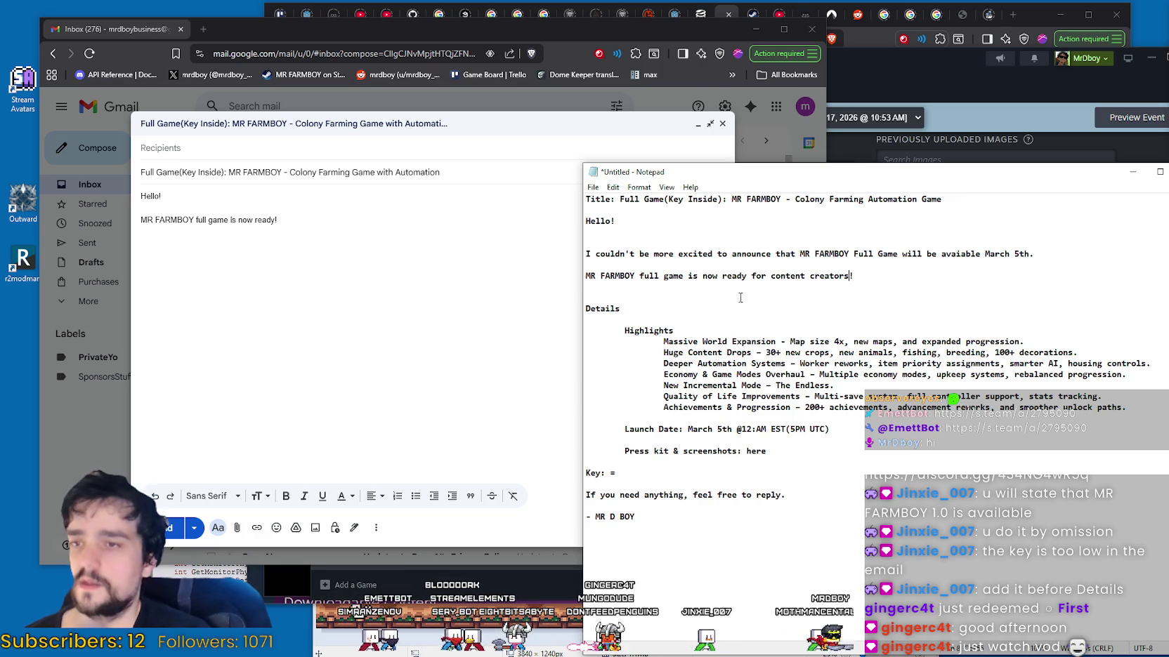
left_click(711, 264)
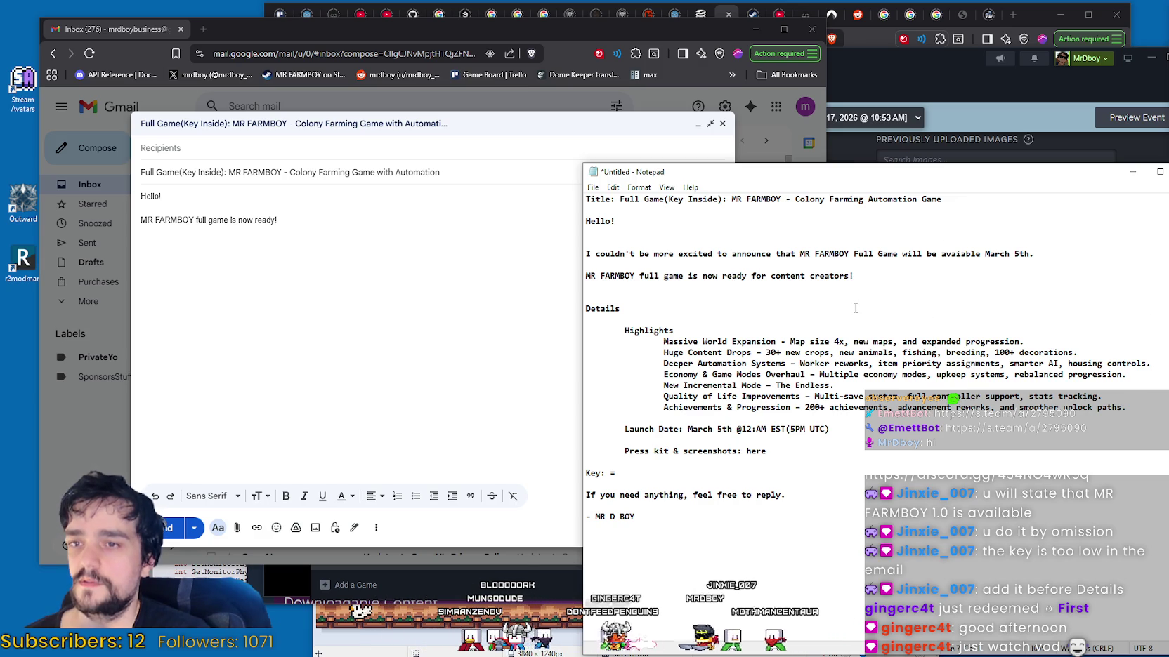
left_click_drag(636, 266, 578, 243)
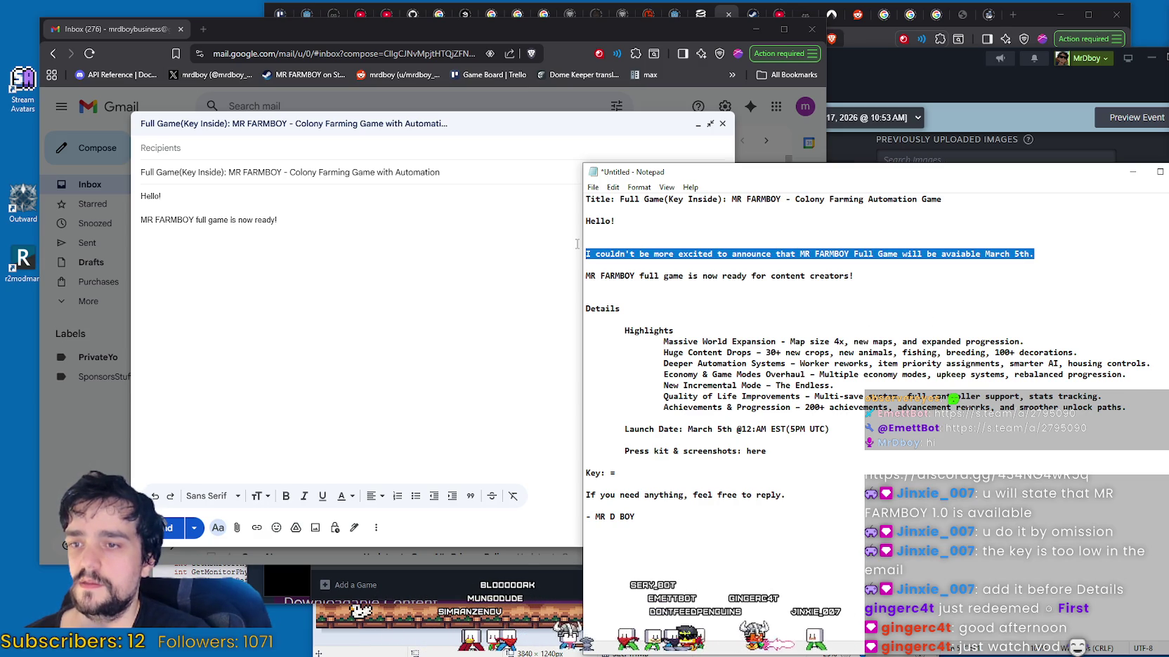
key("Delete")
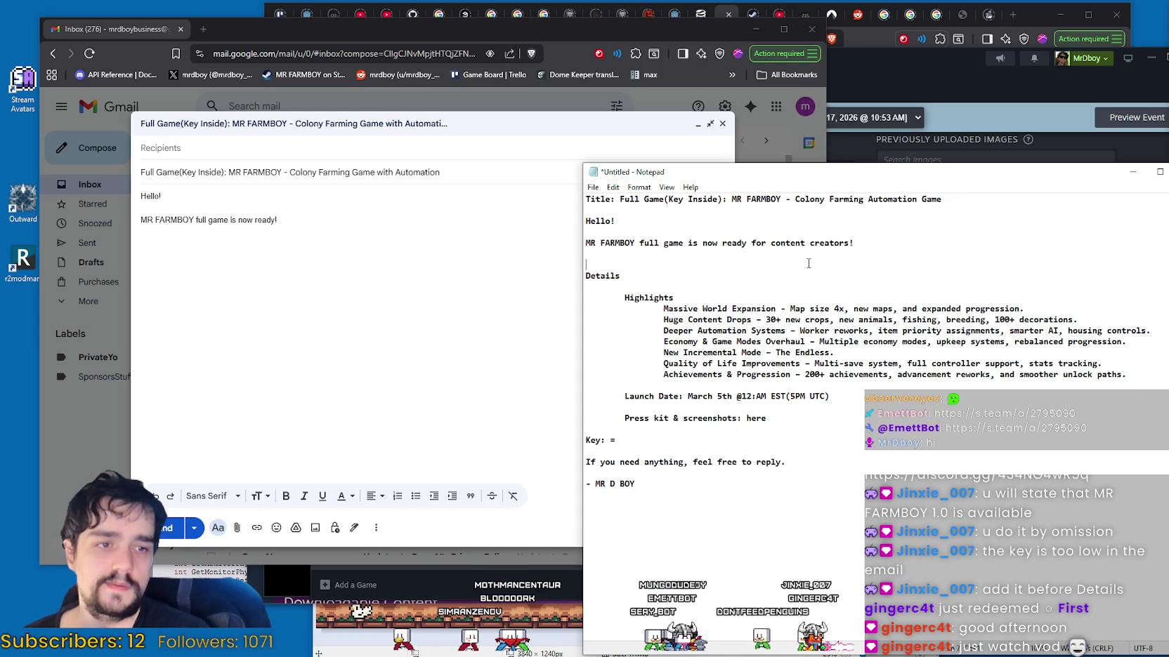
key("BackSpace")
type(".")
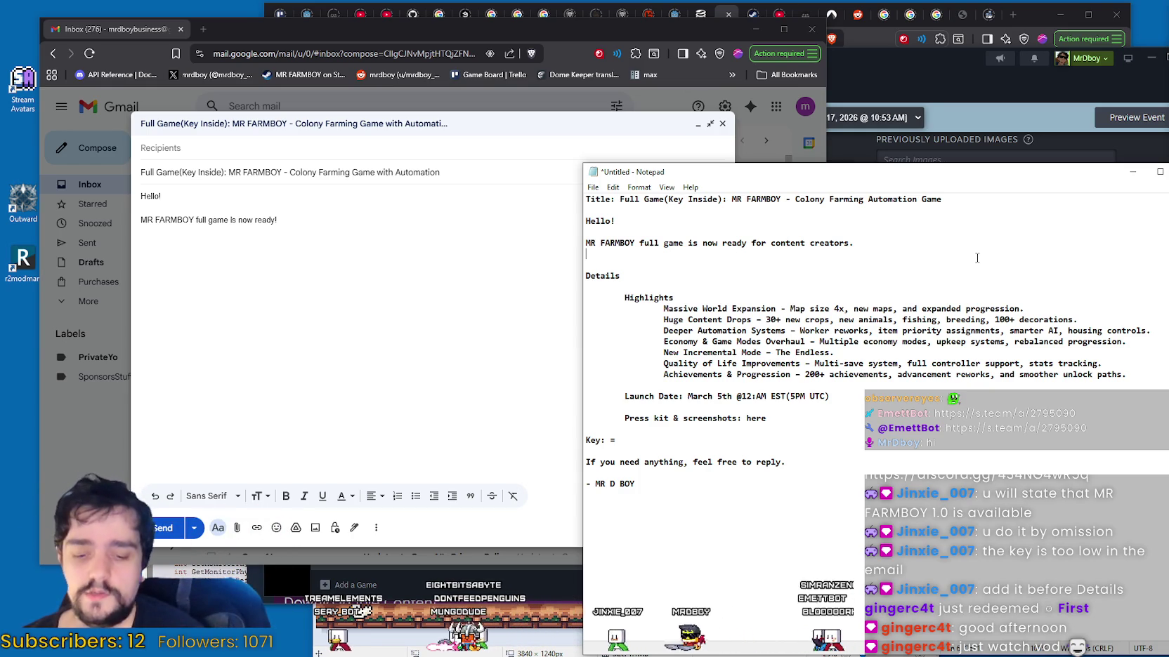
- Add the line 'Nearly 25,000 wishlisted the game and are waiting for it's launch.'
type("Nearly 25,00")
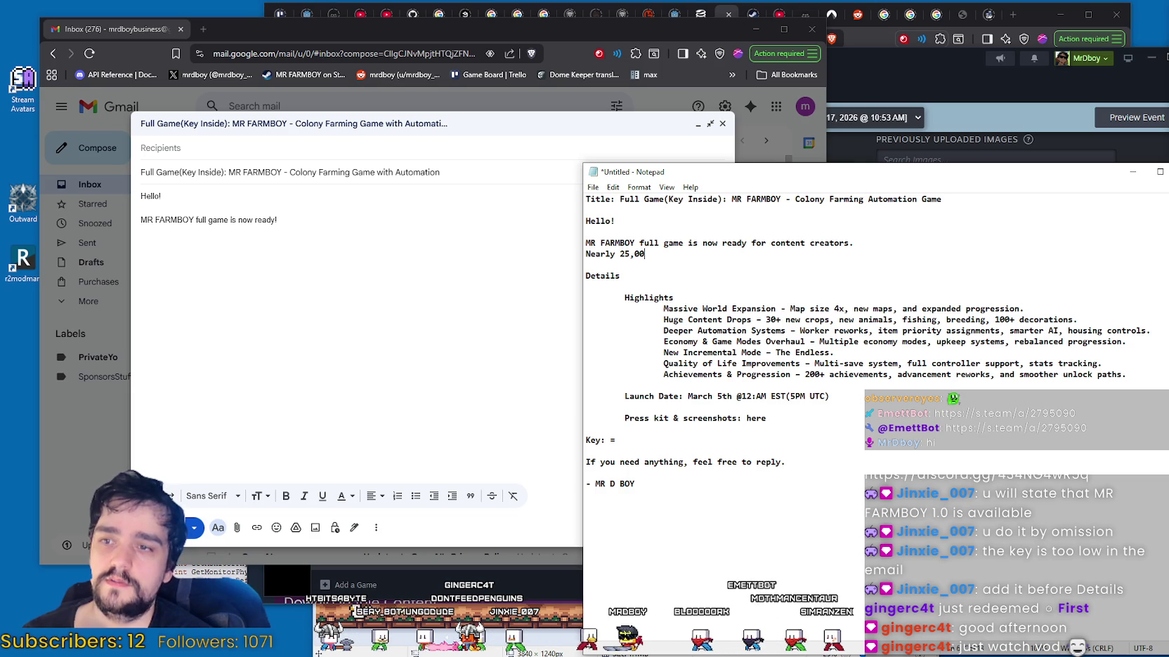
type("shlisted the game and are ")
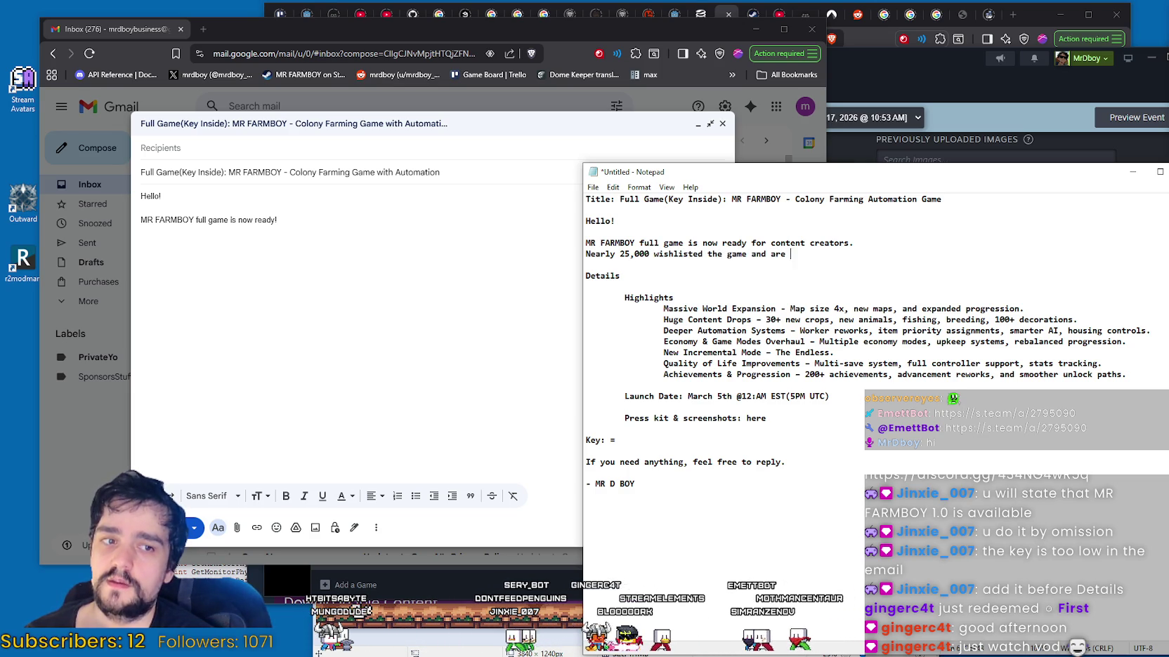
type("waiting for it's launc")
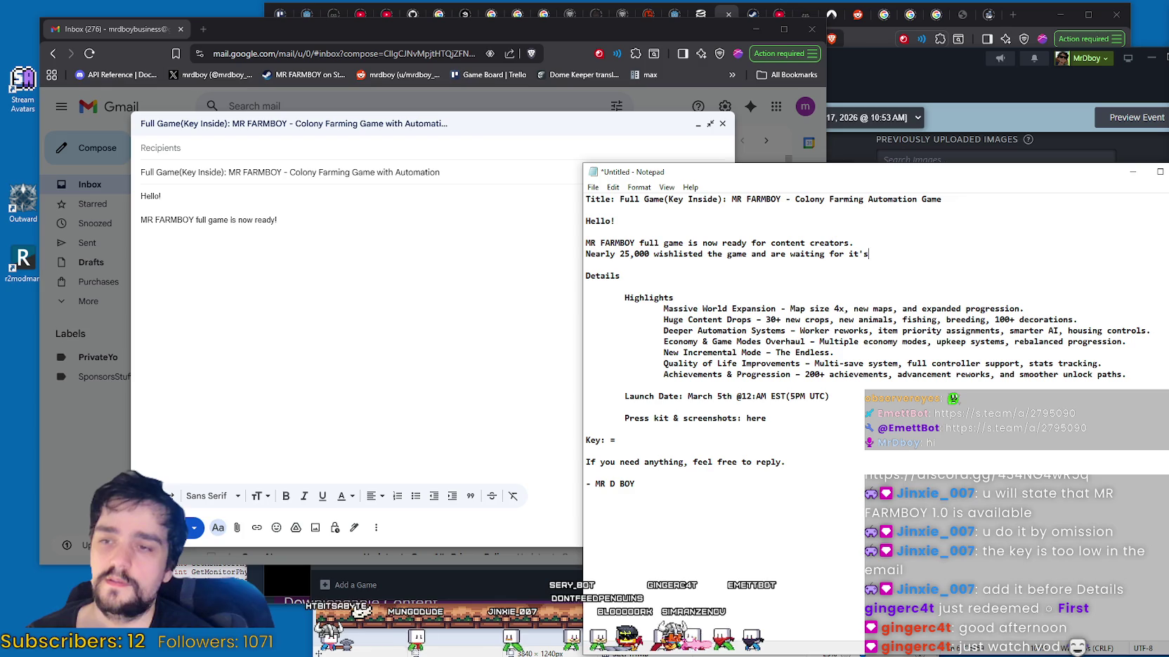
type("h.")
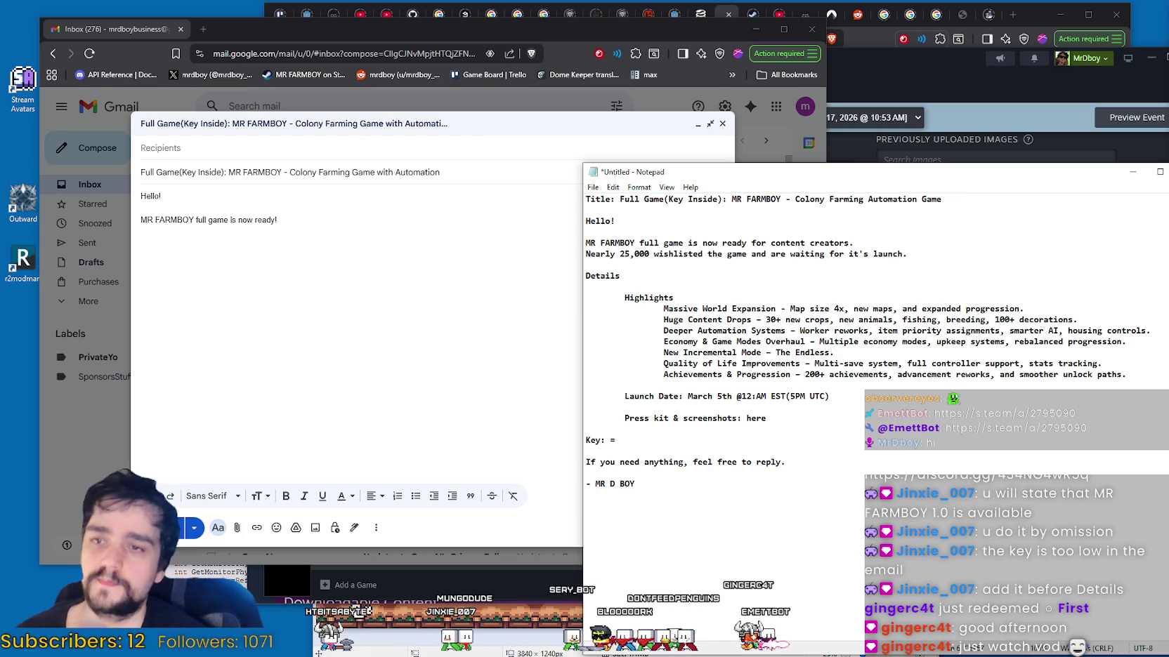
left_click_drag(819, 343, 825, 342)
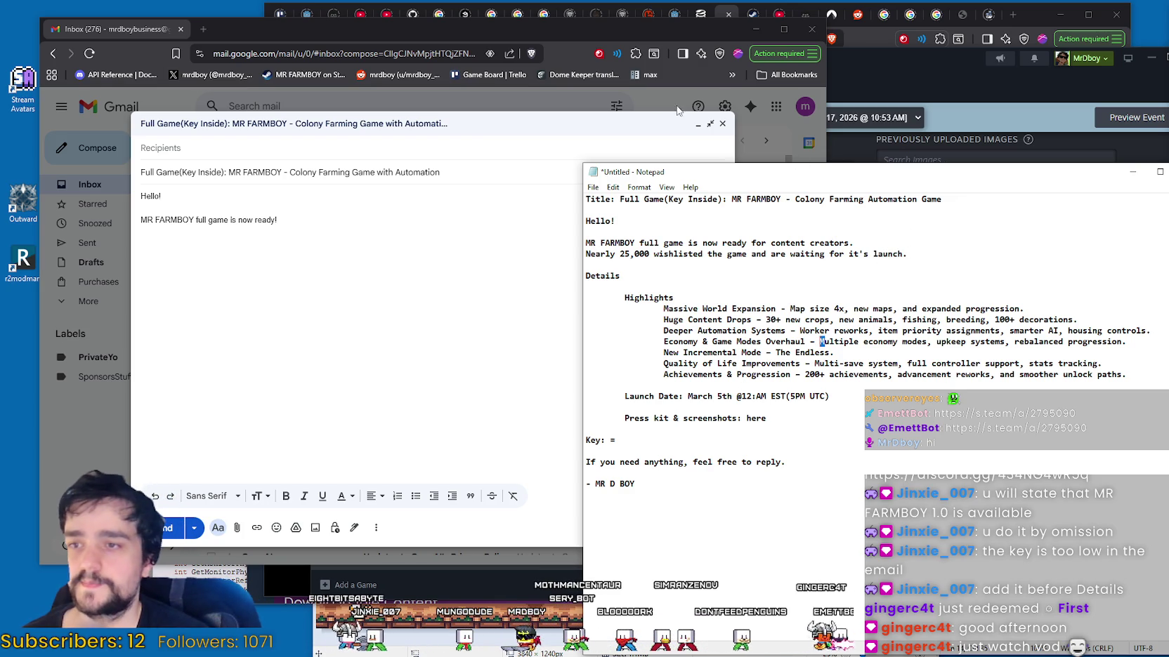
- Paste the content-creators and 25,000-wishlists lines over the email's ready line, retyping 'wishlisted'
mouse_move(943, 264)
left_mouse_down()
mouse_move(586, 253)
mouse_move(586, 243)
left_mouse_up()
key("ctrl+c")
left_click(278, 220)
left_click_drag(277, 219, 121, 227)
key("ctrl+v")
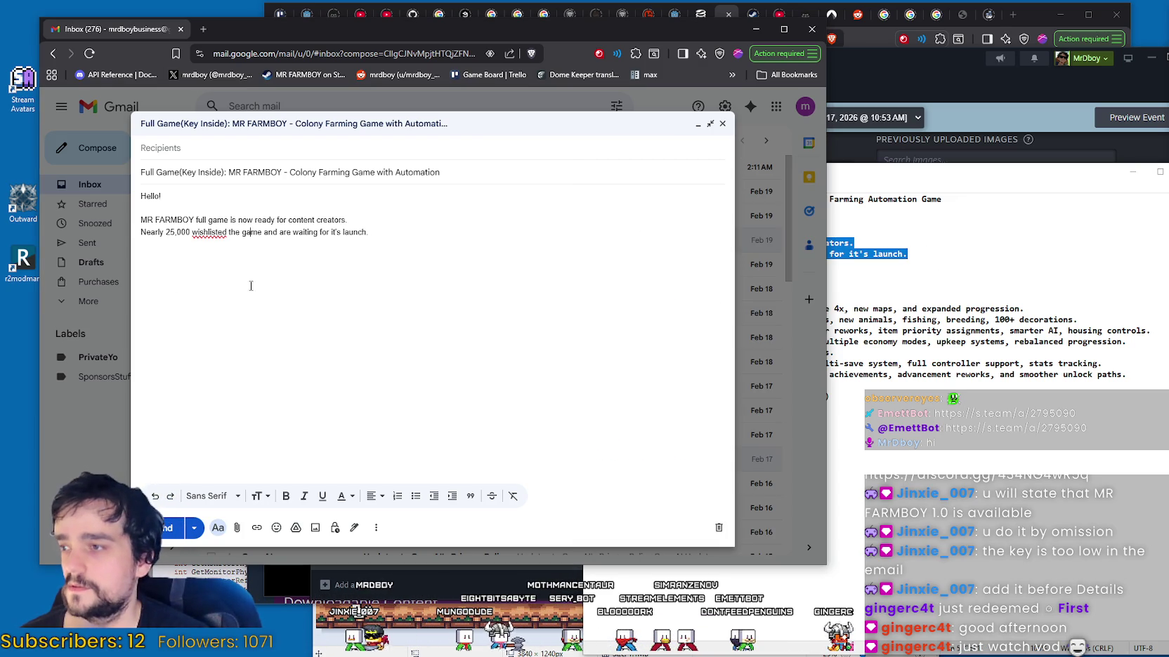
right_click(216, 232)
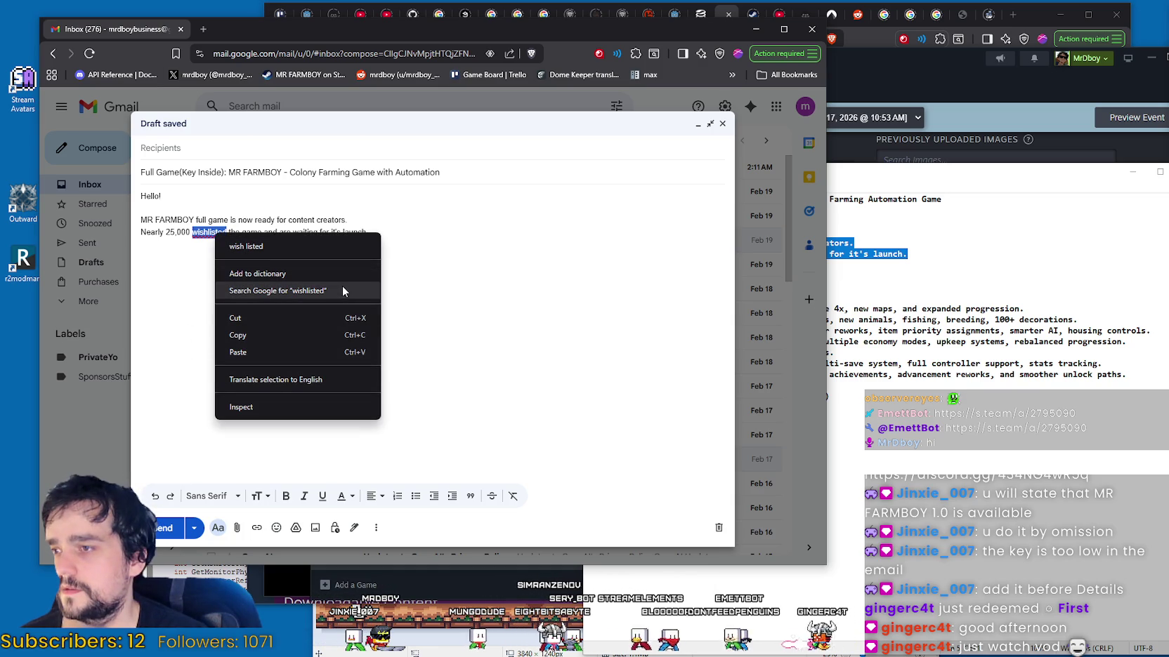
left_click(201, 229)
double_click(201, 229)
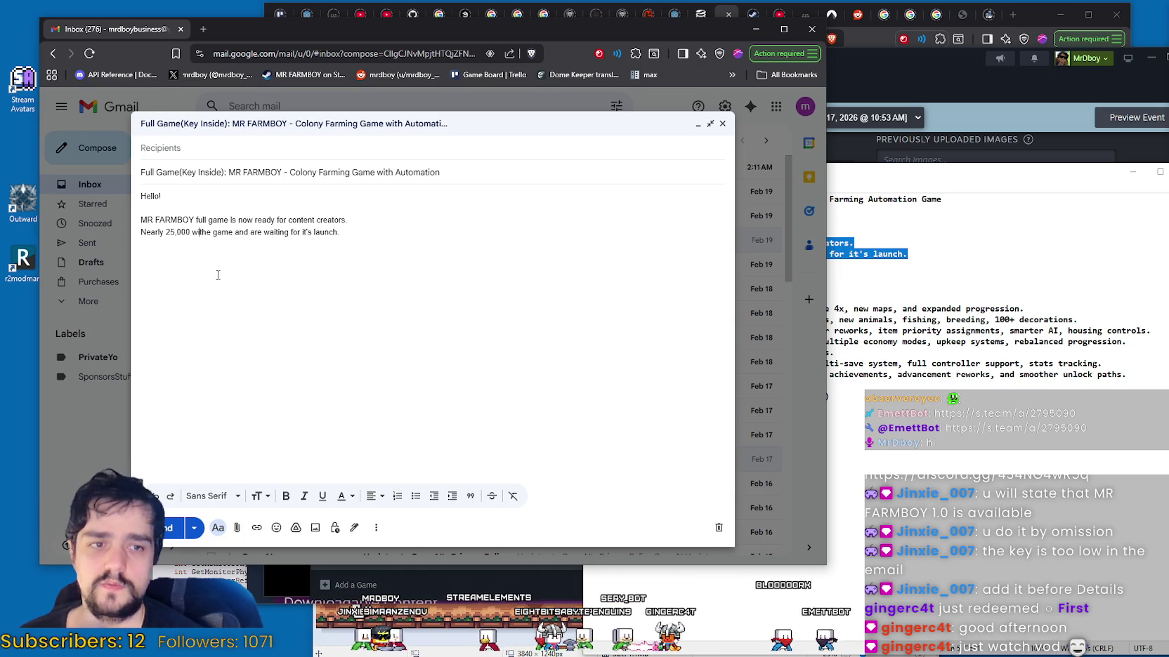
type("wishlisted")
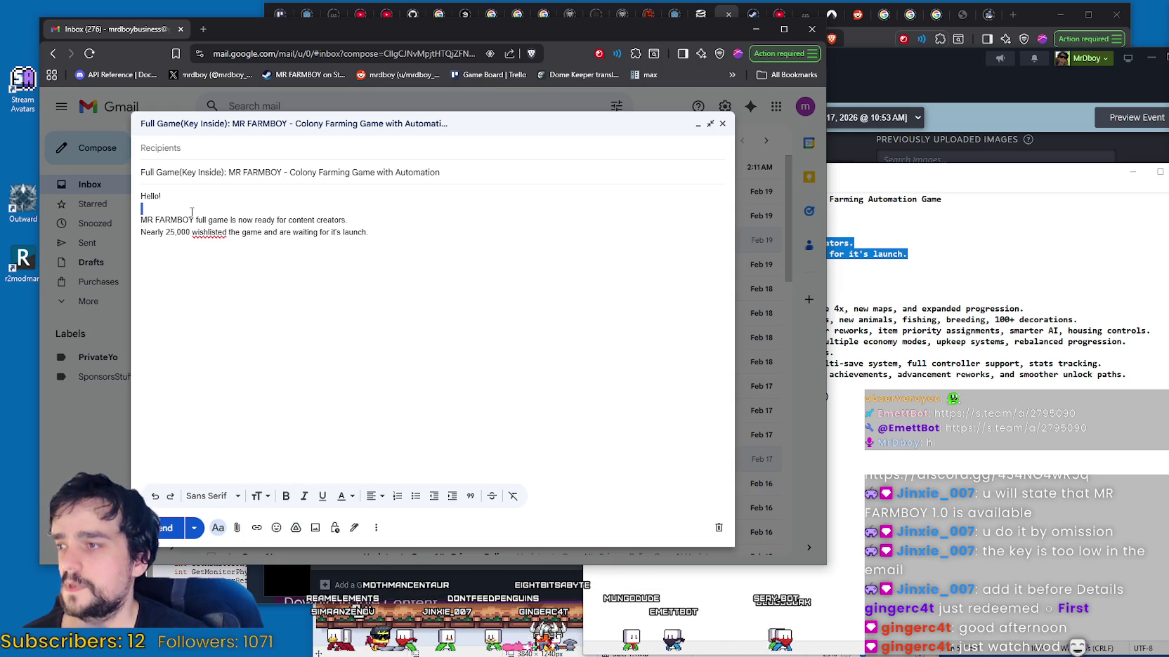
left_click_drag(141, 220, 196, 220)
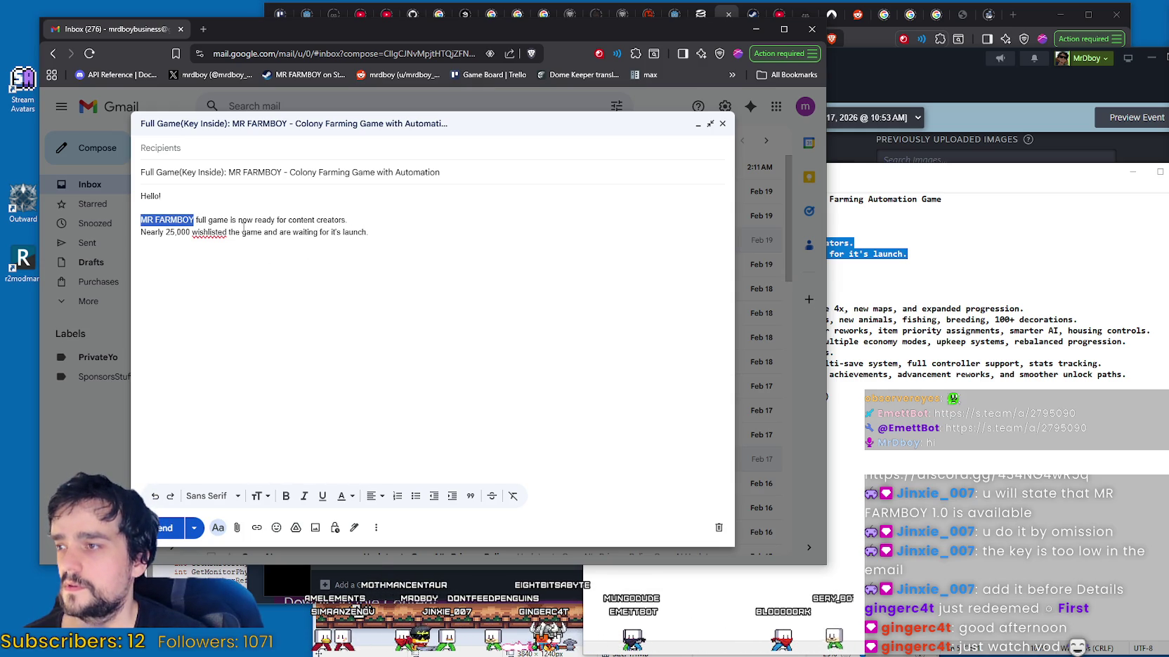
left_click(236, 527)
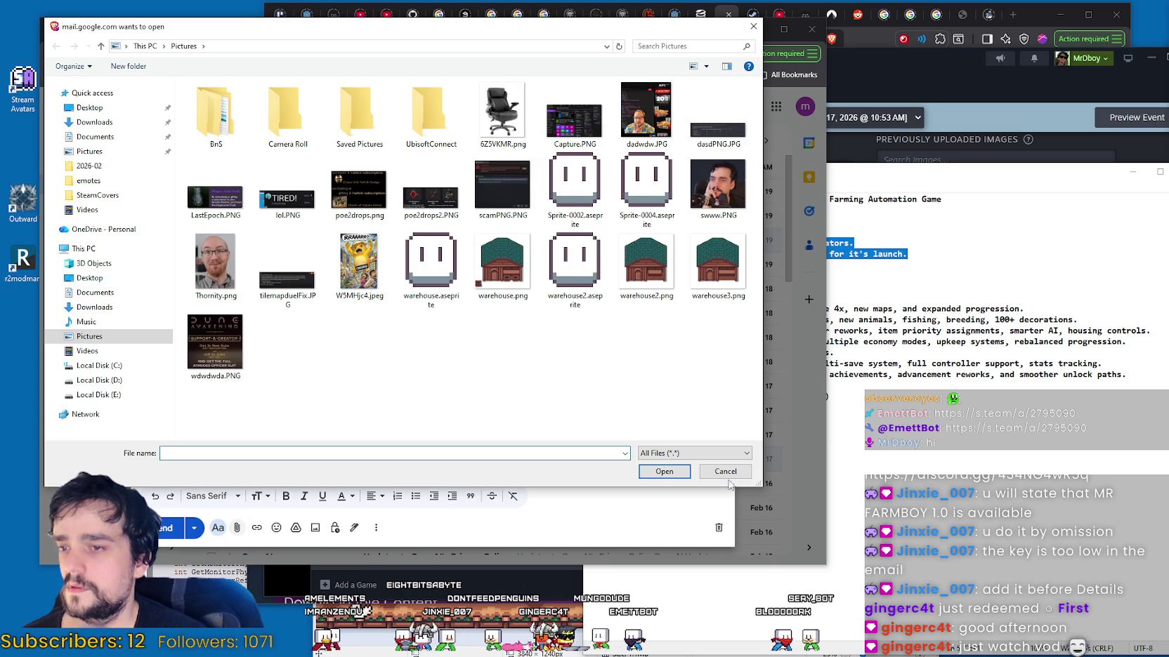
- Link MR FARMBOY in the email body to its Steam store page URL
left_click(727, 479)
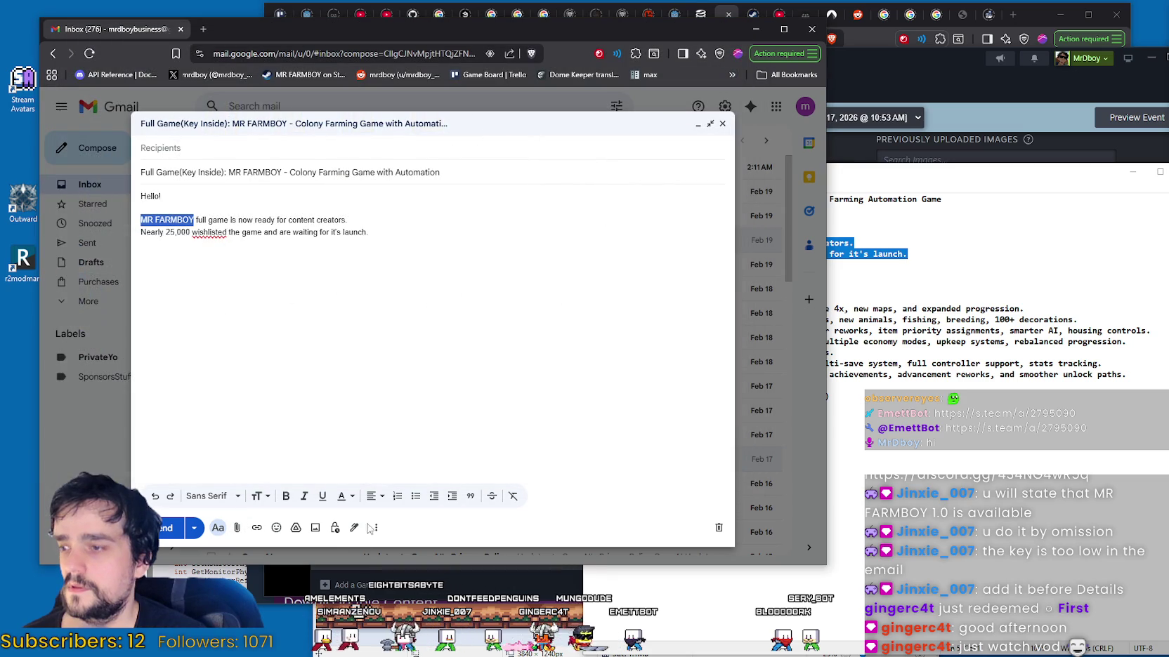
left_click(257, 528)
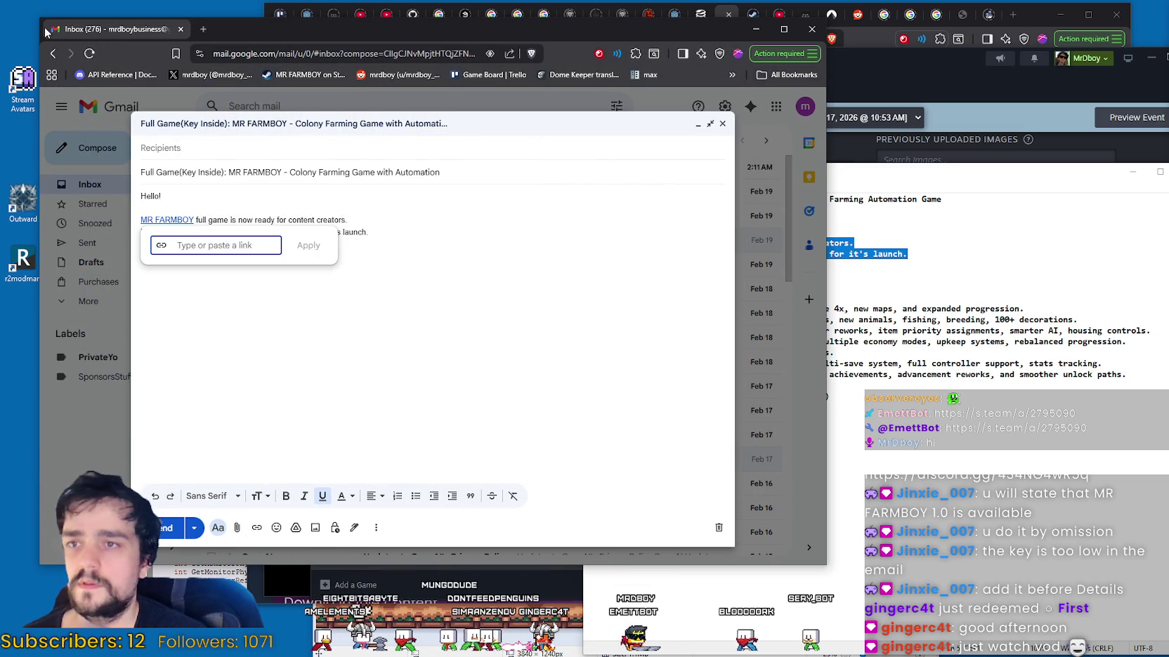
left_click(727, 14)
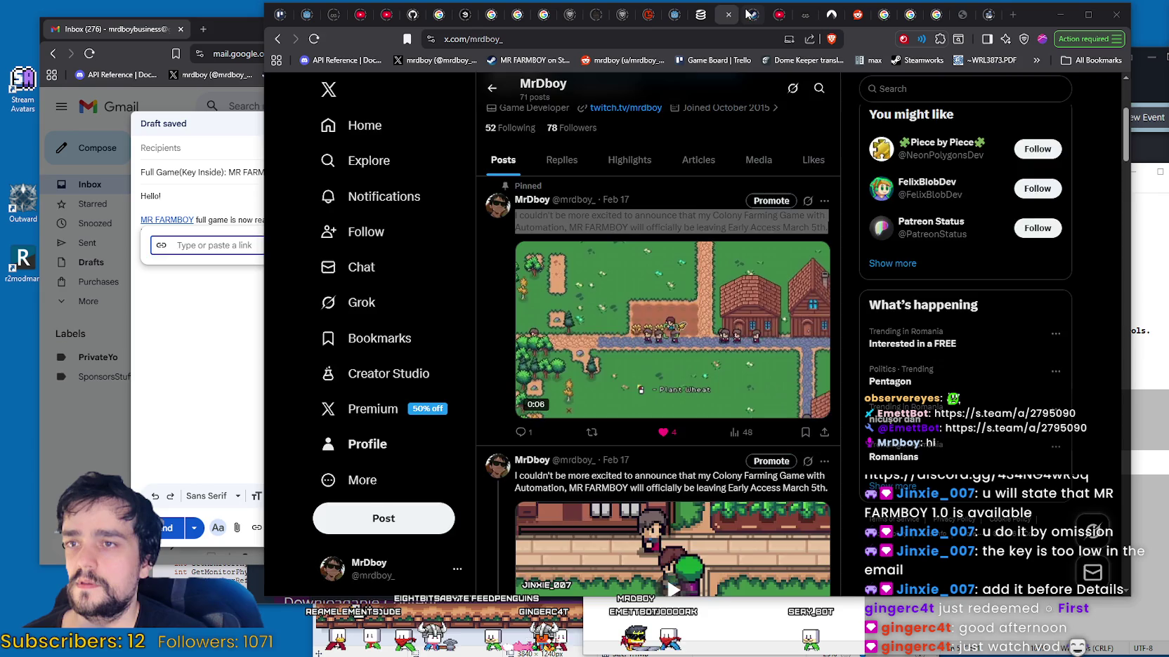
left_click(544, 61)
left_click(589, 41)
key("ctrl+c")
left_click(211, 245)
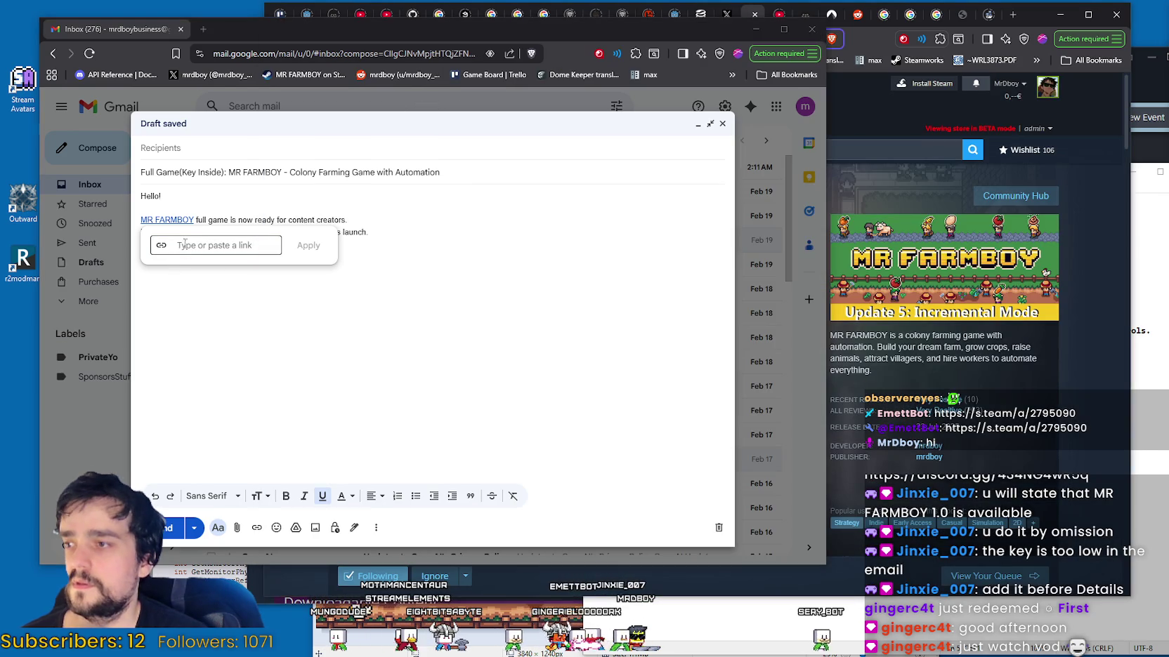
key("ctrl+v")
left_click(307, 245)
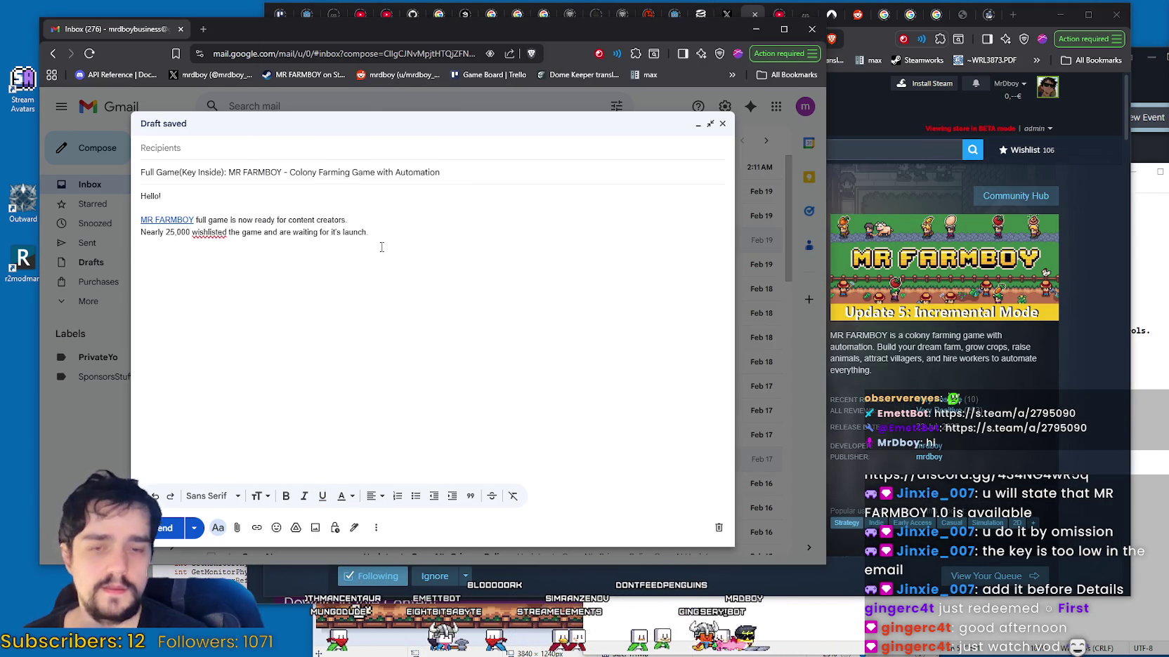
- Add a 'Details:' line below the opening sentences and put 'Incremental' into the subject
key("Return")
key("Return")
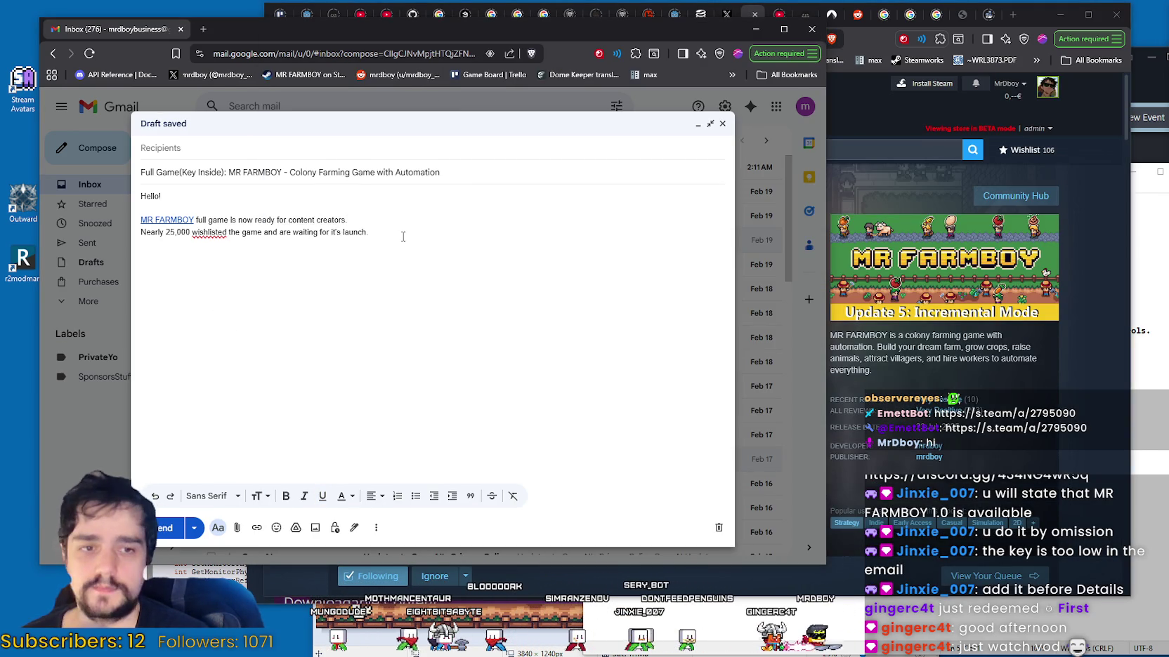
type("Details:")
key("Return")
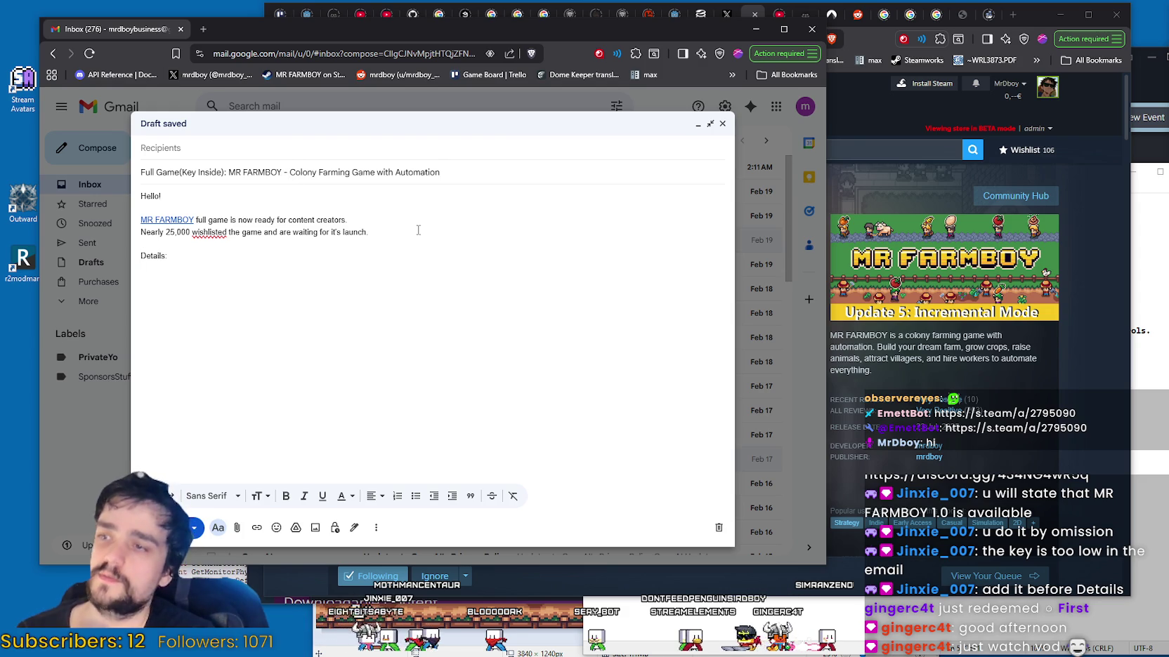
type("Incremental")
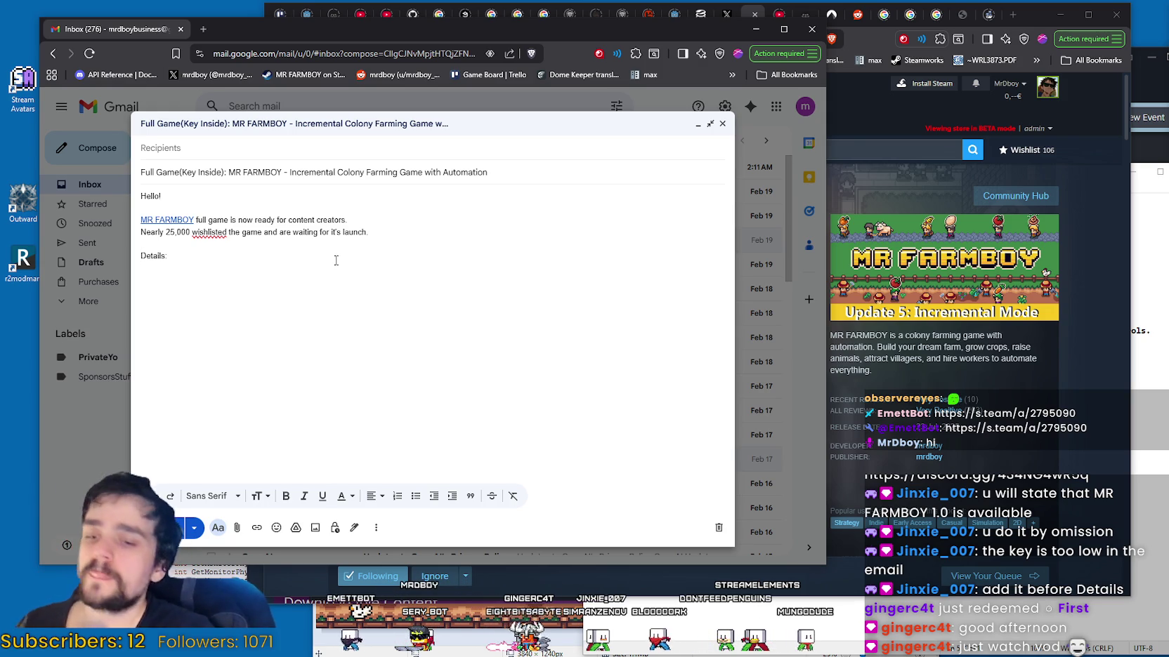
left_click(221, 268)
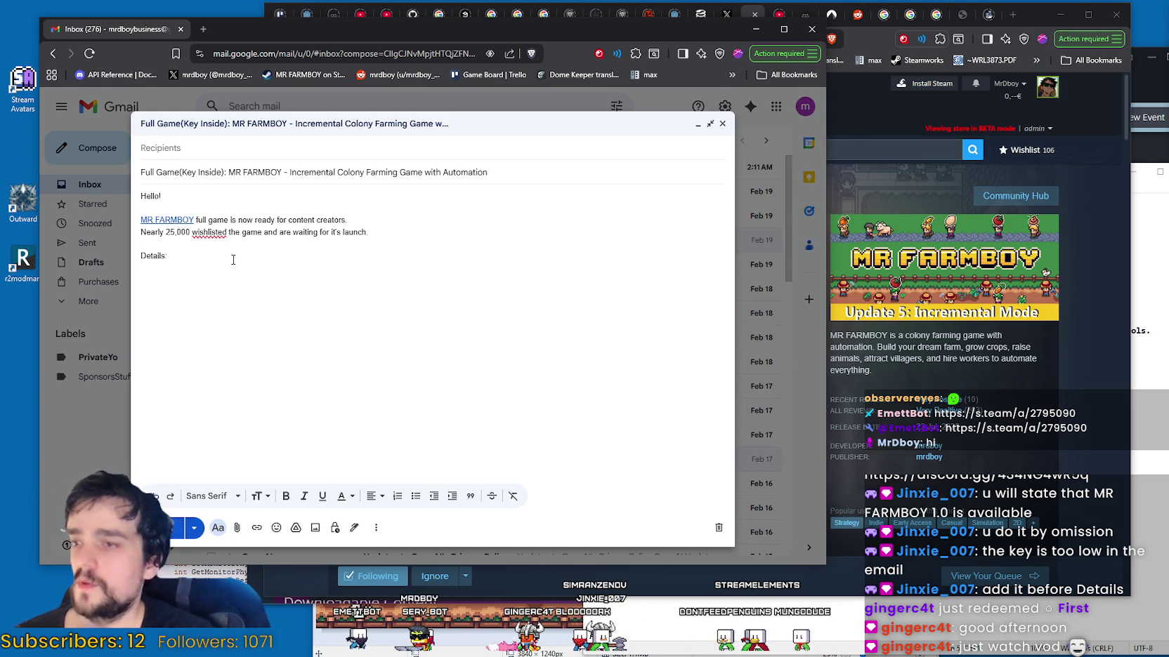
left_click(1161, 592)
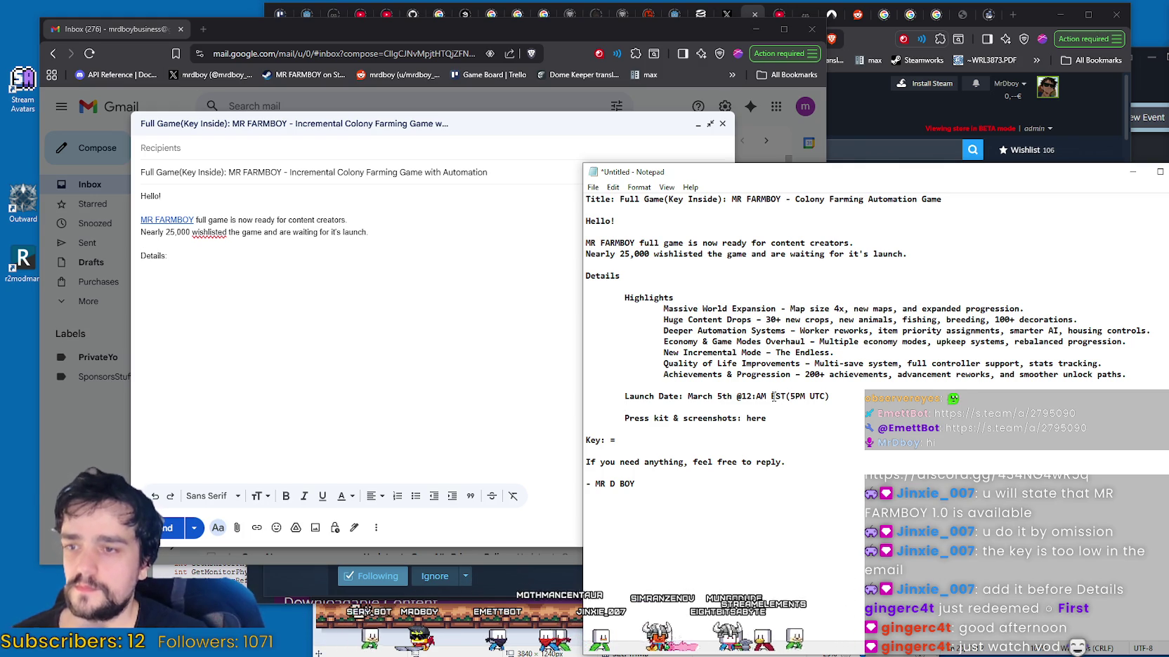
- Delete the blank line above Press kit, then paste Highlights through Press kit under 'Details:'
key("BackSpace")
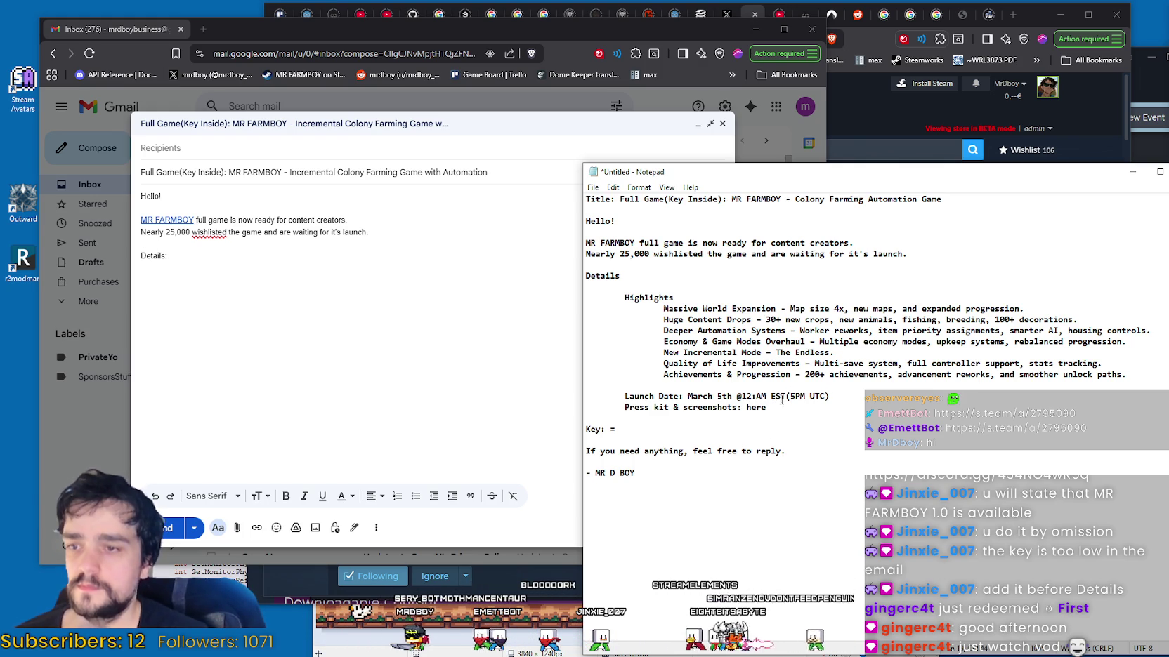
left_click_drag(771, 407, 585, 396)
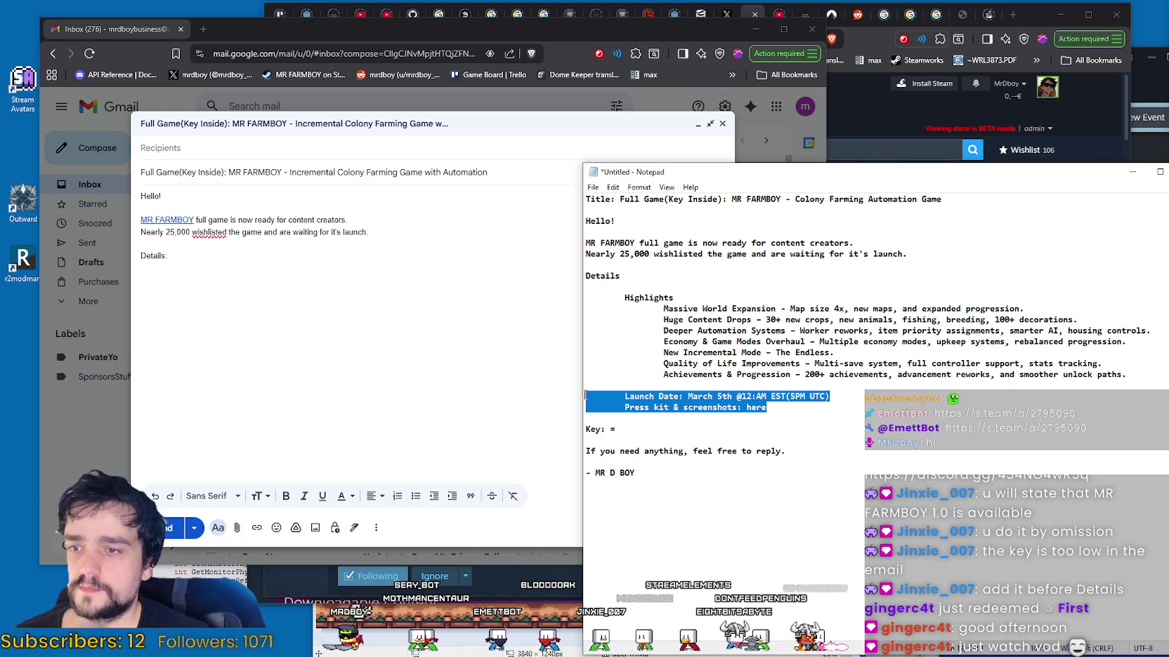
left_click(215, 273)
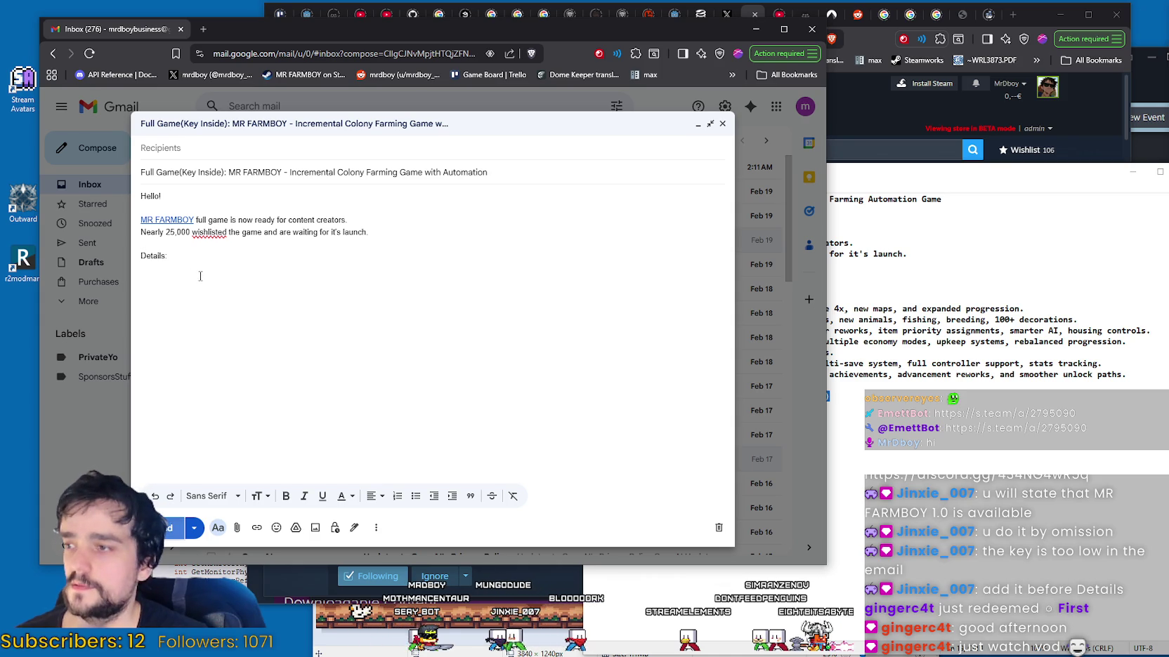
left_click(883, 456)
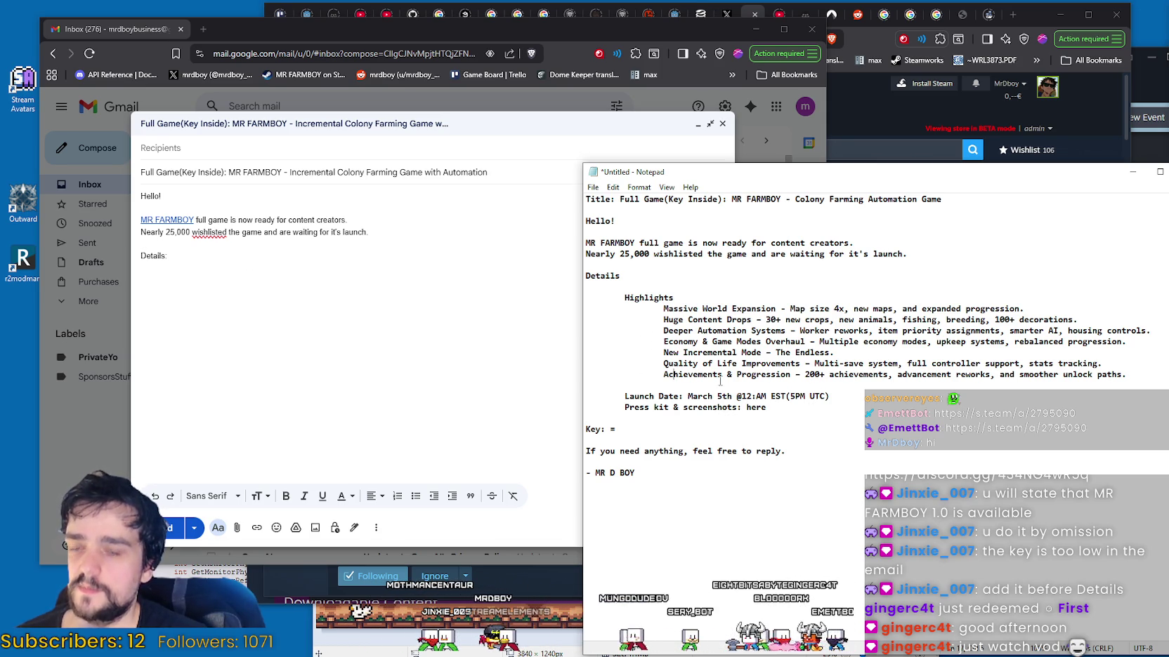
left_click_drag(788, 404, 580, 301)
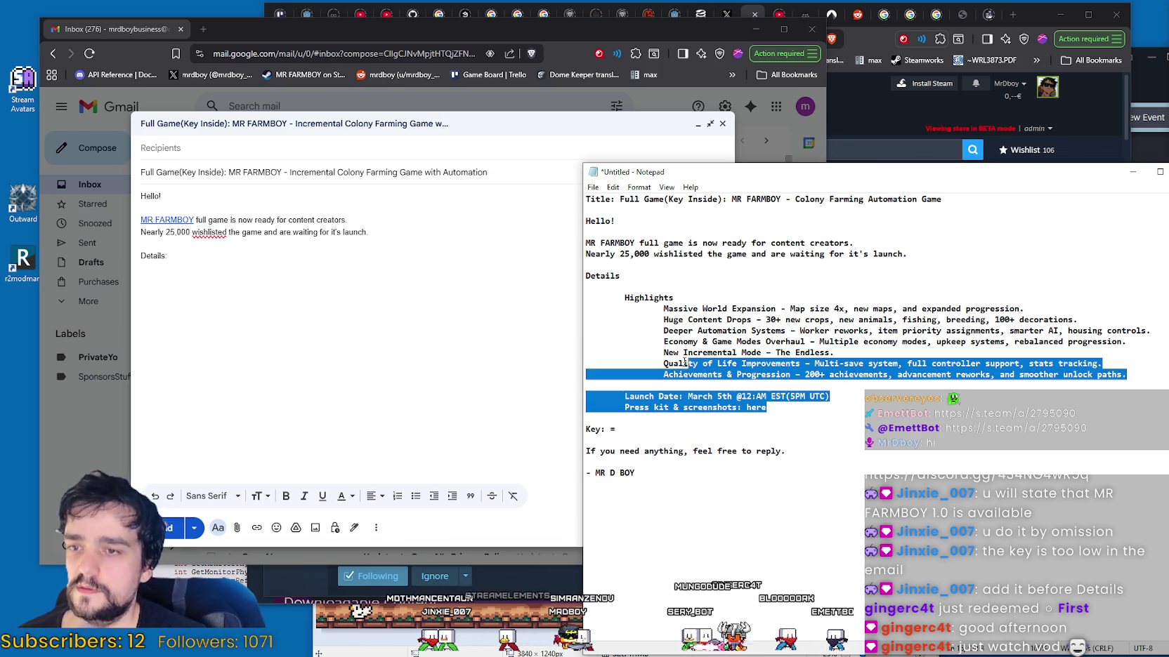
left_click(238, 258)
key("ctrl+v")
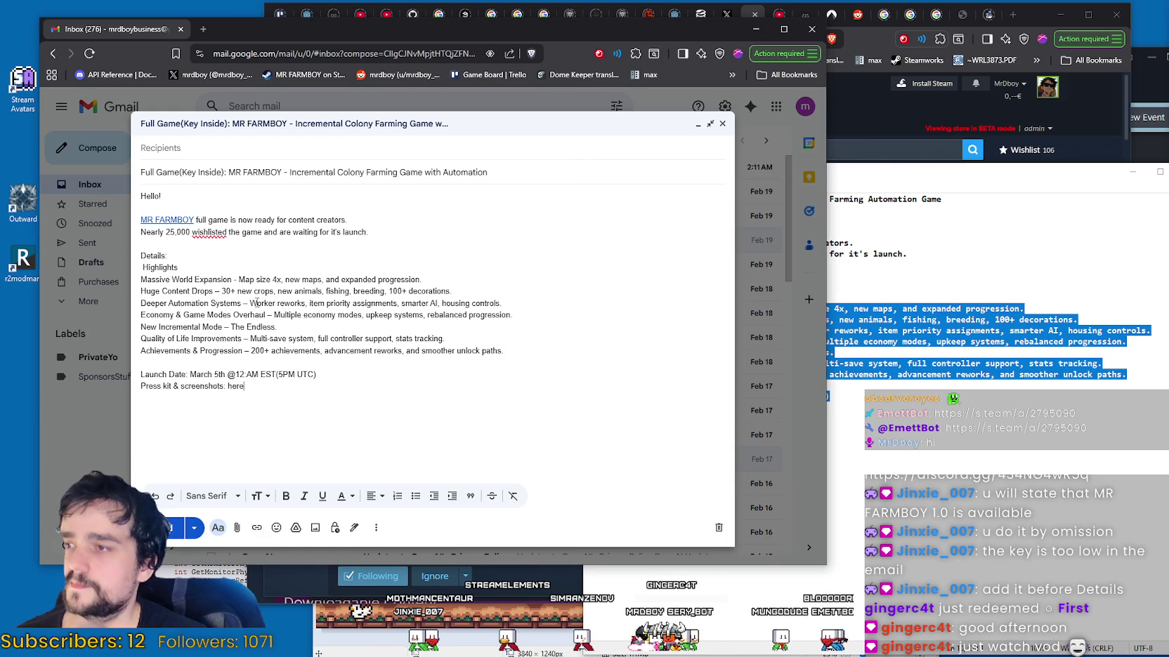
- Remove the leading space before Highlights and indent the Highlights block one step
left_click(144, 267)
key("BackSpace")
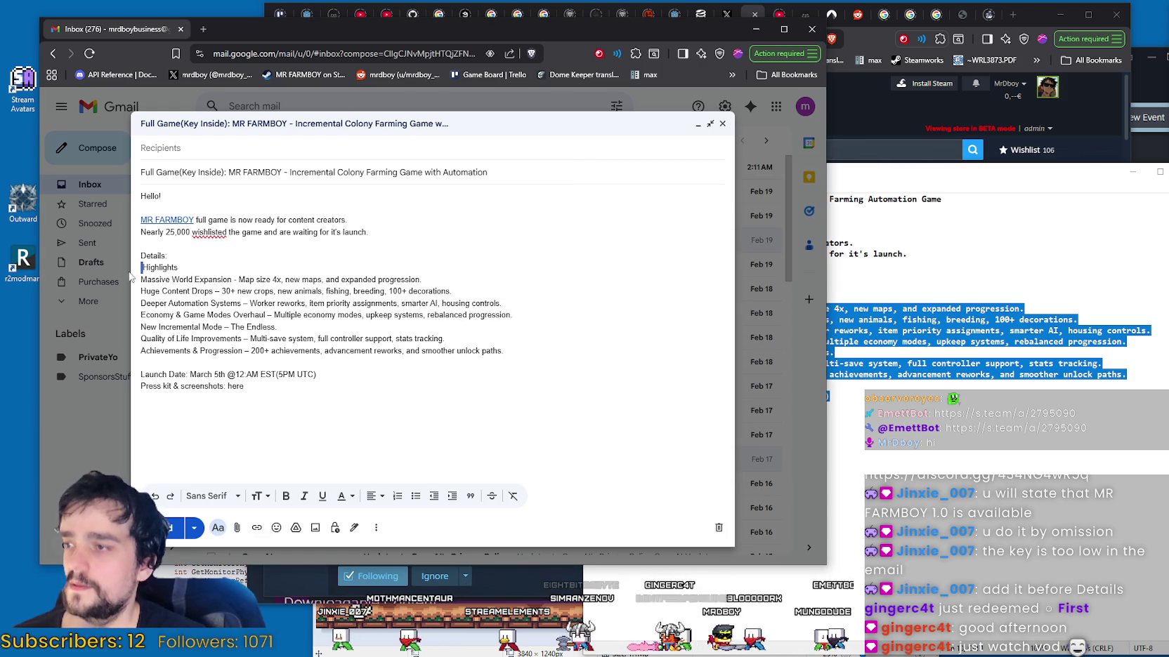
double_click(154, 267)
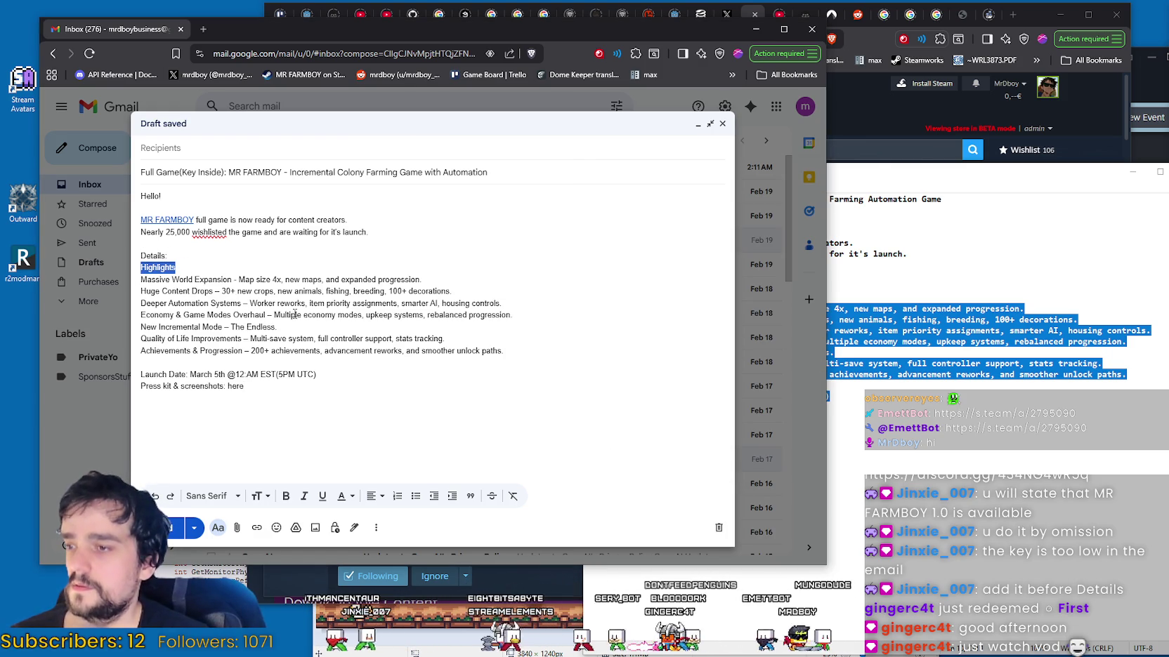
left_click(302, 349)
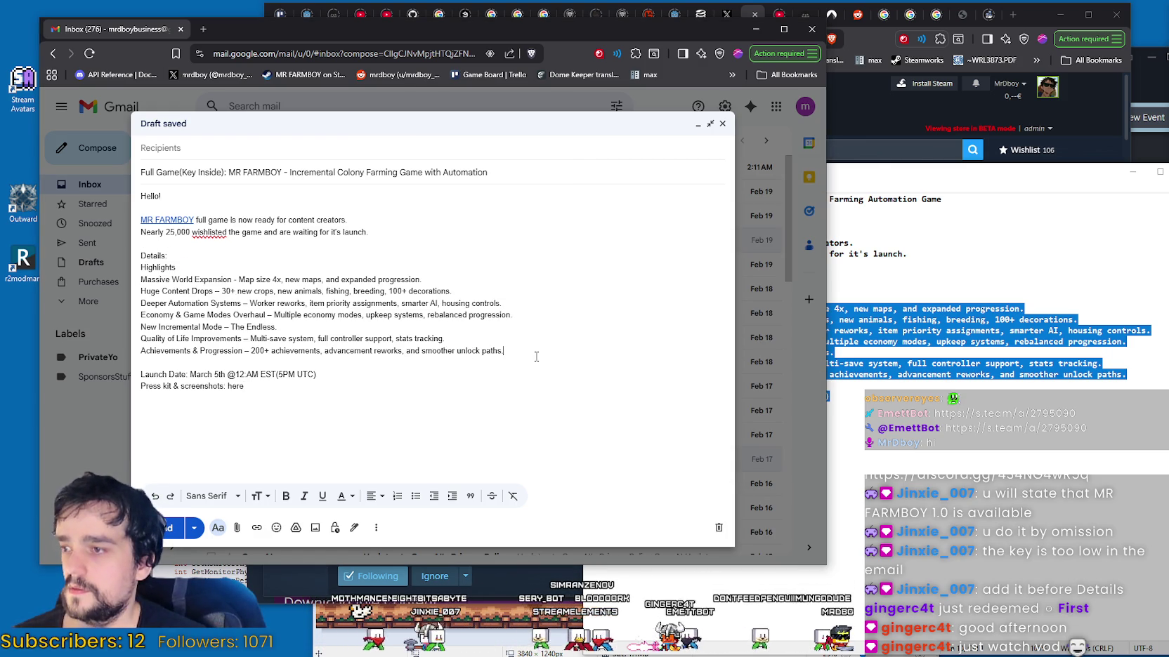
left_click_drag(504, 351, 133, 283)
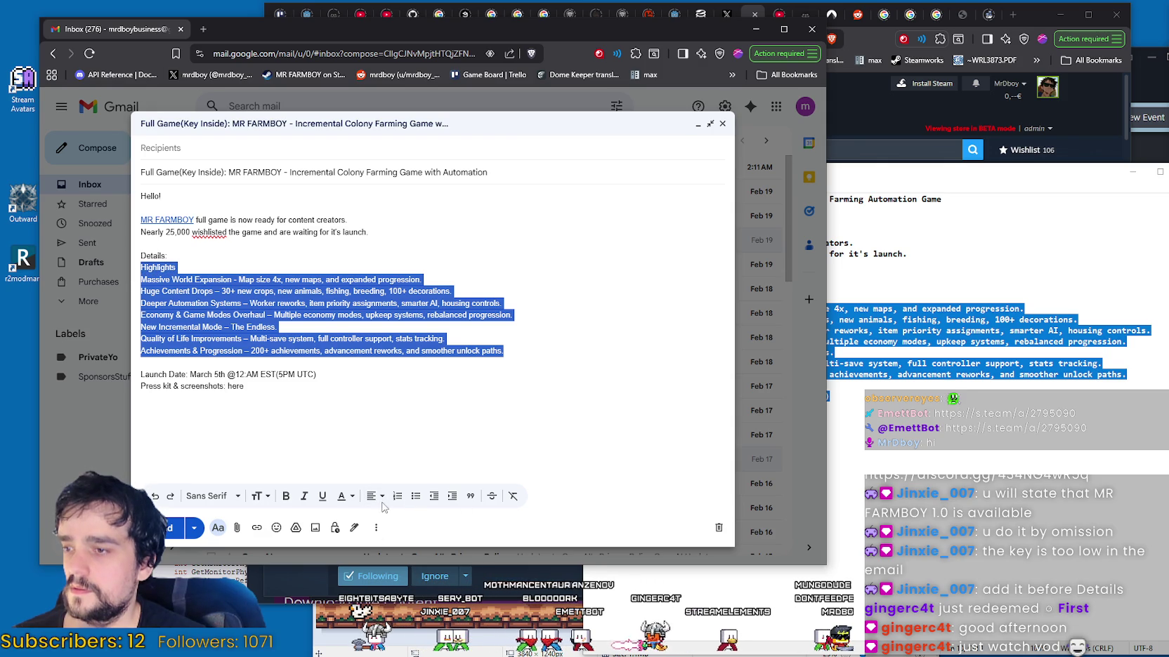
left_click(453, 499)
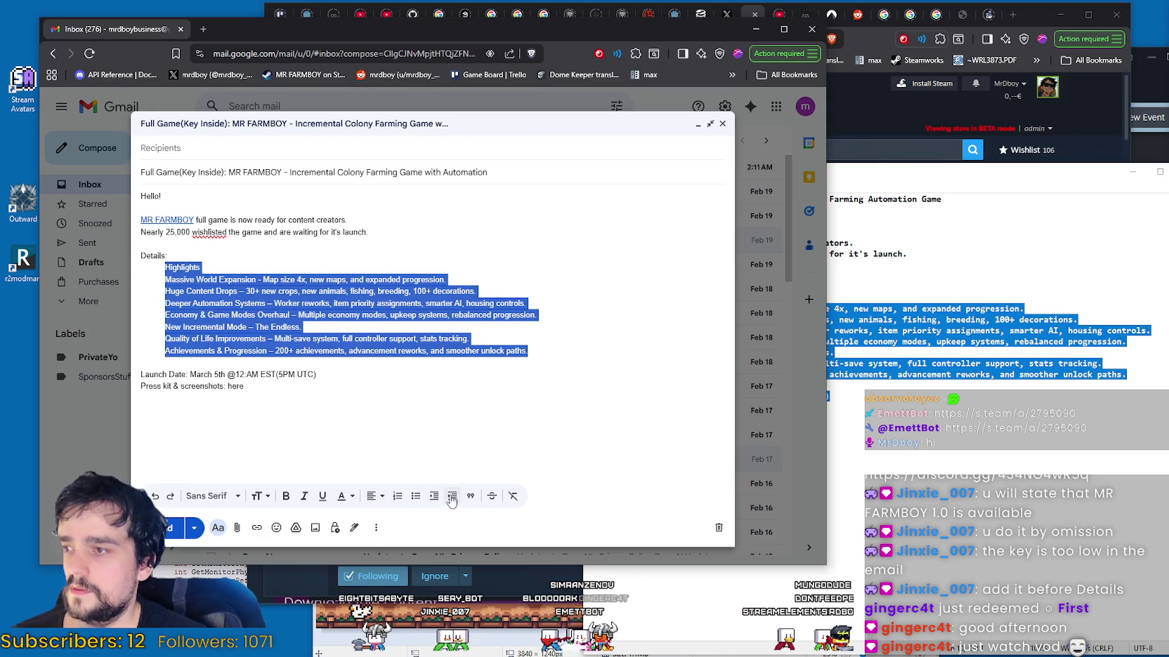
left_click(472, 364)
- Turn the seven feature lines under Highlights into an indented bulleted list
left_click_drag(582, 349, 164, 279)
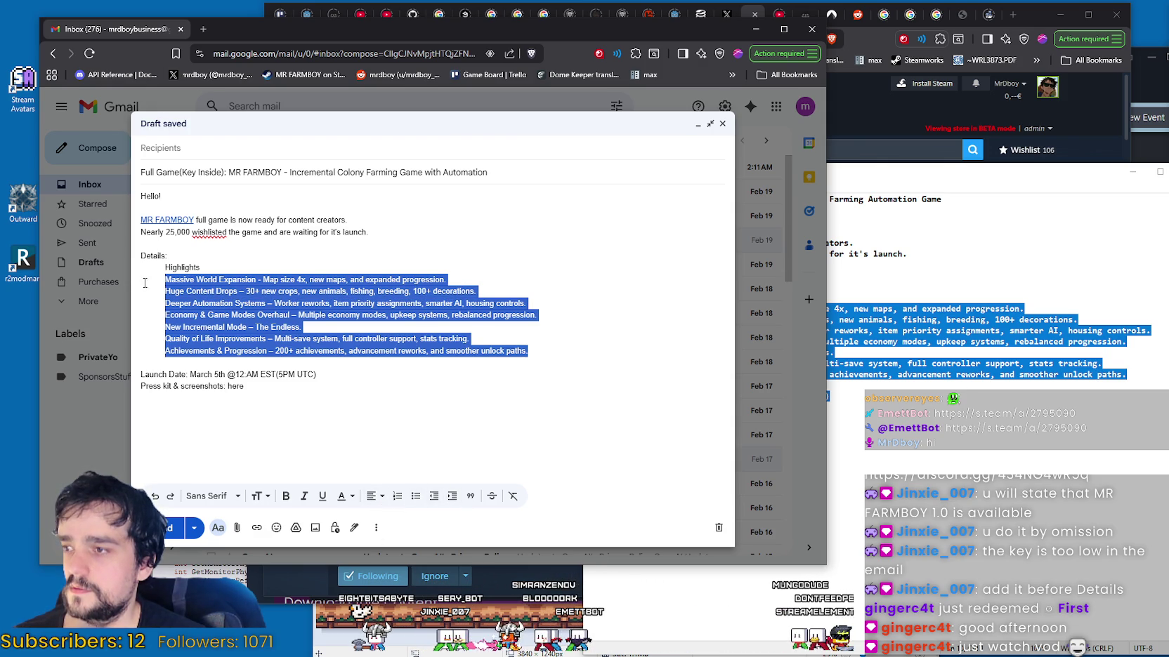
left_click(452, 496)
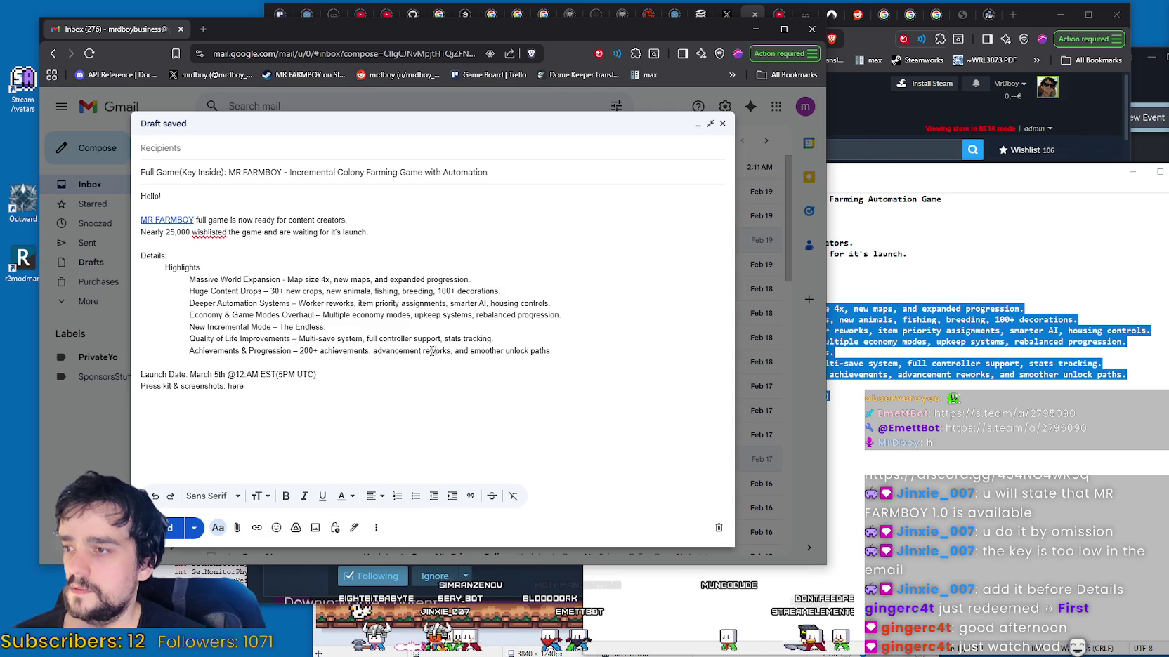
left_click_drag(470, 279, 140, 293)
left_click(203, 265)
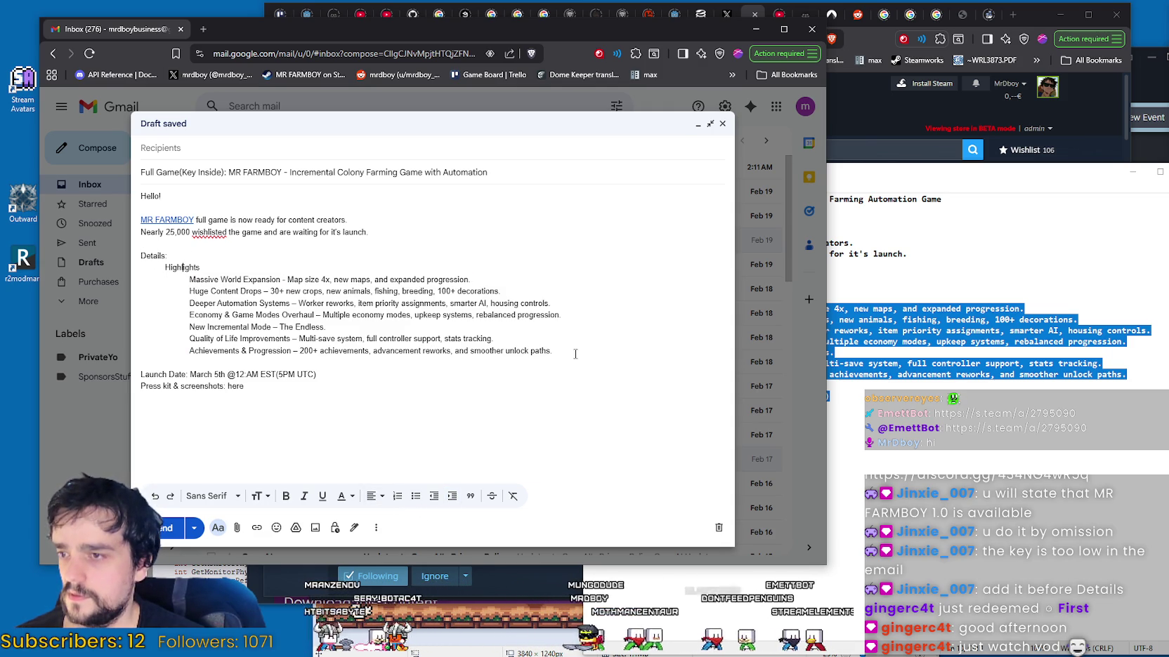
left_click_drag(555, 351, 166, 285)
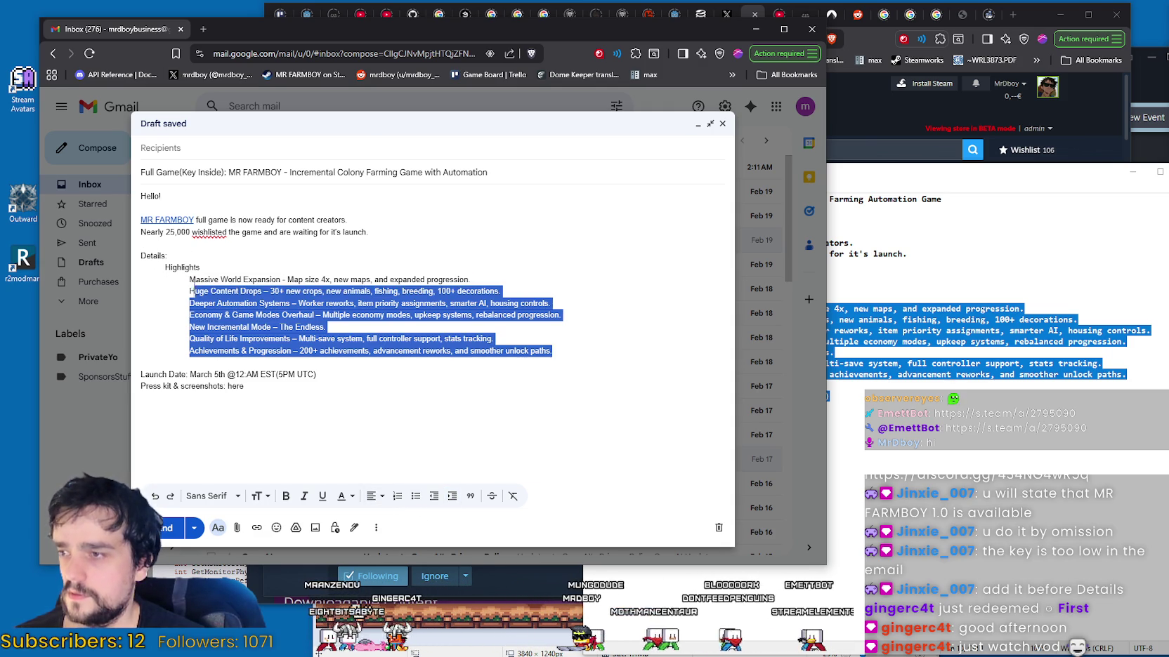
left_click(415, 495)
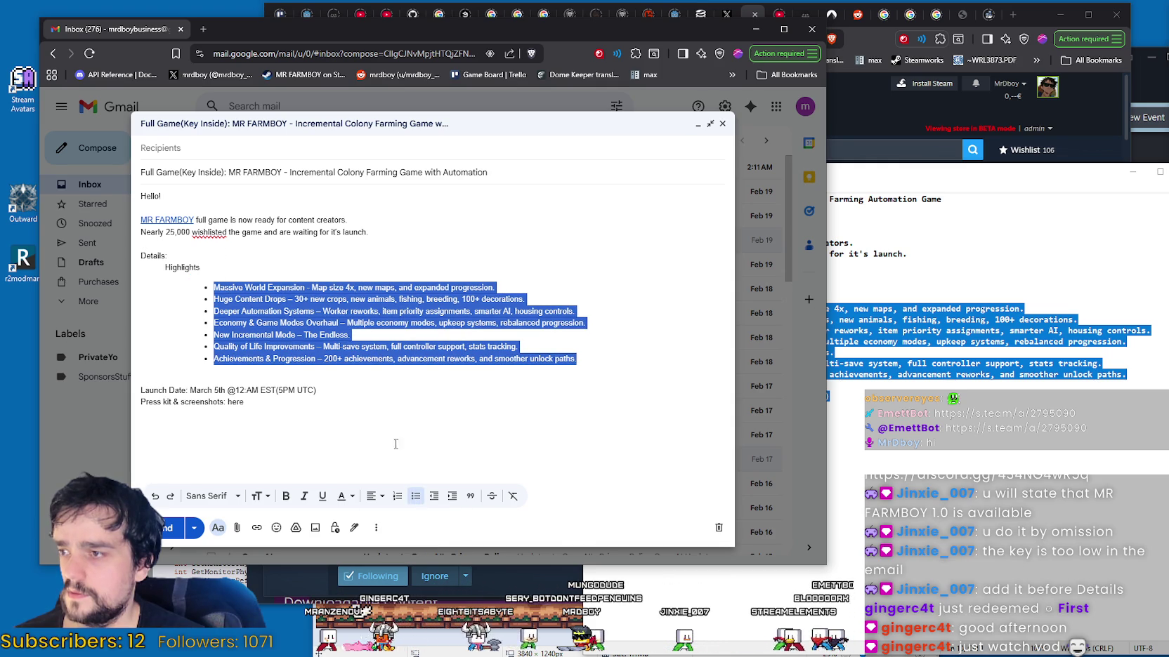
left_click(434, 496)
left_click(434, 496)
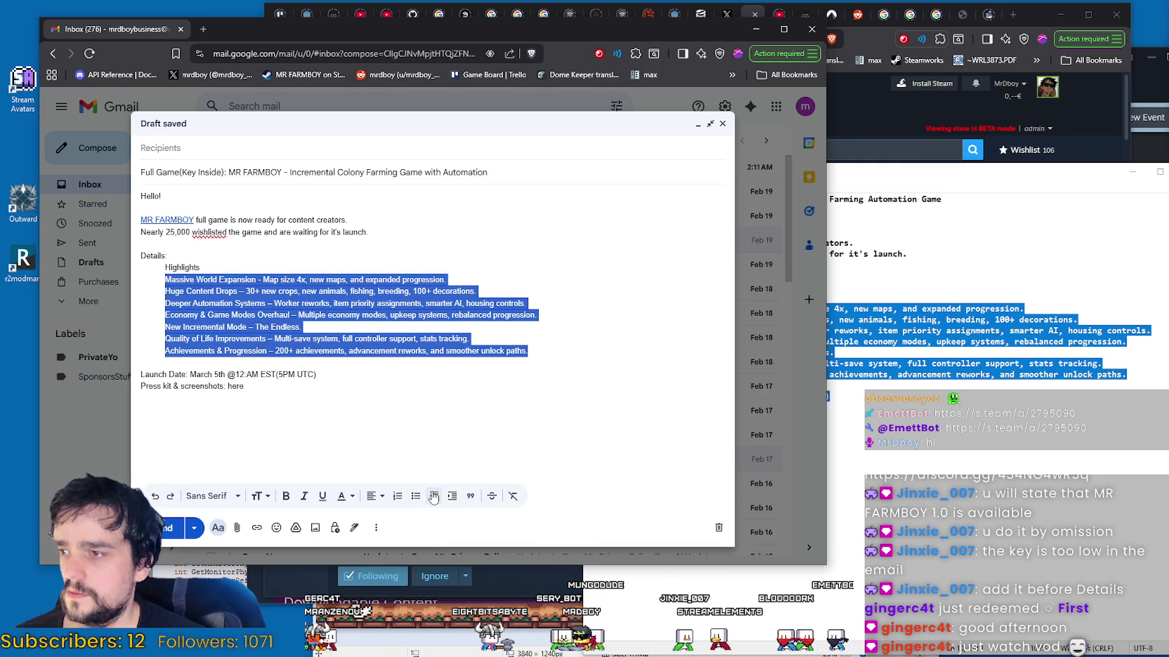
left_click(415, 496)
- Bold the Highlights heading and delete the blank line above Launch Date
left_click(225, 270)
left_click(286, 496)
left_click(505, 357)
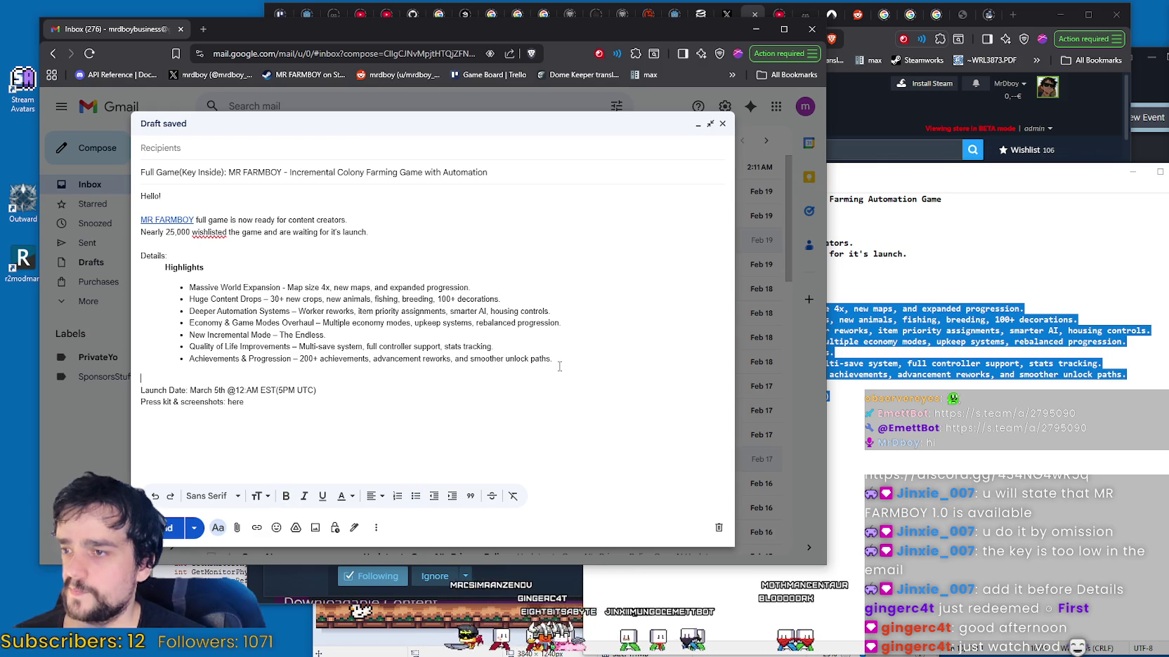
left_click(240, 372)
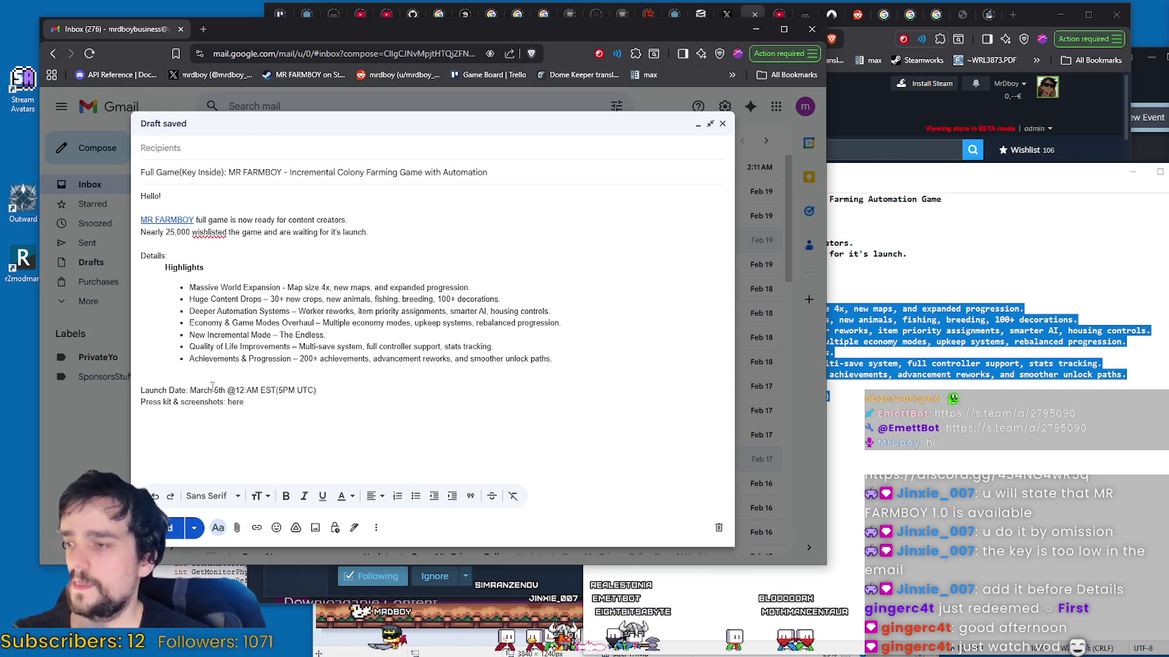
key("Delete")
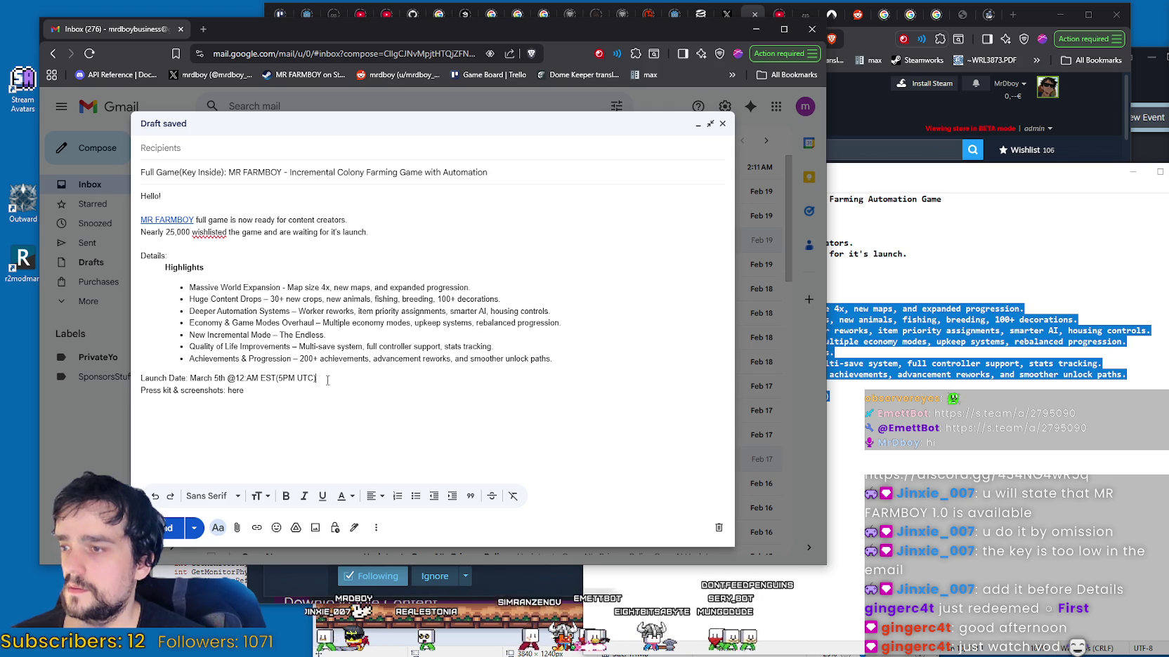
- Bold the Launch Date and Press kit lines and indent them to align with Highlights
key("shift+End")
triple_click(210, 394)
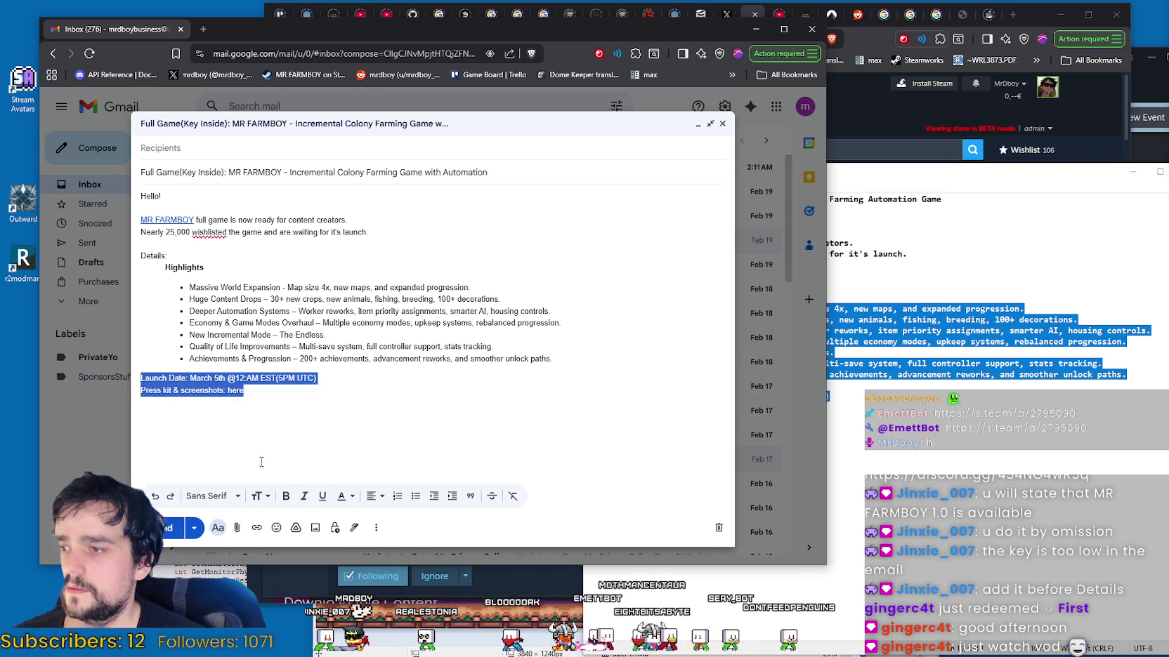
left_click(286, 497)
left_click(451, 497)
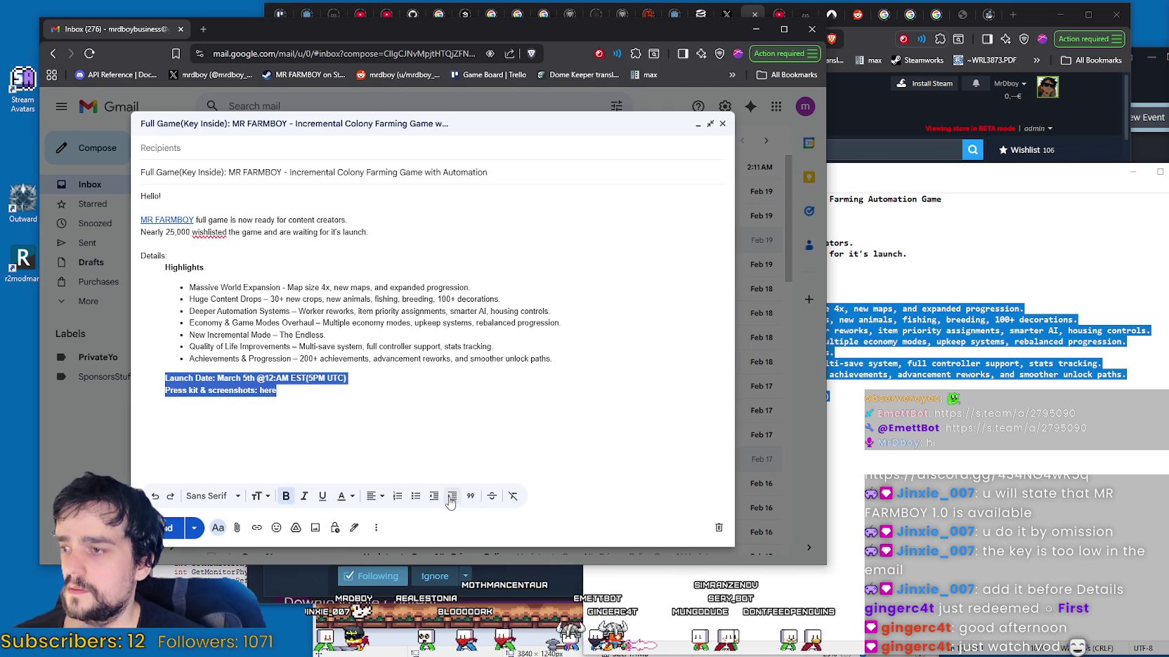
left_click(455, 379)
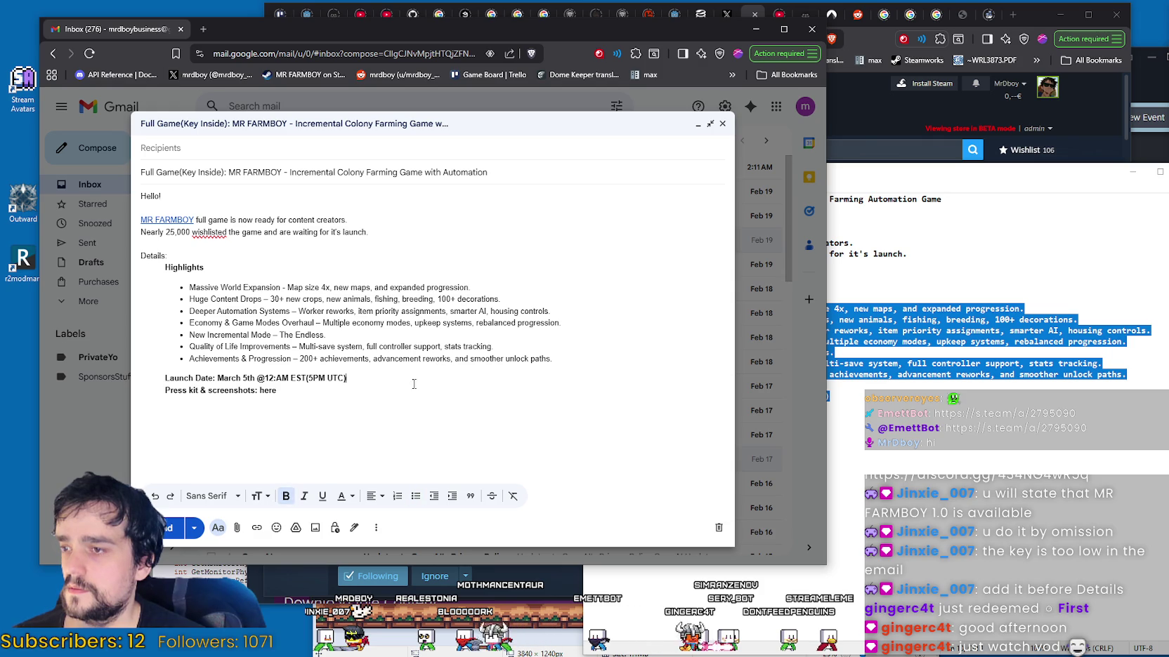
- Select the word 'here' in the Press kit line
triple_click(321, 390)
left_click(257, 390)
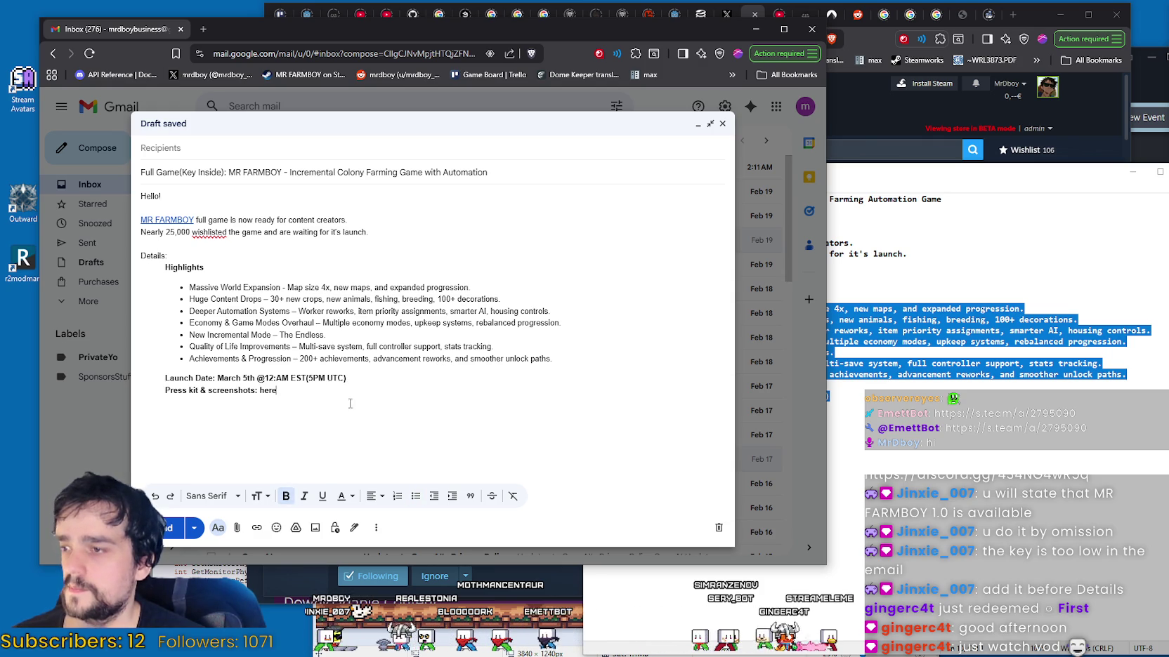
double_click(265, 390)
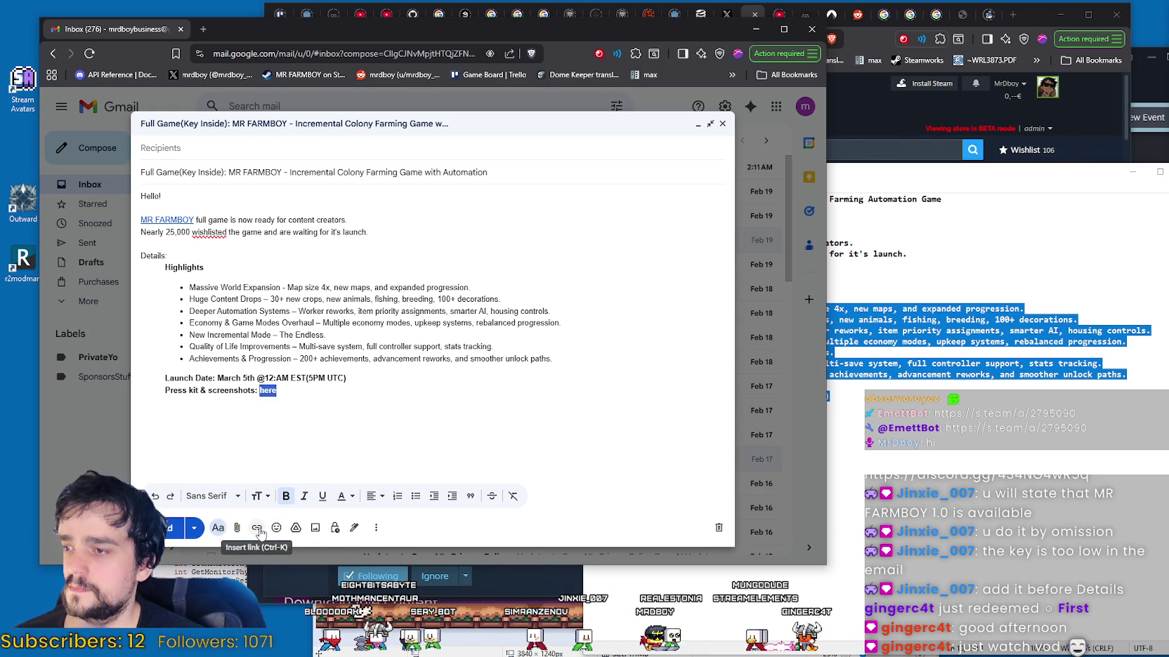
- Link the word 'here' to the copied MR FARMBOY Steam store page URL
left_click(258, 528)
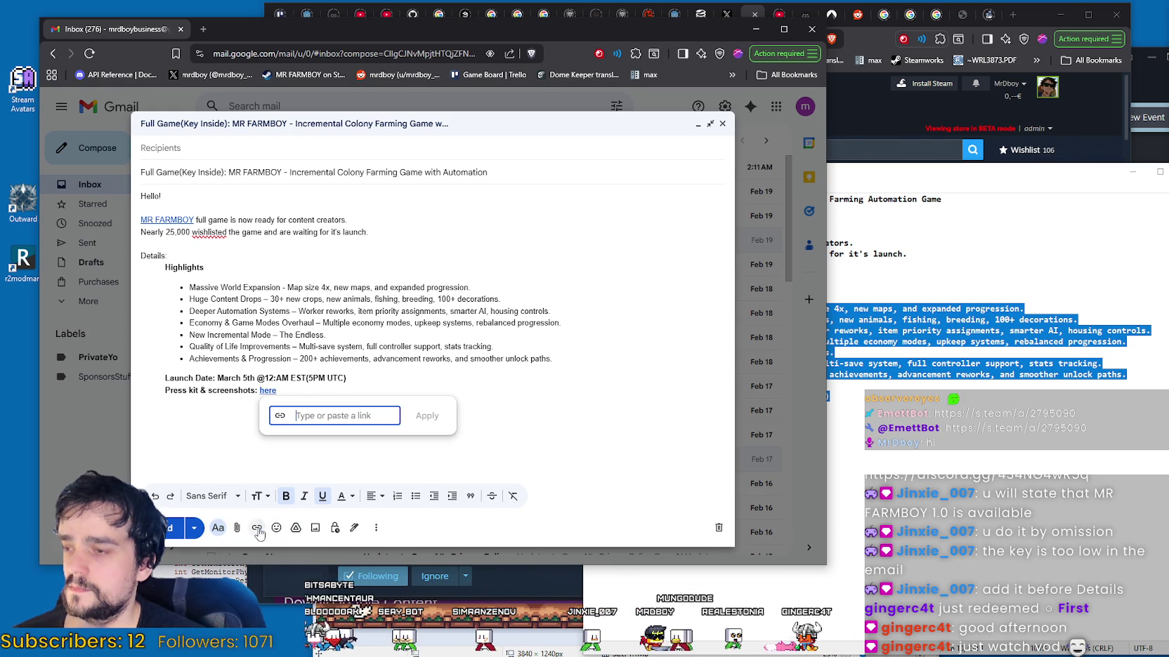
key("ctrl+a")
key("BackSpace")
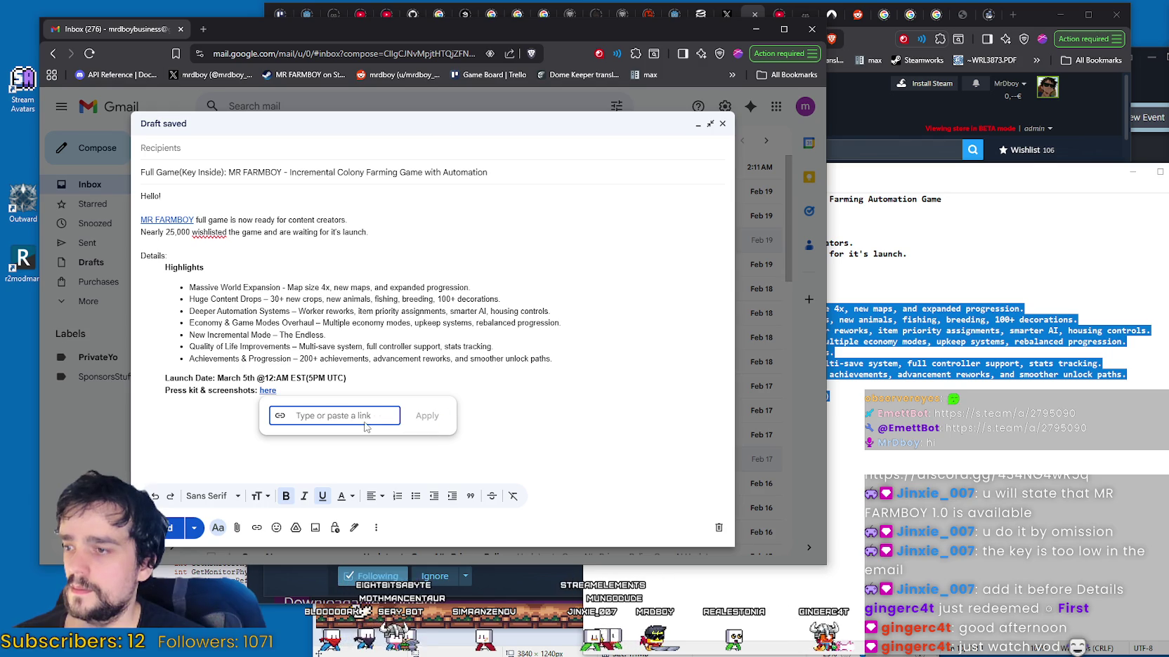
left_click(880, 46)
left_click(251, 390)
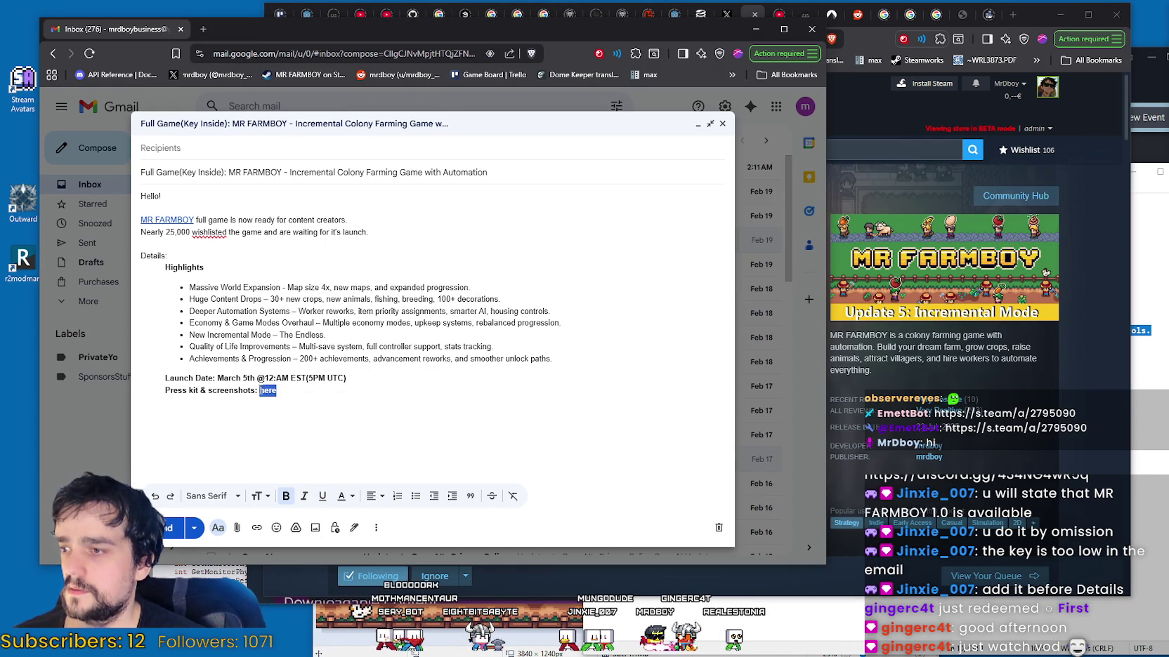
left_click(257, 527)
key("ctrl+v")
left_click(425, 415)
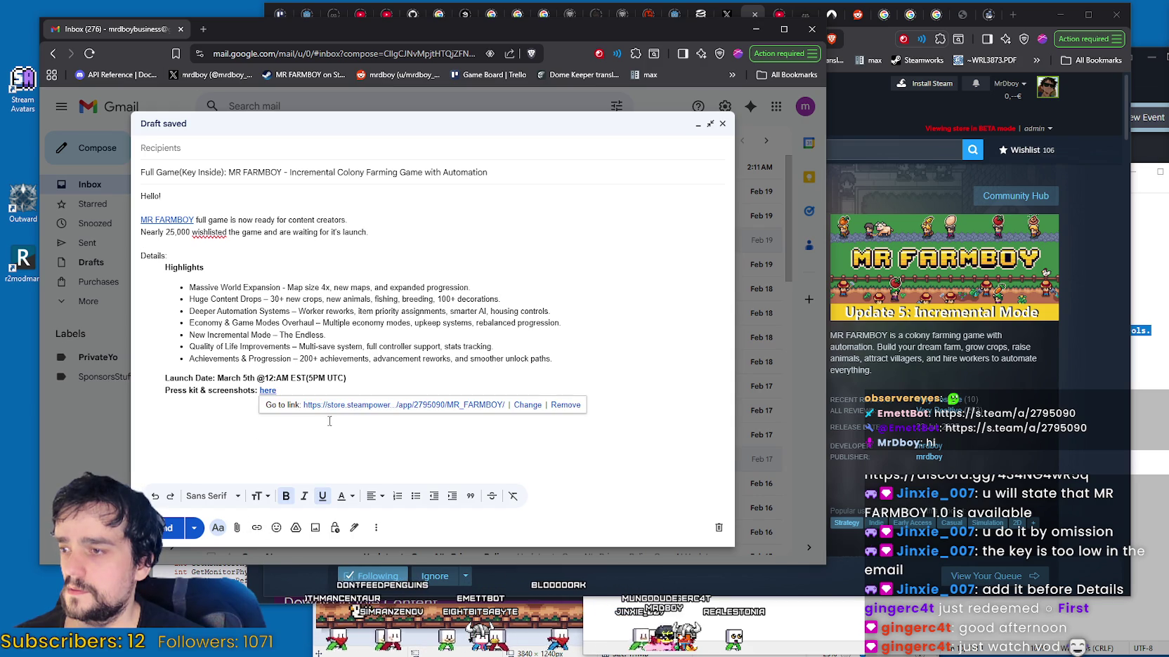
left_click(401, 376)
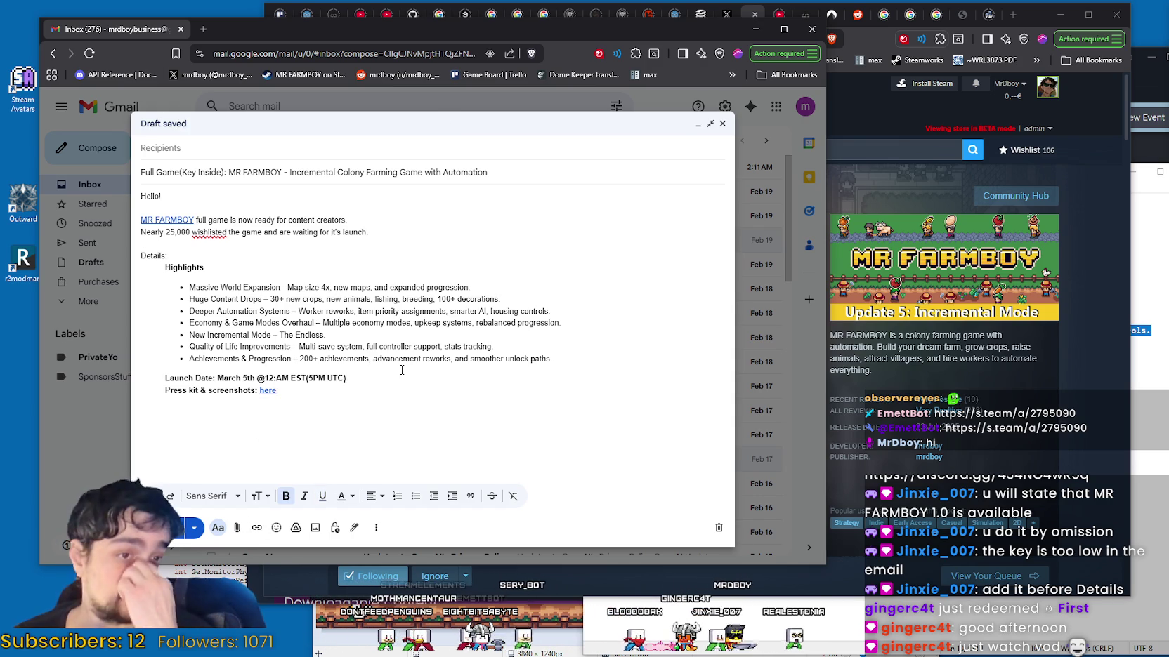
left_click(308, 390)
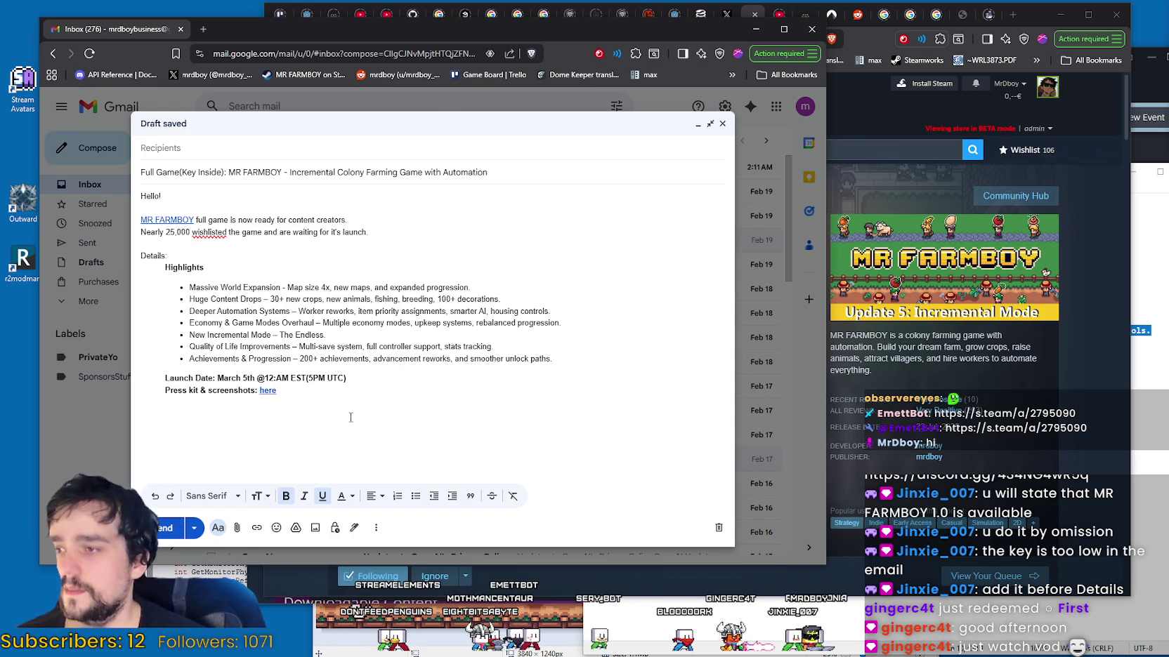
- Add unindented Key and 'If you need anything, feel free to reply.' lines plus a sign-off
key("Return")
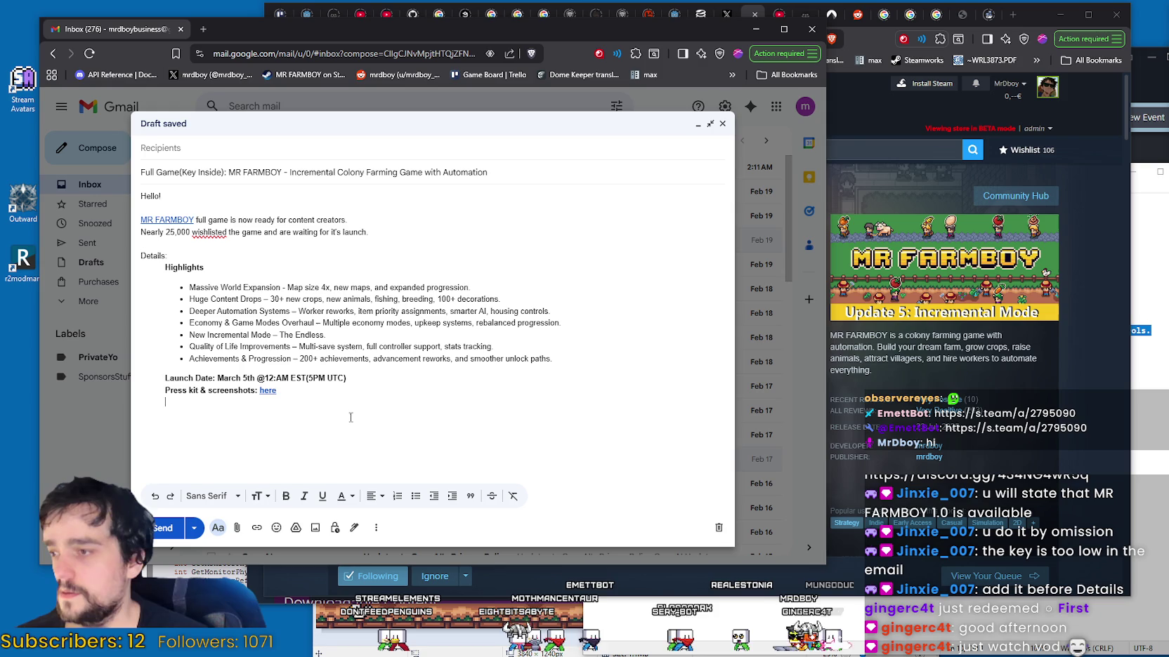
key("Return")
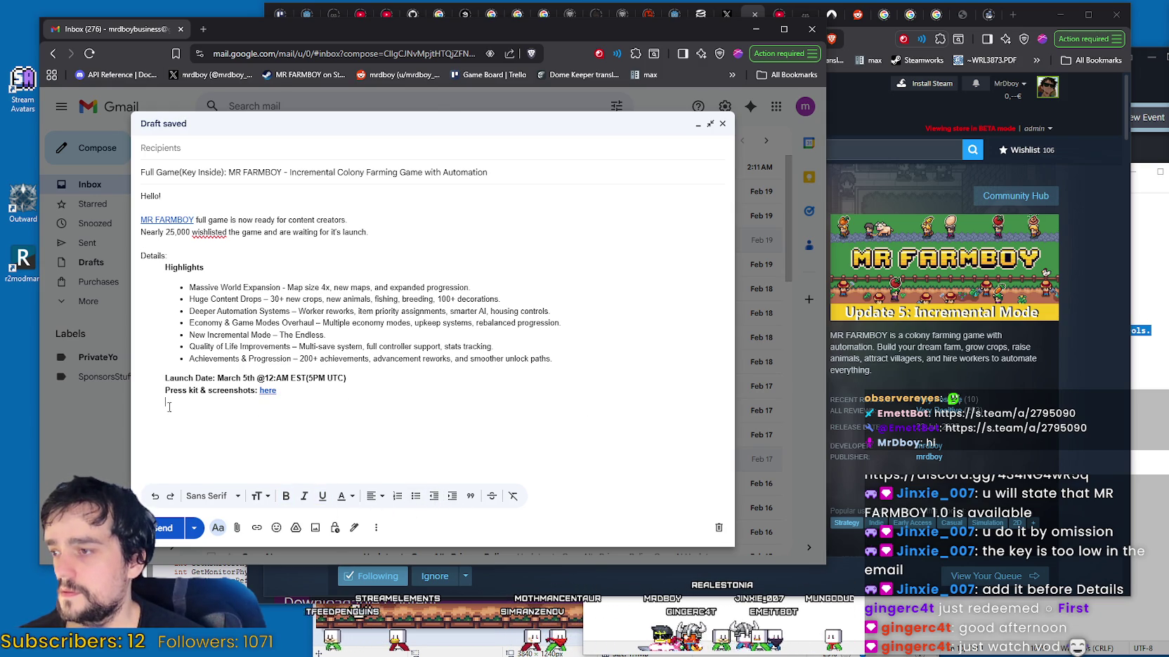
left_click(432, 496)
type("If you need anything,m")
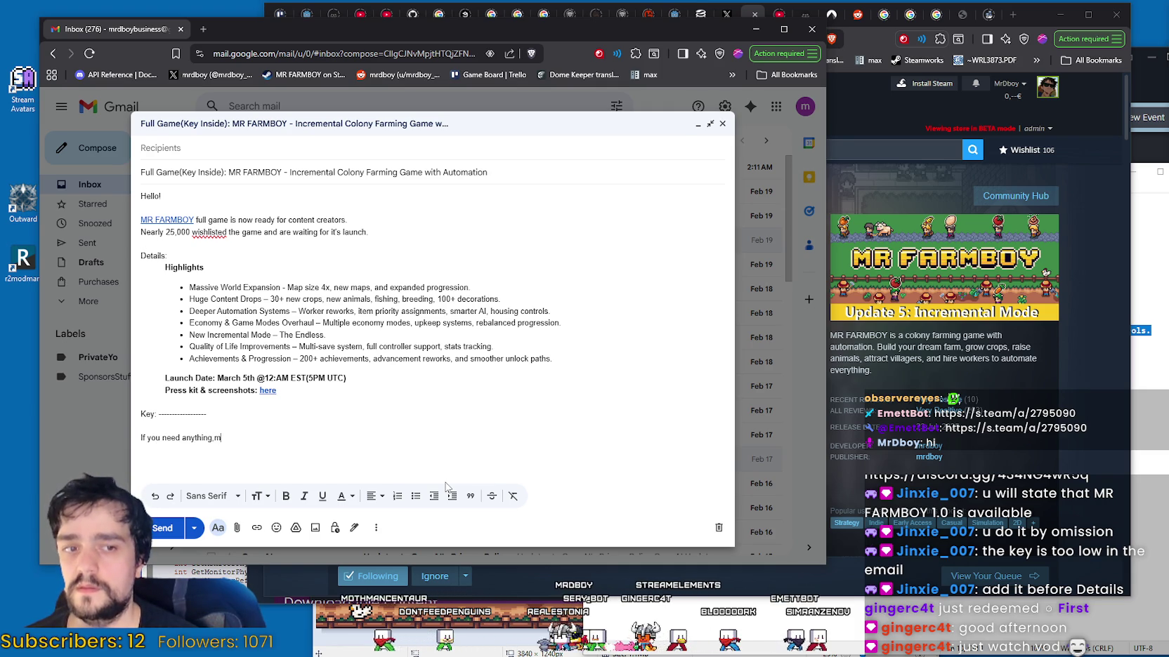
key("BackSpace")
type("feel free ")
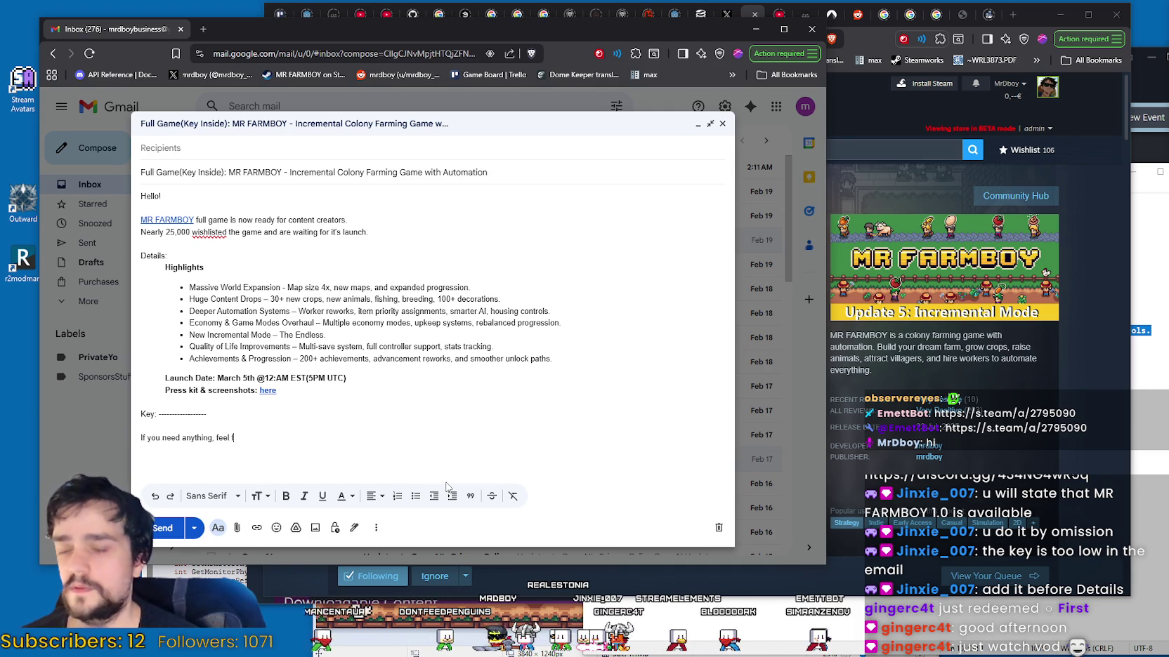
type("to reply.")
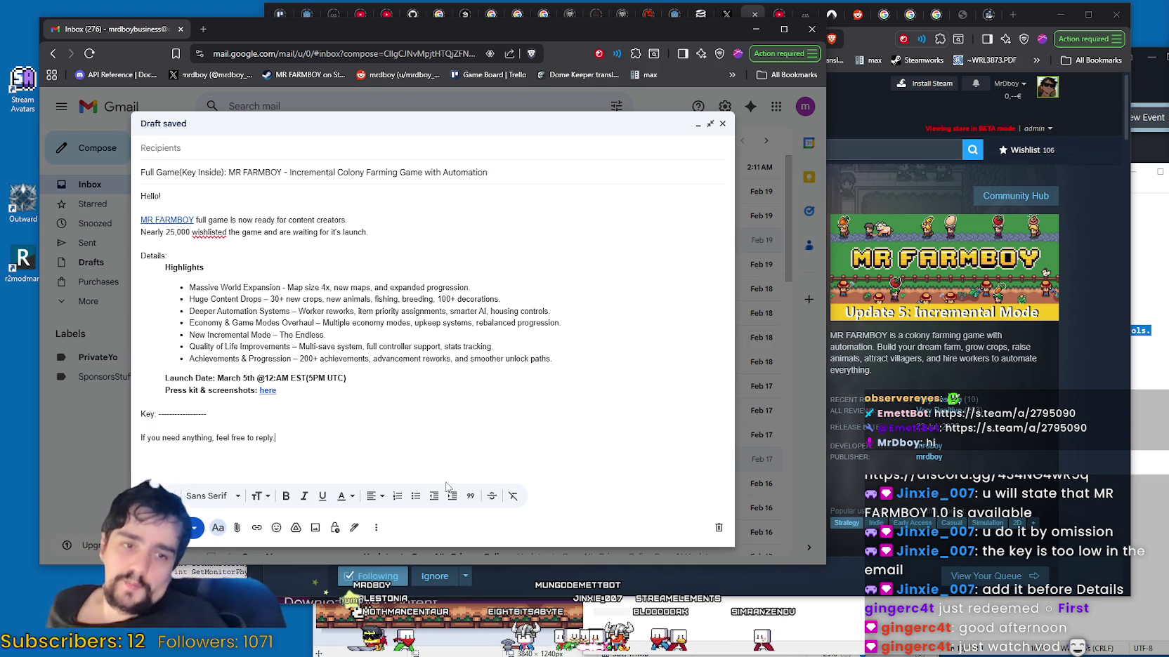
key("Return")
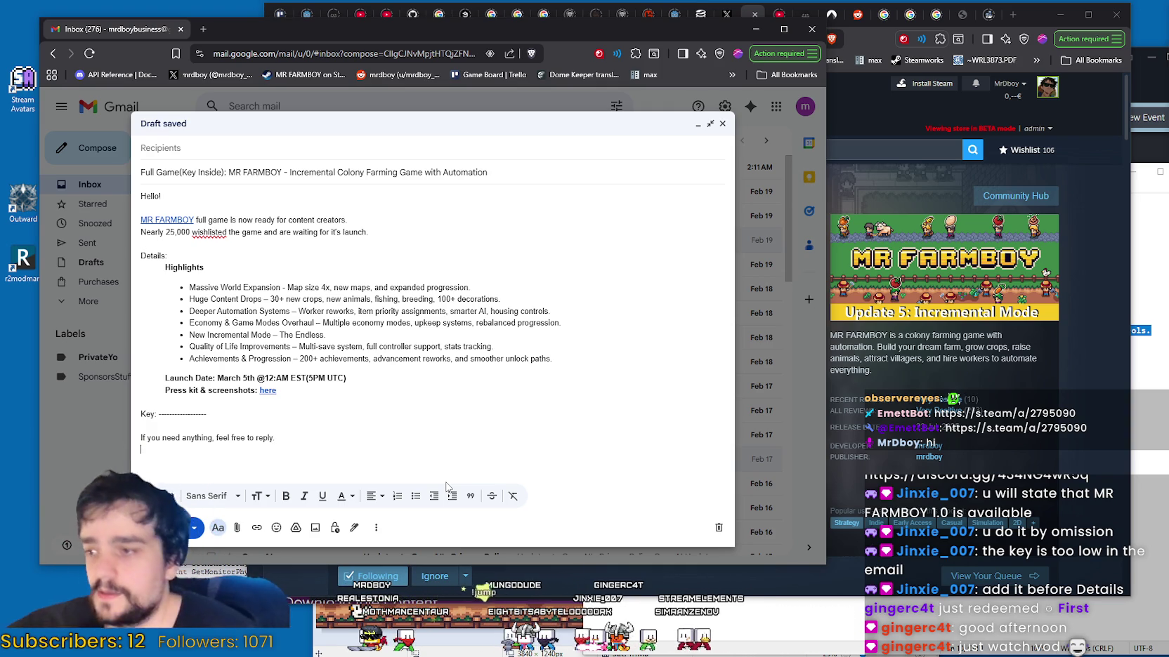
type("MrDboyh")
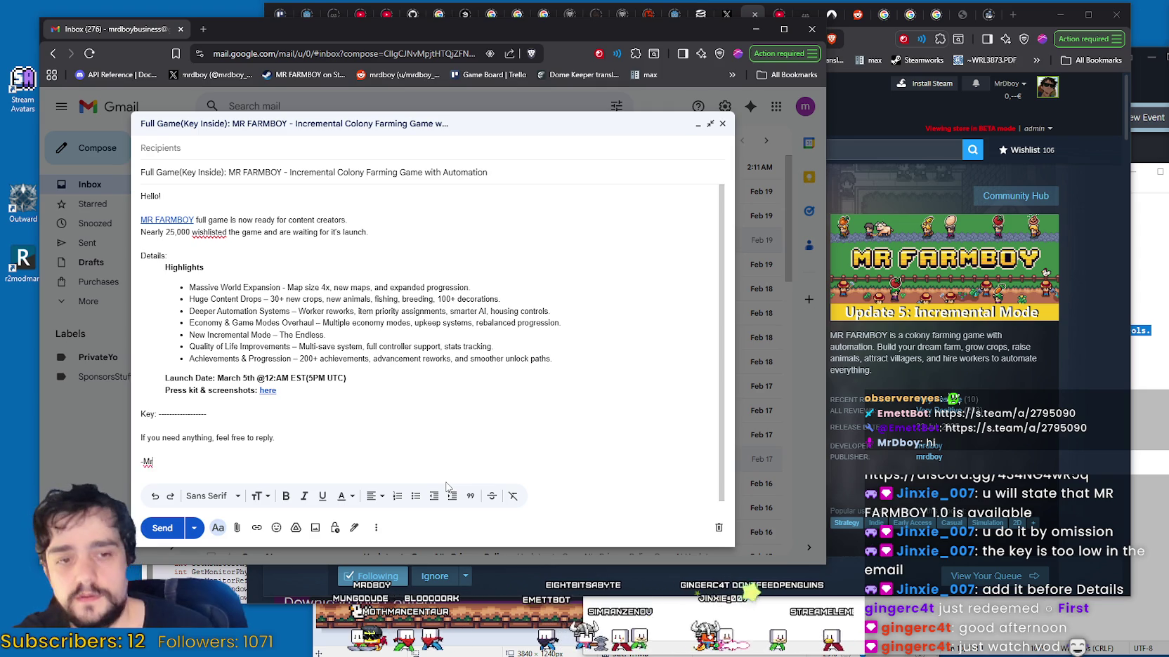
key("BackSpace")
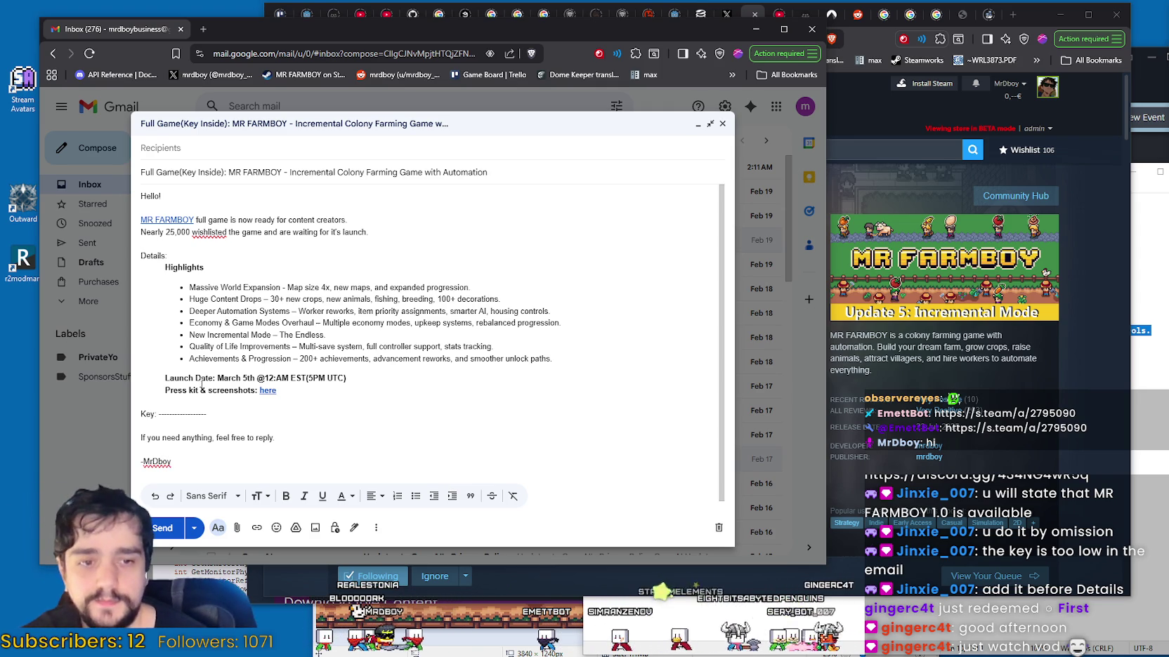
left_click(247, 448)
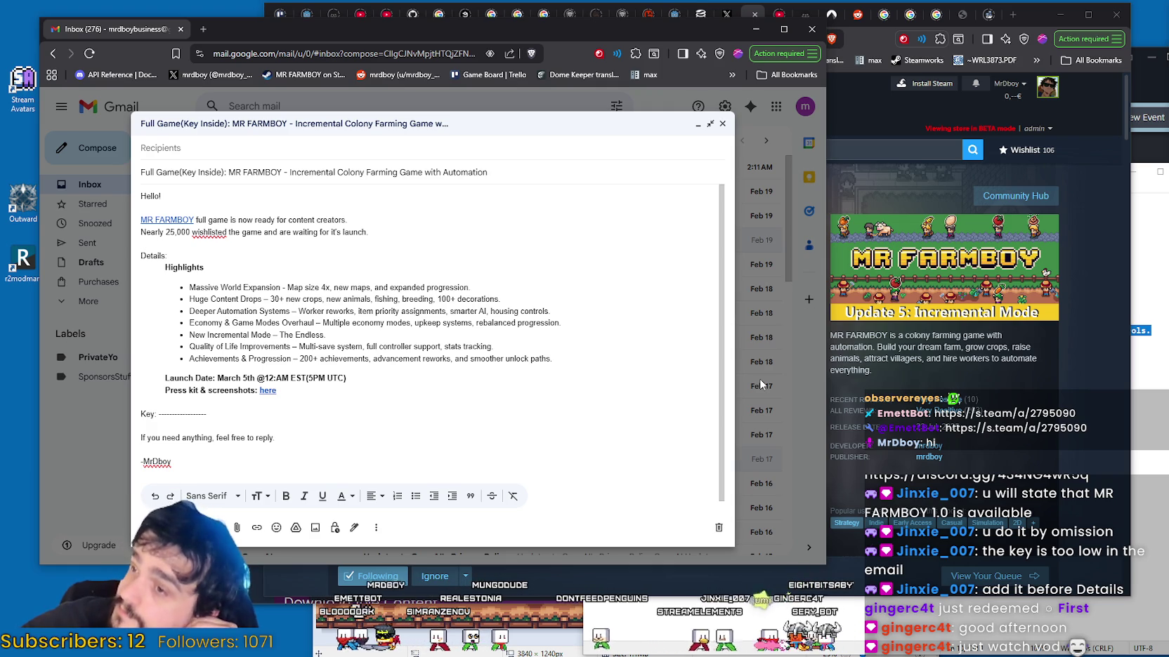
left_click(273, 273)
left_click(259, 287)
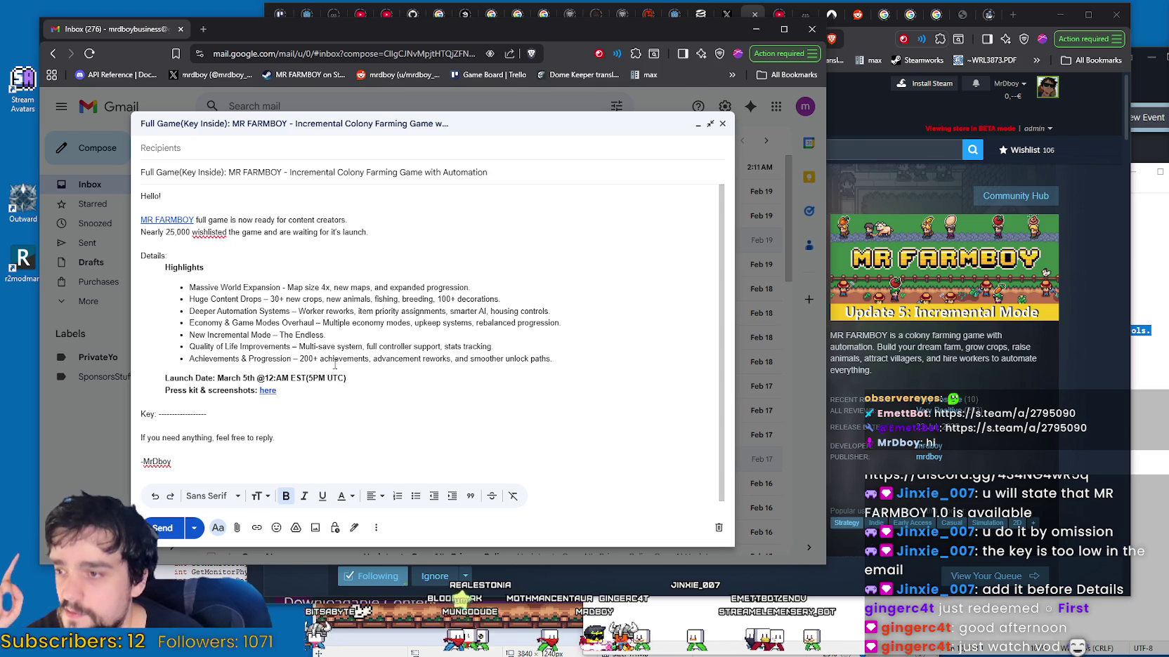
left_click_drag(307, 377, 313, 378)
- Change the launch time to 2PM UTC, deleting the EST time and closing parenthesis
type("6")
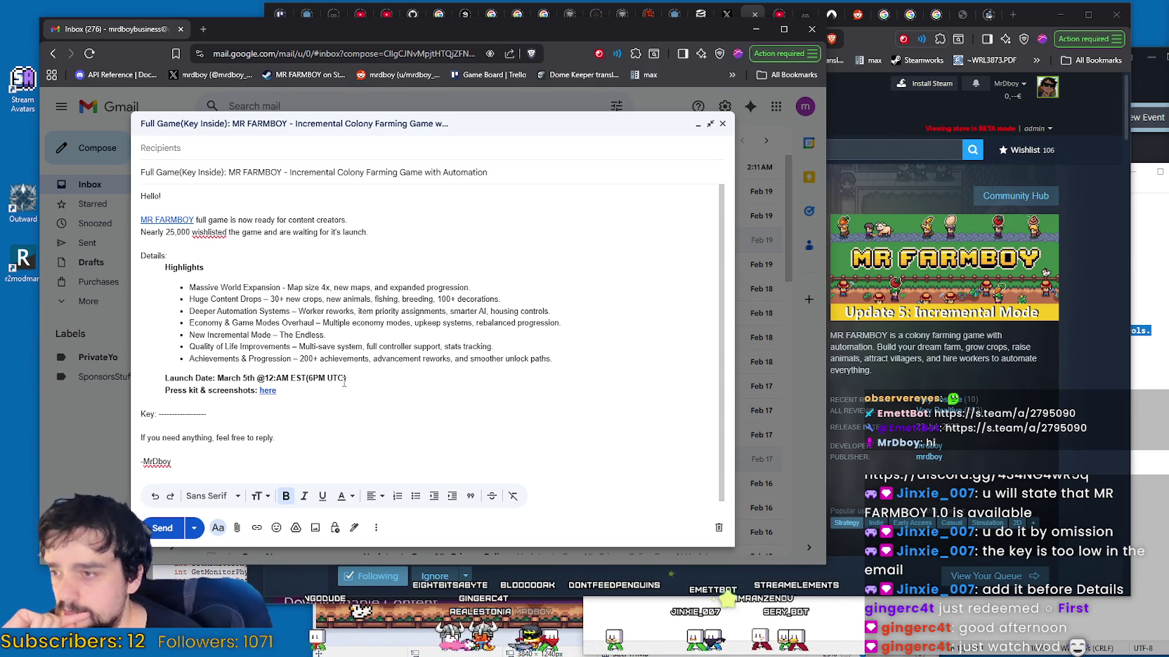
double_click(329, 378)
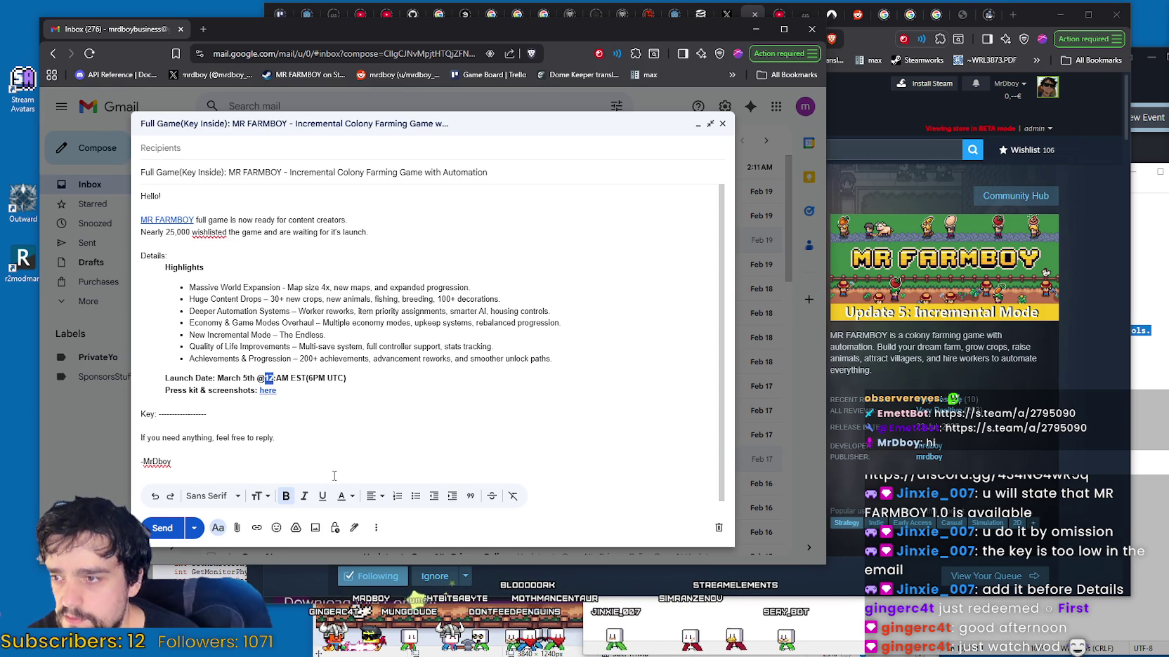
type("1")
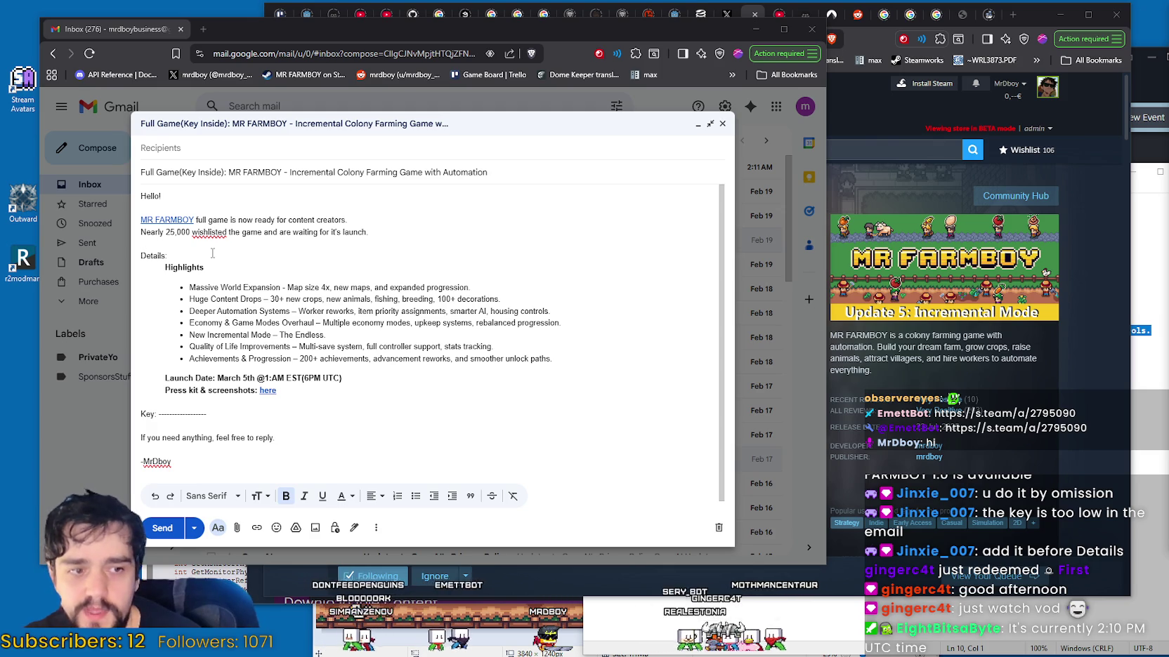
left_click_drag(303, 378, 308, 379)
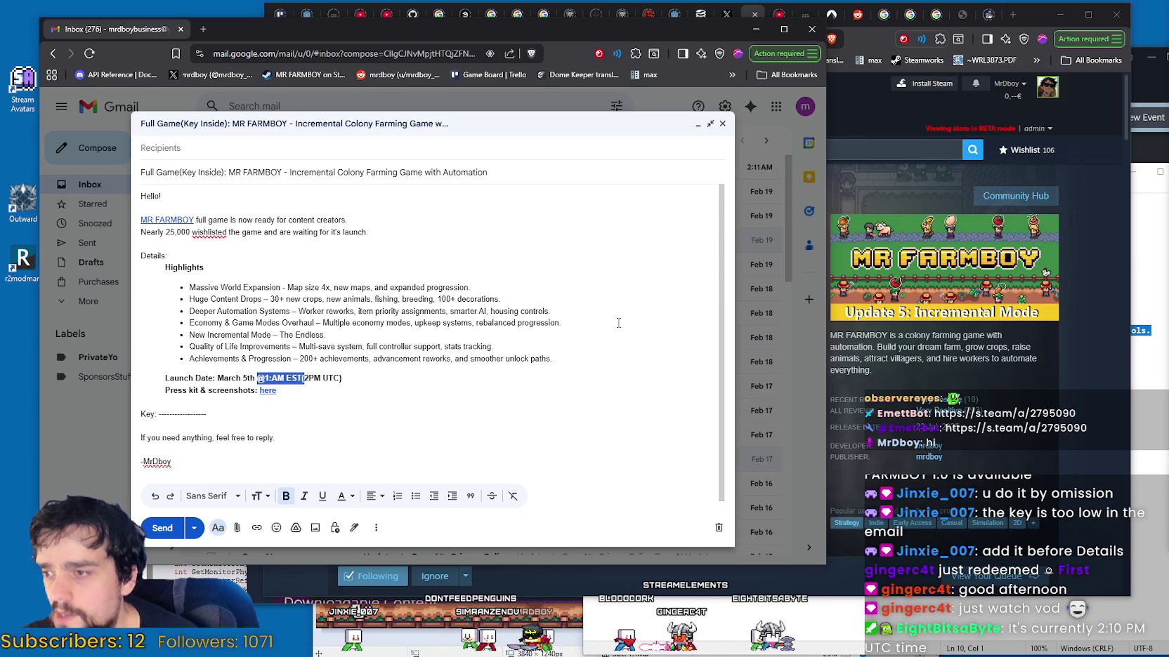
key("BackSpace")
key("BackSpace")
key("End")
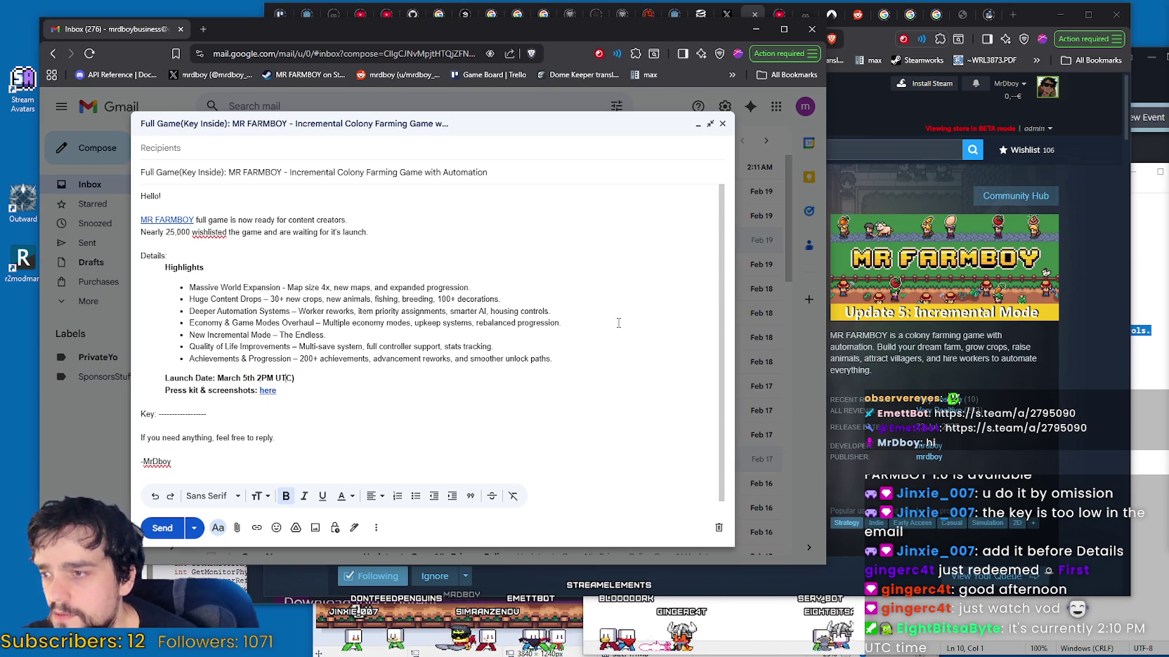
key("BackSpace")
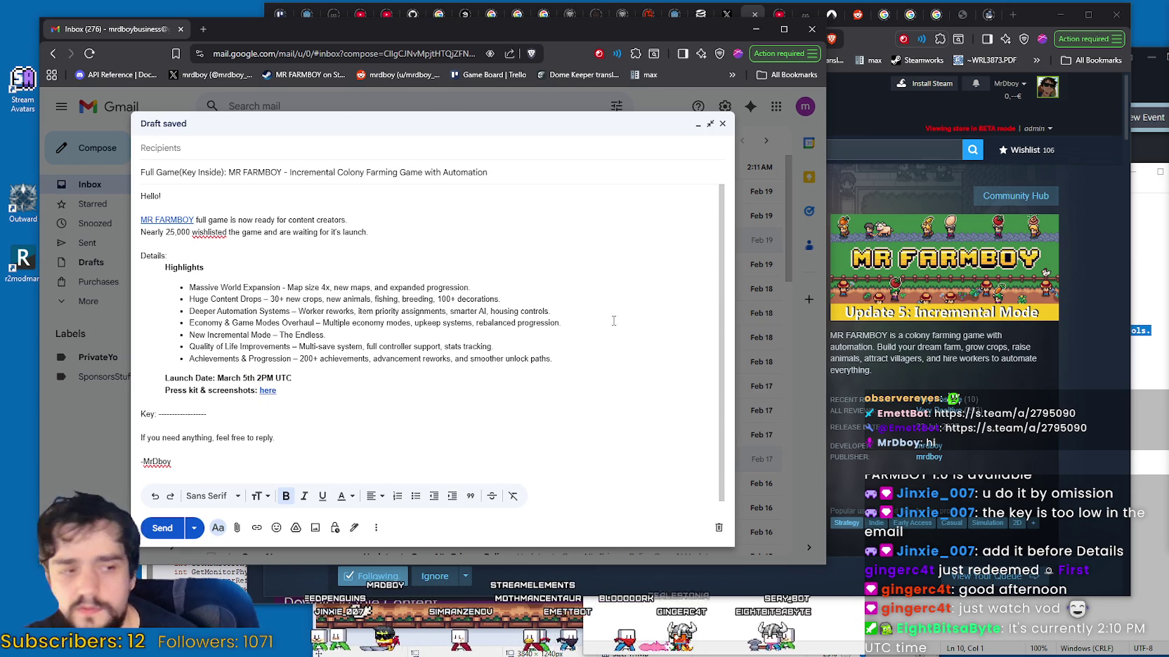
- Turn on bold and underline for the text at the end of the Key line
left_click(337, 361)
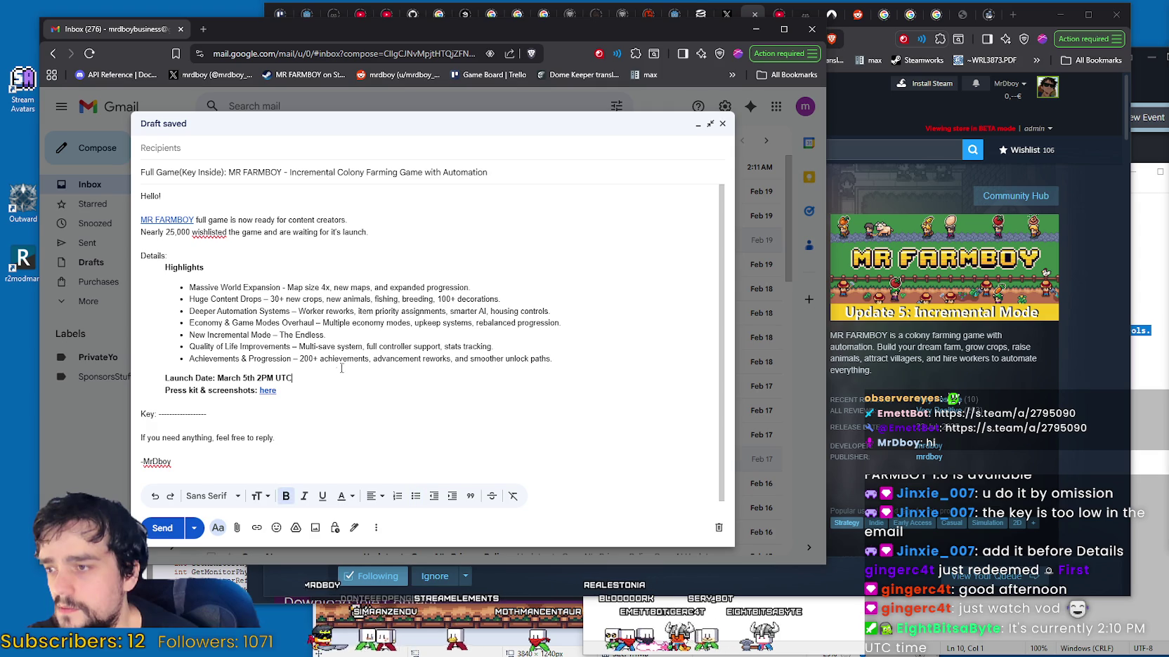
double_click(336, 359)
left_click(350, 415)
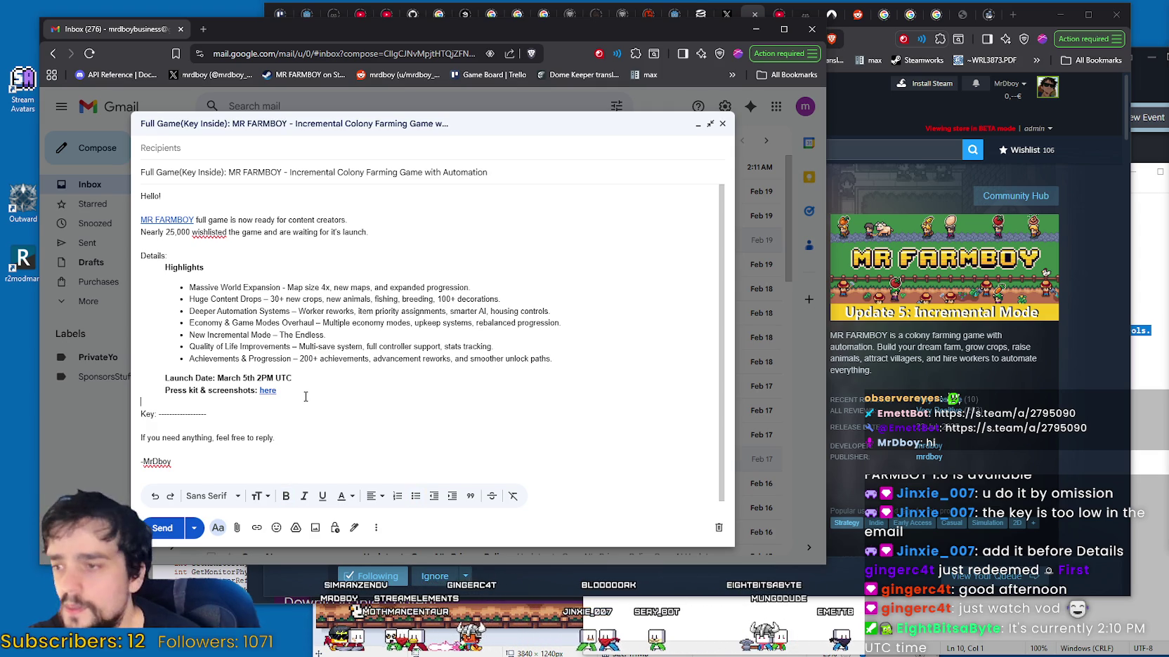
key("ctrl+b")
key("ctrl+u")
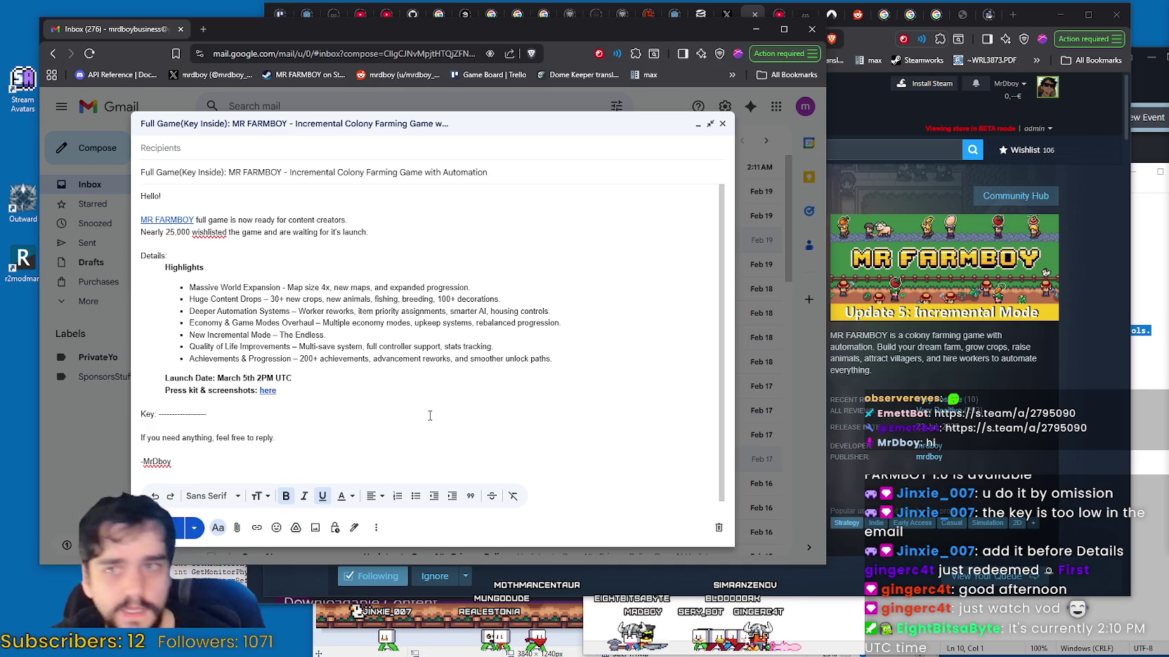
left_click_drag(226, 29, 326, 40)
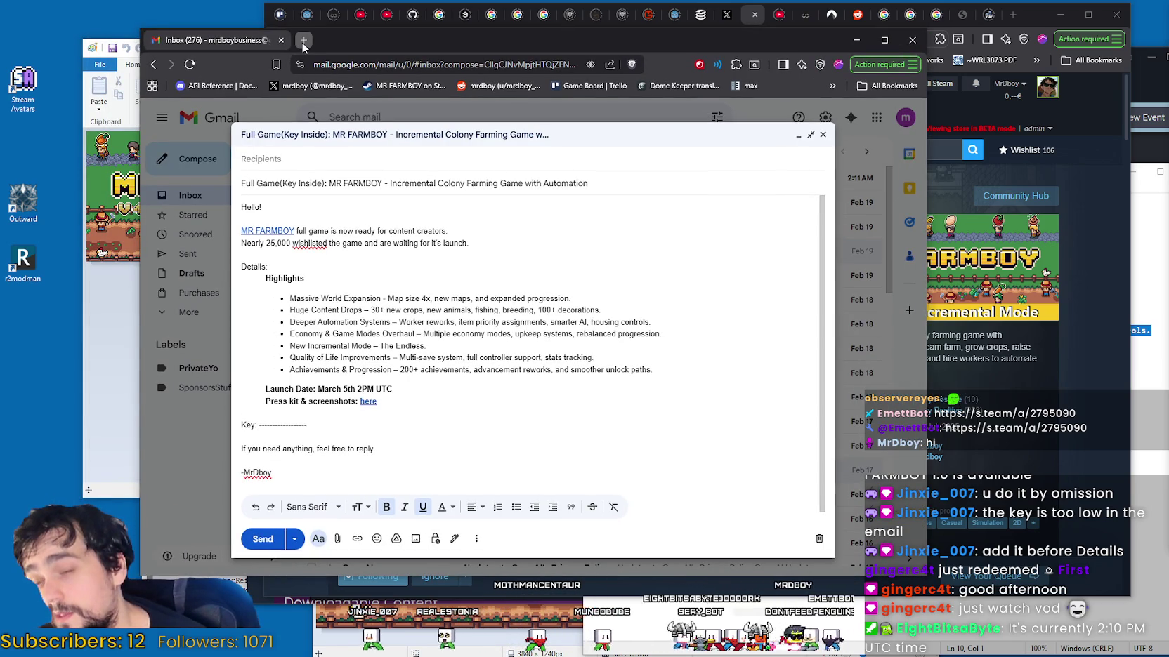
left_click(302, 41)
- Search Google for 'marathon launch time' and scroll down to the Reddit result
type("marathon launch t")
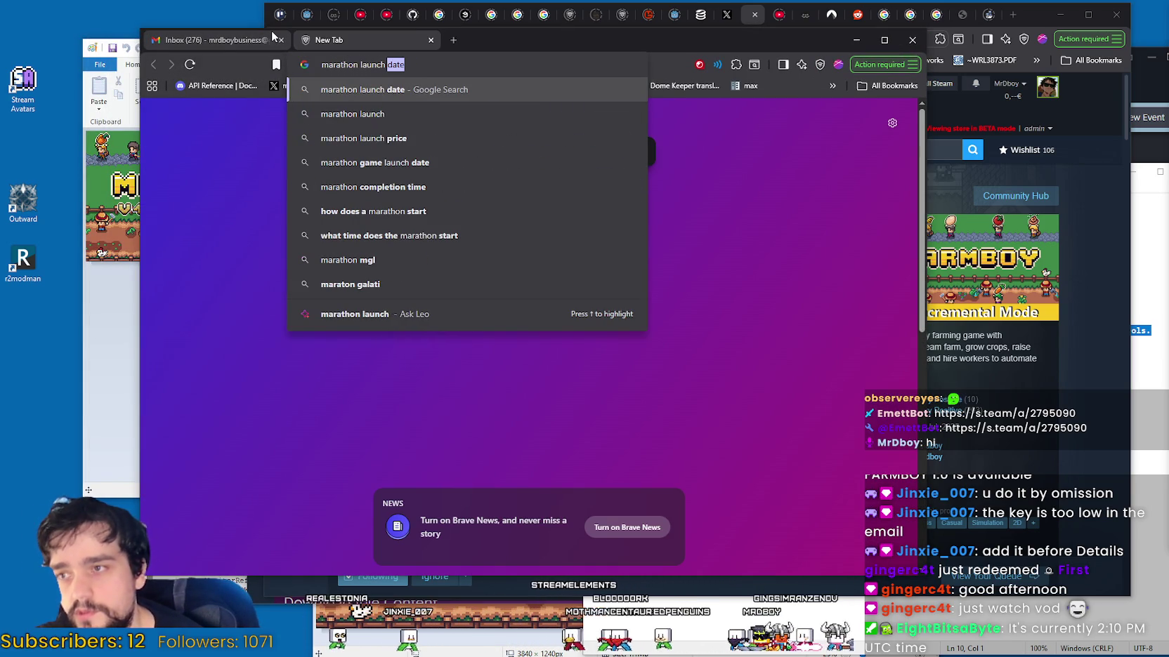
type("ime")
key("Return")
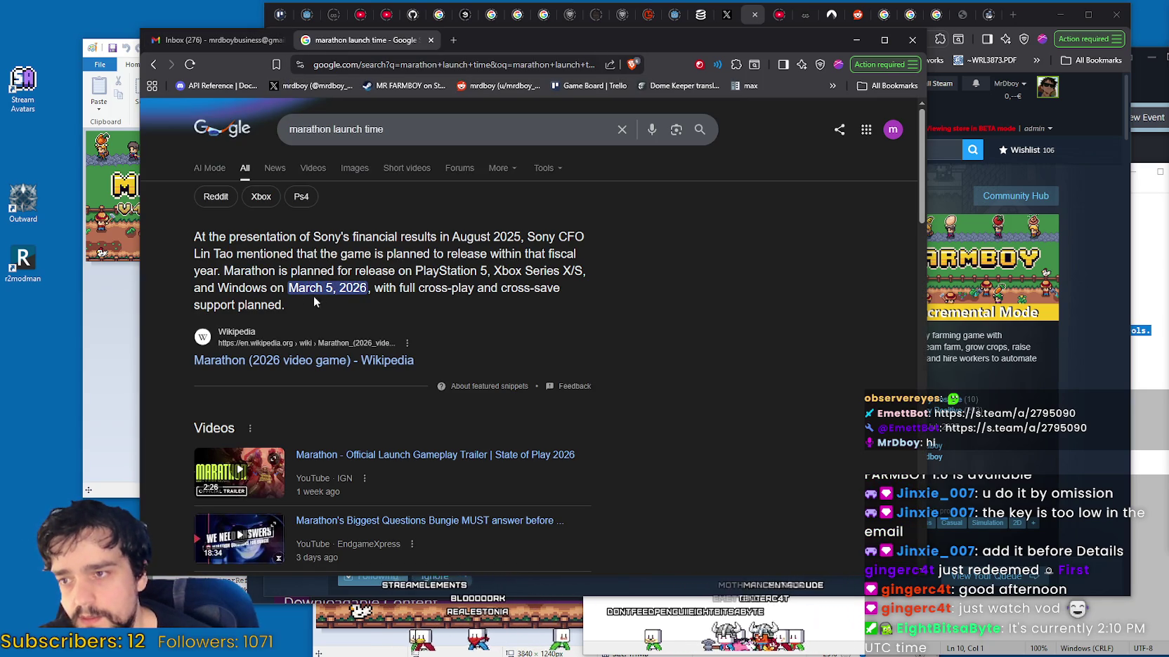
scroll(472, 368, "down", 3)
scroll(729, 413, "down", 3)
scroll(728, 413, "down", 3)
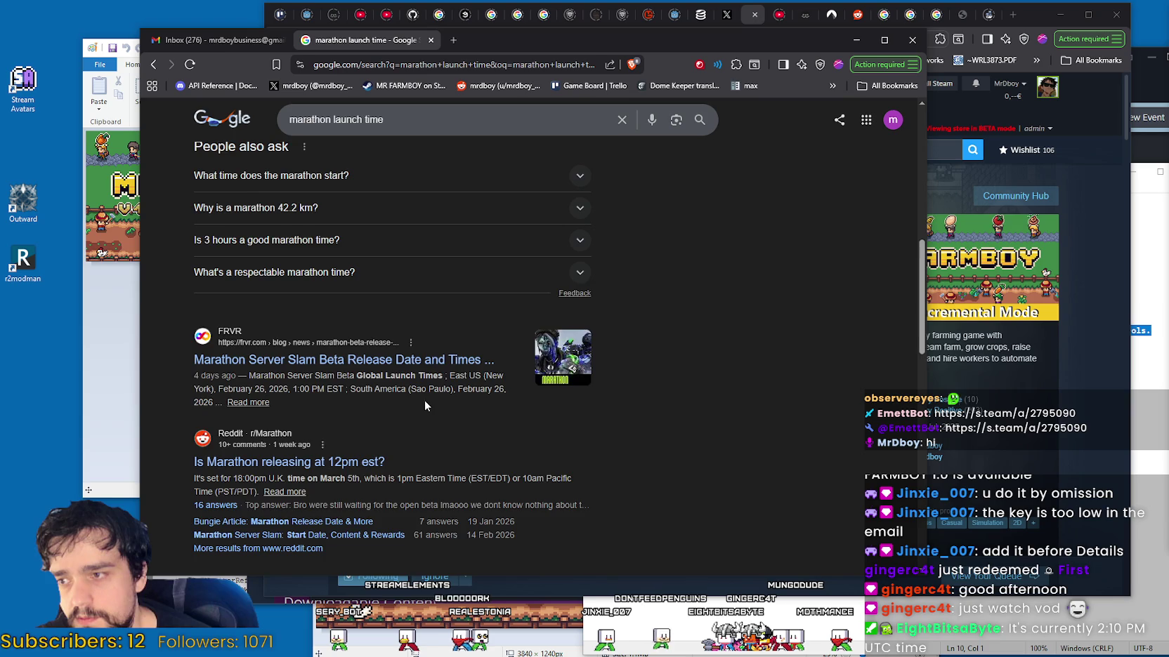
scroll(424, 405, "down", 3)
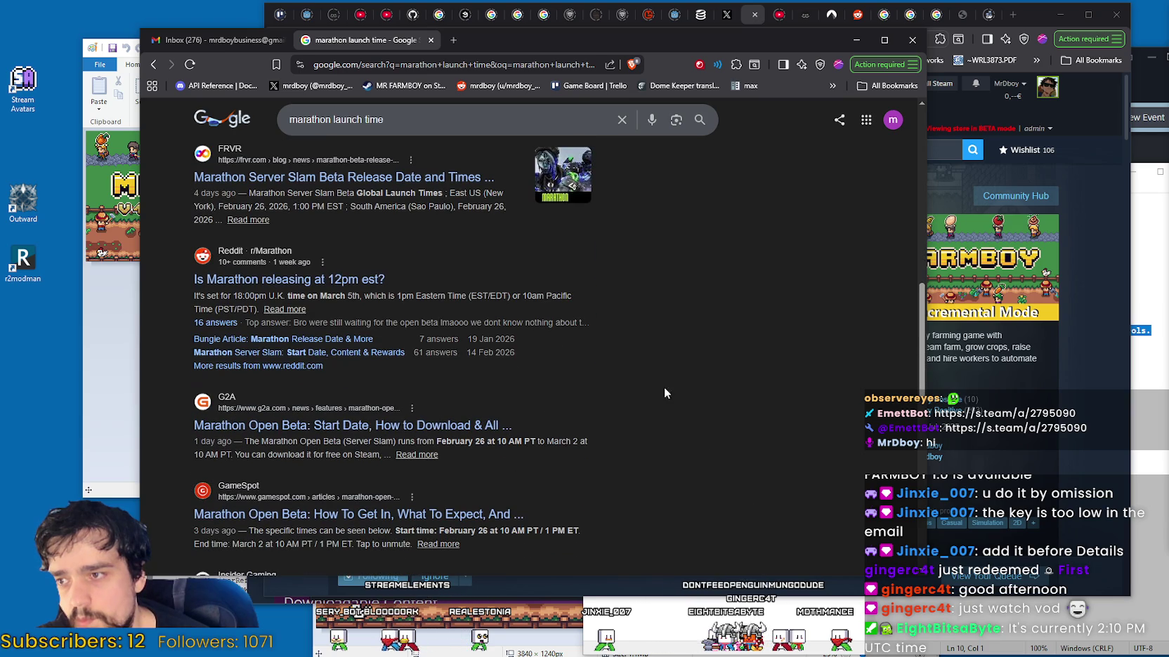
- Highlight the 18:00 UK and 1pm Eastern March 5th launch times in the Reddit snippet
left_click_drag(234, 295, 286, 295)
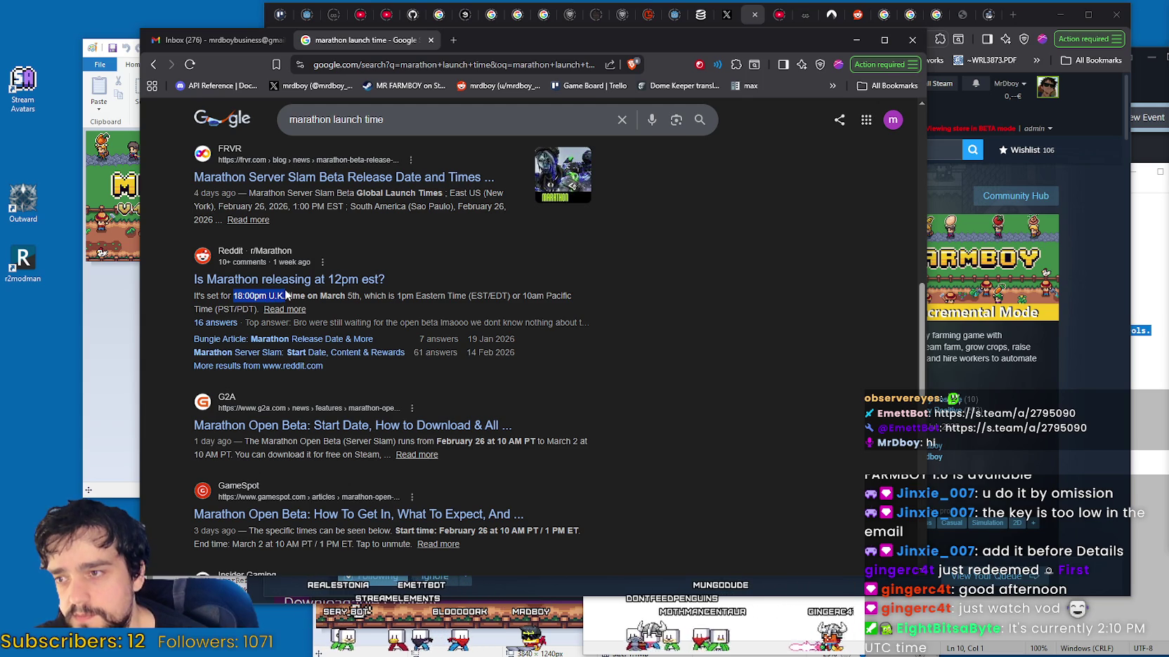
left_click_drag(399, 296, 447, 297)
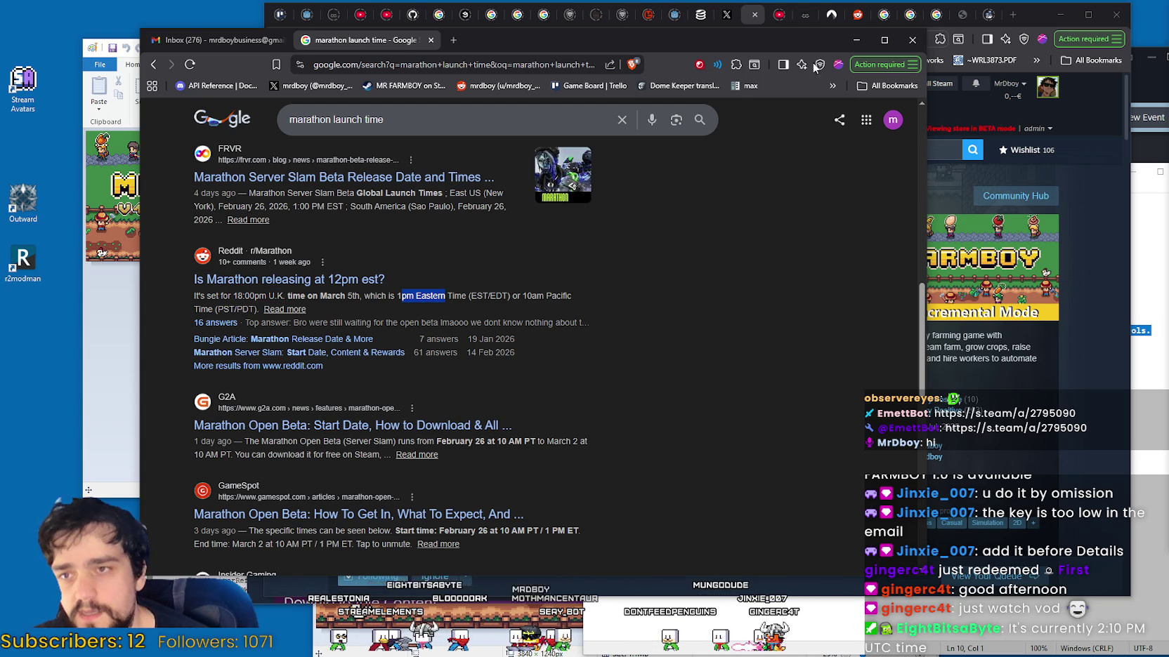
left_click_drag(203, 39, 240, 48)
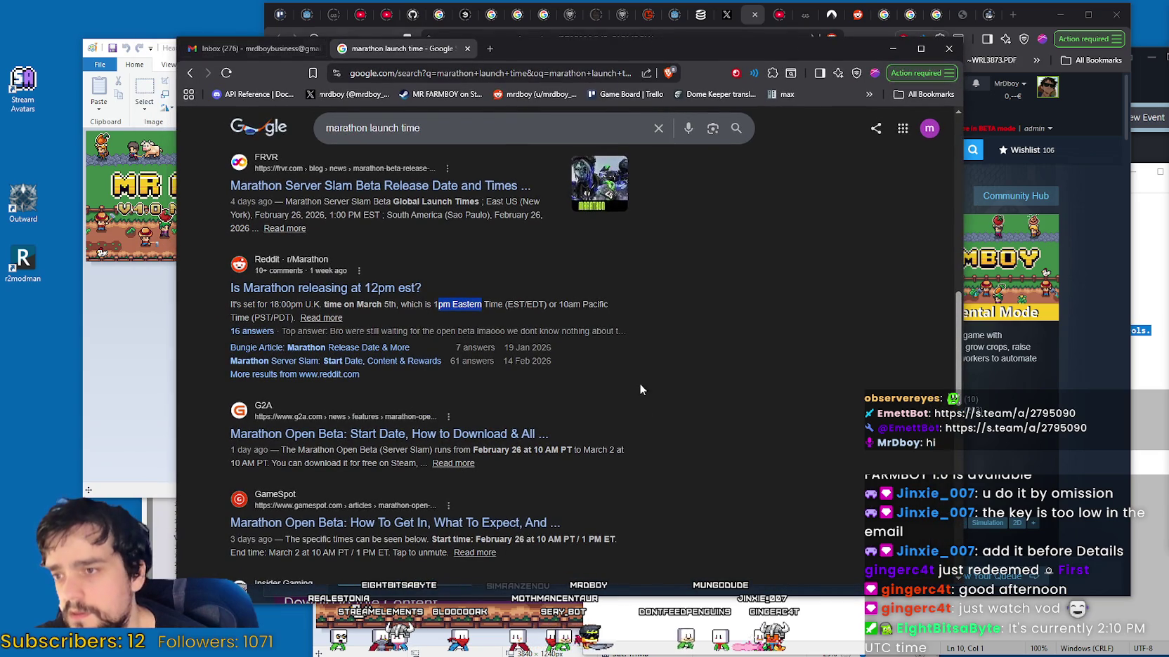
left_click(427, 312)
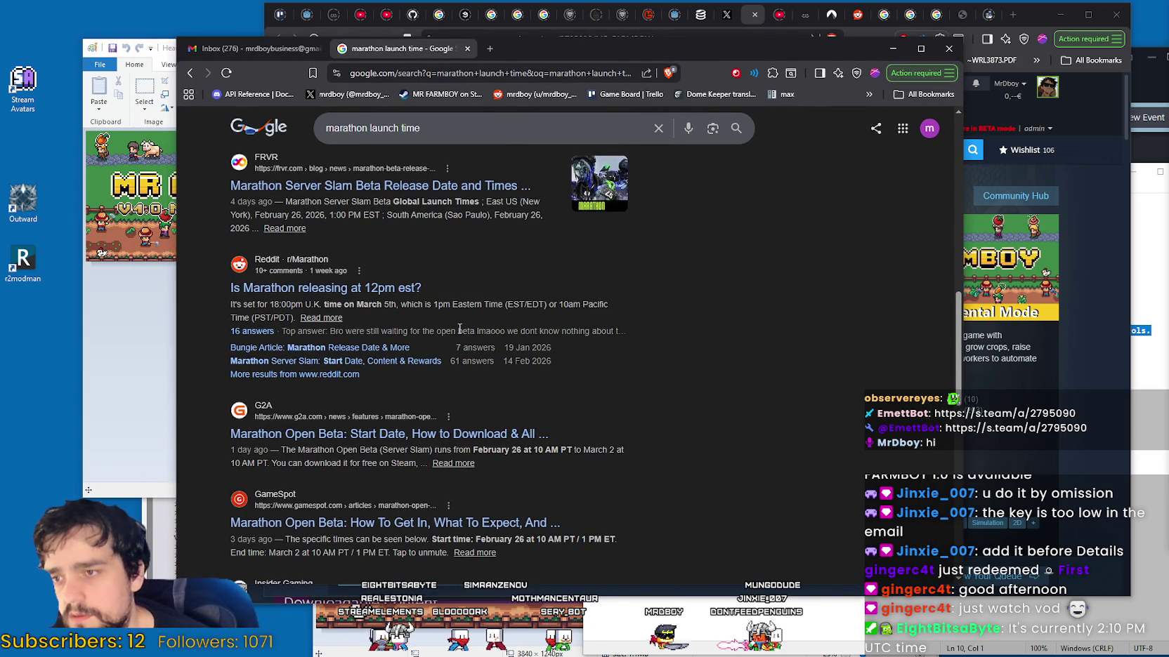
double_click(445, 304)
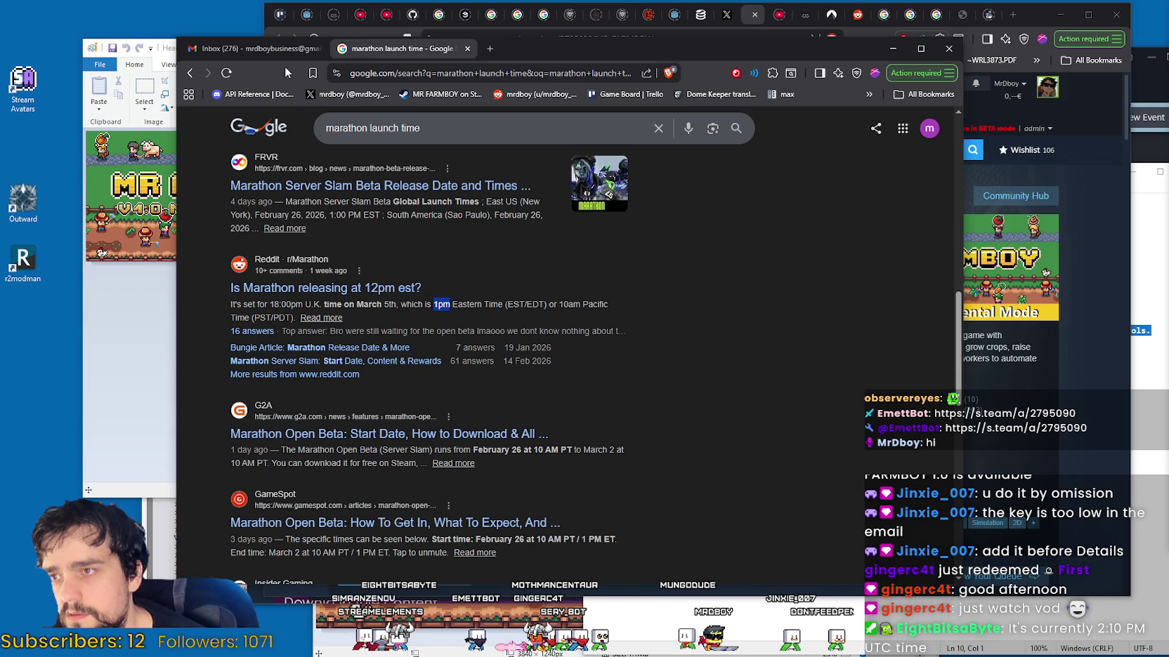
left_click(253, 48)
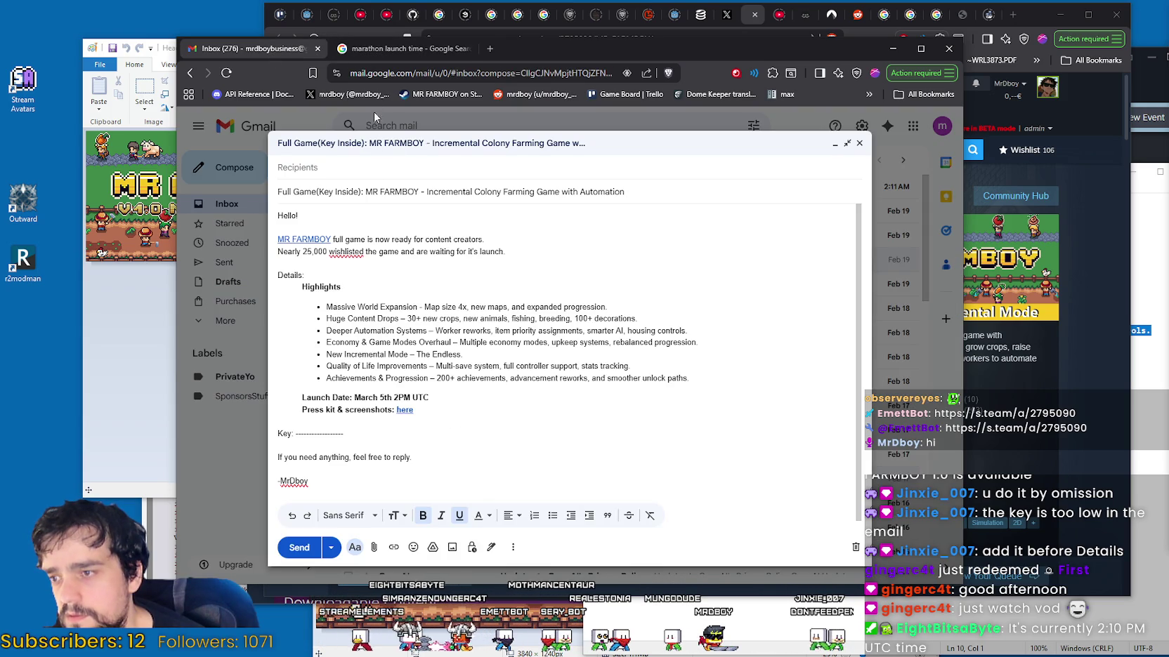
left_click(365, 47)
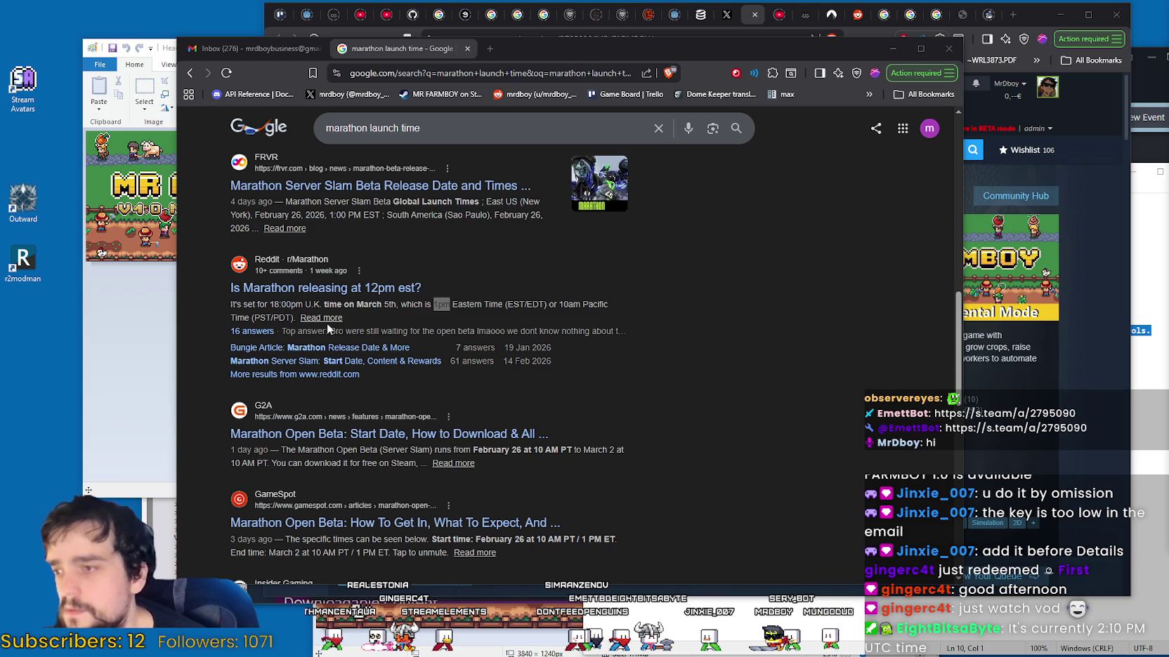
- Replace '2PM UTC' in the Launch Date line with '@ 1:00 PM EST', checking the search results
left_click(453, 306)
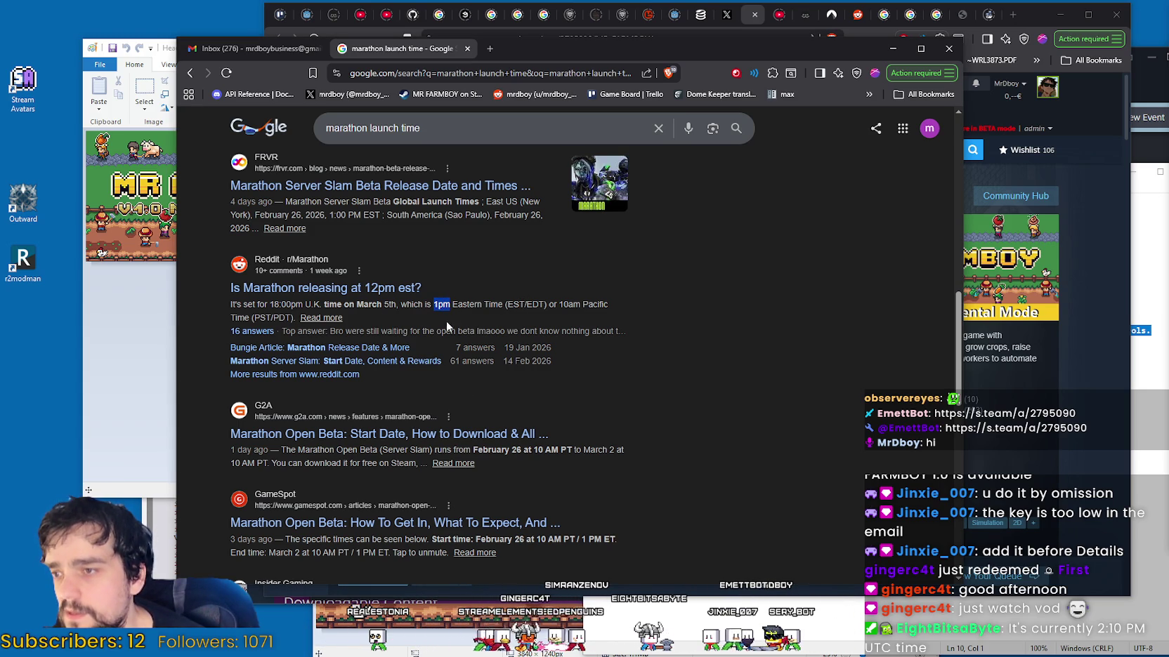
left_click(235, 50)
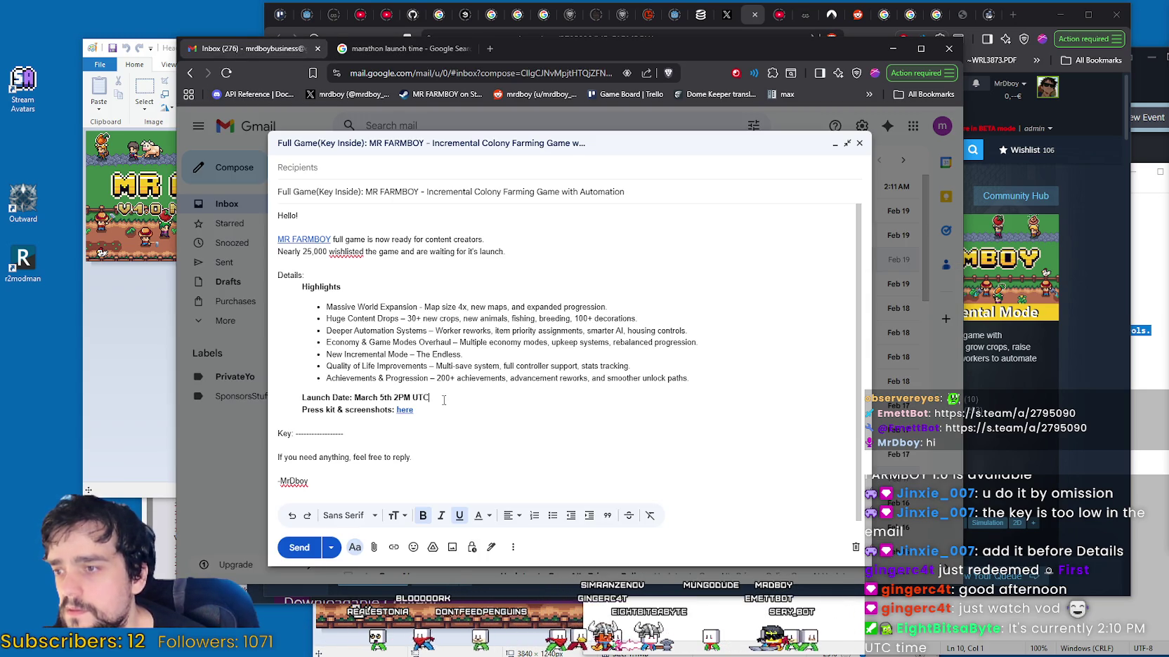
left_click_drag(443, 396, 399, 398)
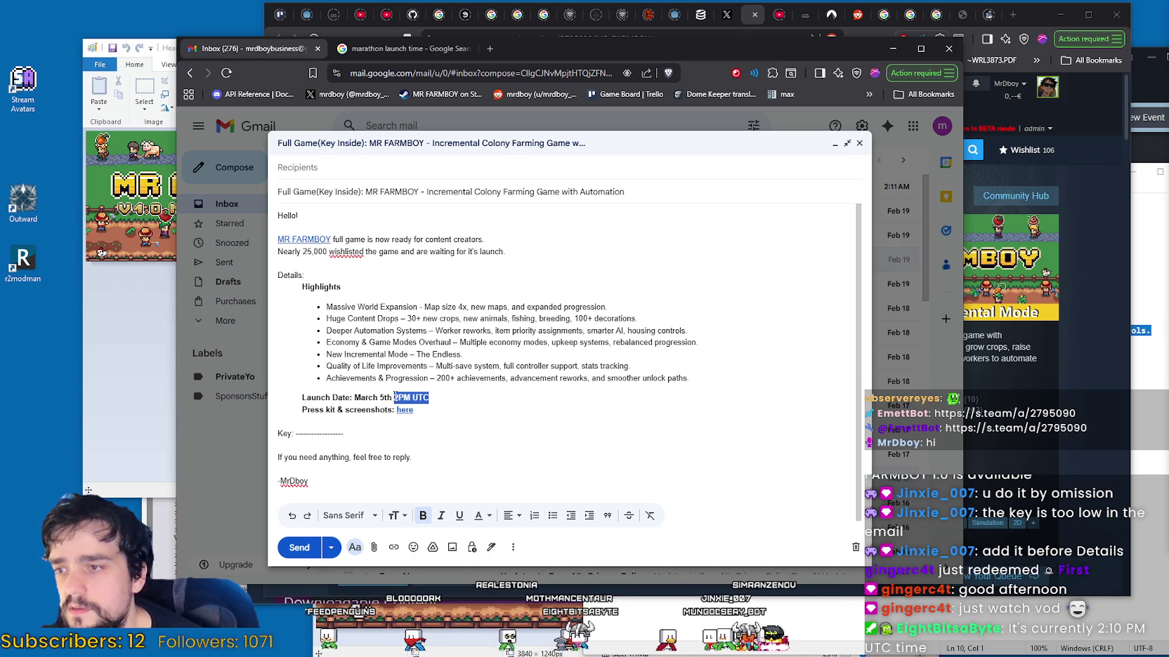
type("@ 1:00")
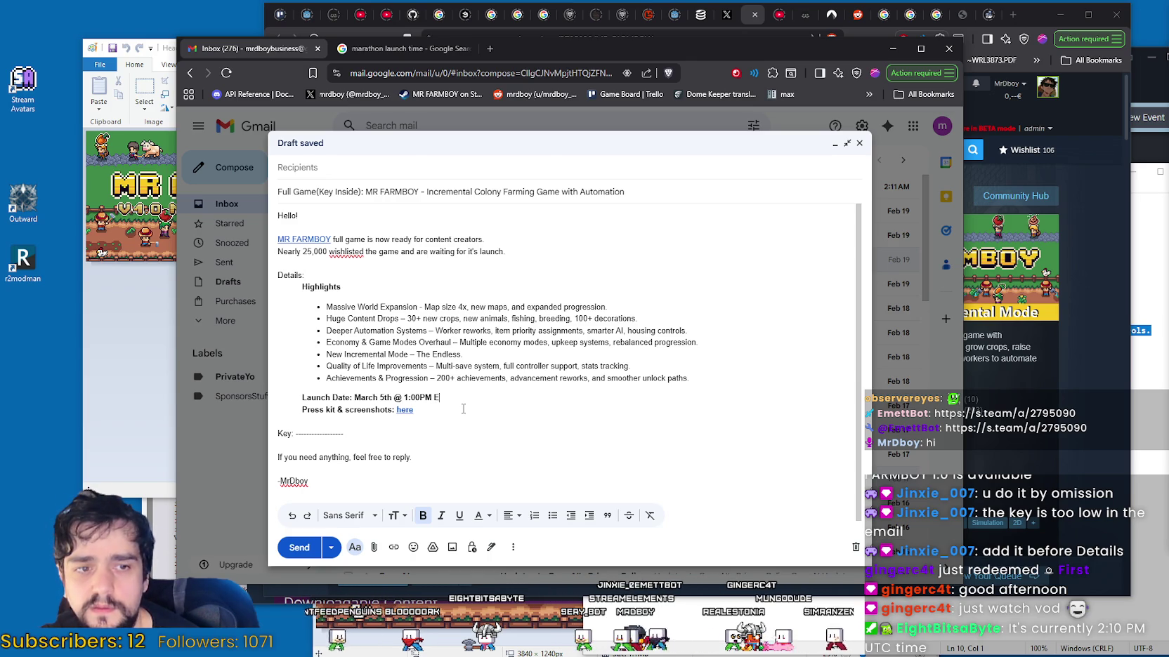
type("EST")
left_click(411, 49)
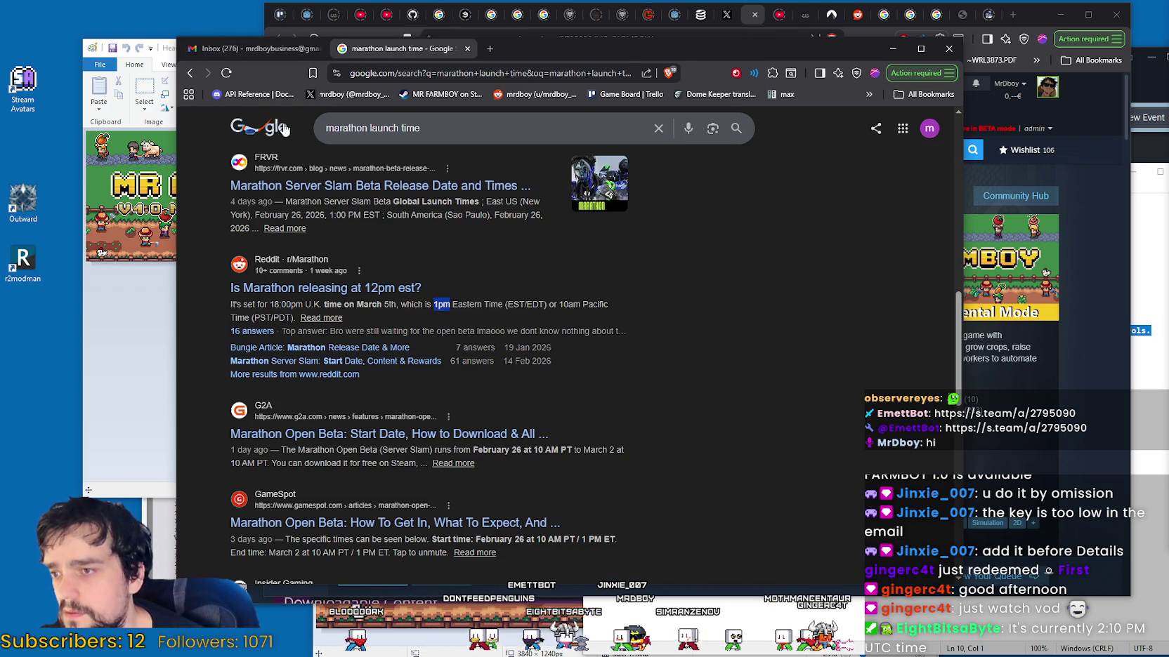
left_click(258, 48)
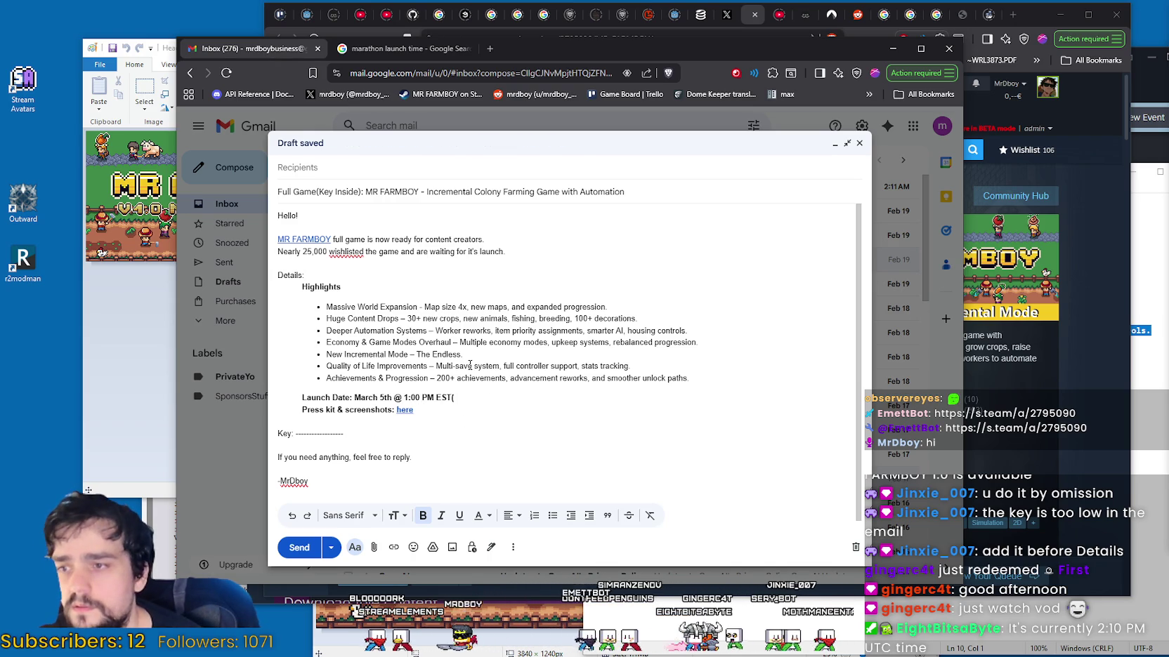
left_click(386, 47)
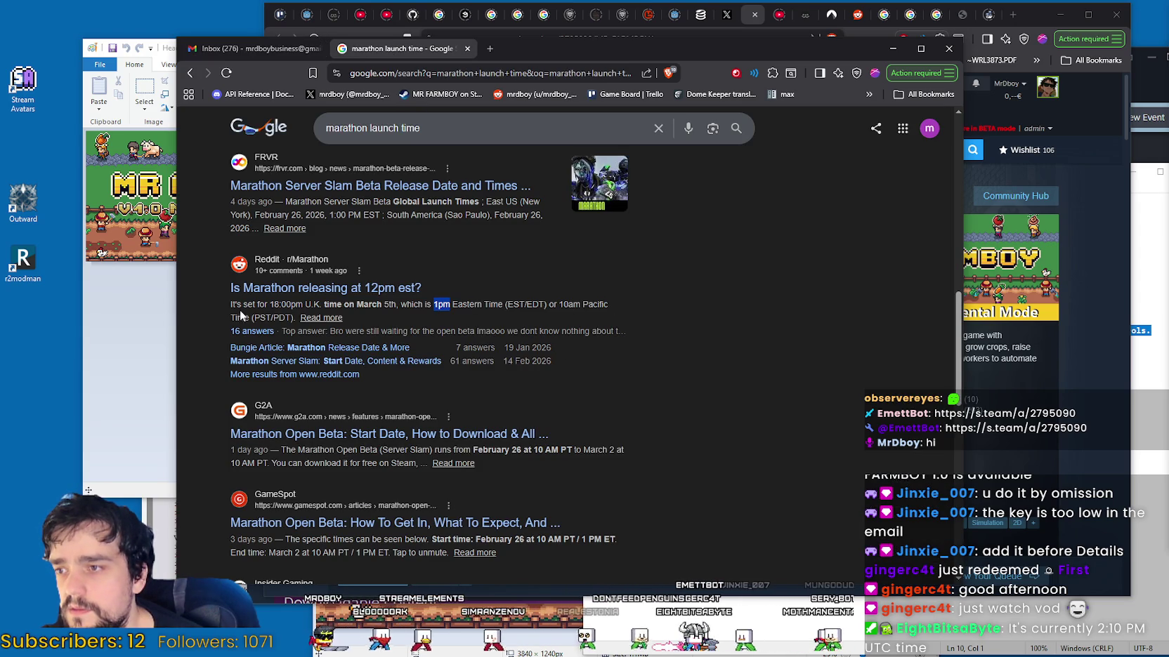
left_click_drag(271, 304, 286, 304)
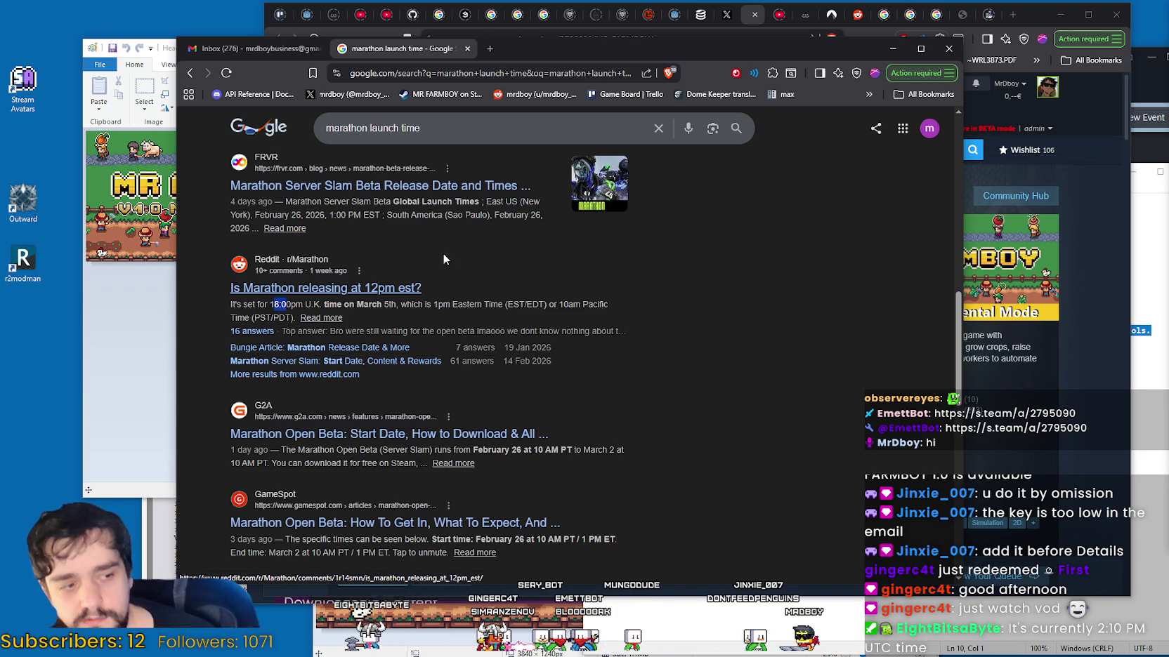
- Fix the launch line to read 'March 5th @ 1:00 PM EST (6:00 PM UTC)'
left_click(256, 51)
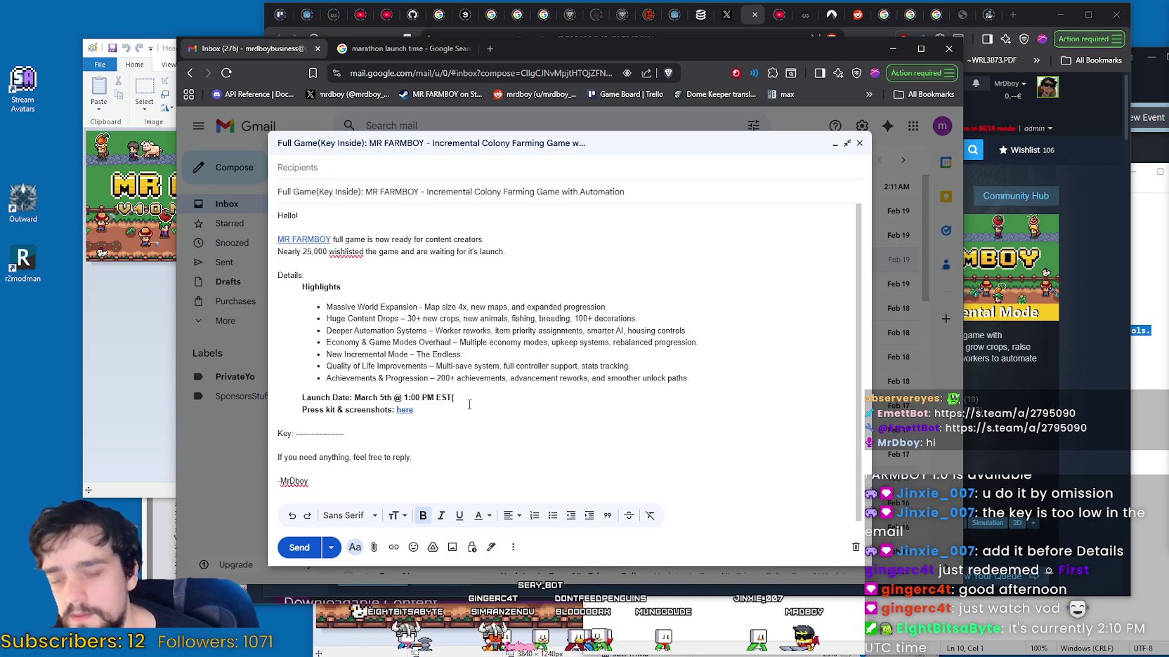
key("BackSpace")
type("6")
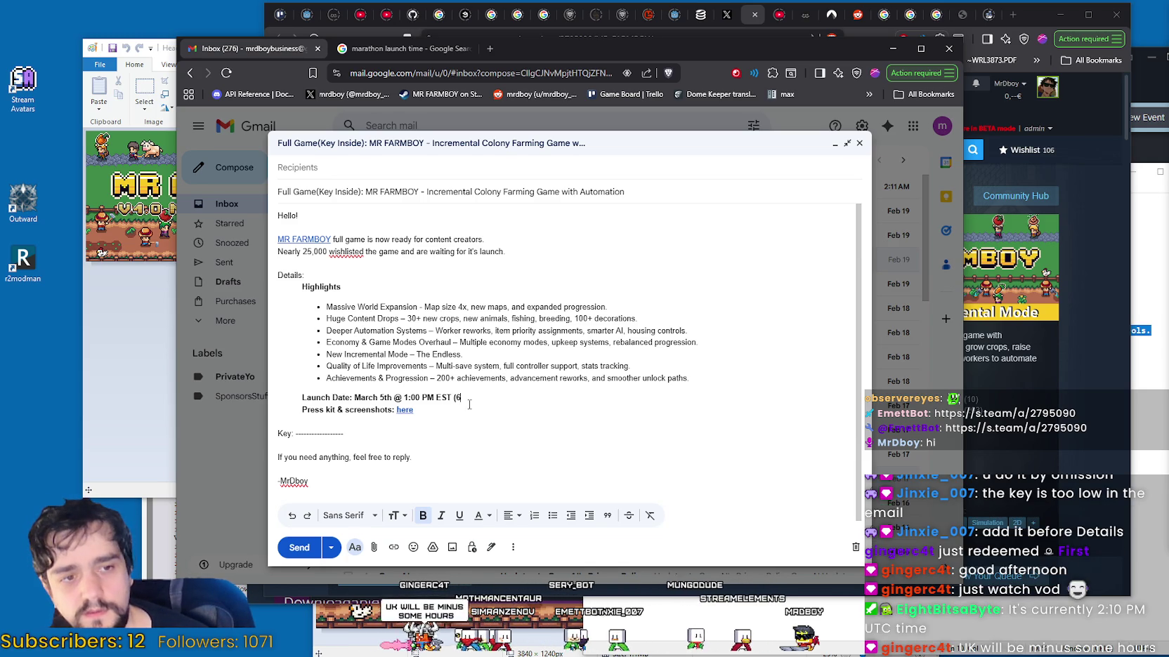
type(":00")
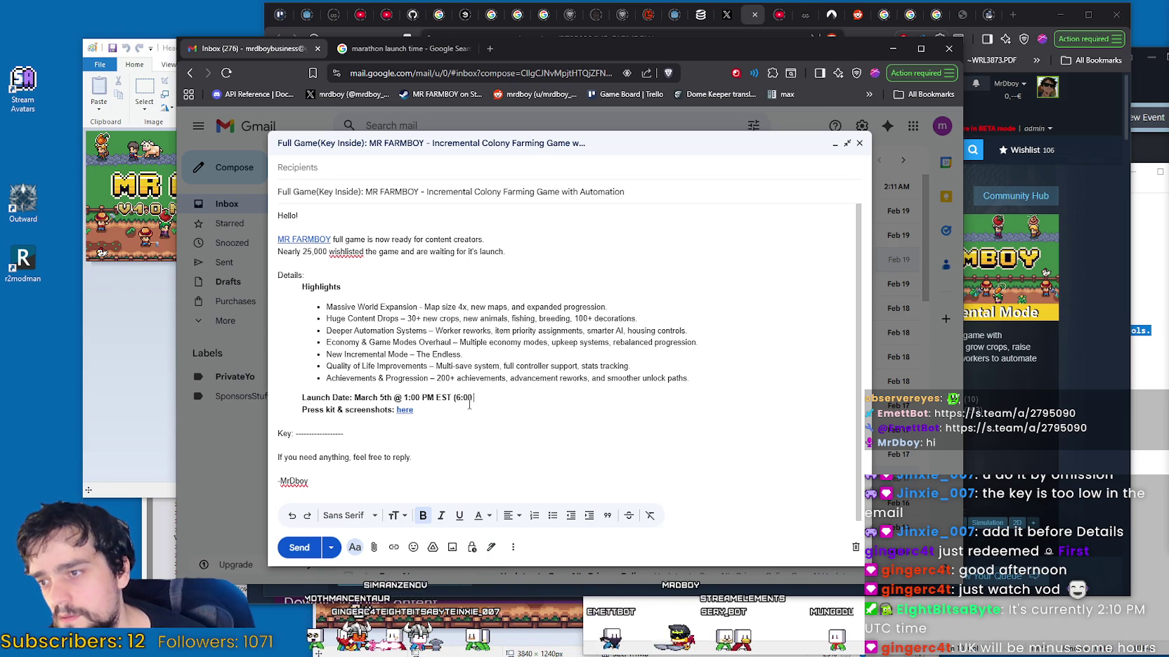
type(" PM UTC)")
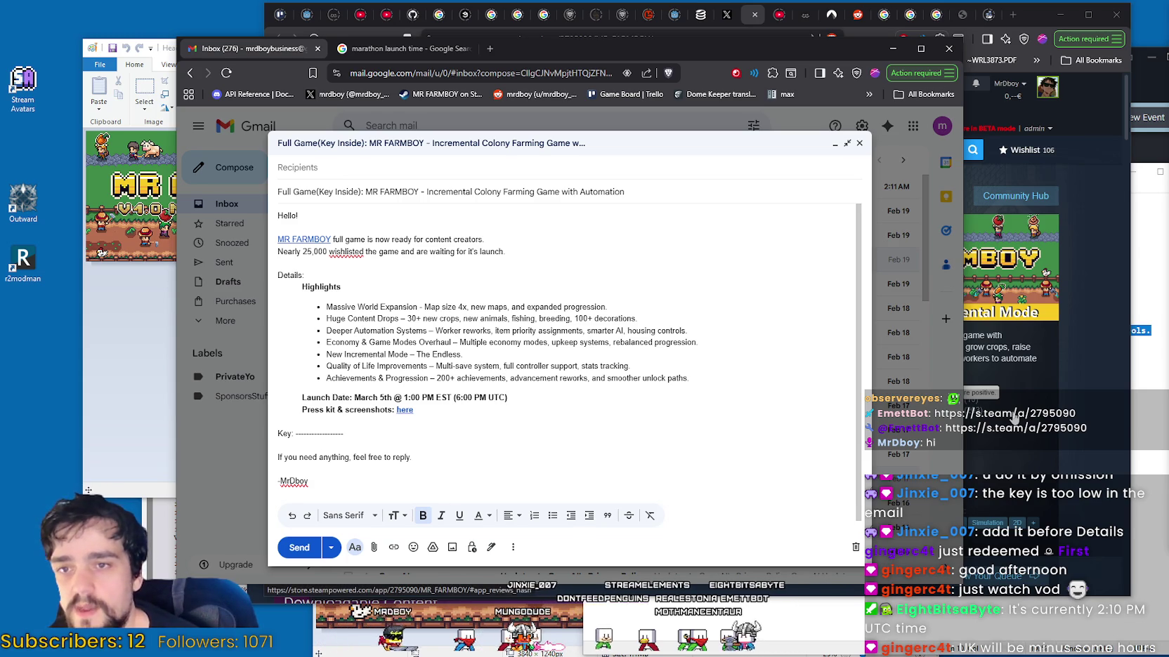
left_click(508, 398)
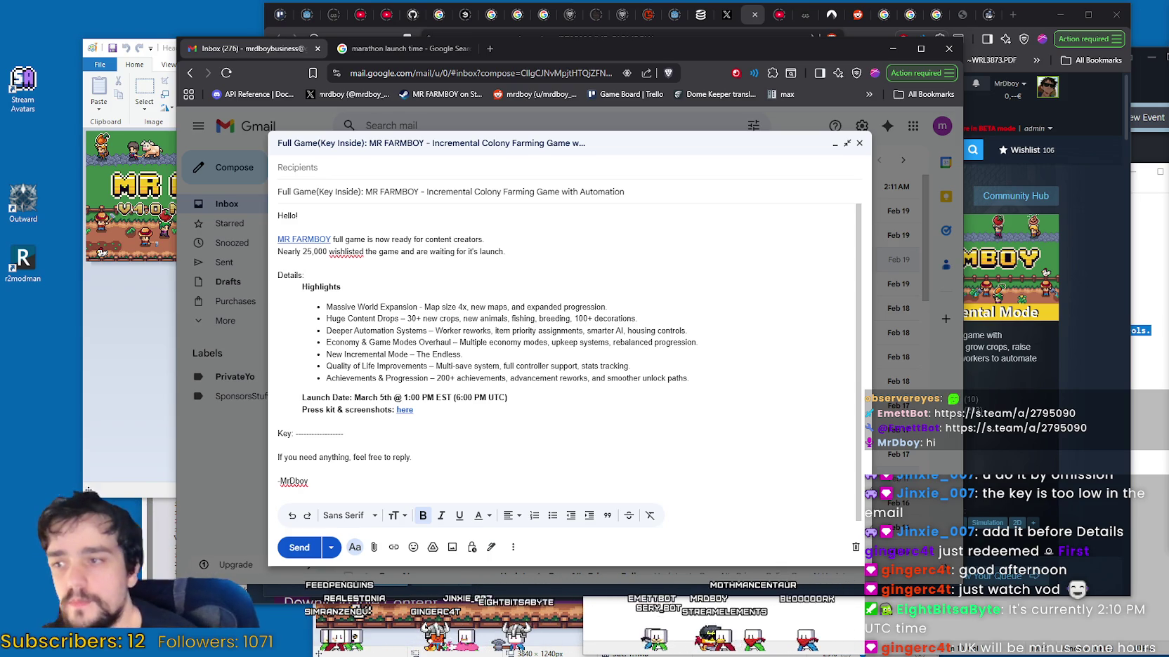
left_click(369, 434)
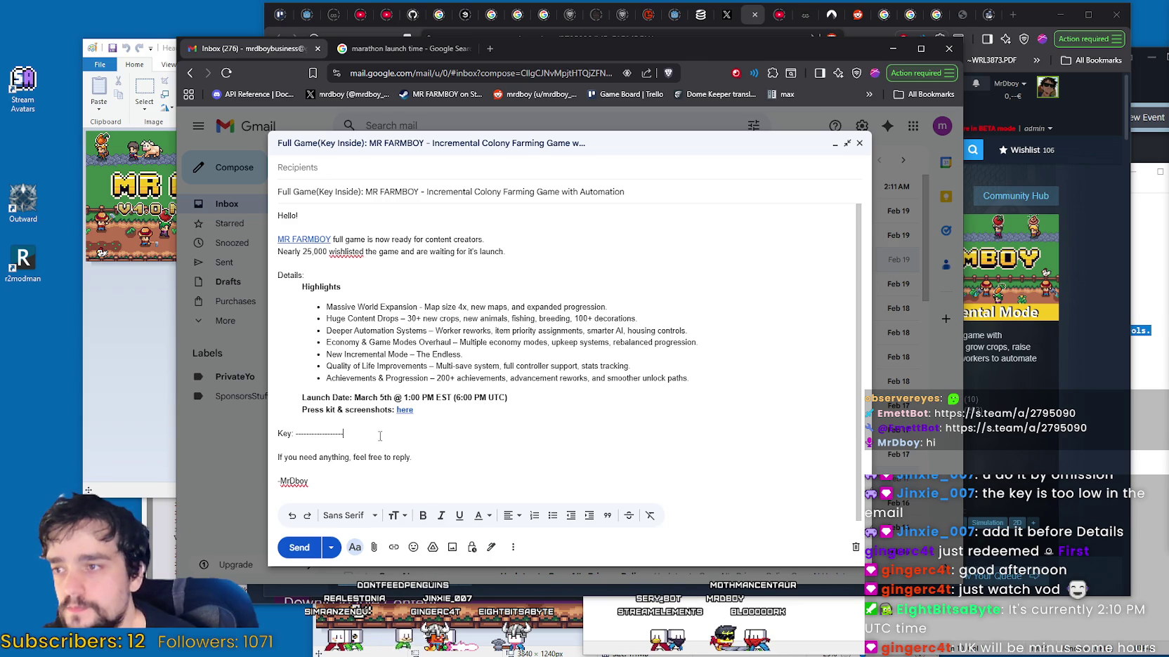
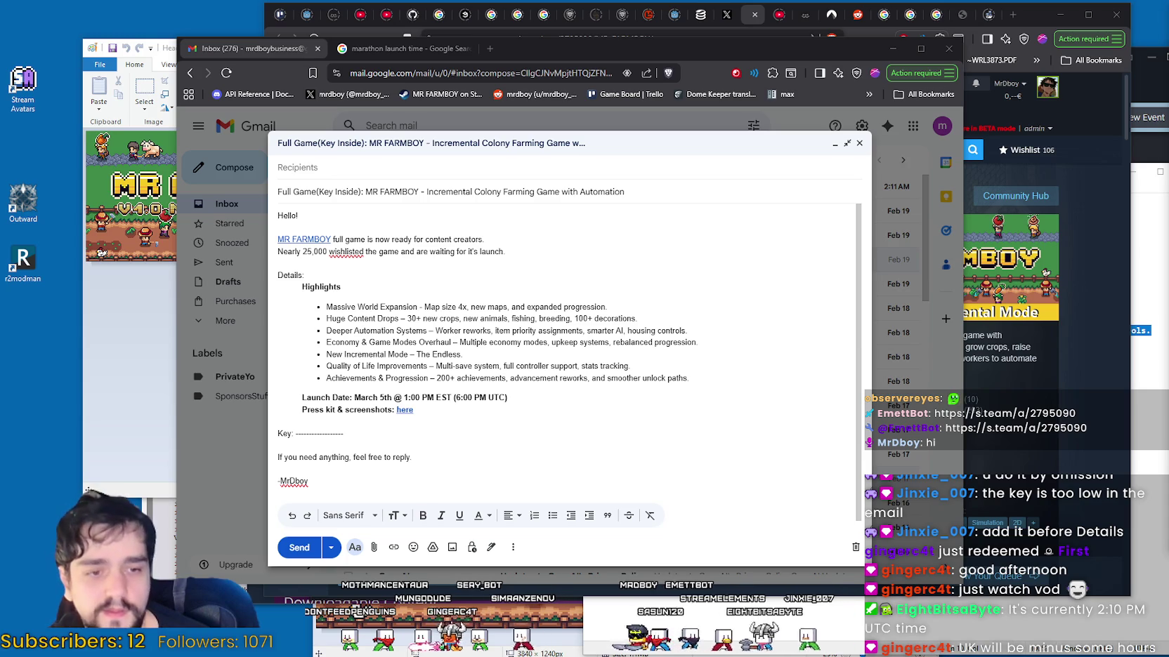
- Browse the SteamCovers images, select Fishing.gif, and switch back to the Gmail draft
key("alt+Tab")
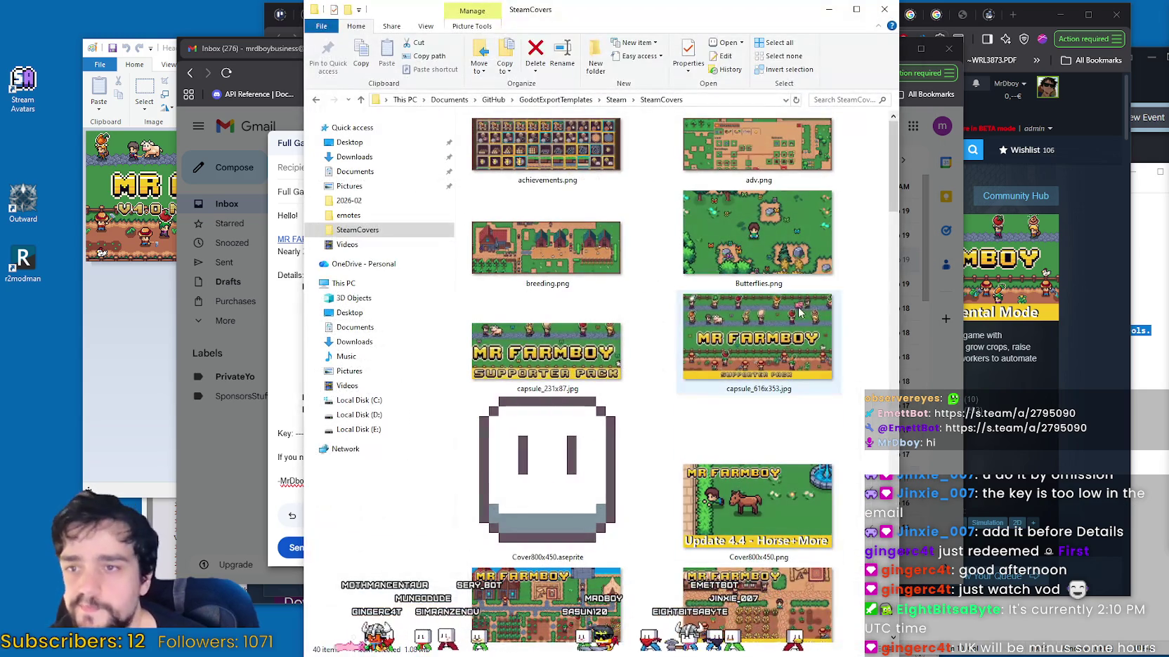
left_click(808, 260)
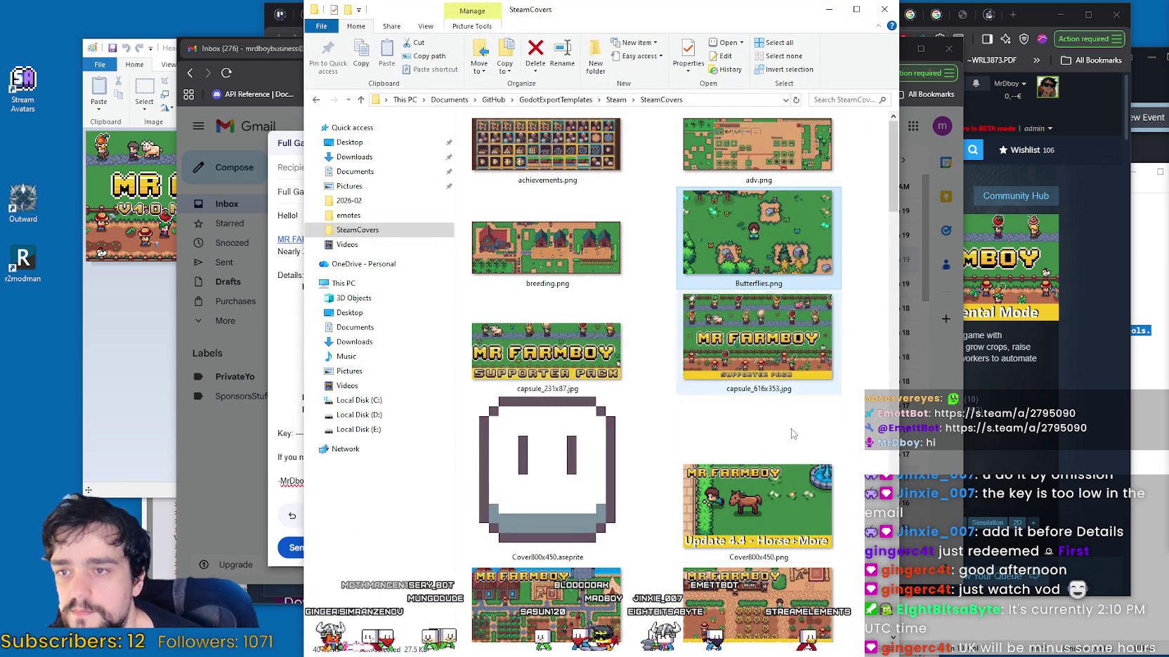
left_click(548, 351)
left_click(604, 285)
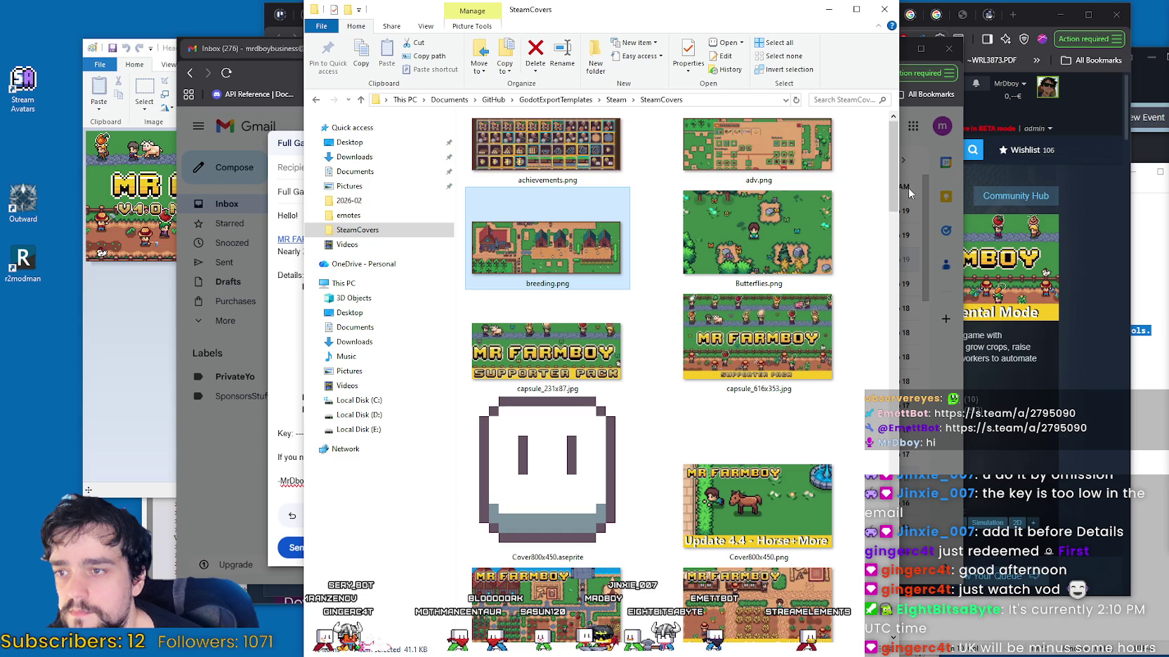
scroll(896, 184, "down", 2)
scroll(899, 179, "up", 2)
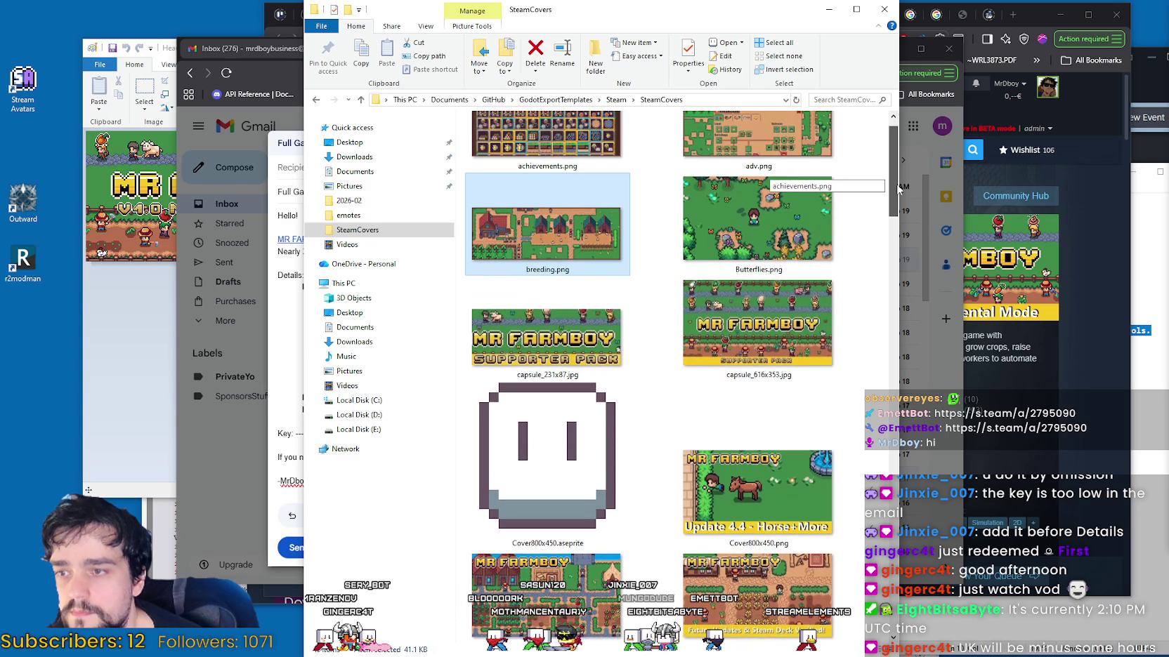
mouse_move(901, 175)
left_mouse_down()
mouse_move(902, 284)
mouse_move(910, 219)
left_mouse_up()
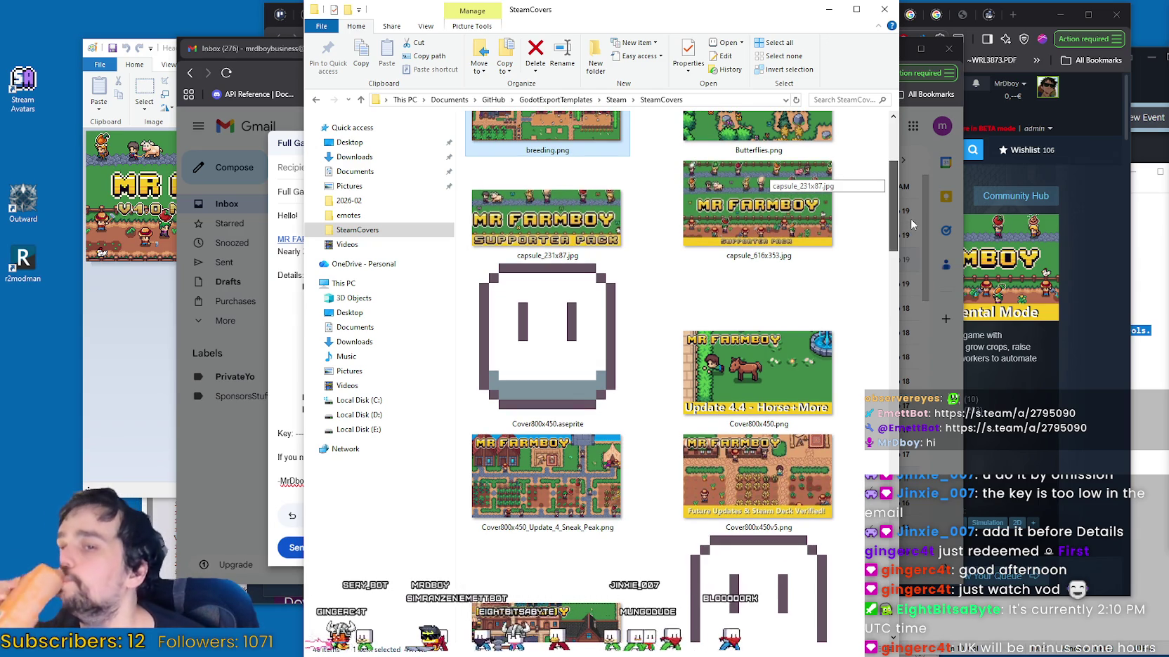
mouse_move(910, 219)
left_mouse_down()
mouse_move(903, 314)
mouse_move(921, 311)
mouse_move(921, 363)
mouse_move(926, 329)
left_mouse_up()
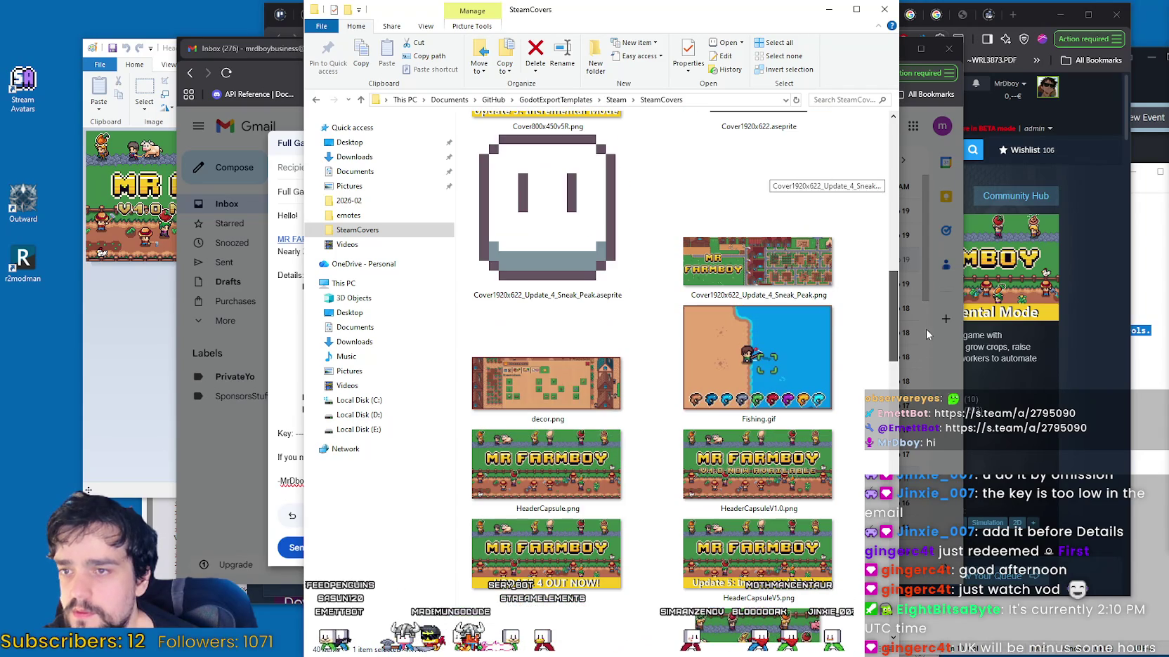
left_click(799, 389)
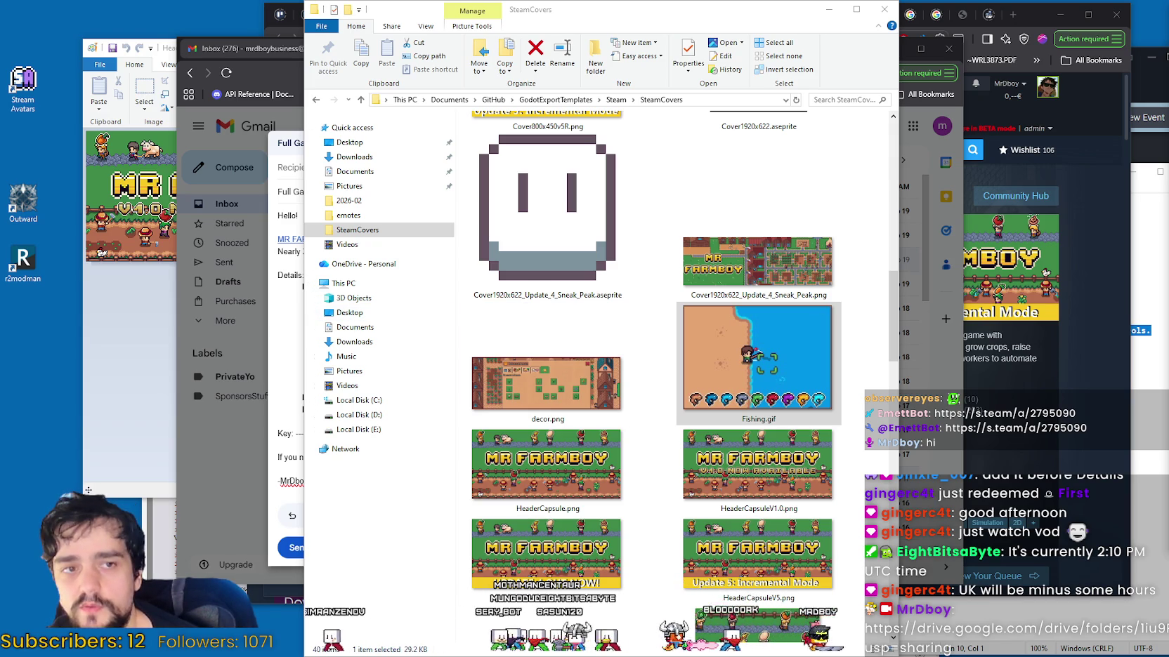
left_click(274, 403)
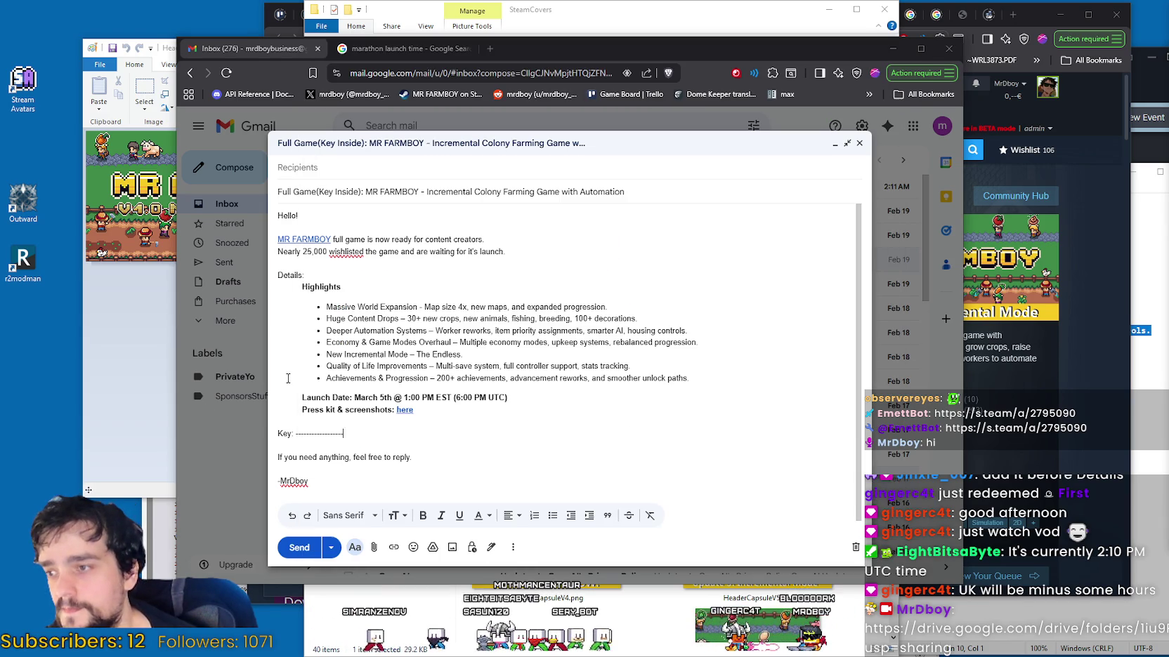
- Change the press-kit 'here' link to point to the pasted Google Drive folder URL
left_click(411, 410)
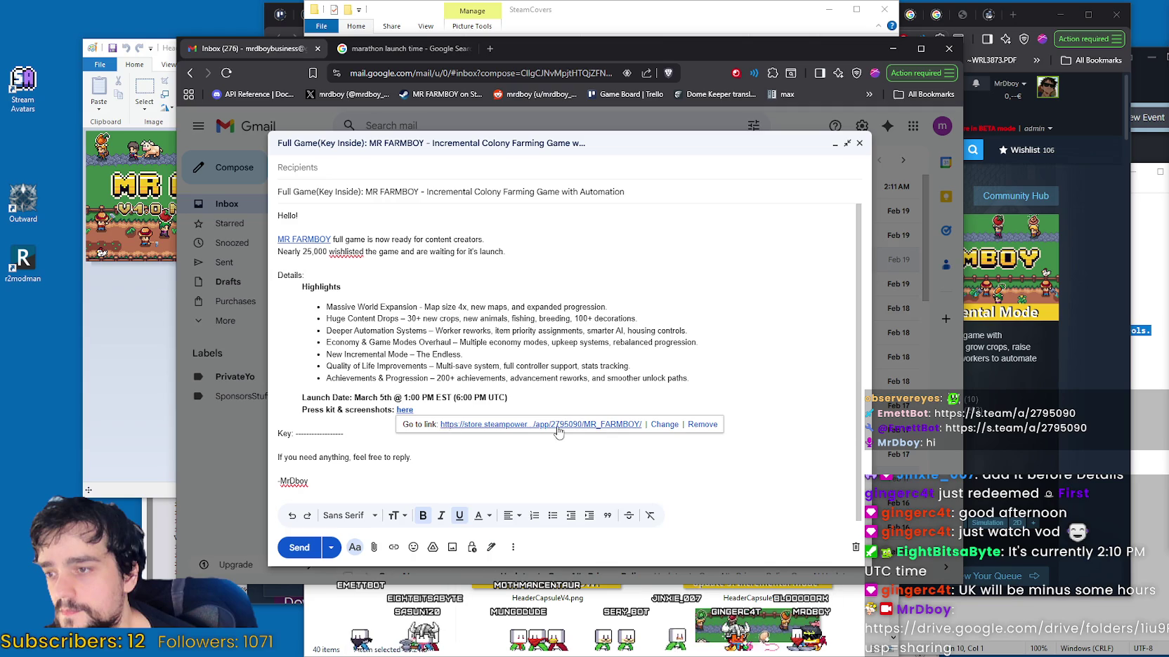
left_click(665, 424)
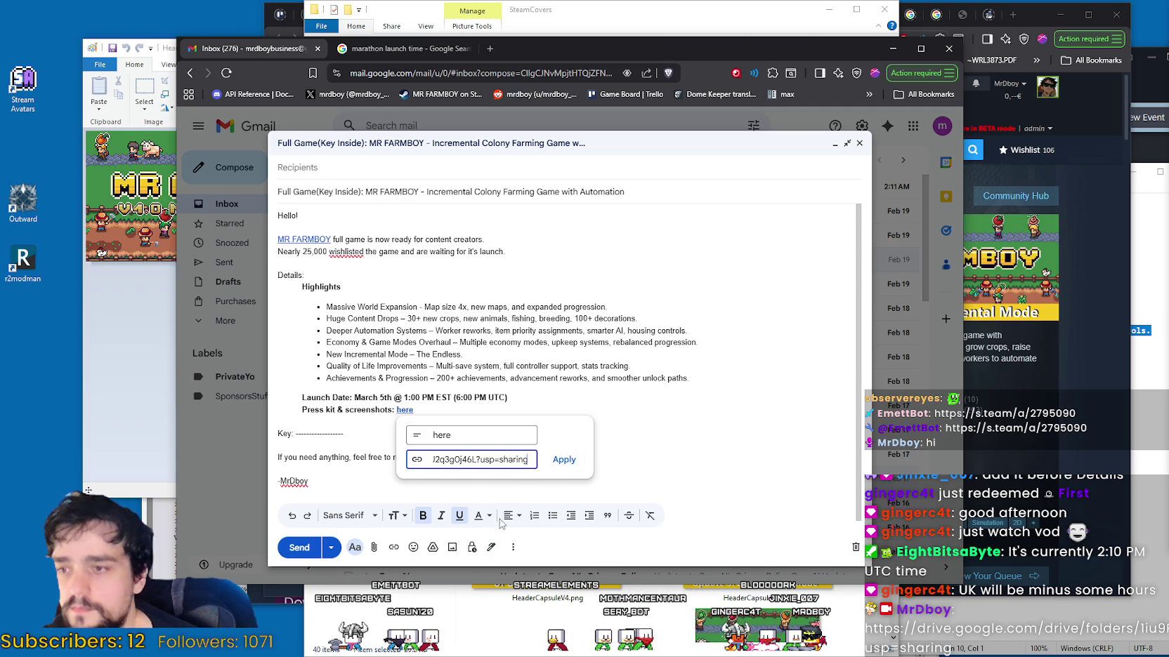
left_click(562, 462)
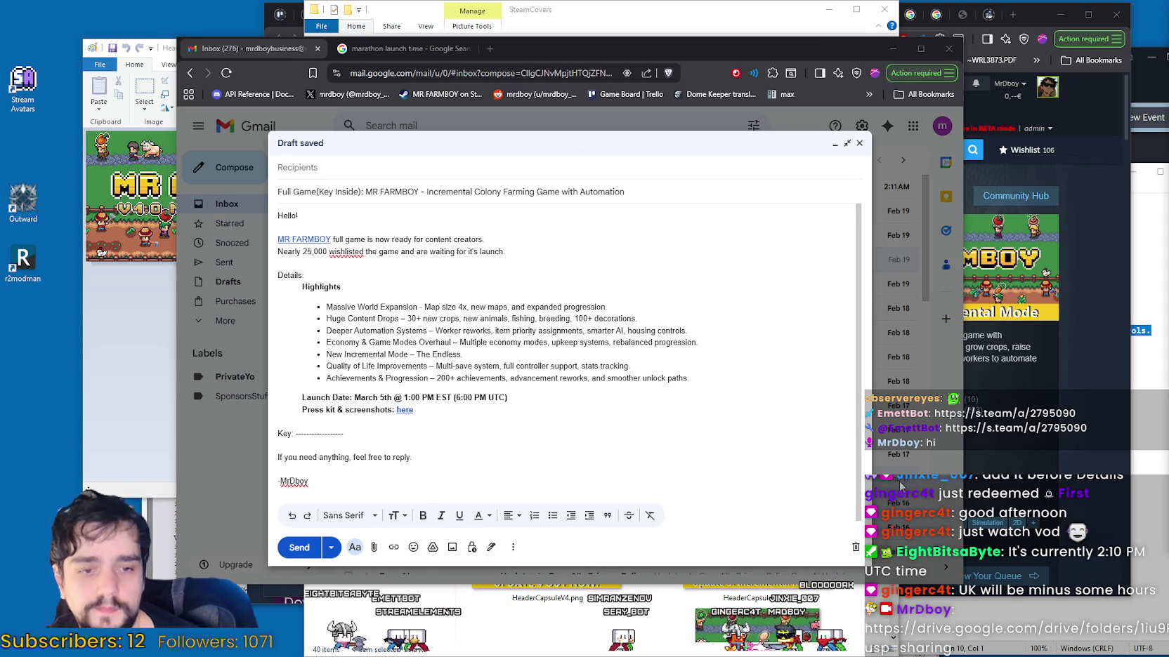
key("alt+Tab")
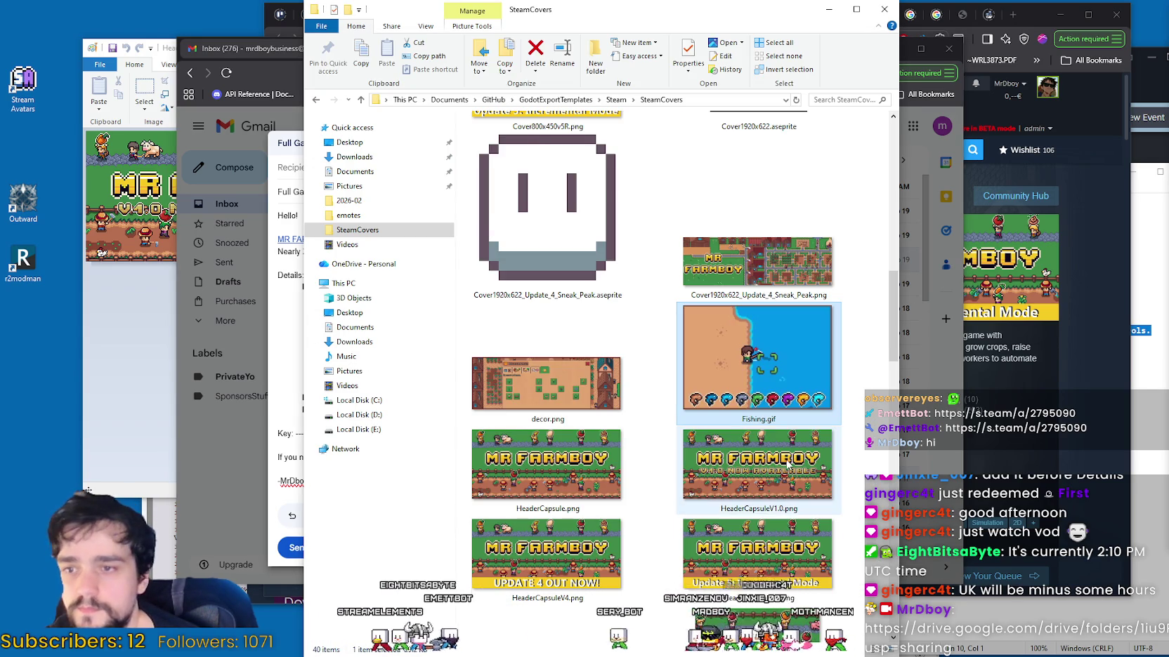
- Look through SteamCovers images such as hero_capsuleV1.jpg, HeaderImageV4.png and library_heroV1.jpg
scroll(798, 473, "down", 5)
left_click(798, 474)
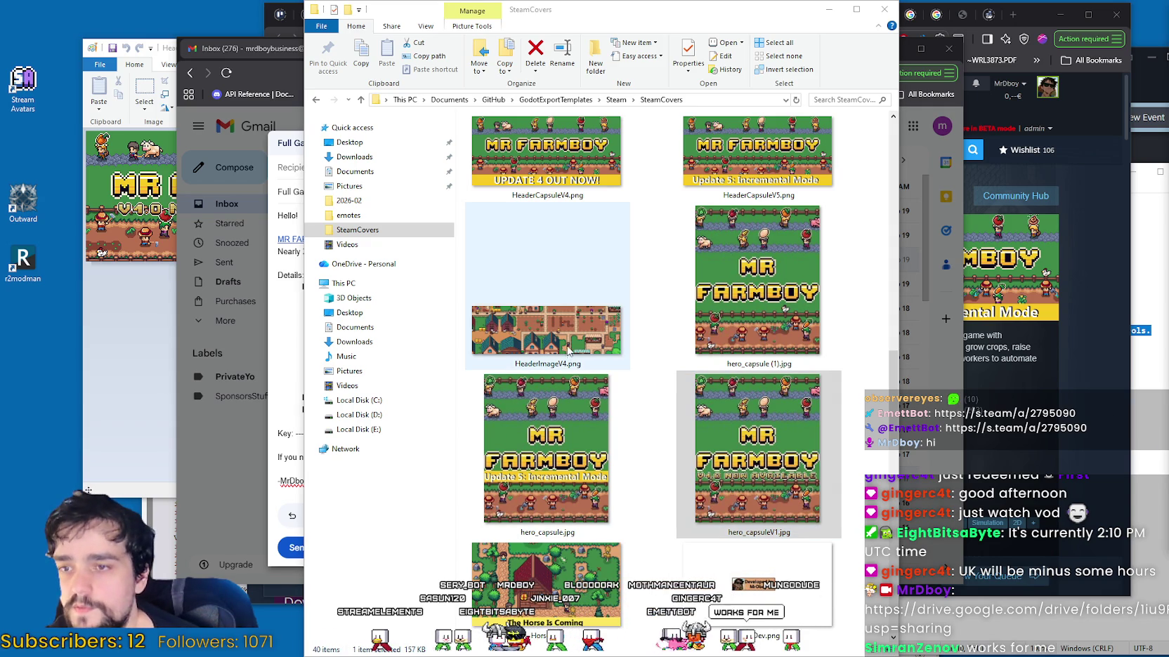
left_click(534, 338)
mouse_move(485, 326)
left_mouse_down()
mouse_move(566, 330)
mouse_move(555, 336)
left_mouse_up()
scroll(639, 436, "down", 5)
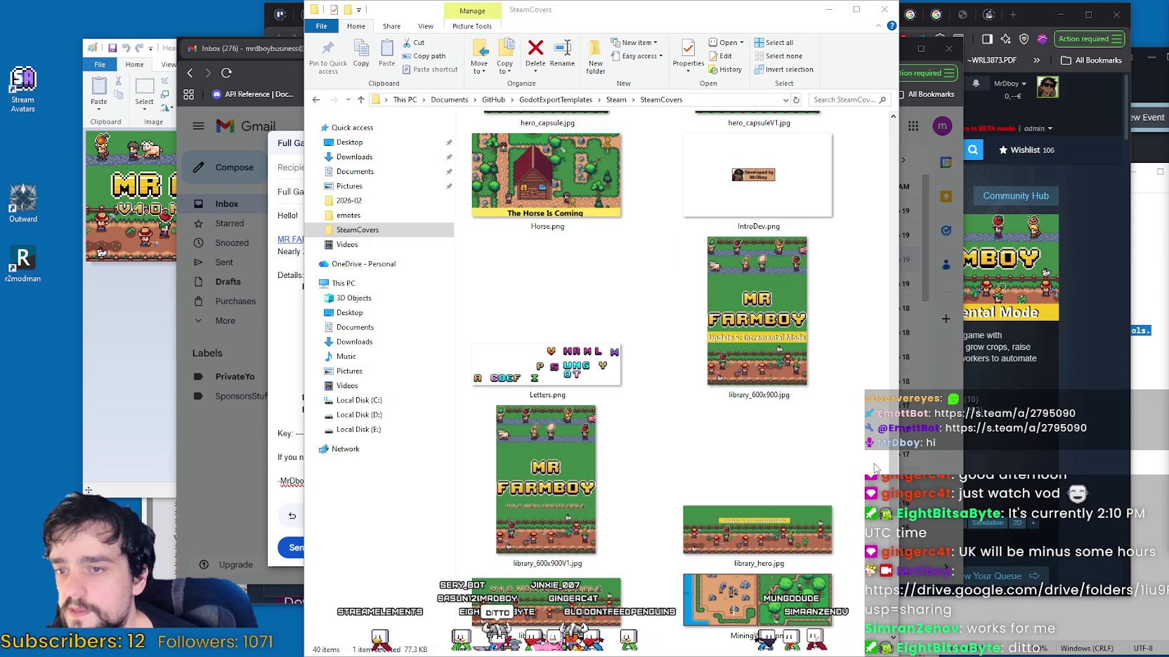
scroll(892, 460, "down", 1)
scroll(890, 477, "down", 2)
scroll(889, 499, "down", 1)
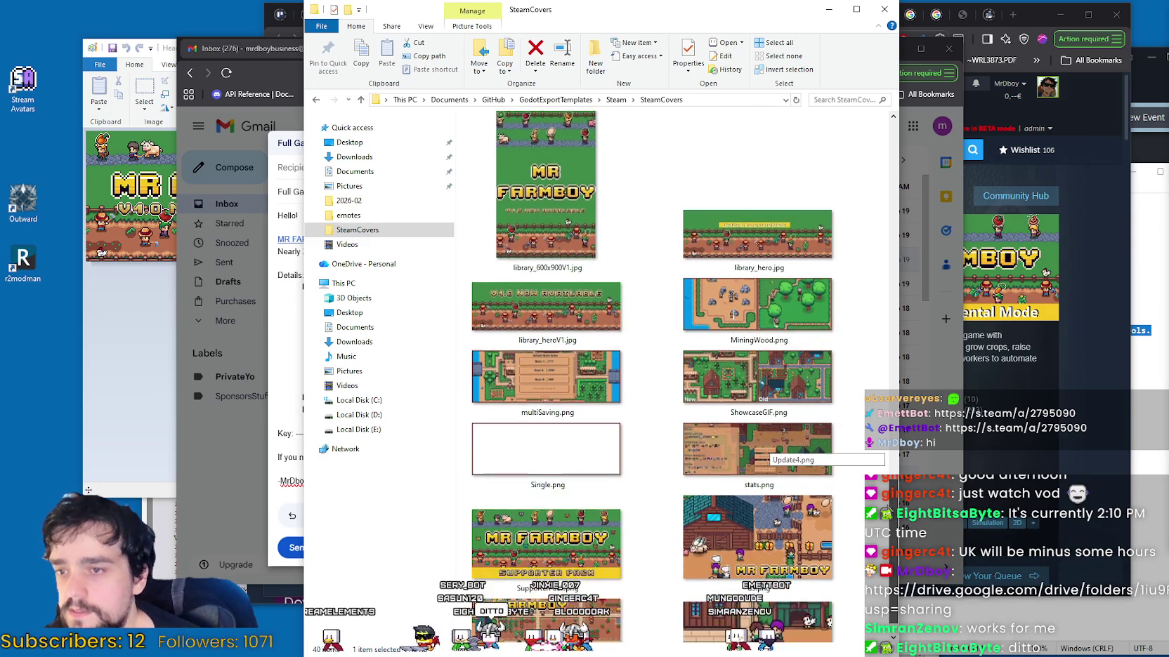
scroll(887, 521, "down", 1)
scroll(886, 519, "up", 1)
scroll(887, 492, "up", 1)
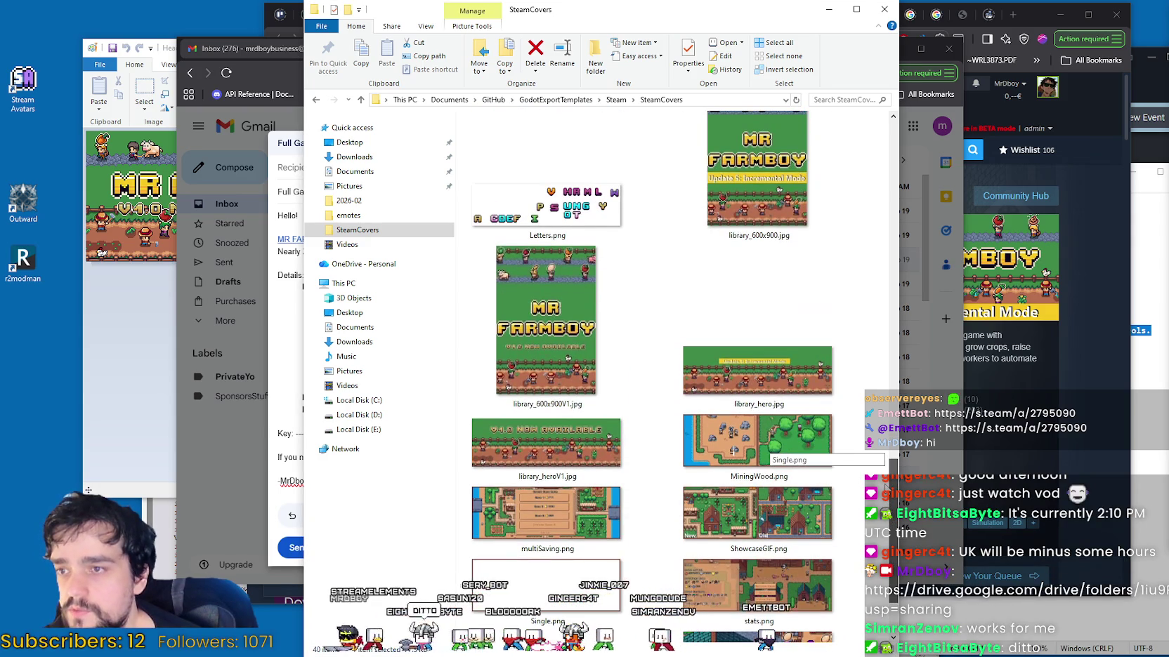
scroll(886, 486, "down", 1)
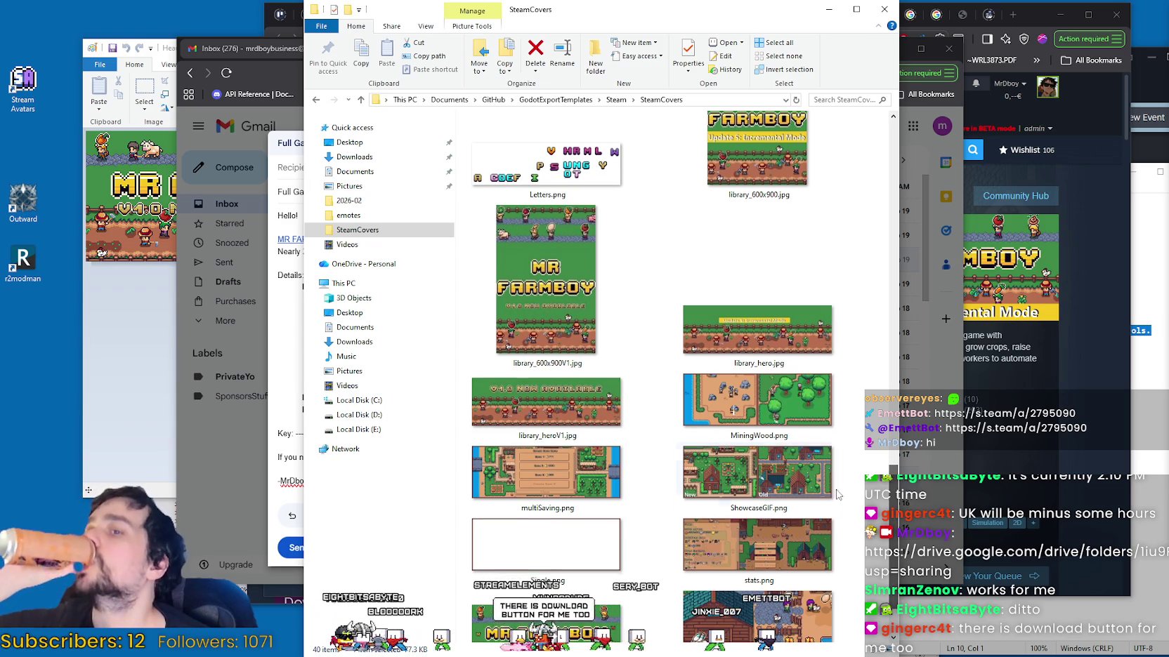
scroll(507, 395, "down", 1)
left_click(507, 395)
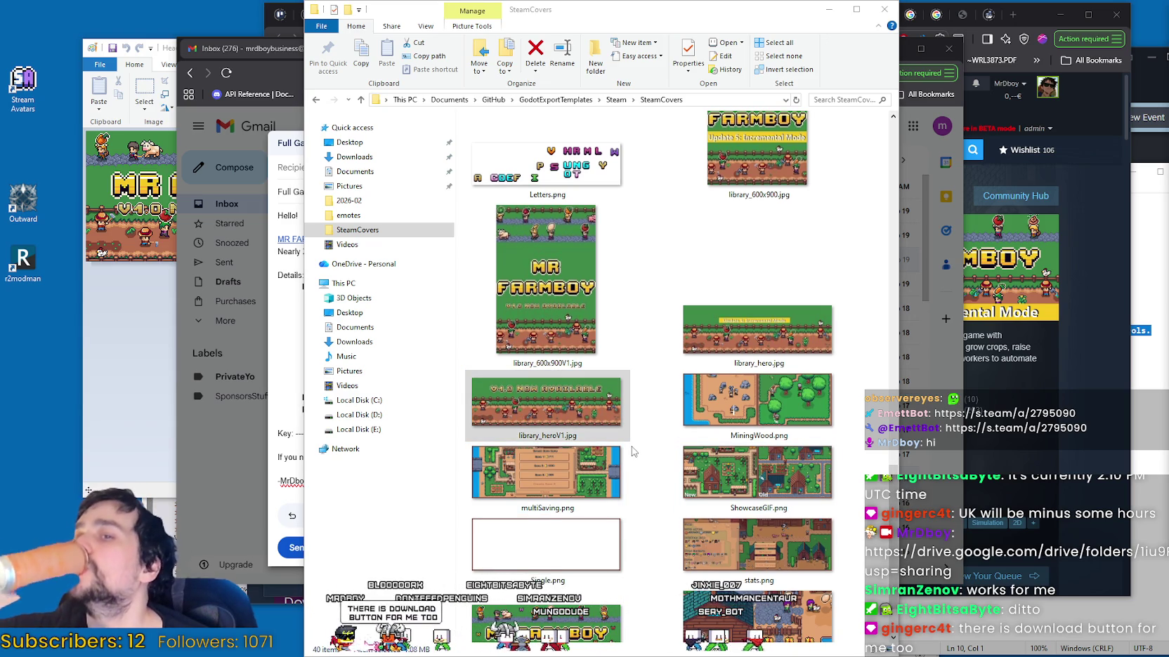
scroll(702, 393, "down", 3)
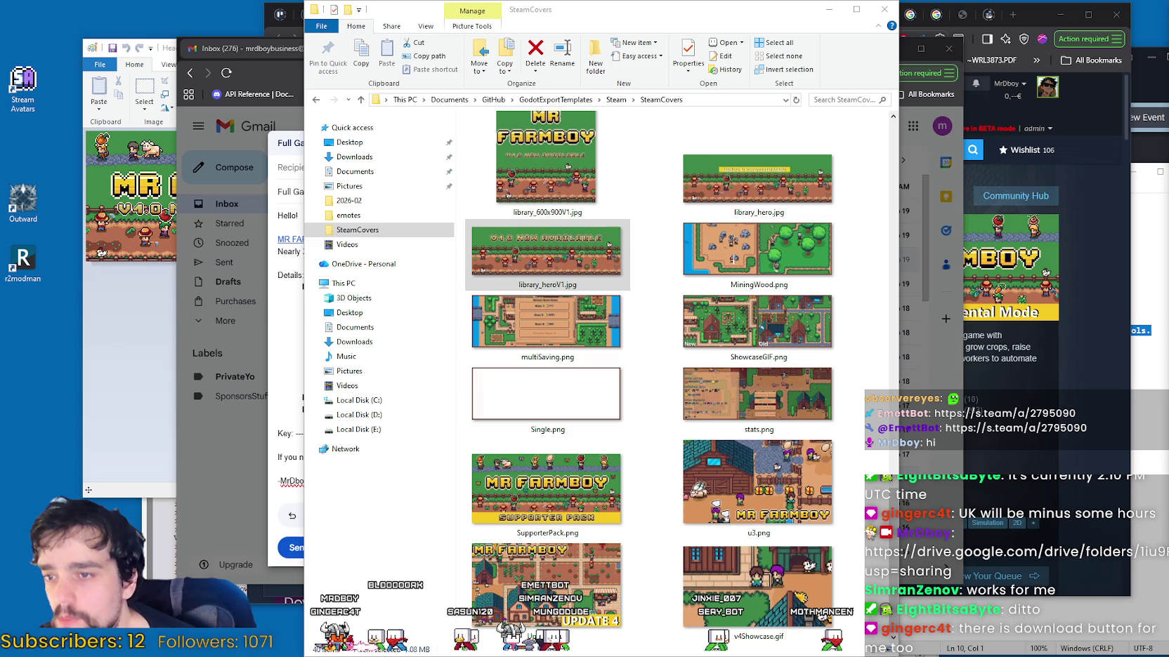
- Select ShowcaseGIF.png, then open SupporterPack.png in the image viewer to preview it
left_click(547, 254)
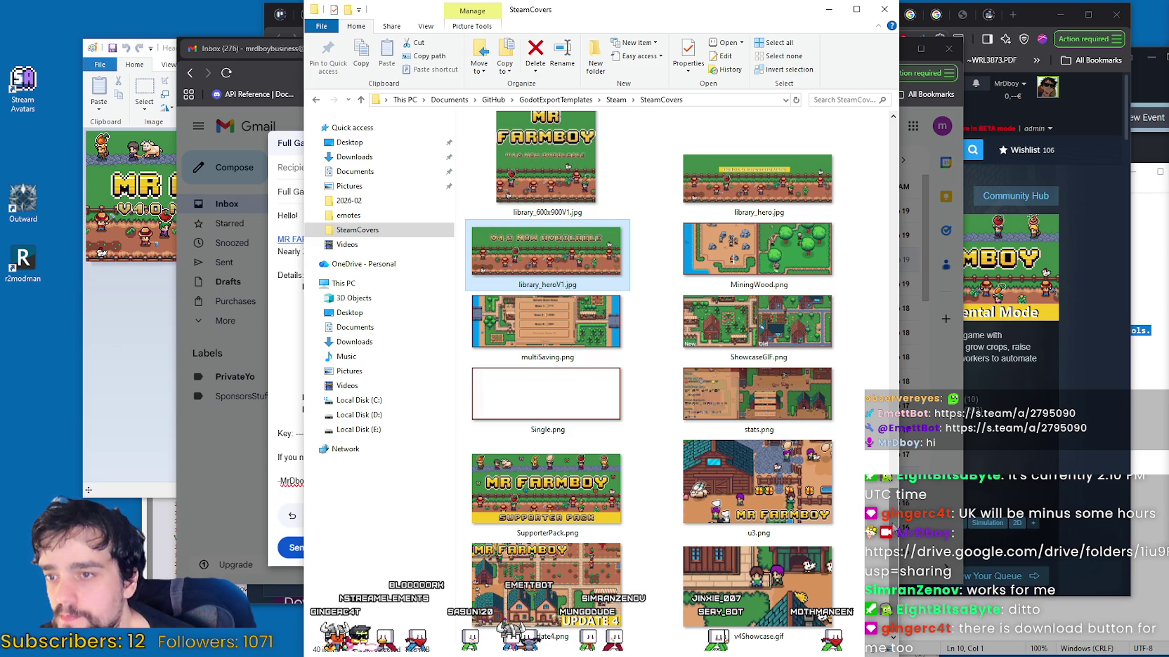
left_click(757, 323)
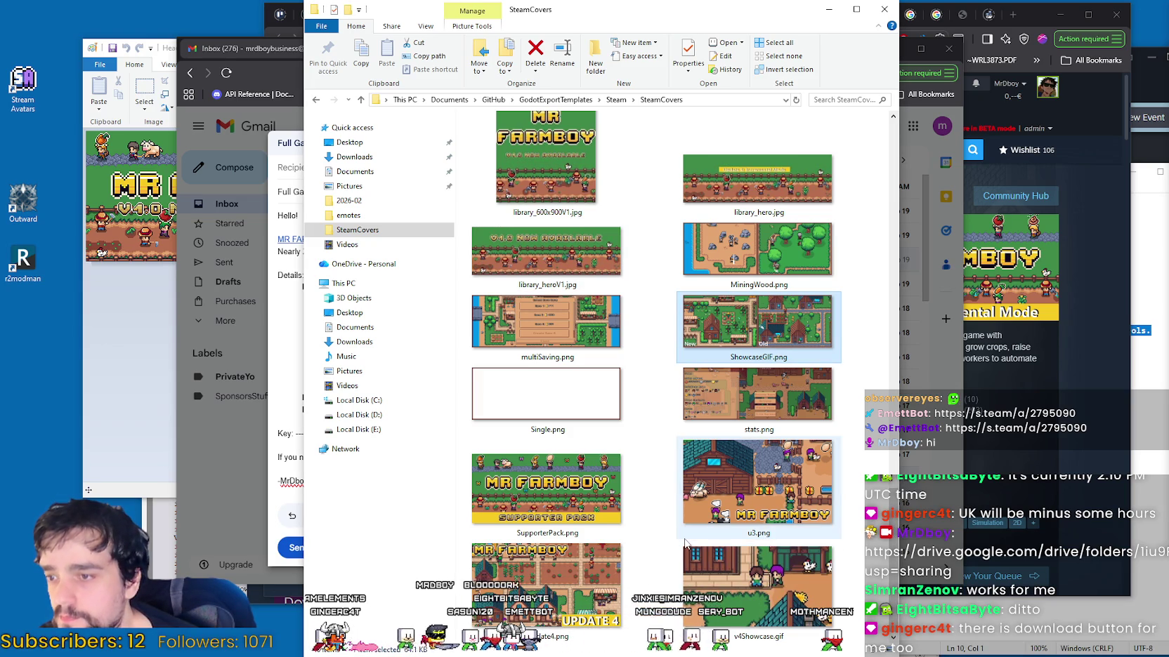
left_click(568, 504)
mouse_move(546, 490)
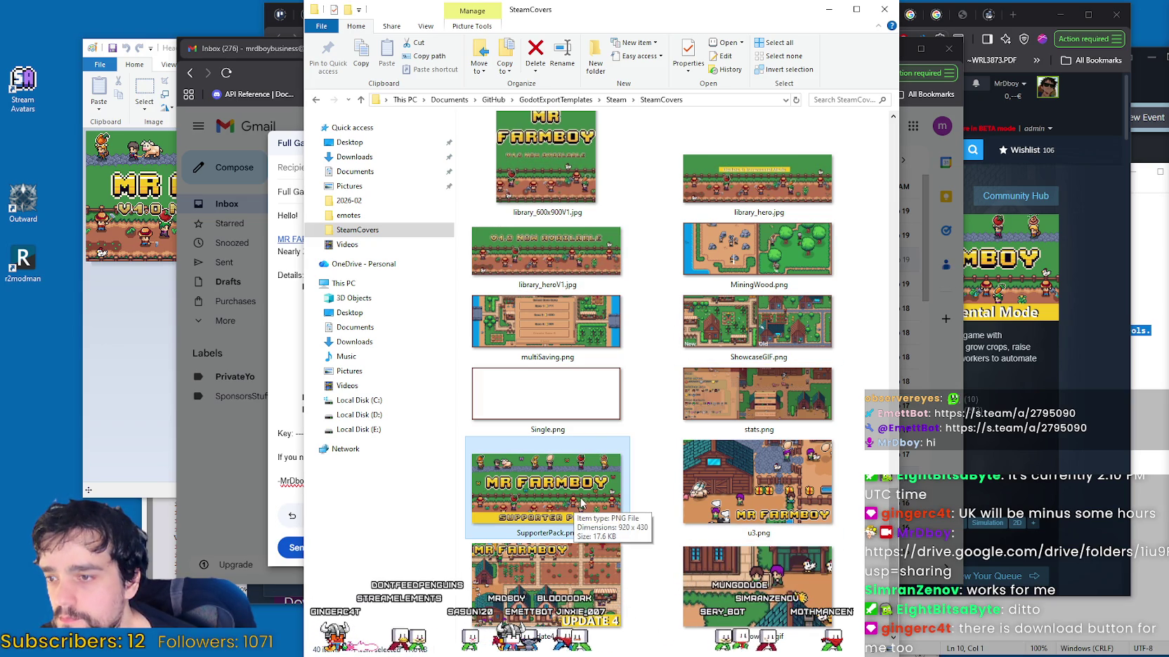
double_click(570, 489)
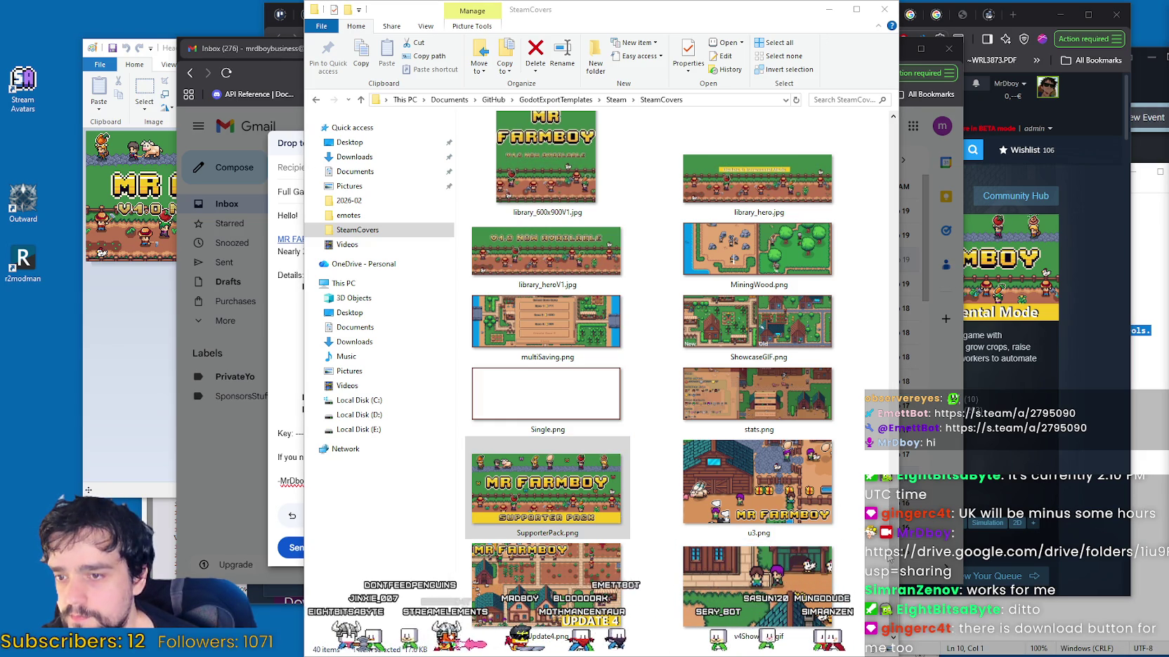
scroll(887, 555, "down", 3)
scroll(887, 555, "down", 3)
scroll(887, 556, "down", 3)
scroll(899, 491, "down", 3)
left_click_drag(909, 446, 966, 178)
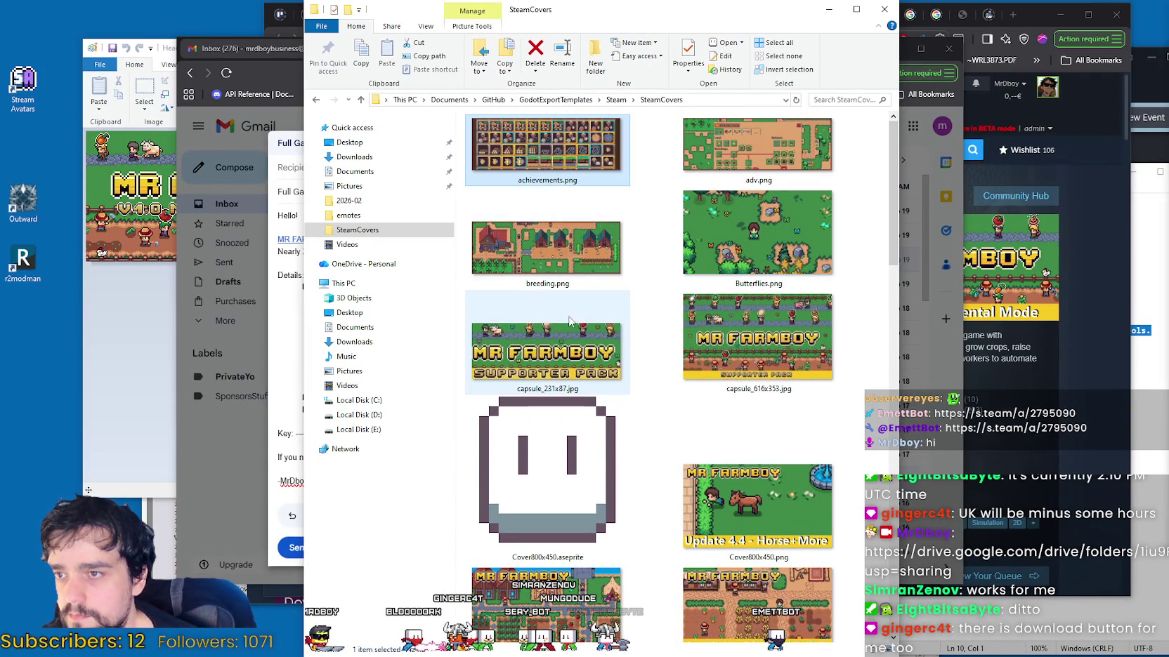
- Preview achievements.png and breeding.png, then select capsule_616x353.jpg
double_click(579, 162)
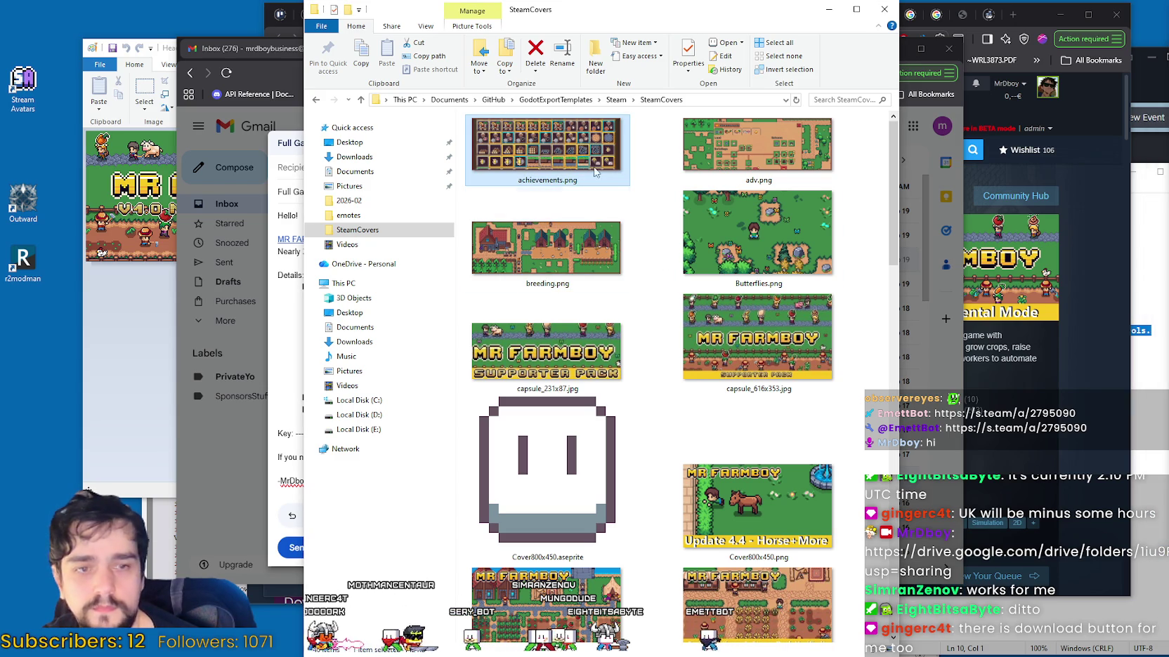
left_click(583, 283)
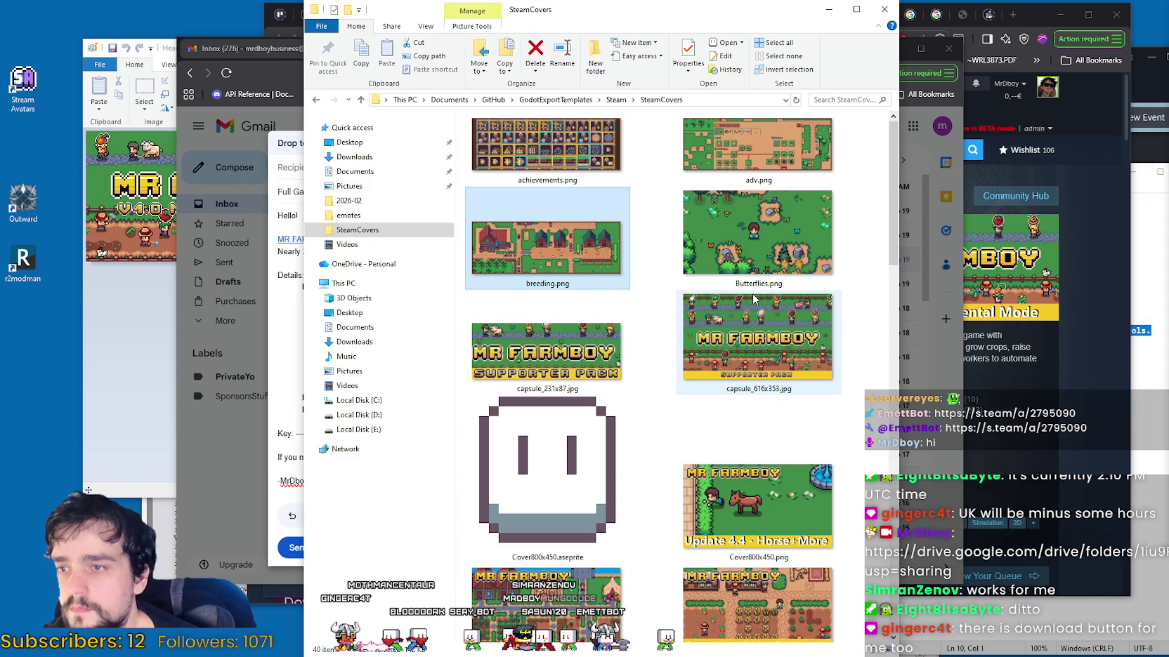
double_click(588, 260)
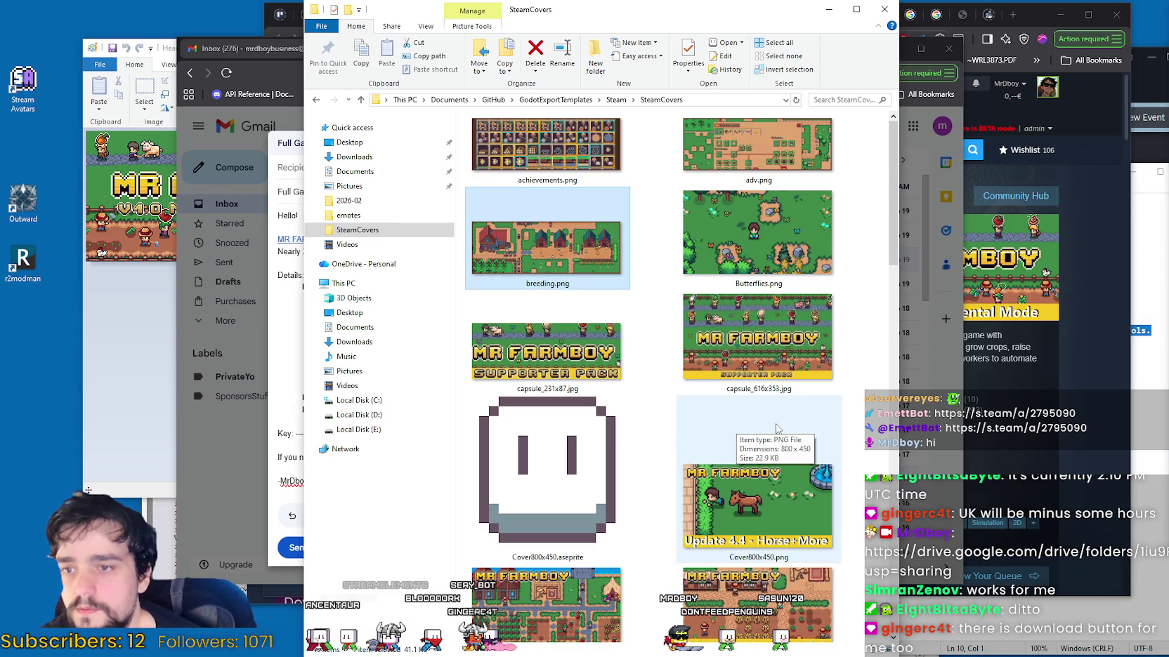
left_click(787, 372)
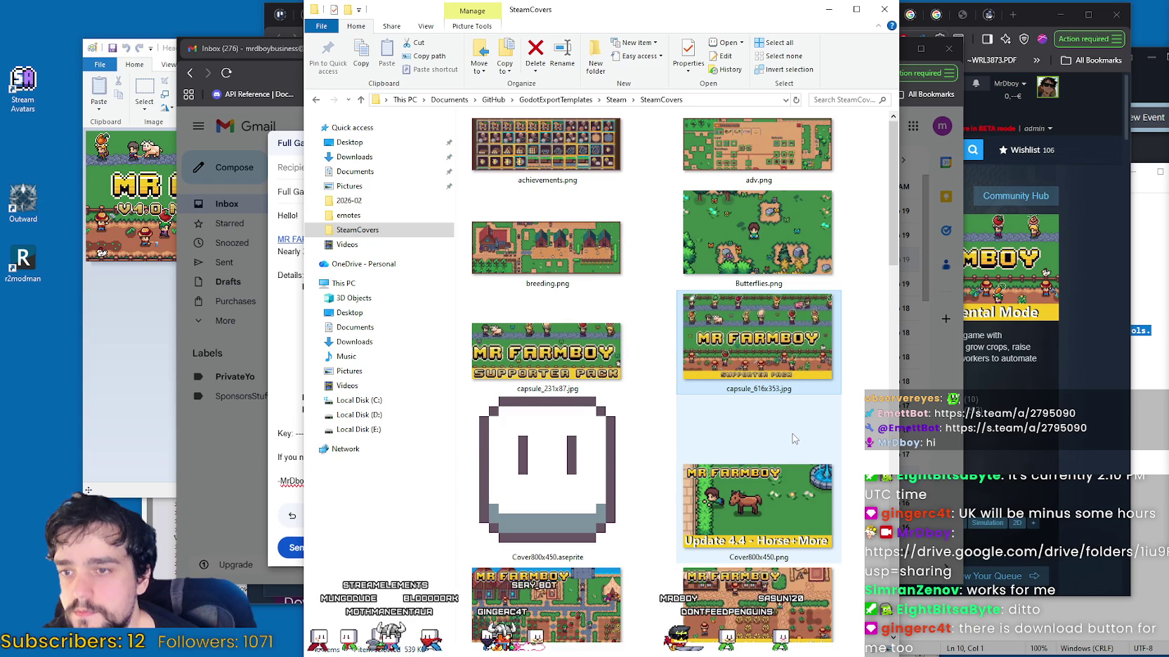
- Look through the header images HeaderCapsuleV1.0.png and HeaderCapsule.png and scroll further down
scroll(794, 439, "down", 2)
scroll(806, 511, "down", 3)
mouse_move(757, 429)
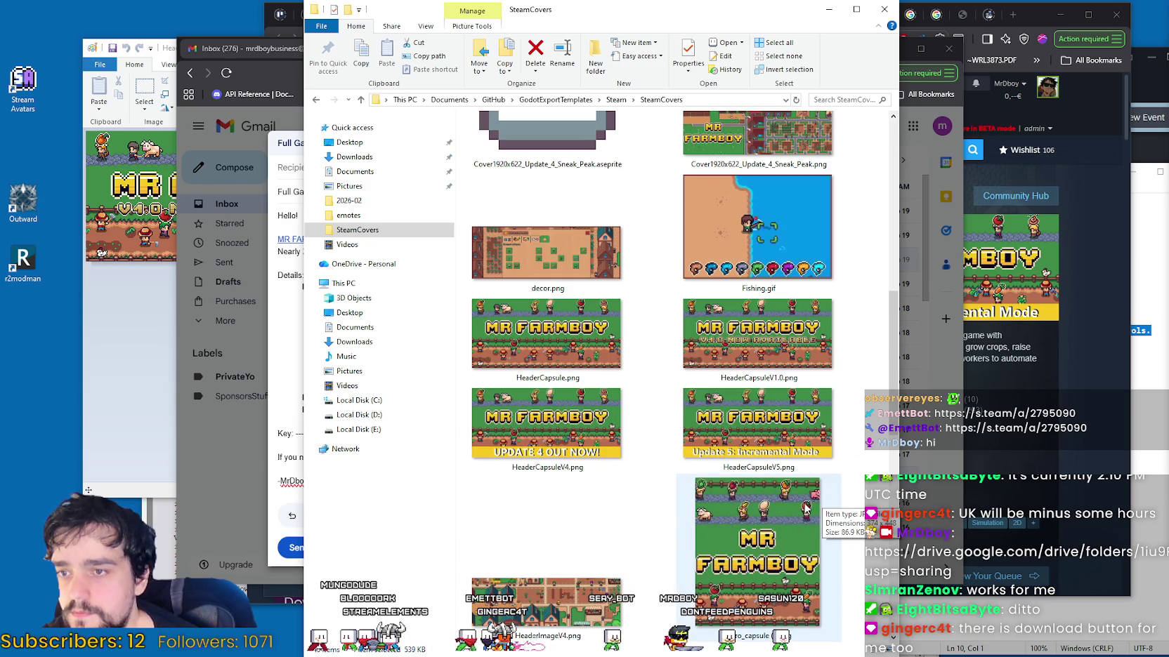
left_click(771, 346)
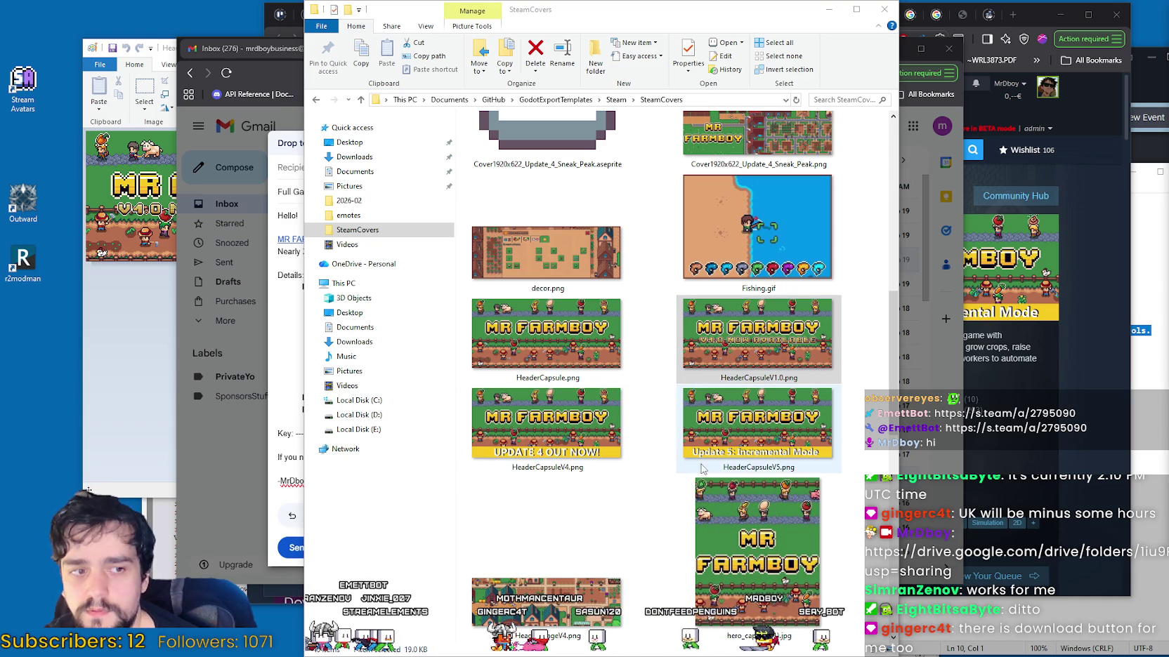
left_click(605, 357)
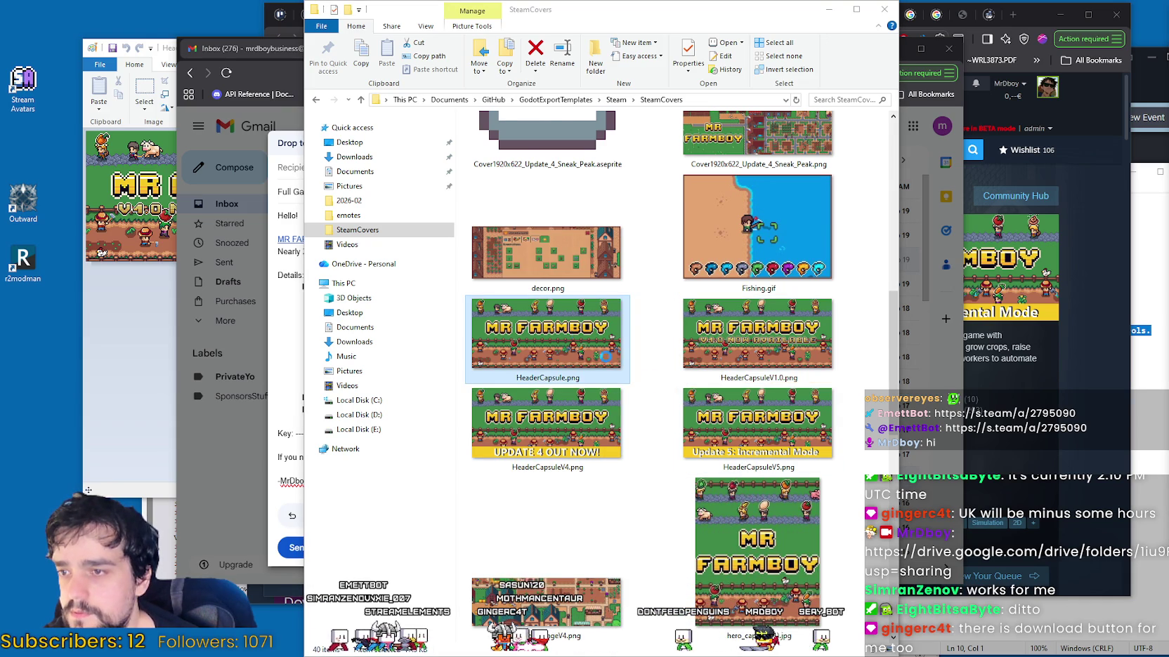
scroll(605, 357, "down", 3)
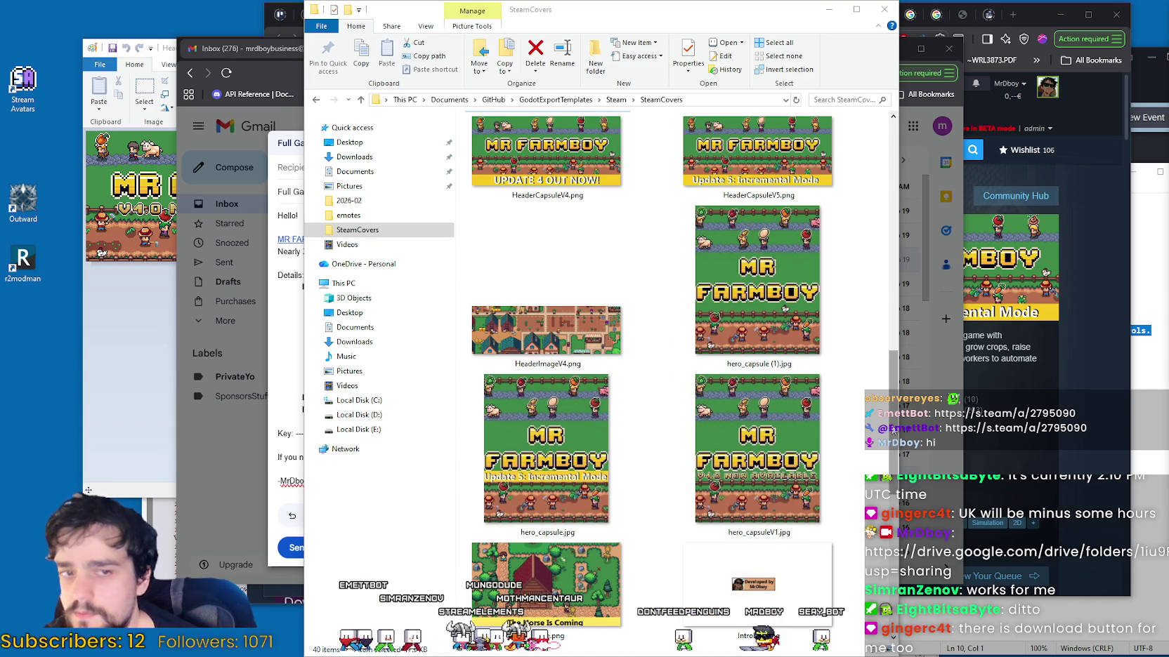
scroll(892, 450, "down", 2)
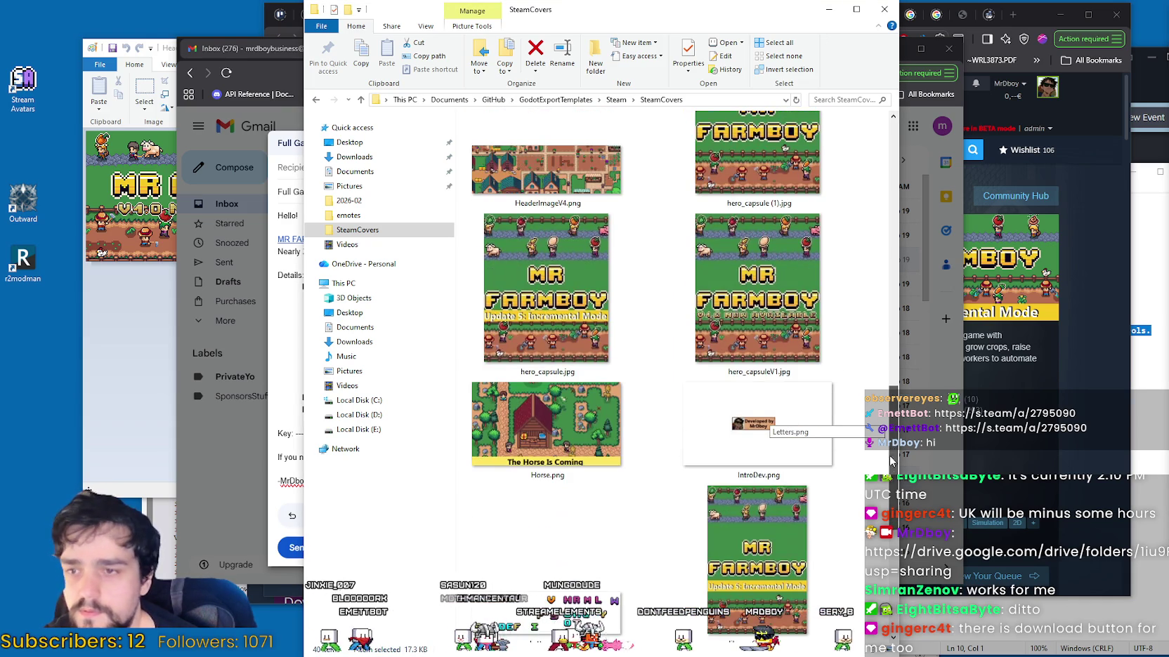
scroll(891, 456, "up", 1)
scroll(892, 453, "down", 1)
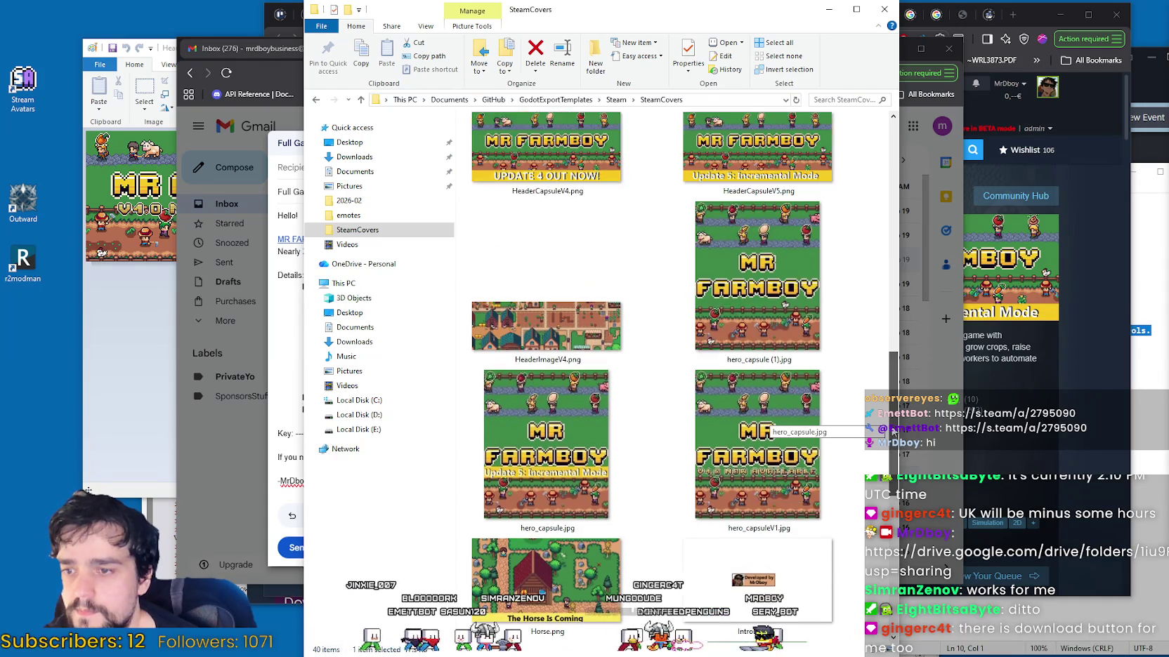
scroll(892, 453, "down", 1)
scroll(892, 454, "down", 2)
scroll(892, 453, "down", 1)
scroll(892, 453, "down", 2)
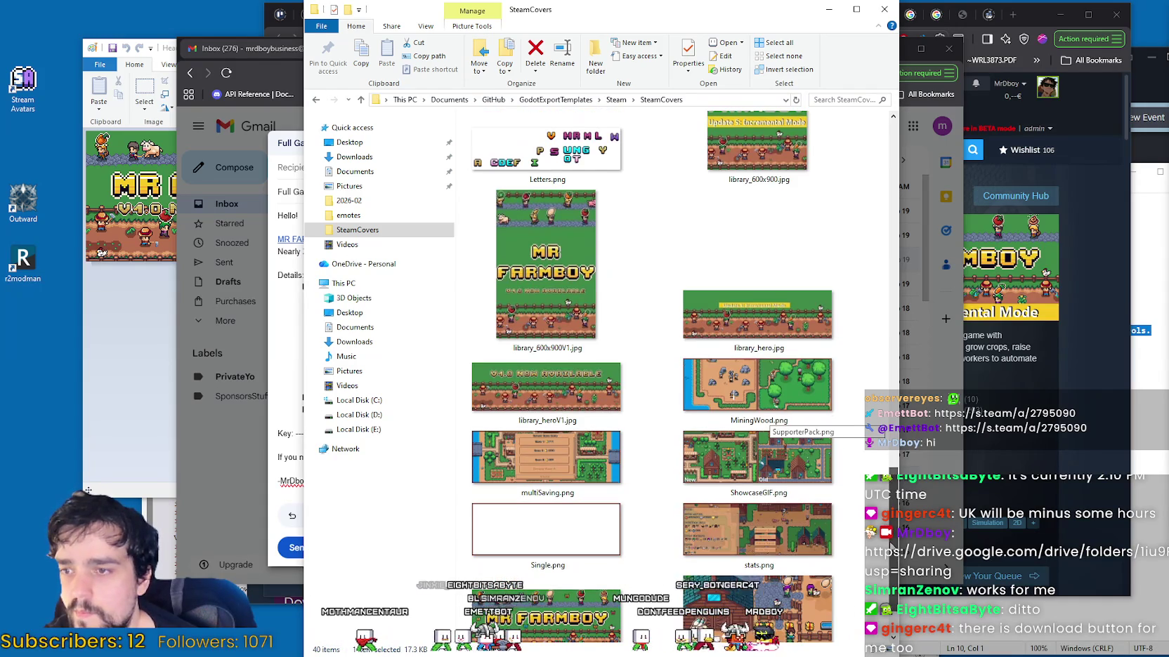
- Drag library_600x900V1.jpg into the Gmail draft as an attachment
left_click(577, 337)
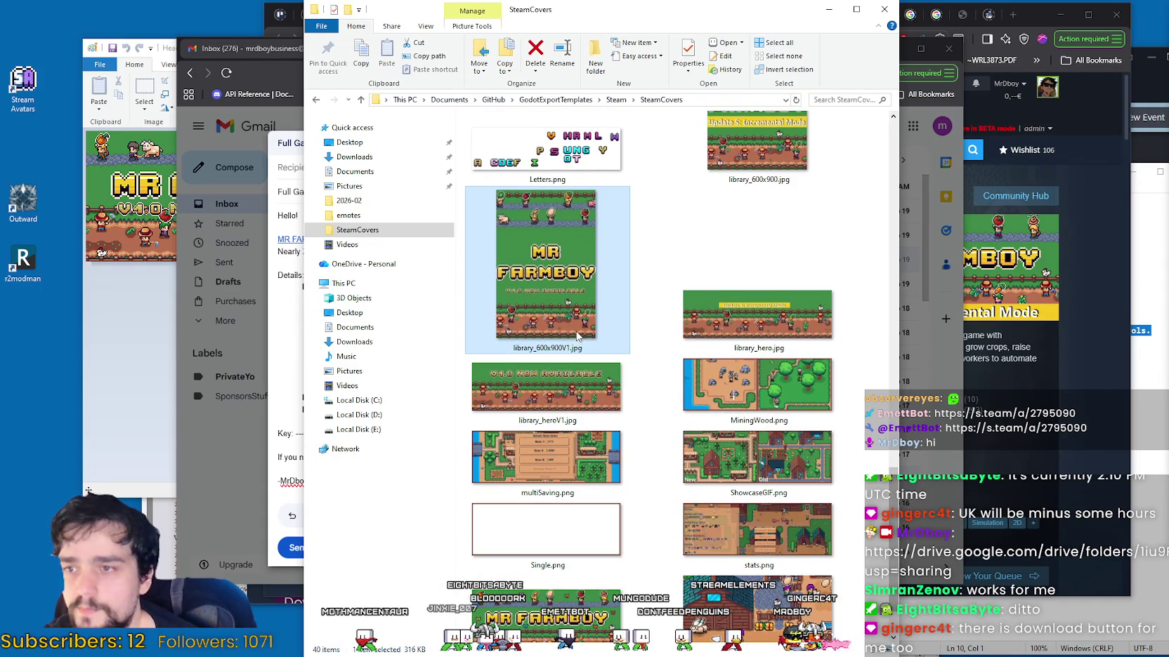
mouse_move(553, 235)
left_mouse_down()
mouse_move(625, 239)
mouse_move(650, 382)
left_mouse_up()
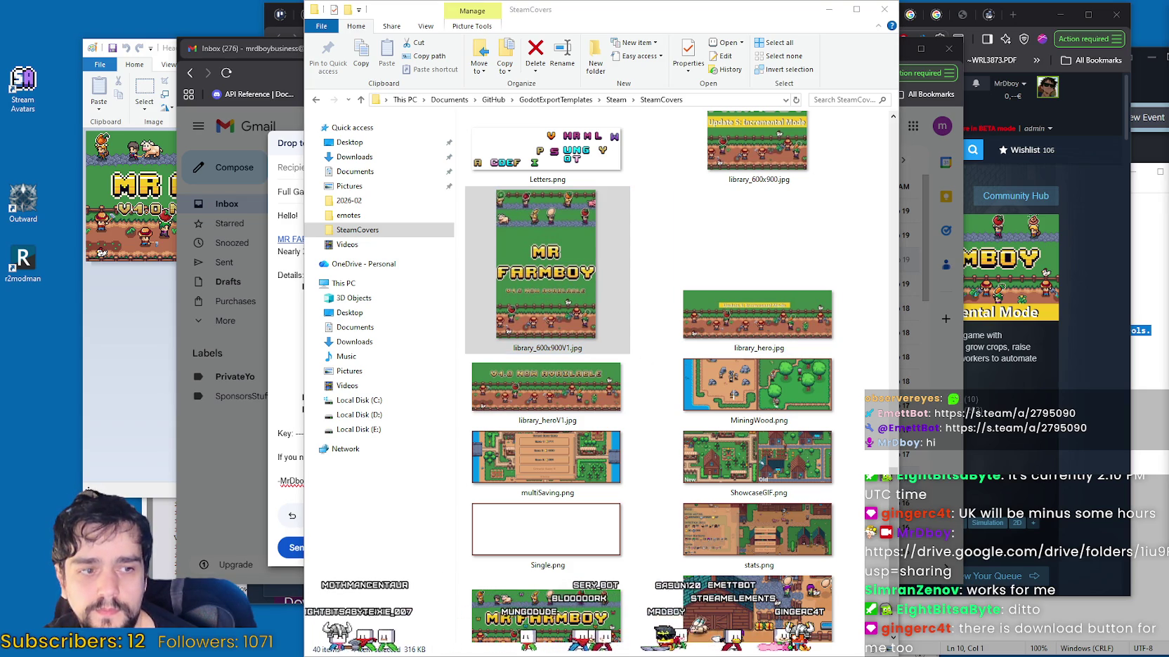
scroll(620, 420, "down", 2)
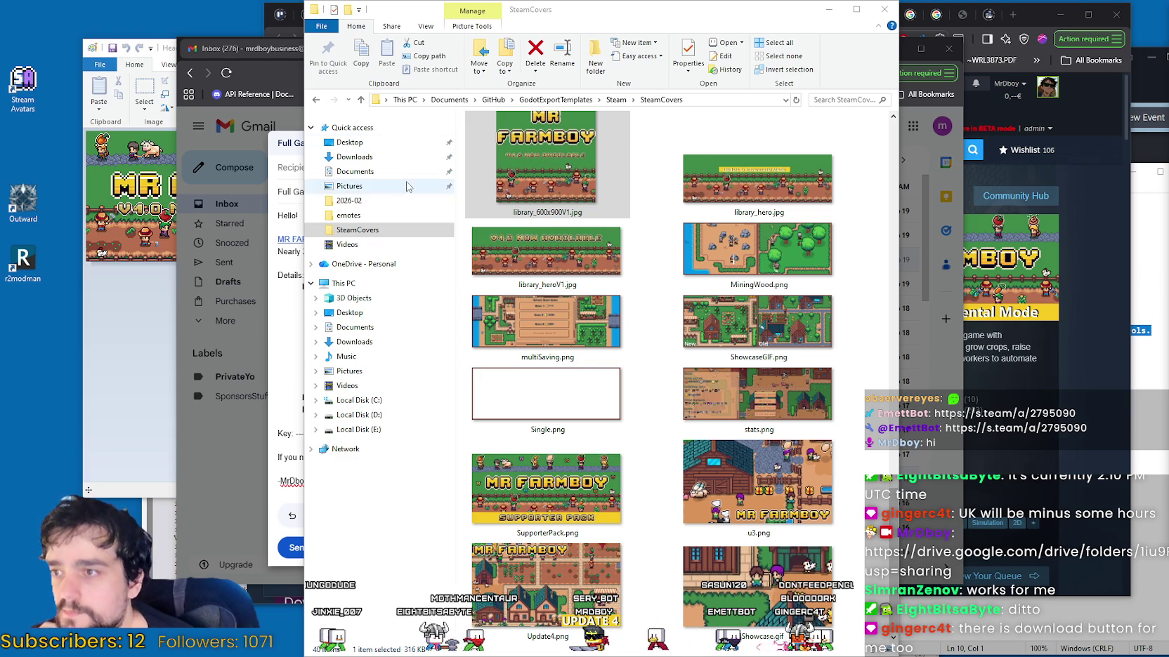
left_click(391, 157)
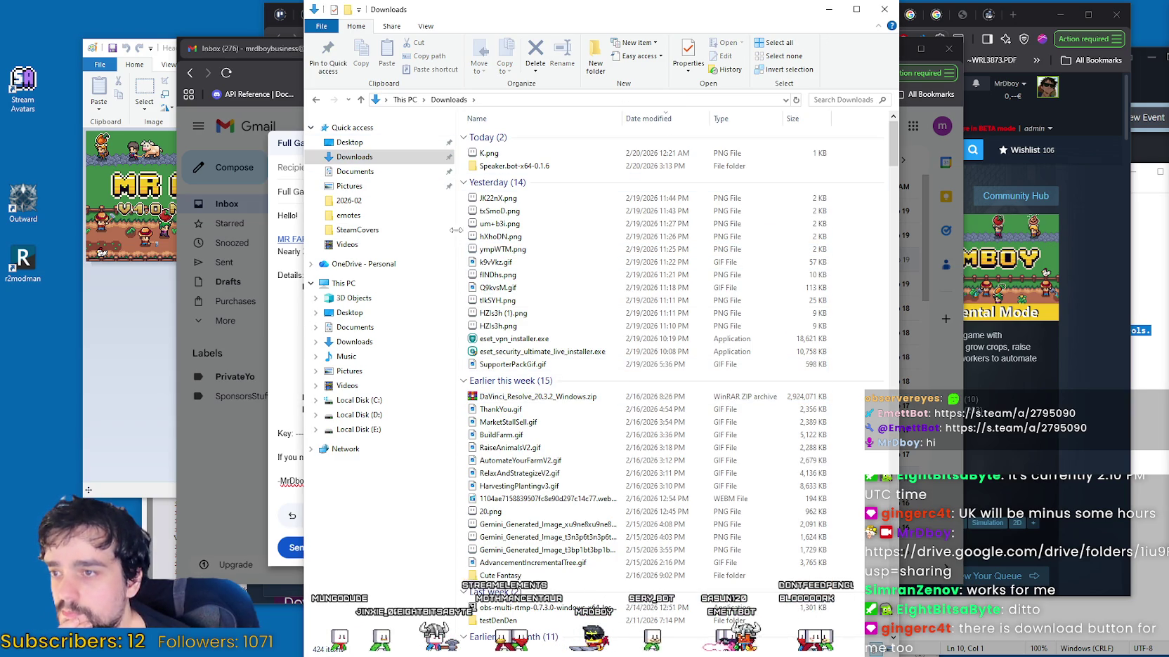
- Switch the Downloads folder view to Extra large icons
right_click(464, 444)
mouse_move(493, 449)
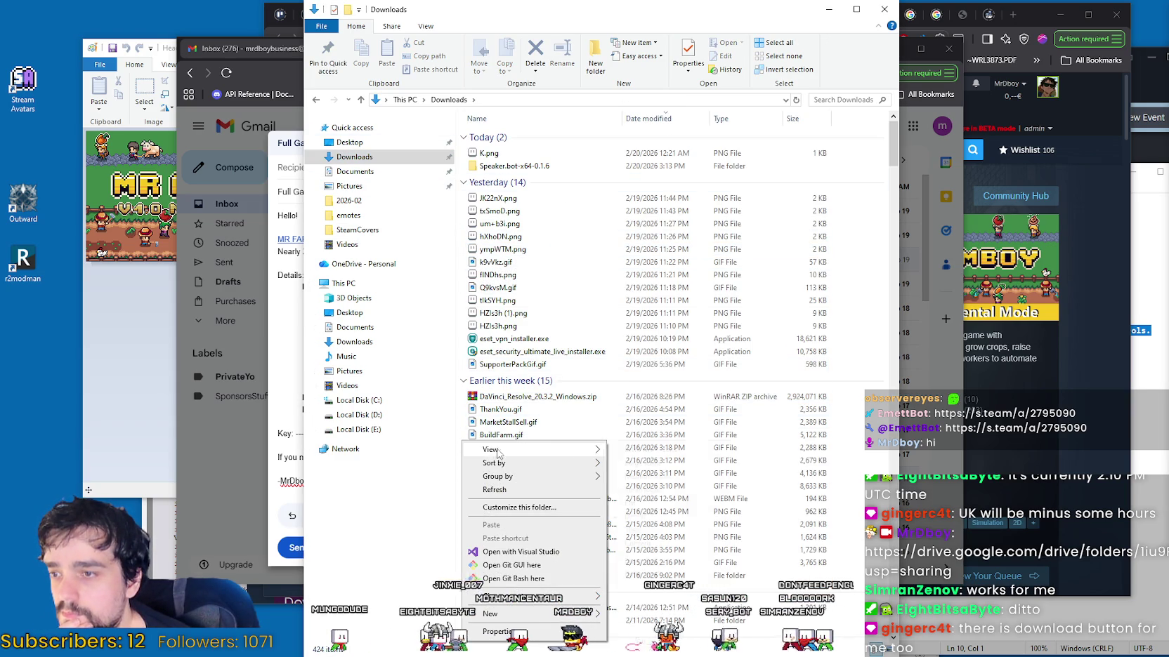
left_click(639, 450)
scroll(687, 356, "down", 5)
scroll(687, 356, "down", 5)
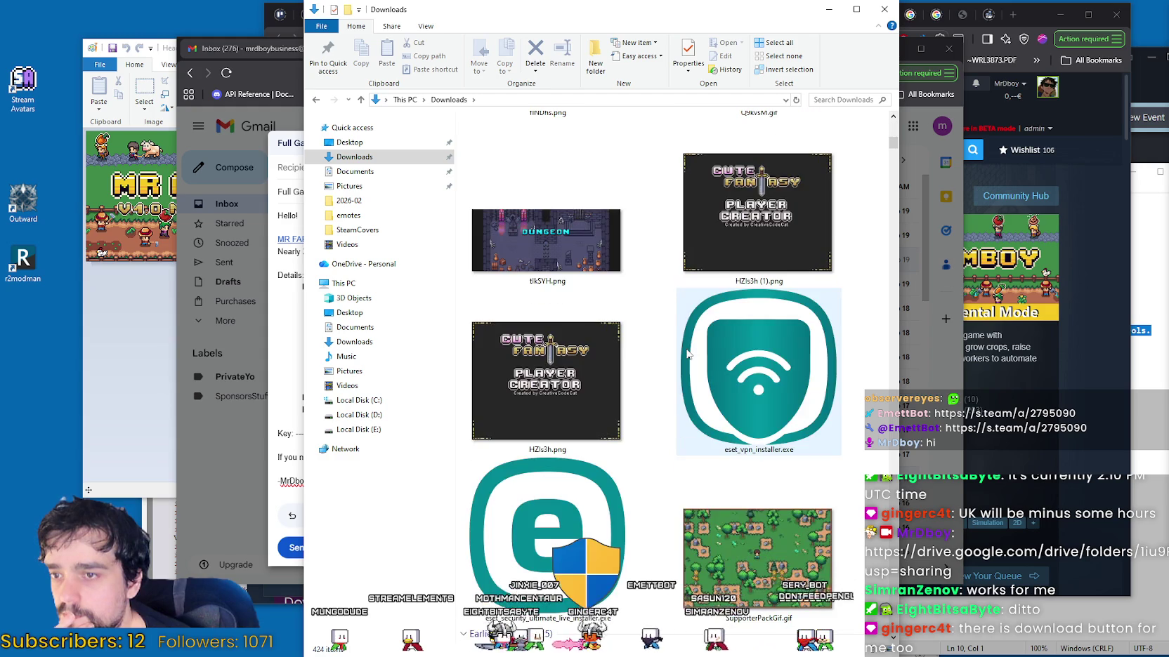
scroll(687, 356, "down", 5)
scroll(689, 354, "up", 3)
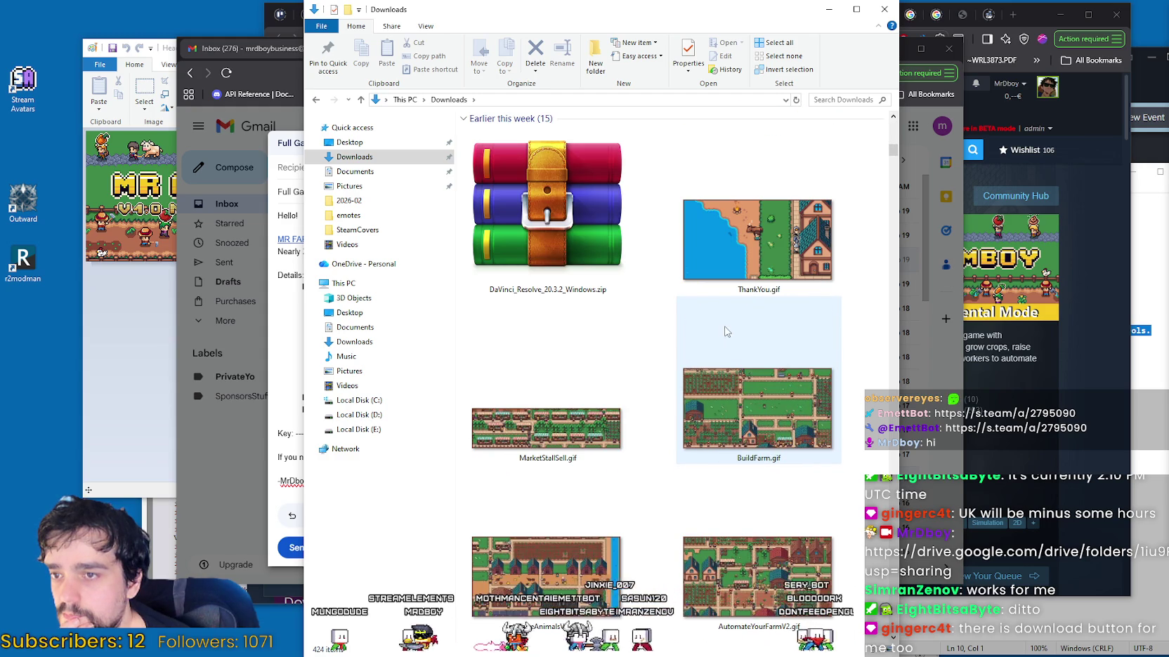
- Browse the farm GIFs and drag AutomateYourFarmV2.gif into the email draft
left_click(725, 356)
left_click(766, 234)
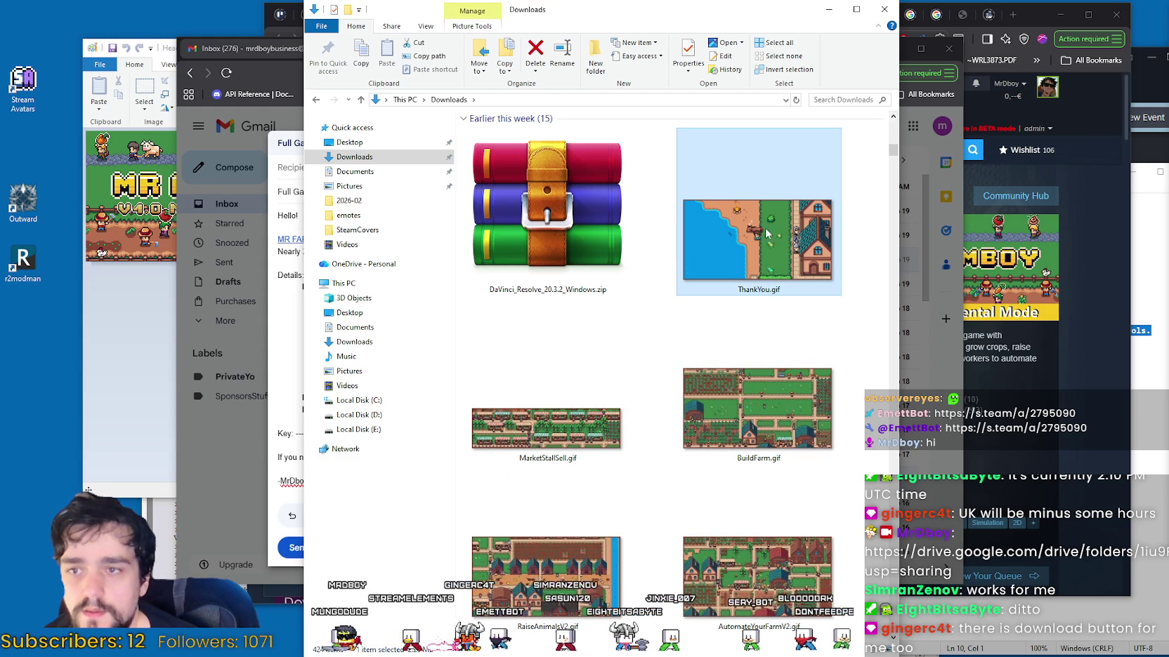
key("Down")
key("Left")
key("Right")
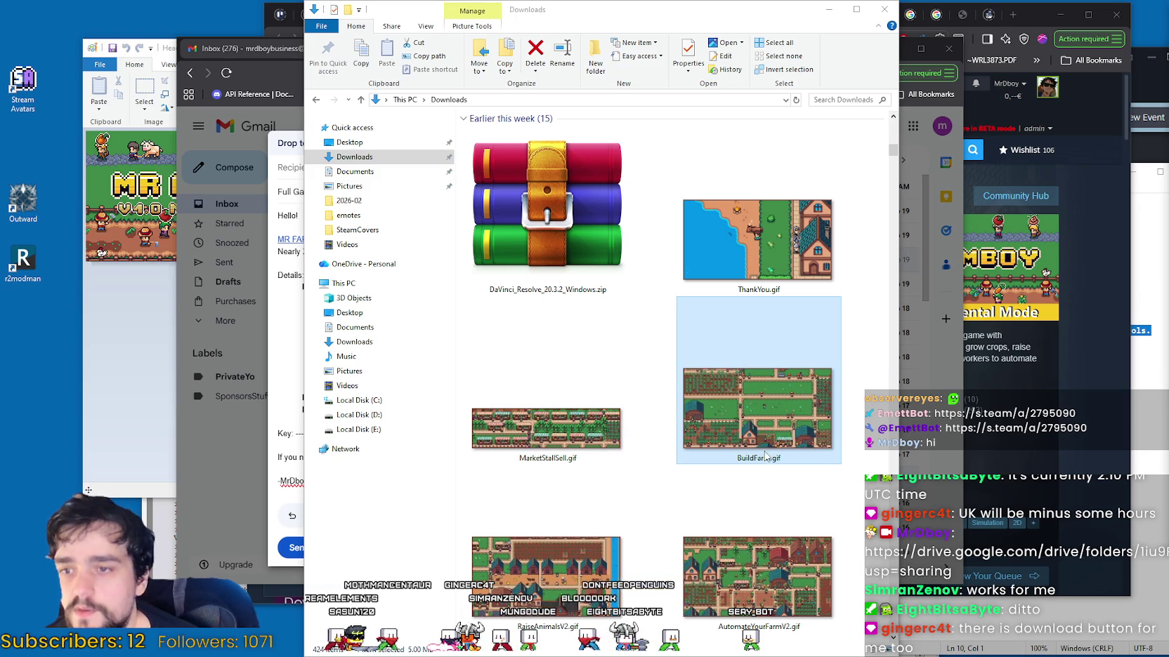
scroll(758, 393, "down", 2)
left_click(546, 446)
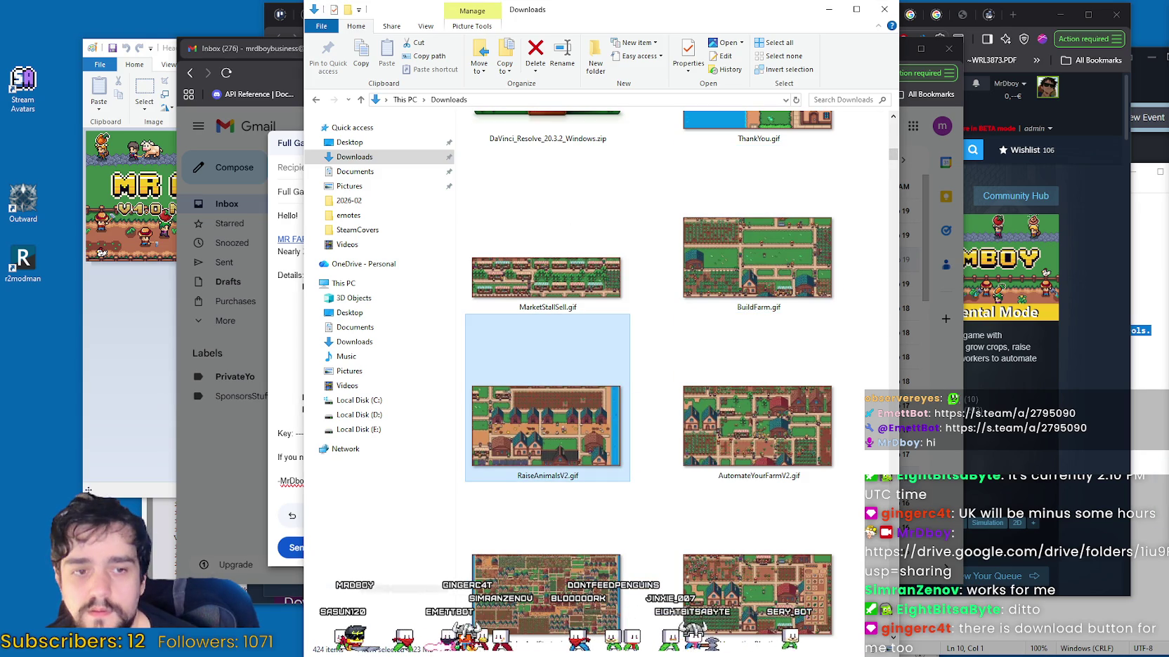
left_click_drag(757, 426, 1045, 478)
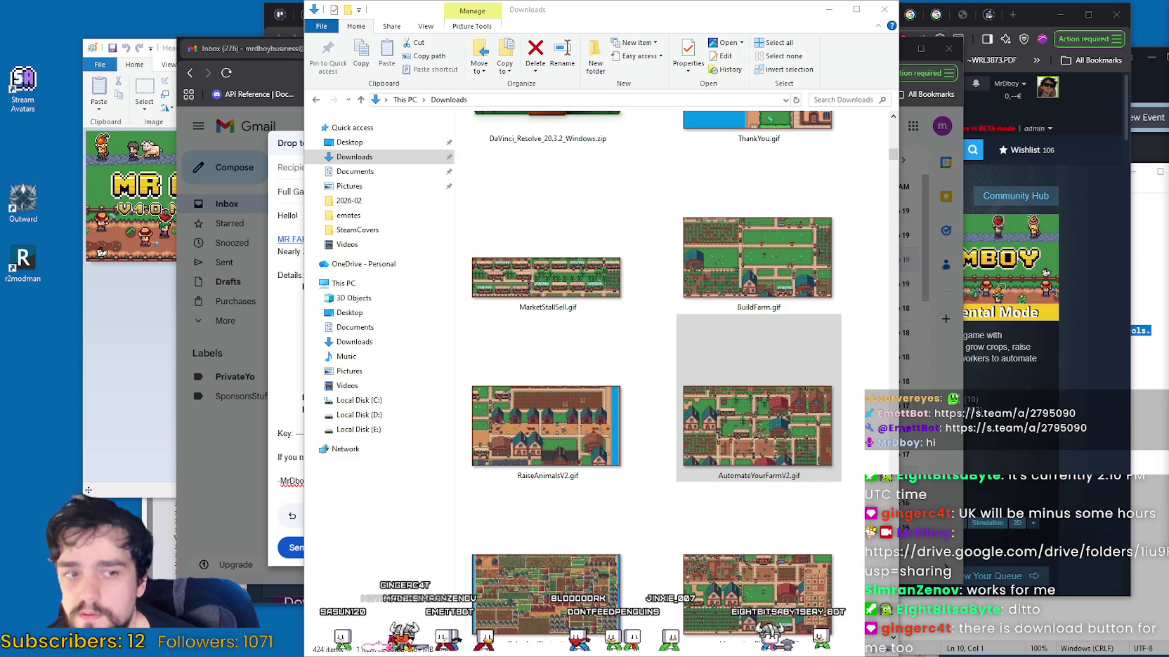
- Pick HarvestingPlantingv3.gif for the draft and preview AdvancementIncrementalTree.gif
scroll(554, 477, "down", 2)
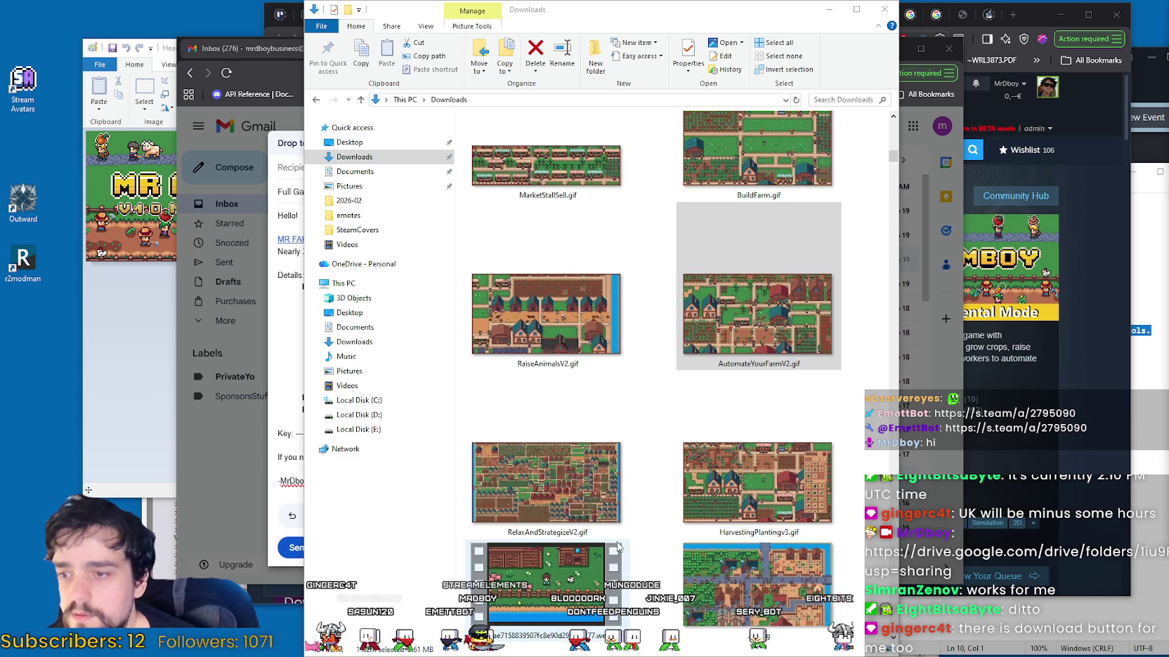
left_click(555, 469)
key("Right")
key("Left")
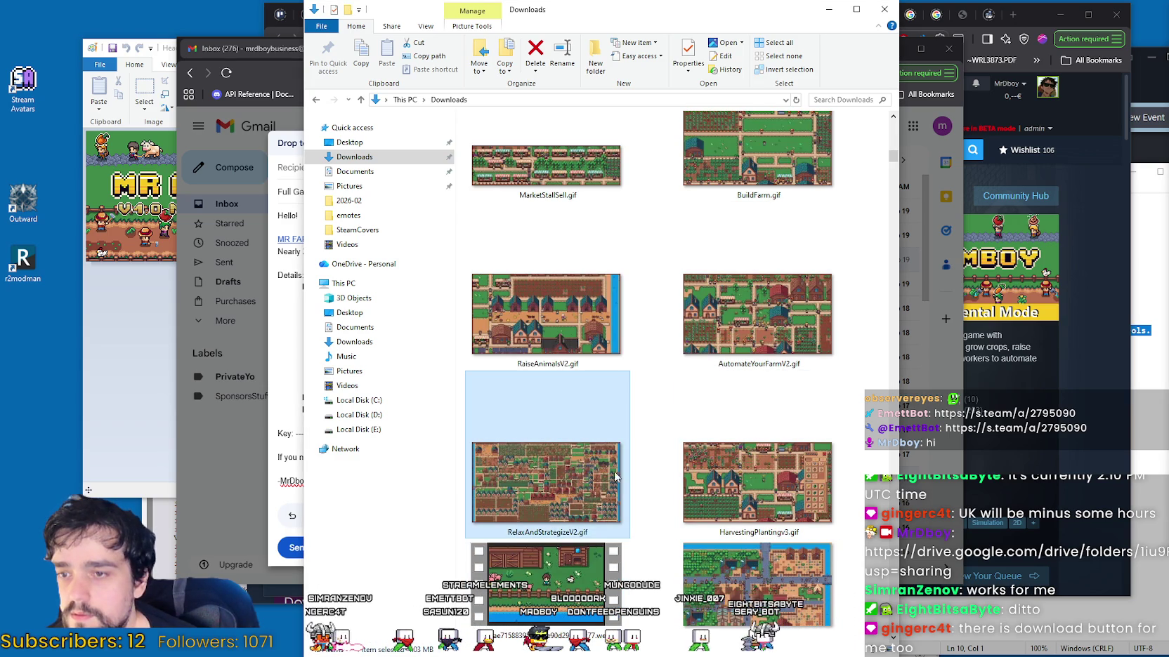
left_click(757, 482)
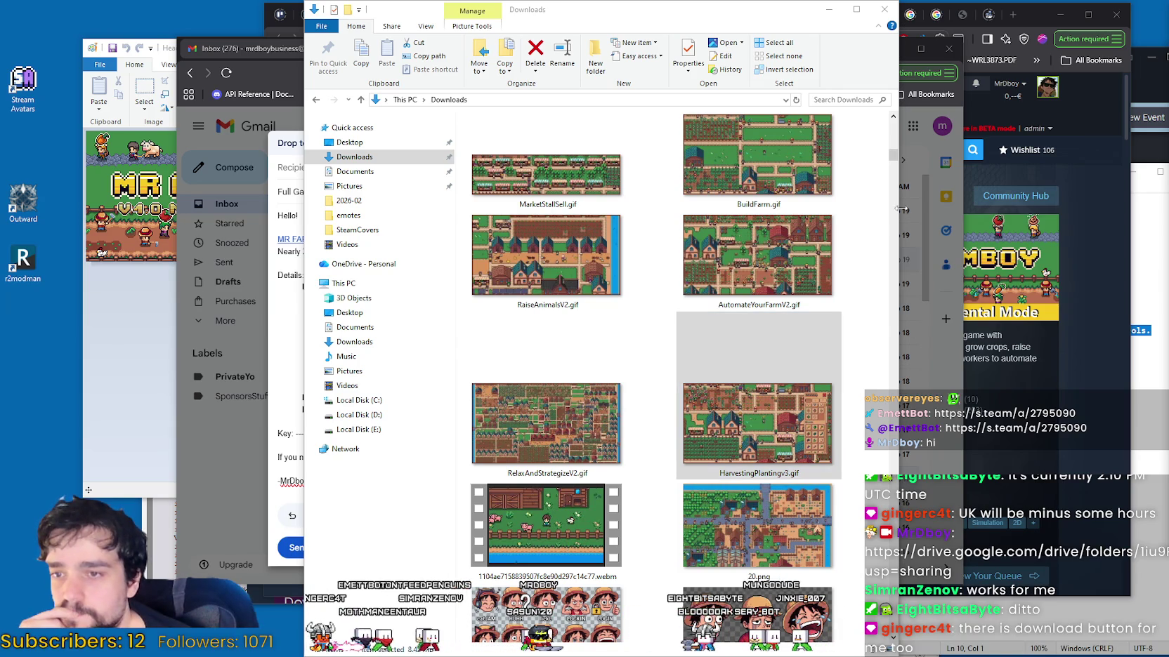
scroll(817, 461, "down", 3)
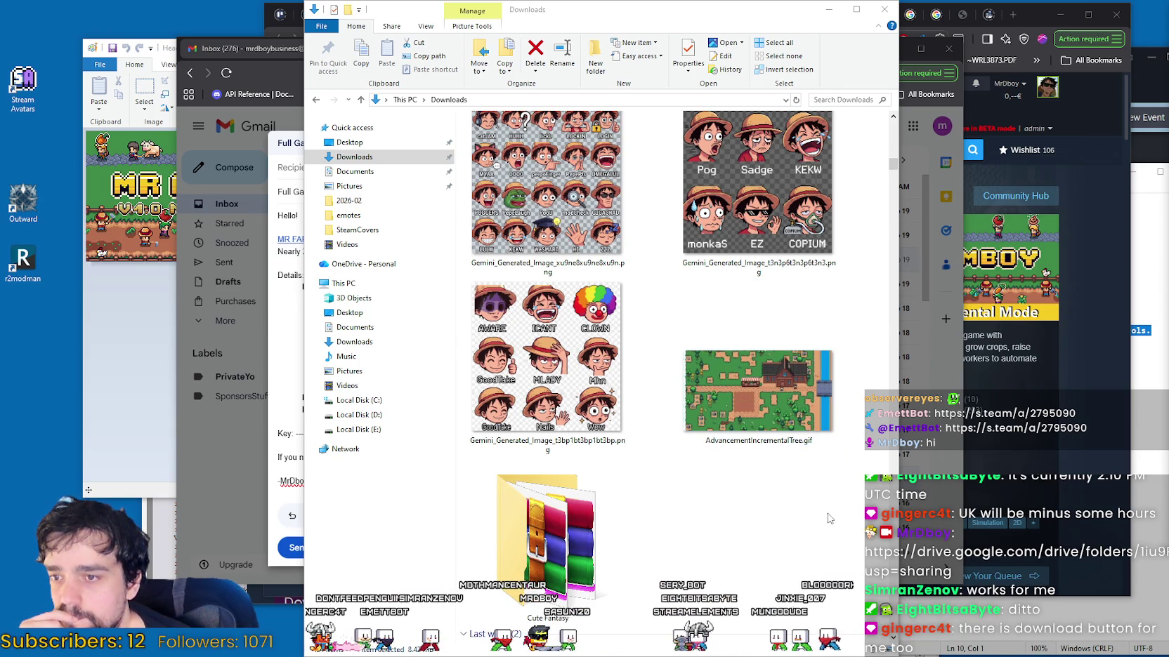
left_click(776, 400)
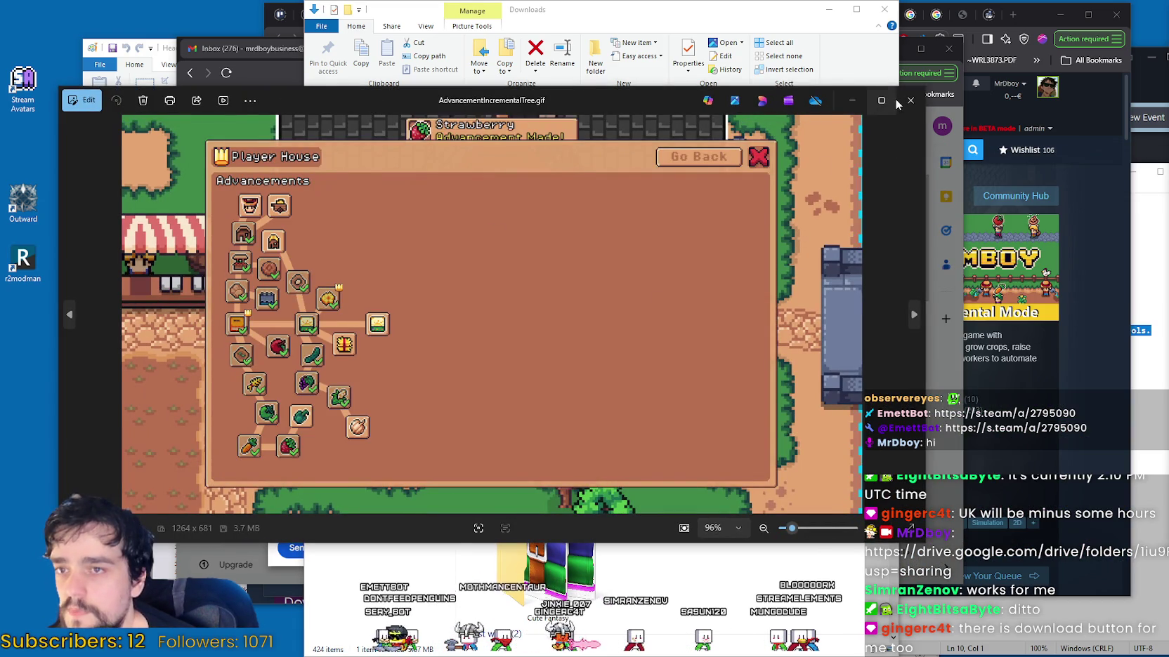
left_click(910, 101)
- Scroll through the remaining Downloads GIFs and return to the SteamCovers folder
left_click(1166, 410)
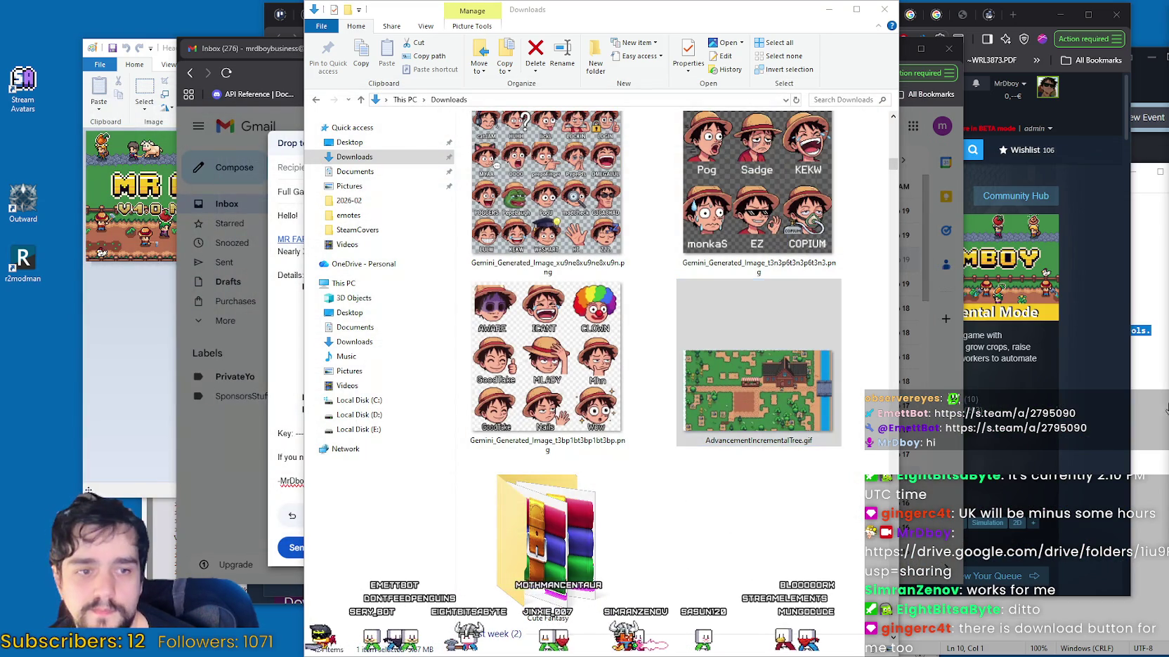
scroll(860, 483, "down", 5)
scroll(871, 373, "down", 5)
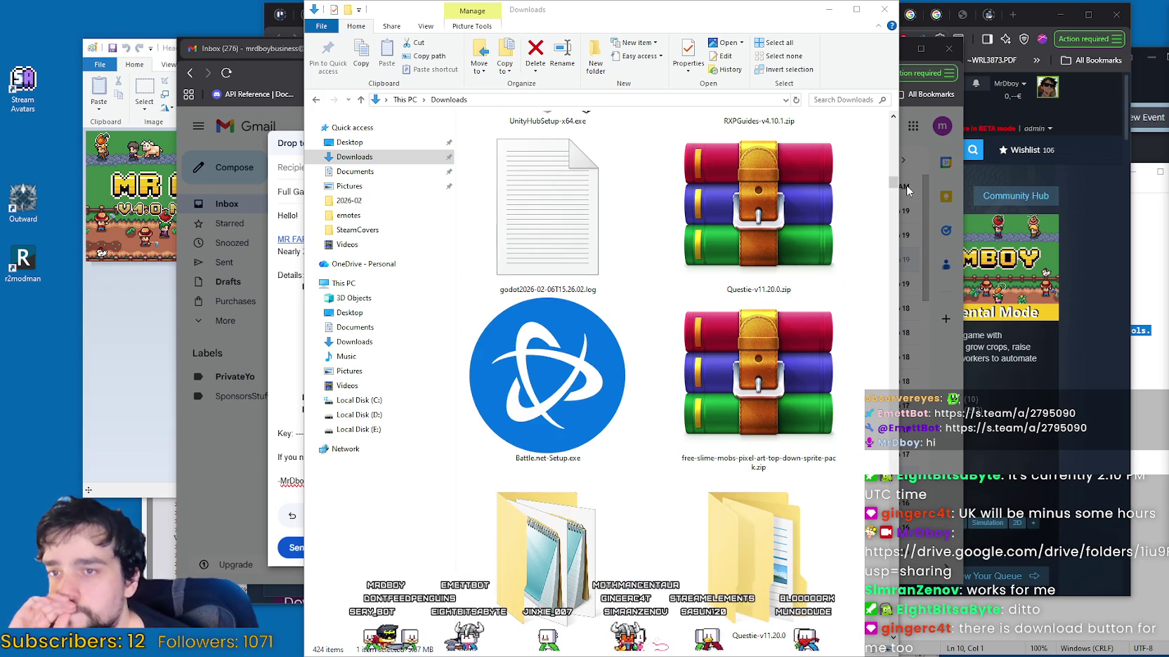
mouse_move(892, 187)
left_mouse_down()
mouse_move(896, 235)
mouse_move(909, 122)
left_mouse_up()
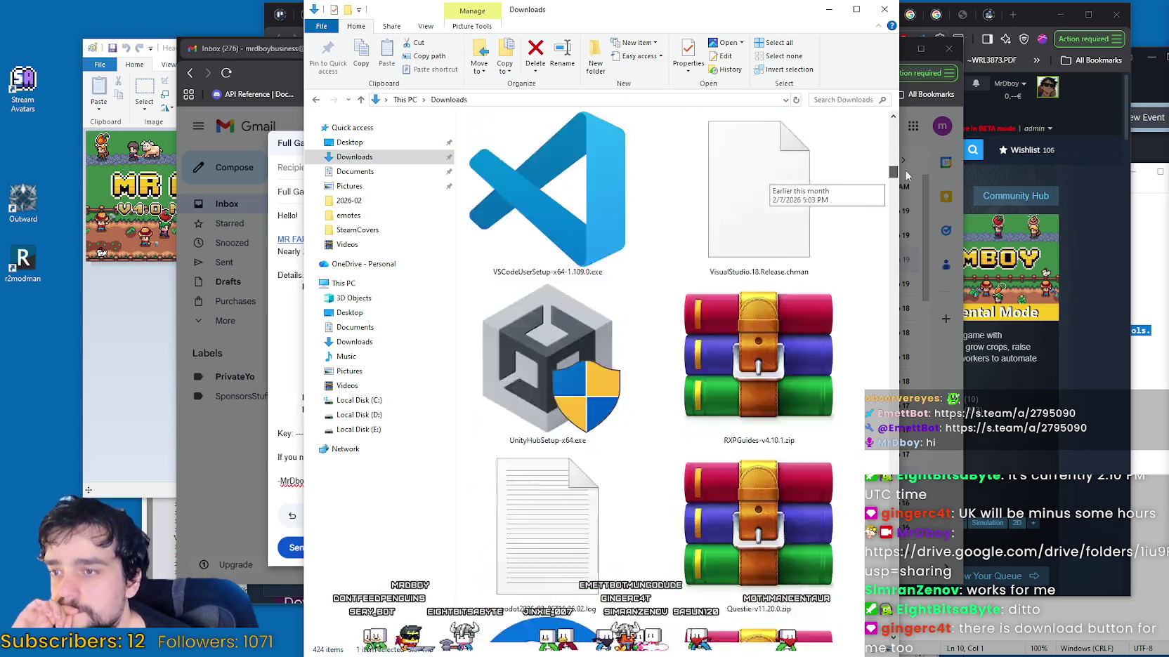
scroll(786, 362, "down", 5)
scroll(786, 362, "down", 3)
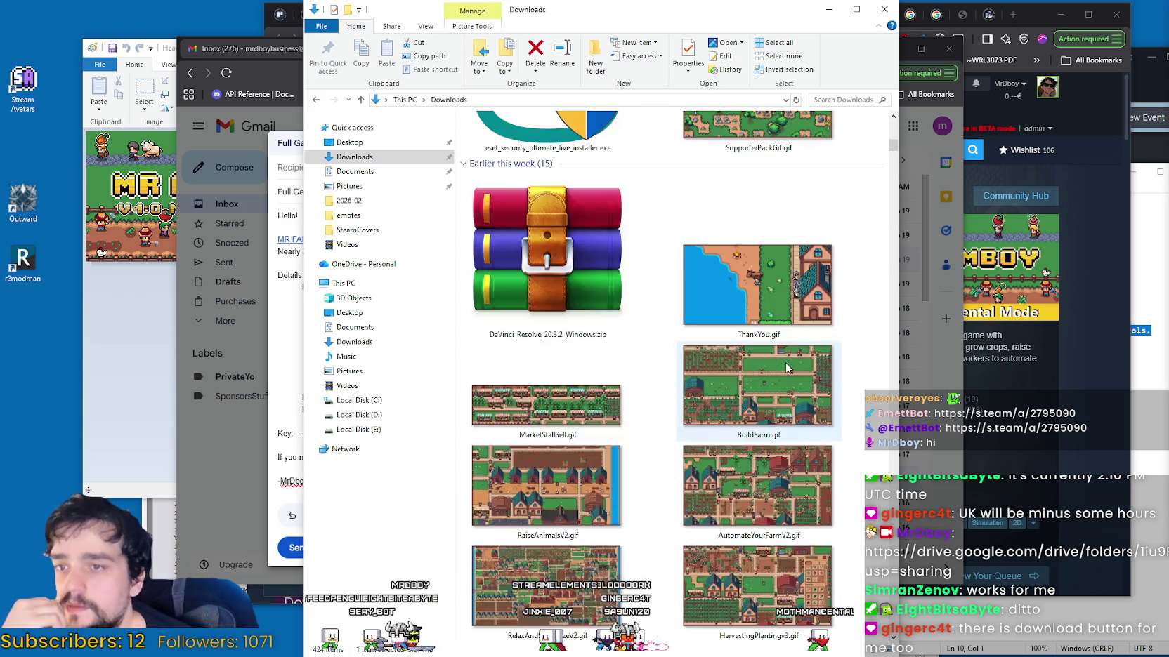
scroll(786, 365, "down", 3)
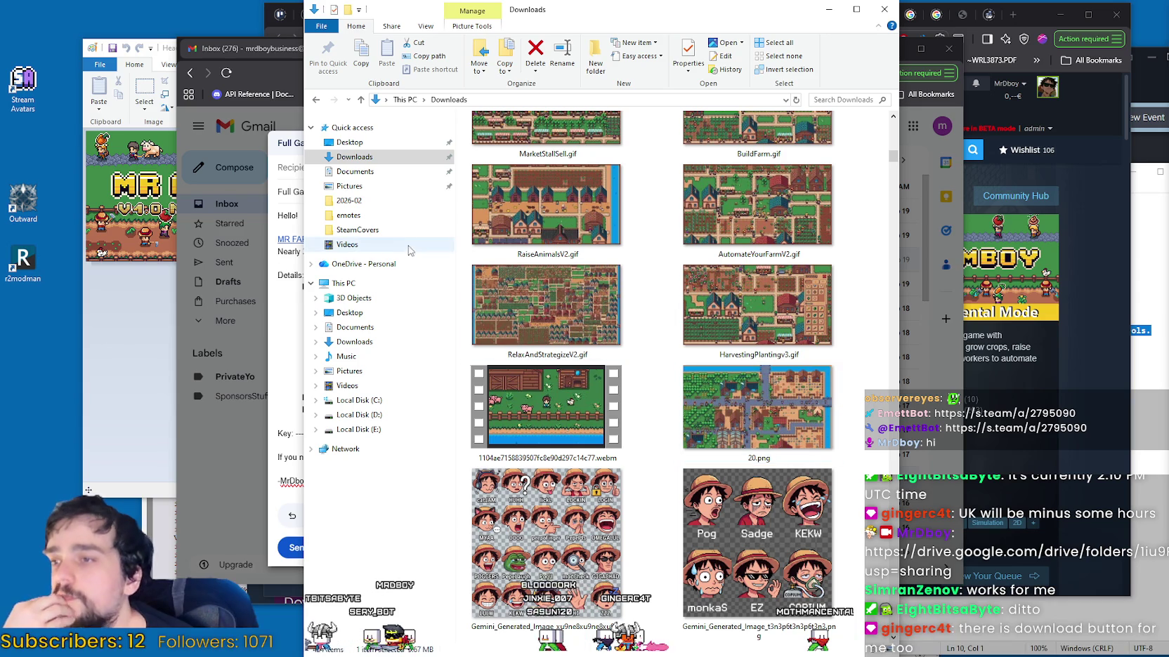
left_click(362, 230)
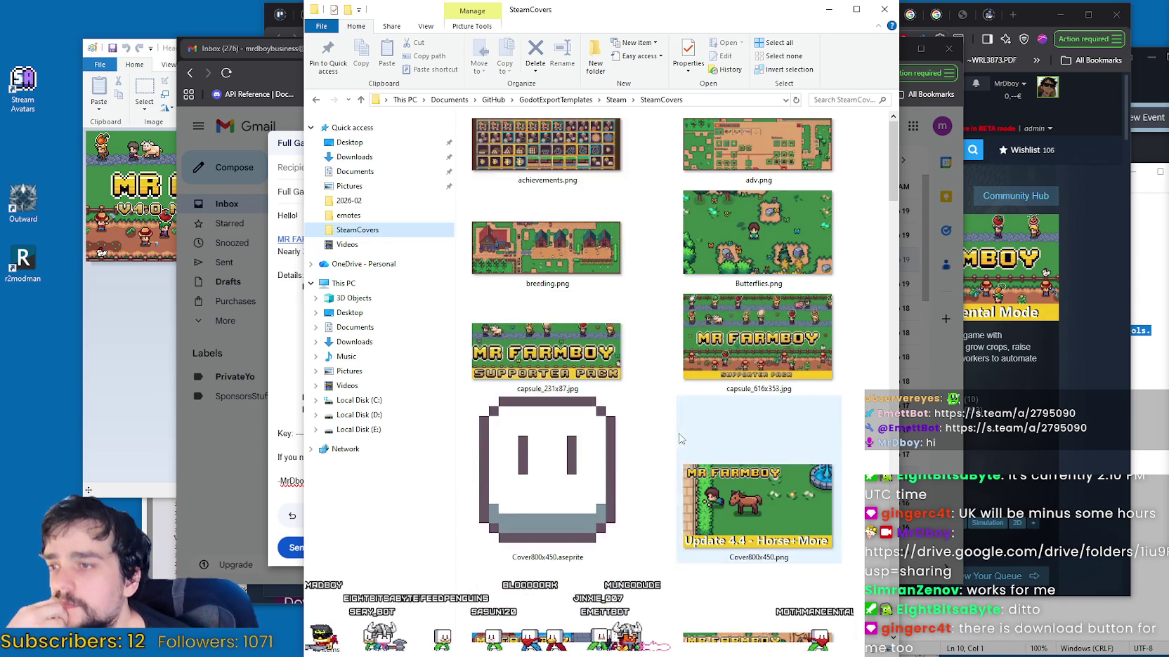
- Navigate from Documents through ShareX and Screenshots into the 2026-02 folder
scroll(674, 424, "down", 5)
scroll(673, 424, "down", 5)
scroll(670, 444, "up", 10)
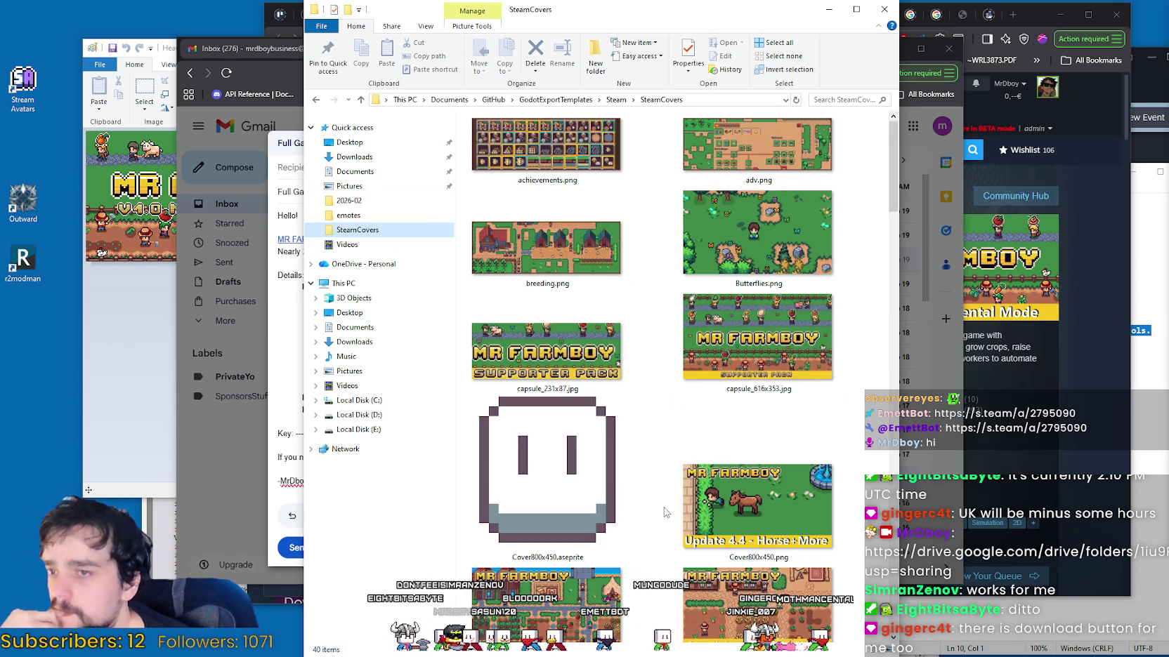
scroll(666, 513, "down", 3)
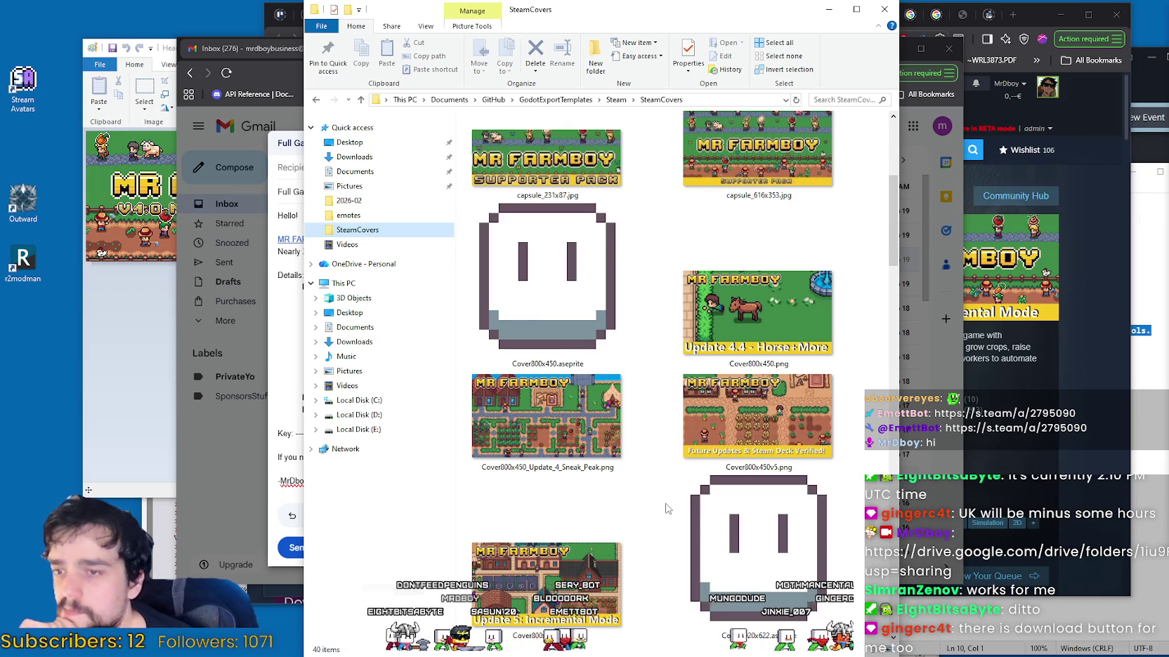
scroll(667, 508, "down", 5)
scroll(670, 502, "down", 5)
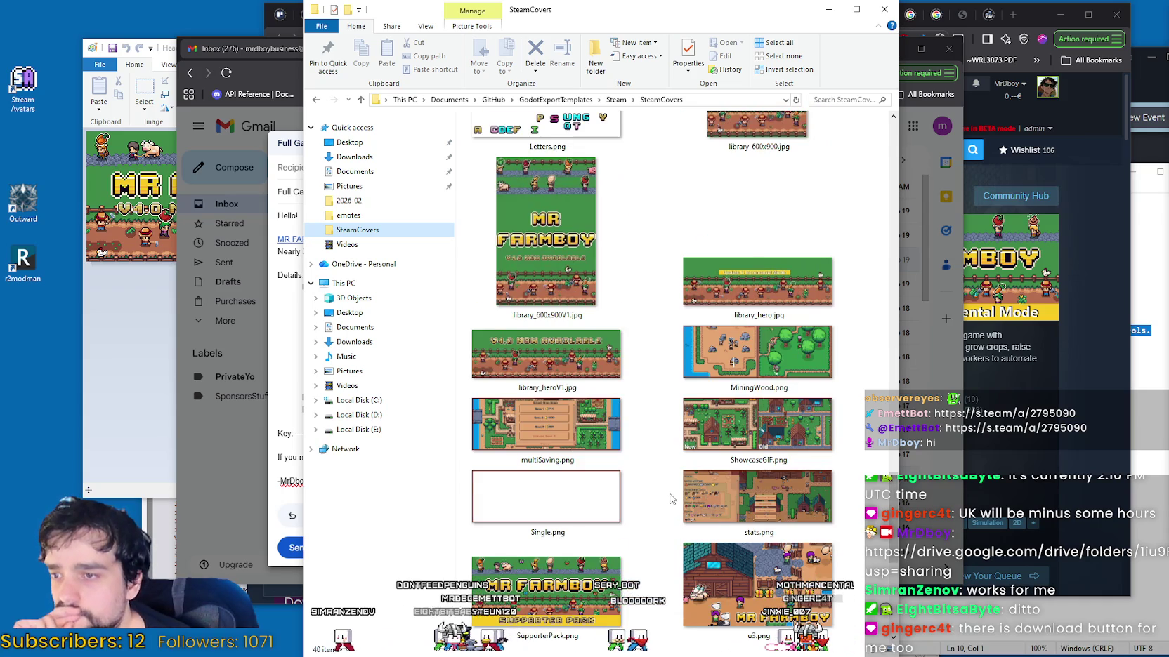
scroll(671, 500, "down", 3)
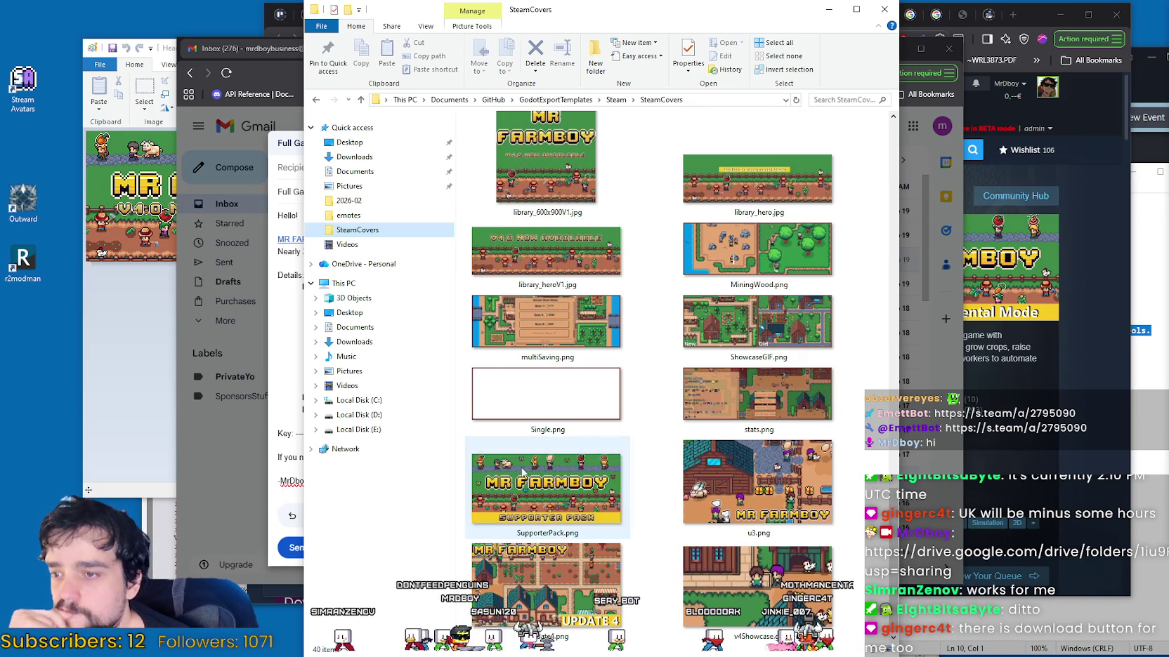
left_click(379, 335)
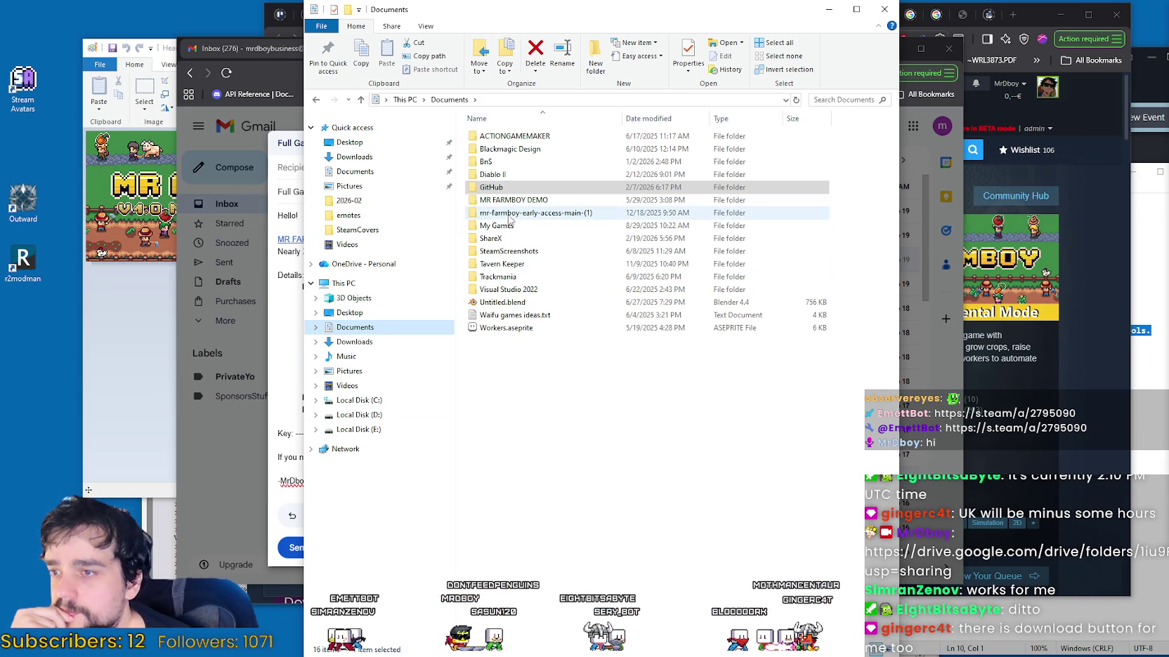
double_click(506, 238)
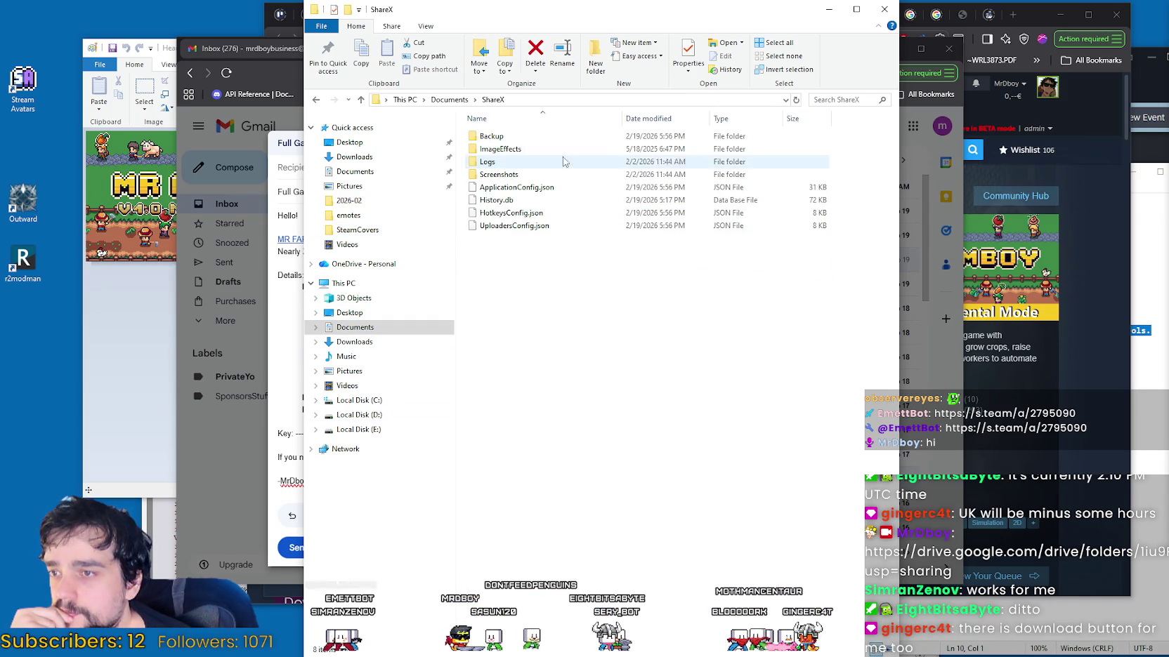
double_click(499, 175)
double_click(506, 251)
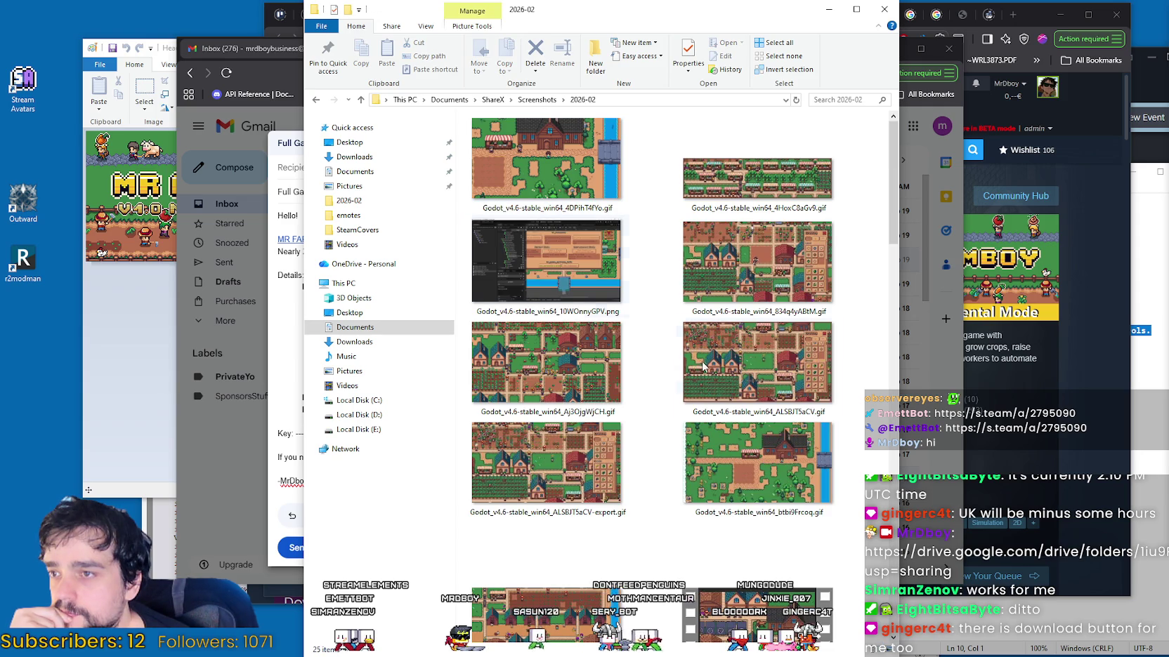
- Scroll the GIF thumbnails and preview the uhKwmNVHYj house-menu GIF
left_click(596, 154)
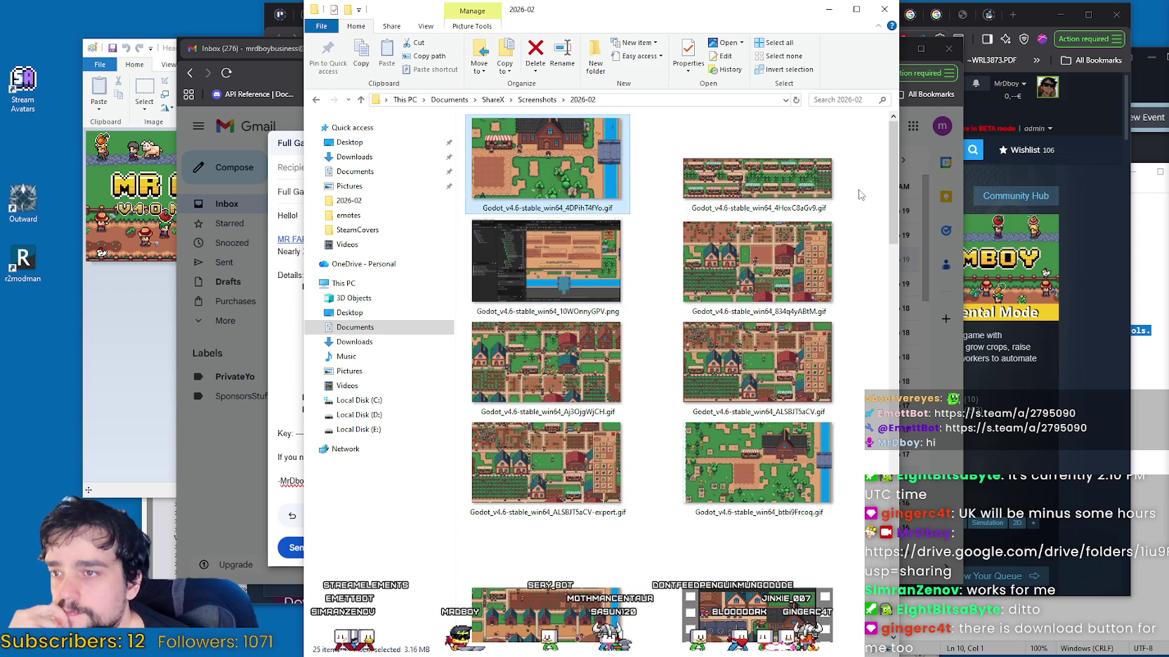
scroll(638, 424, "down", 3)
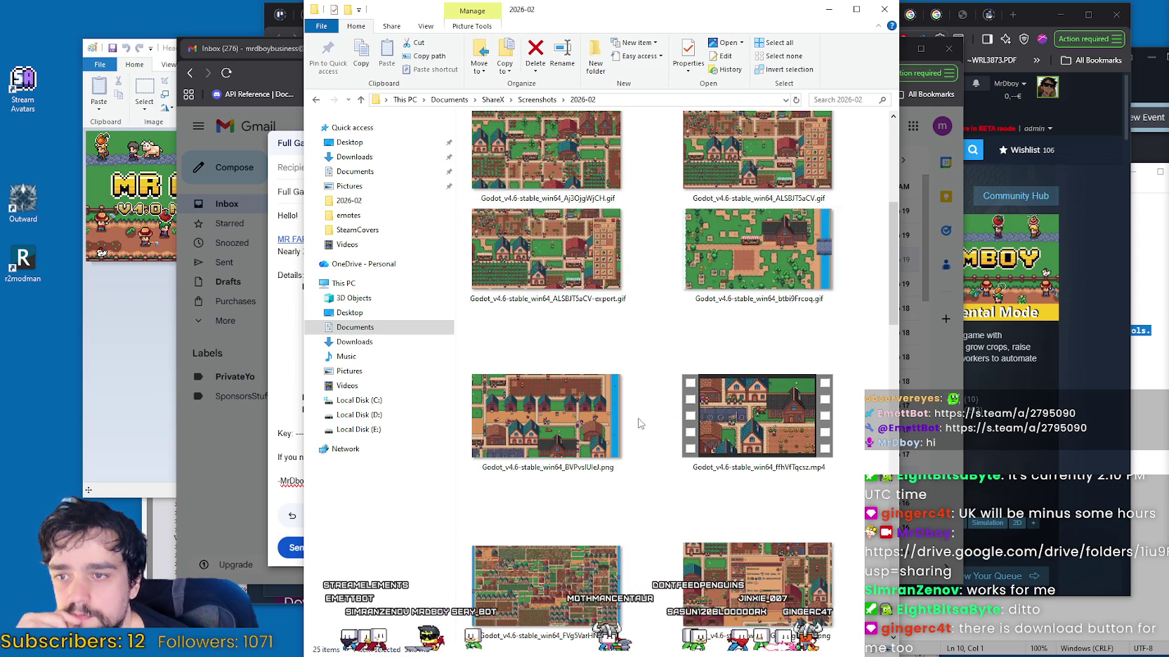
scroll(637, 425, "down", 3)
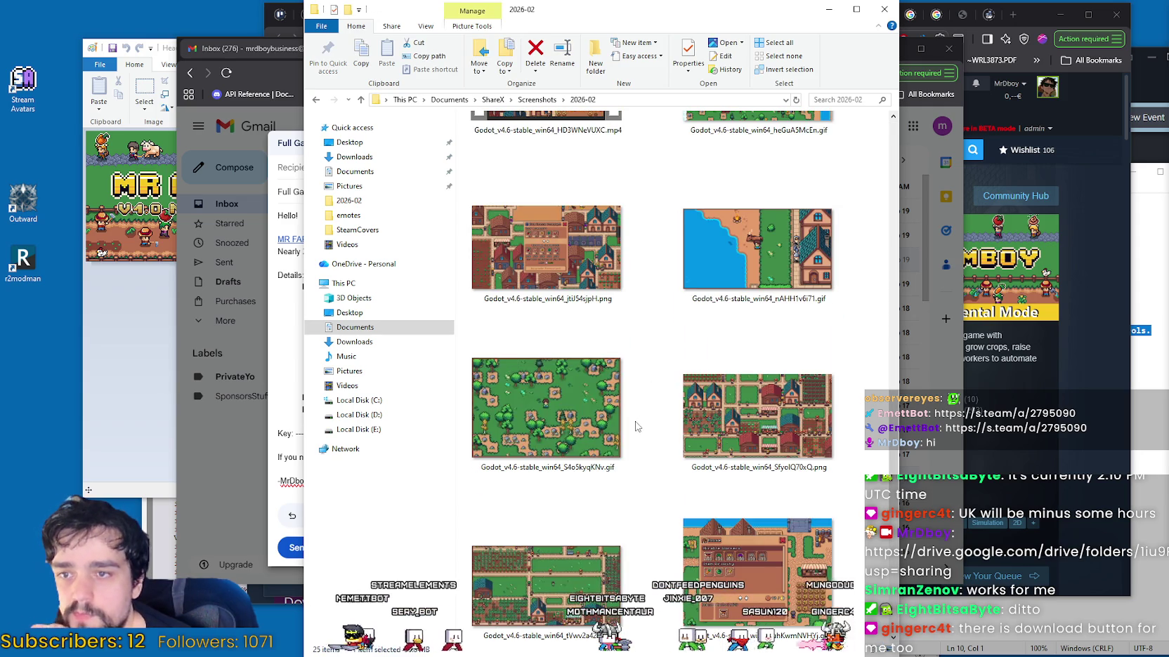
scroll(637, 425, "down", 3)
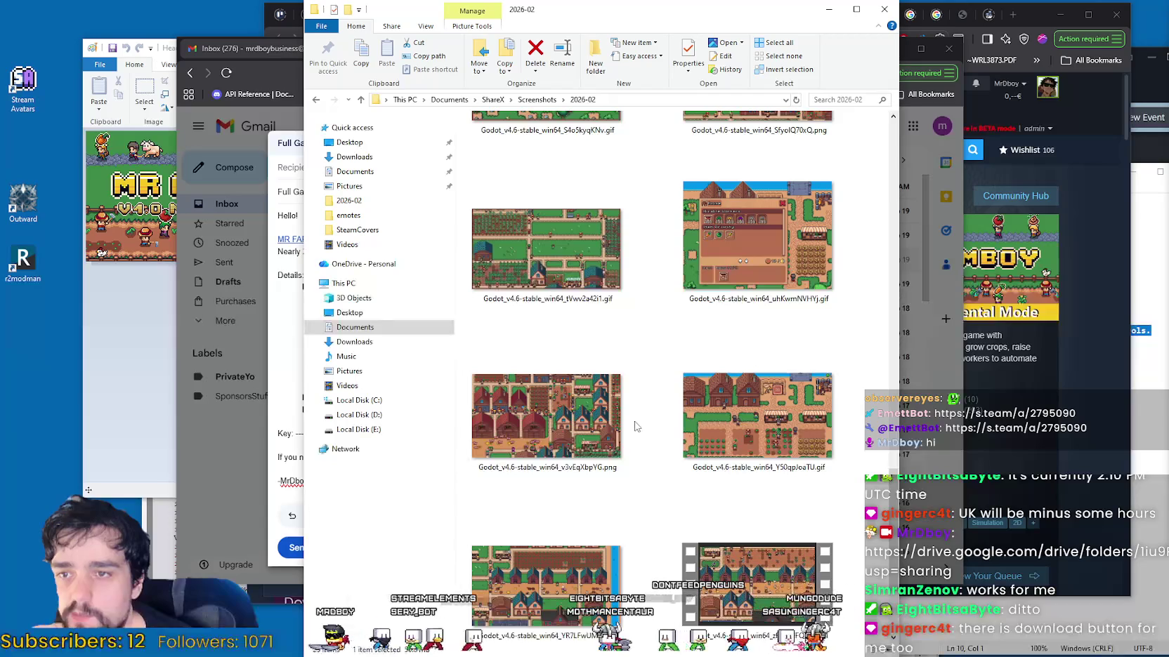
double_click(755, 253)
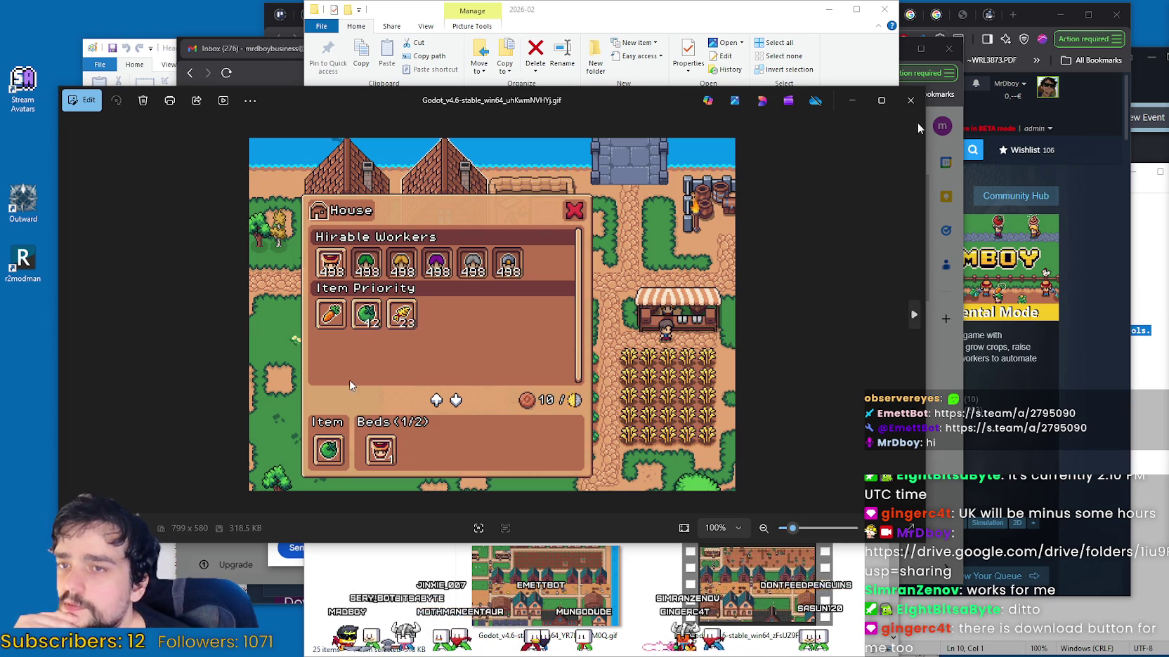
- Close the first preview and view the Y50qpJoaTU GIF, then close it
left_click(910, 99)
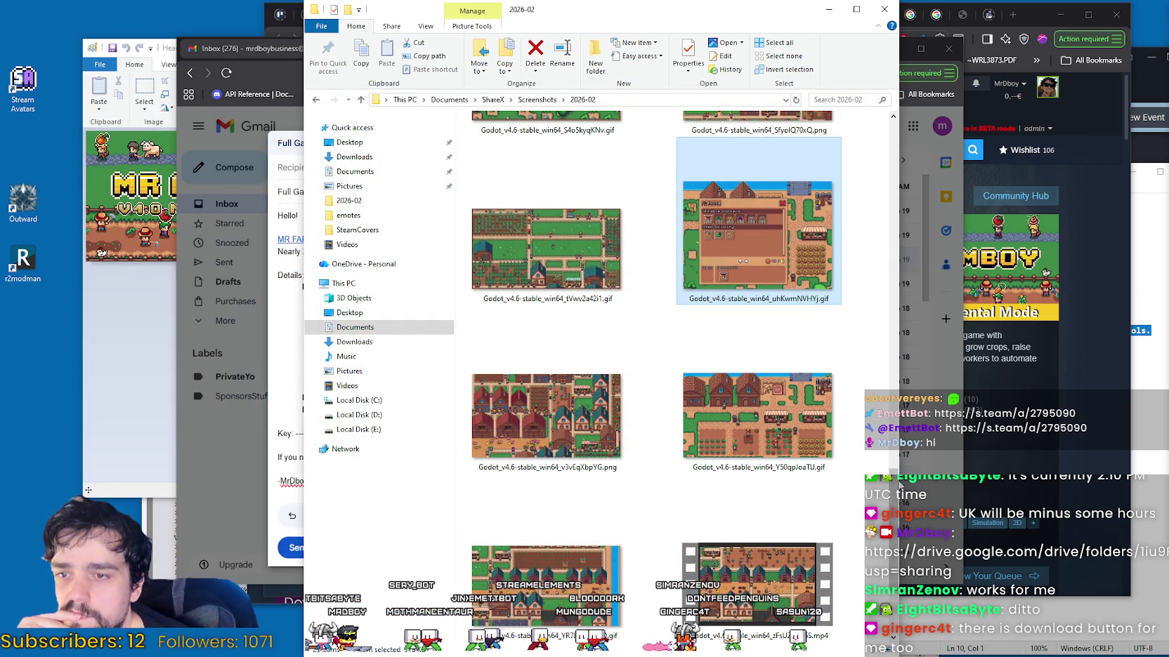
double_click(808, 442)
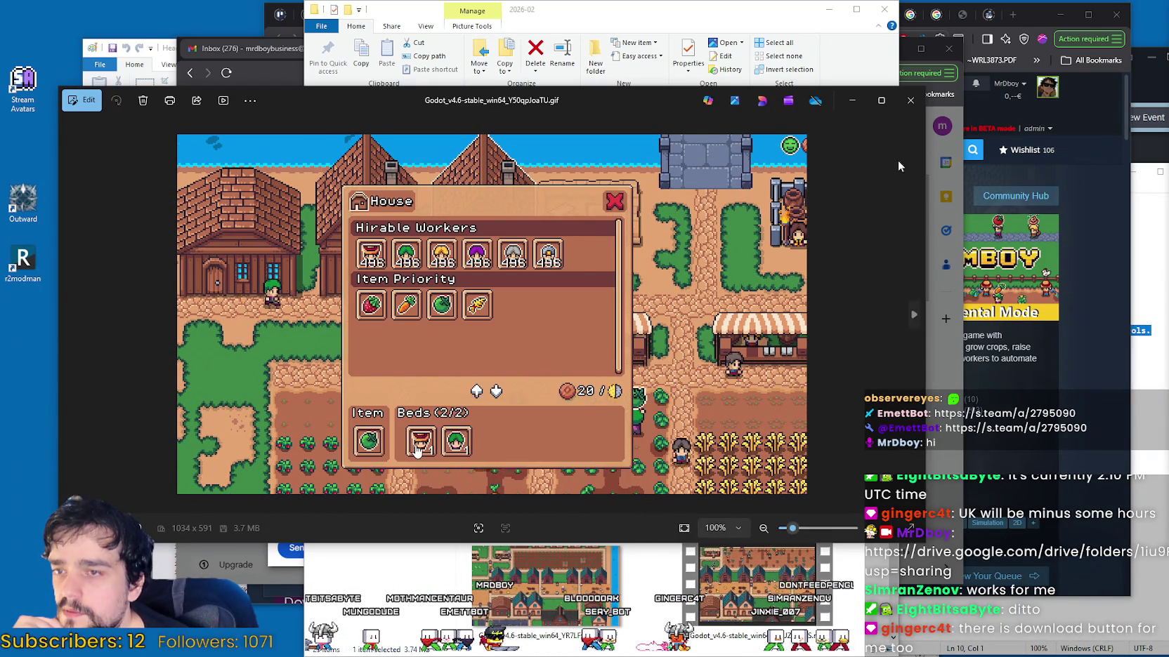
left_click(910, 101)
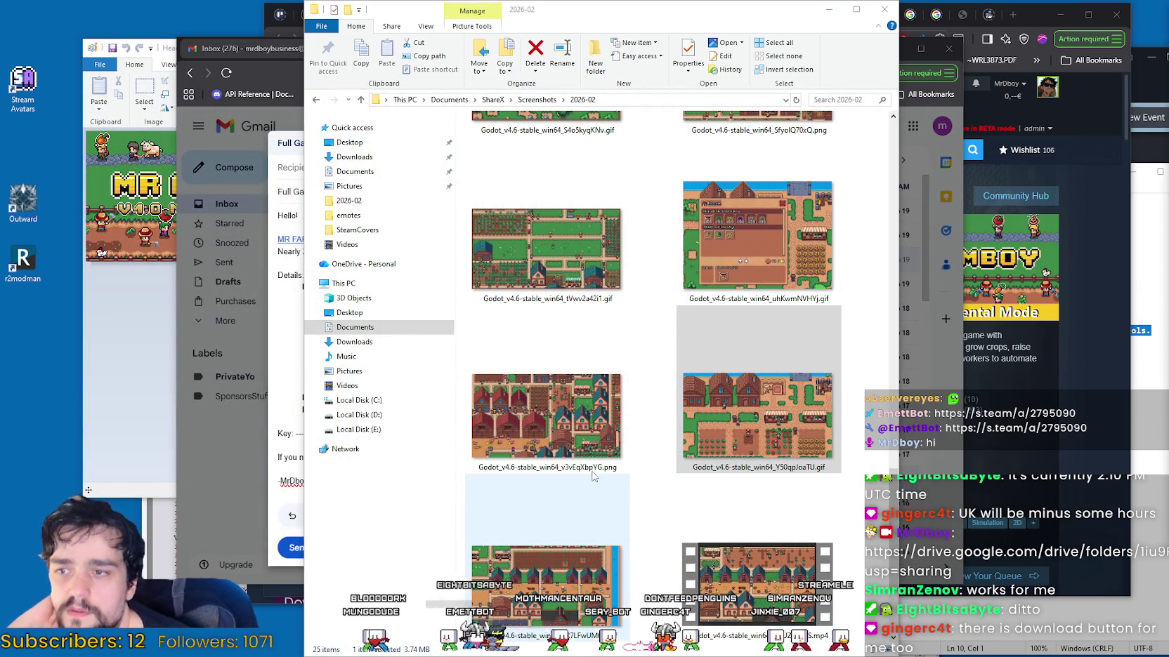
scroll(592, 476, "down", 1)
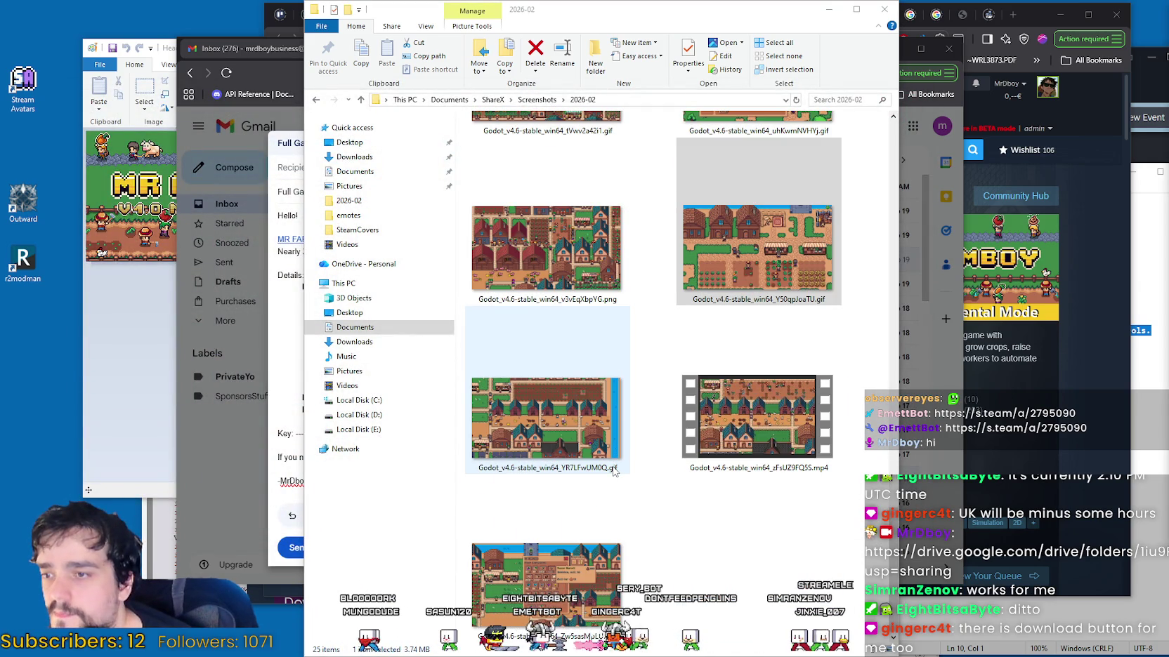
scroll(613, 470, "up", 5)
scroll(614, 470, "up", 3)
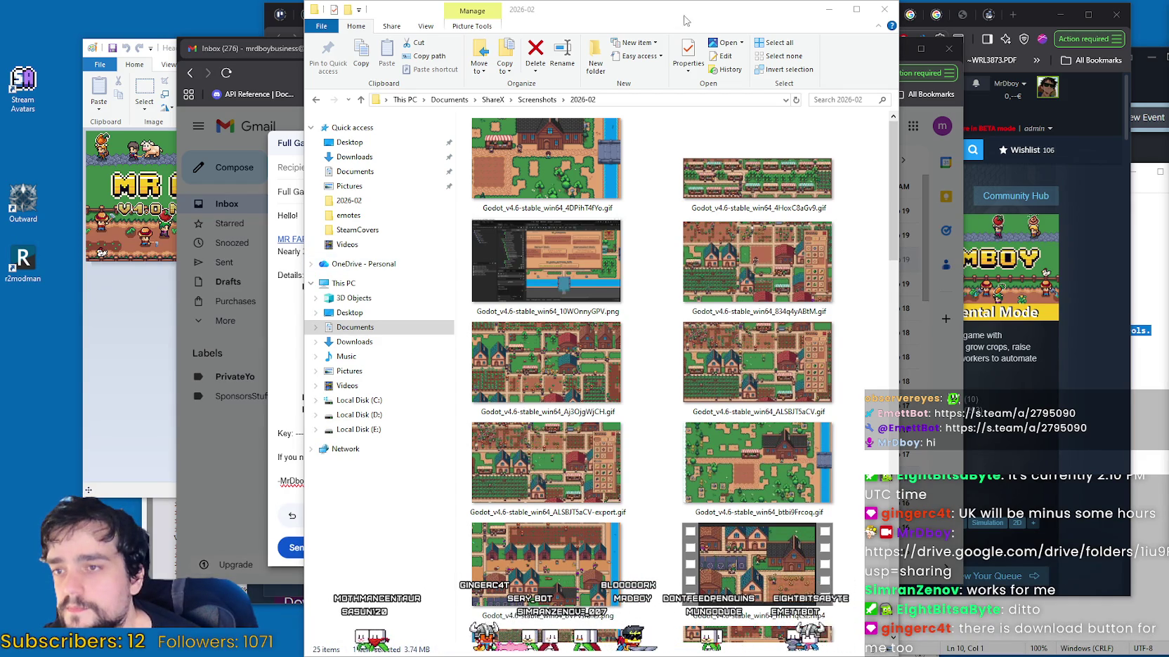
- Move the screenshots folder window left and minimize it to reveal the Gmail draft
left_click_drag(818, 24, 708, 24)
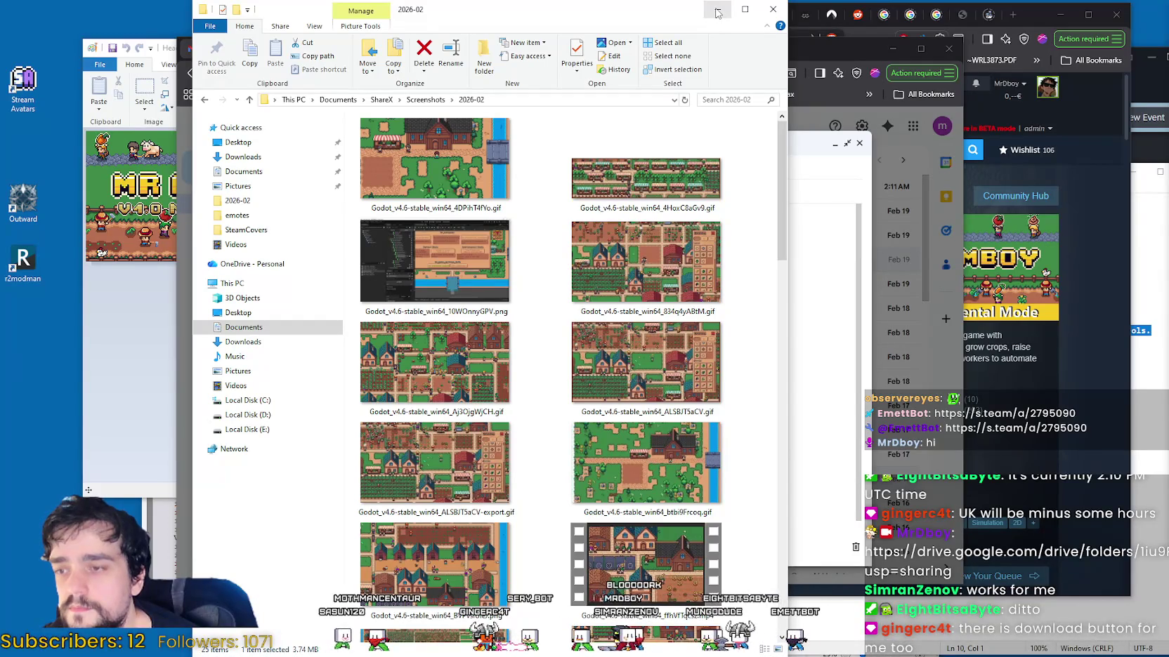
left_click_drag(673, 12, 649, 11)
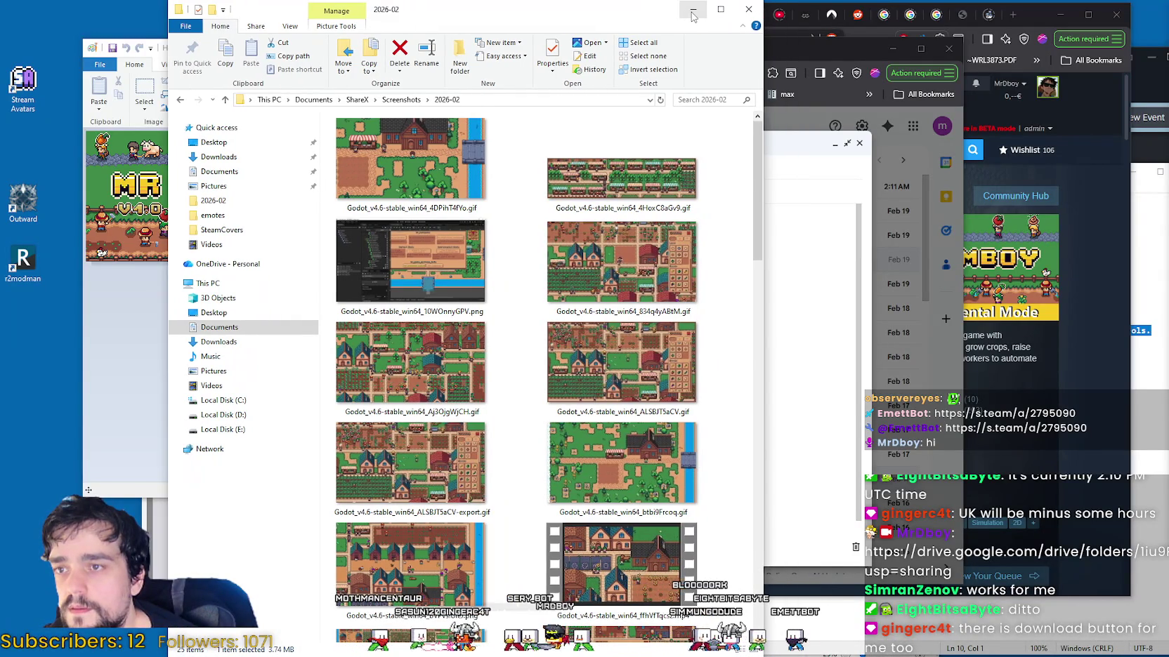
left_click(692, 12)
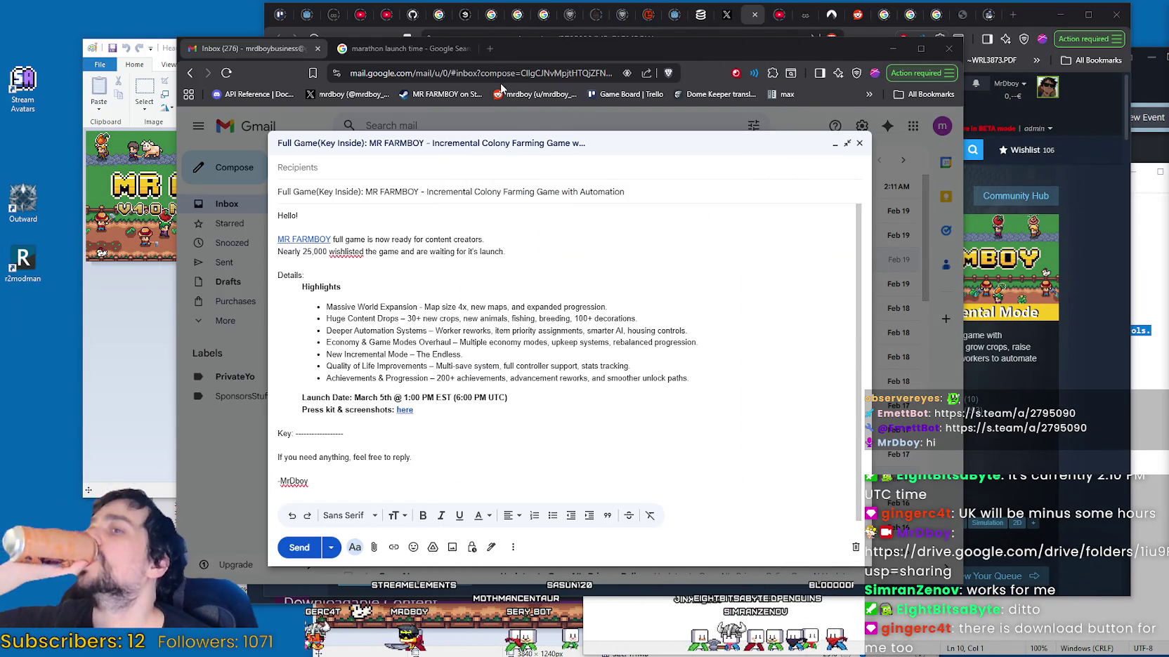
- Search Google for 'presskit empress' and check the Press Kitty page on impress.games
left_click(491, 50)
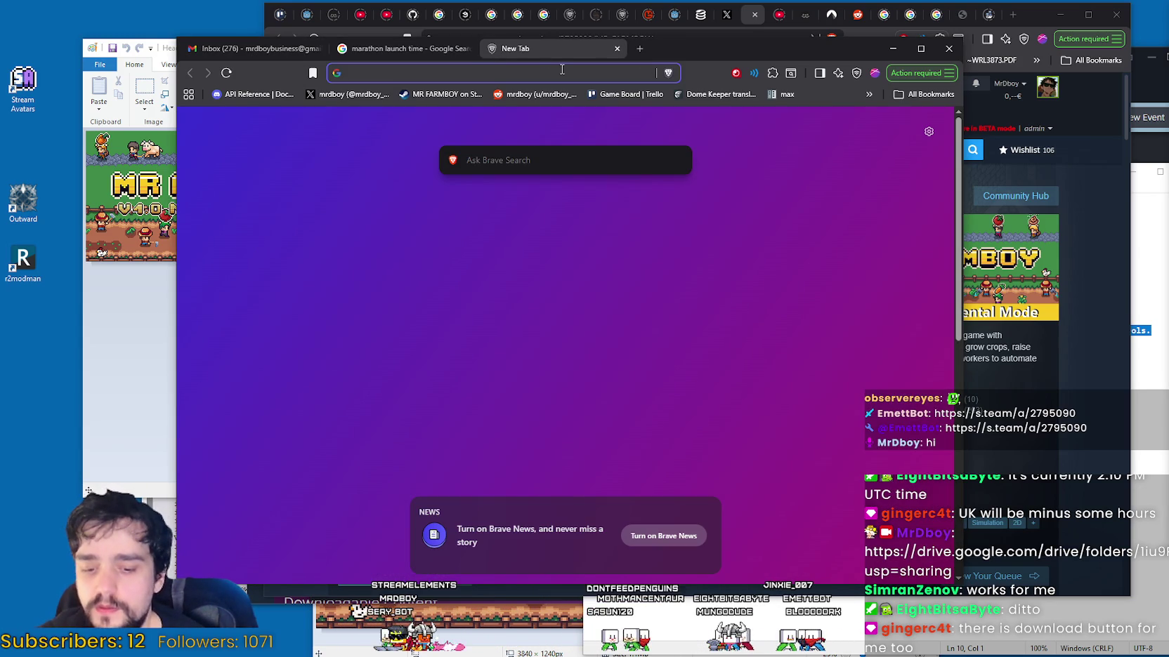
type("epresskit")
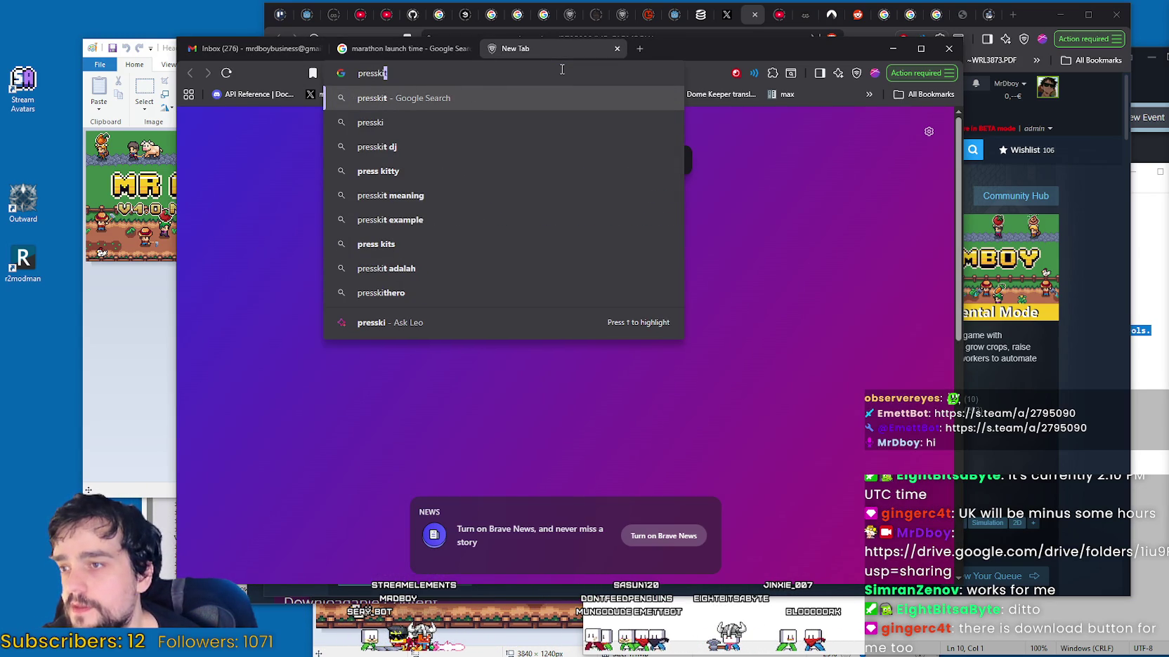
type(" empre")
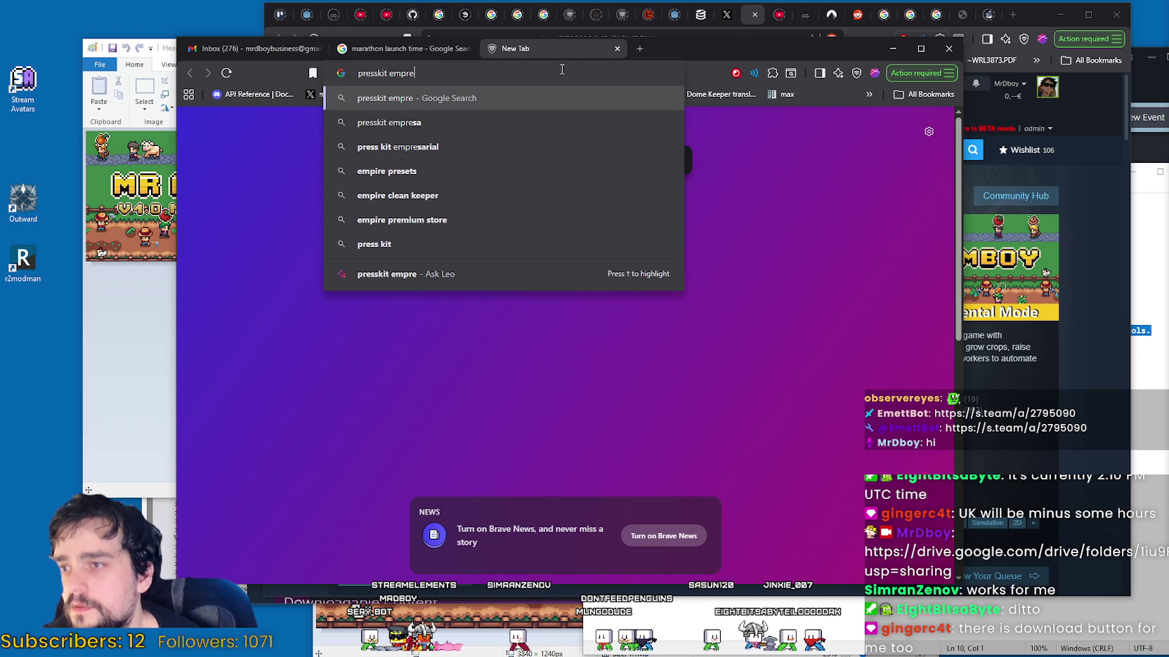
type("ss")
key("Return")
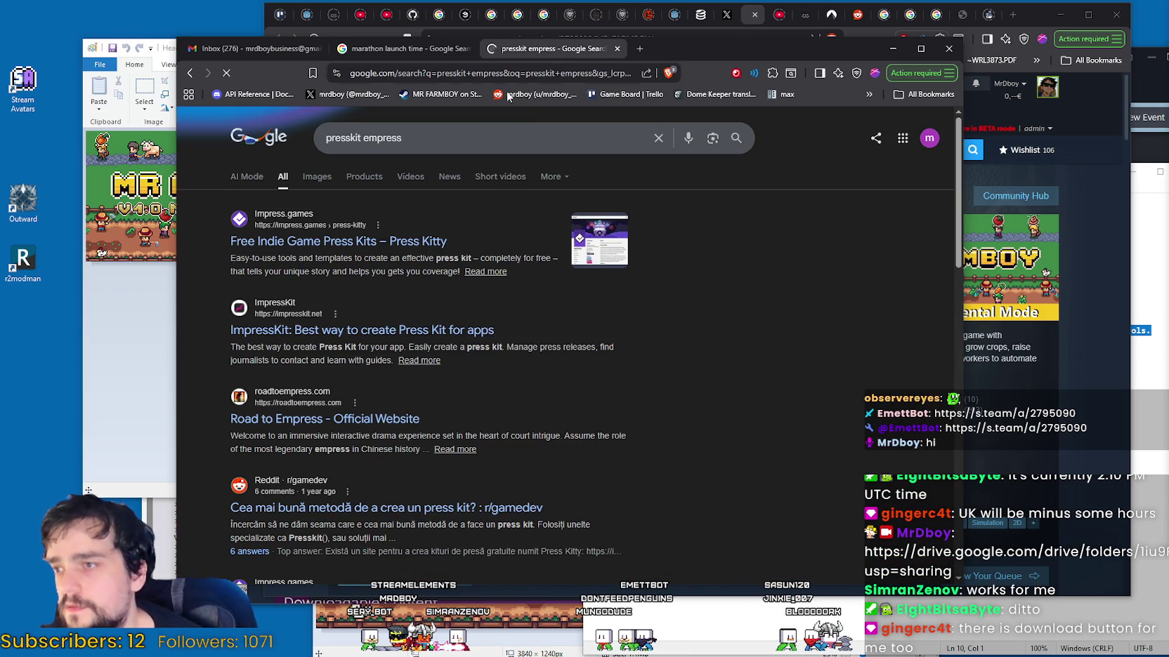
left_click(344, 241)
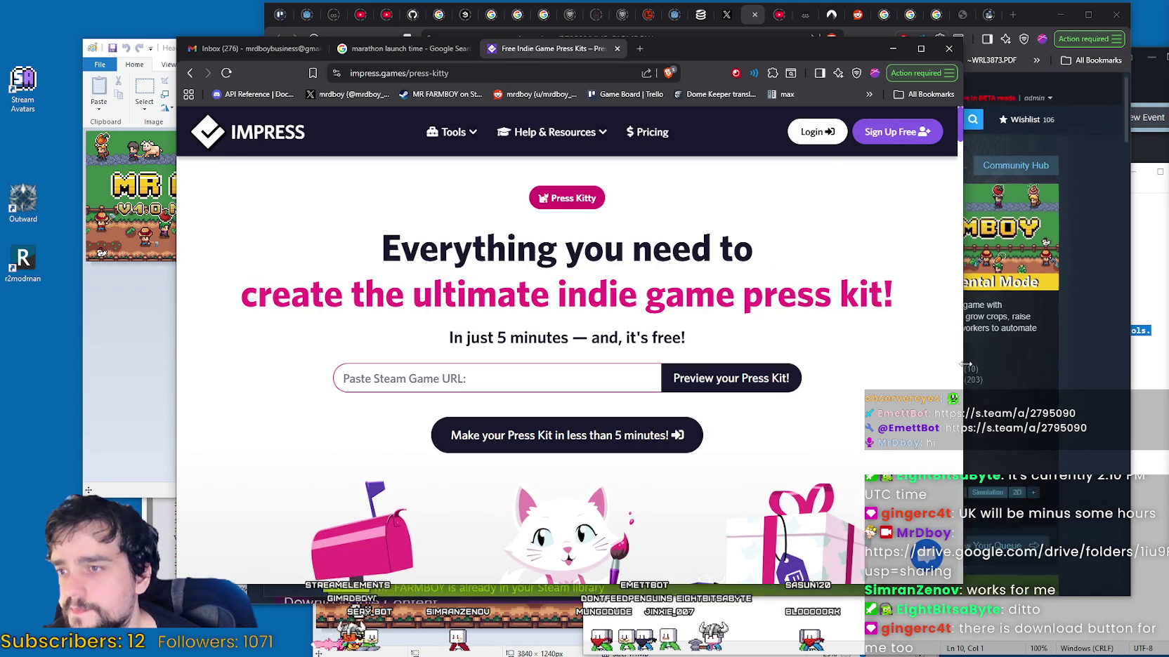
scroll(292, 373, "down", 4)
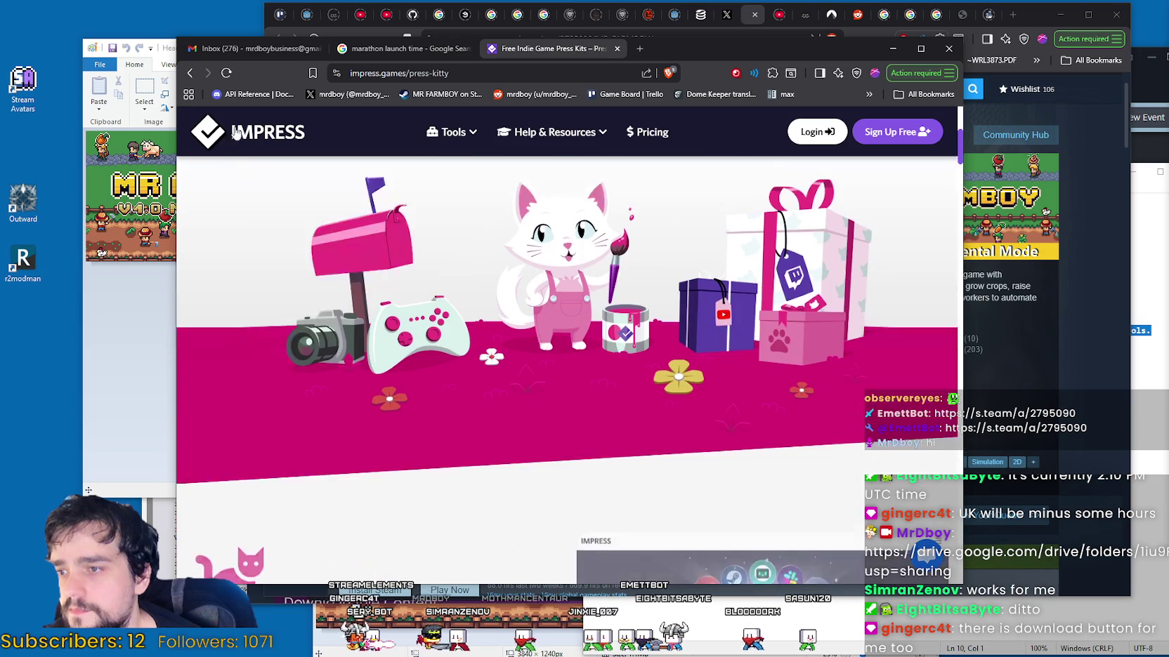
left_click(190, 73)
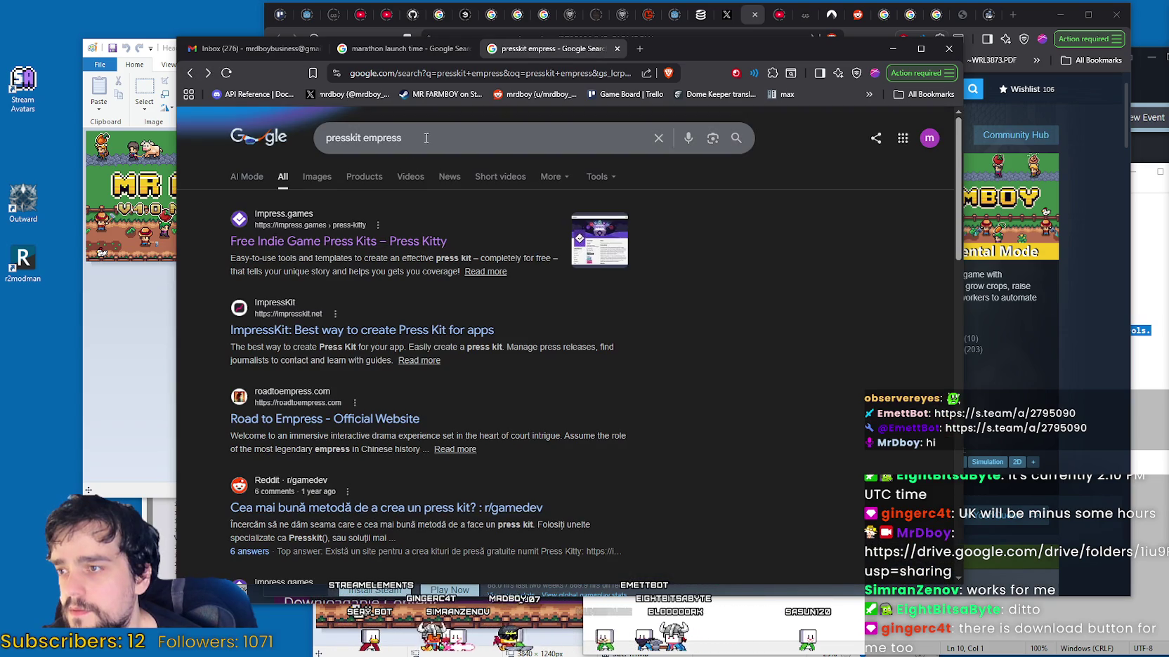
- Refine the search to 'presskit impress mr farmboy' and check the press-kit results
double_click(388, 138)
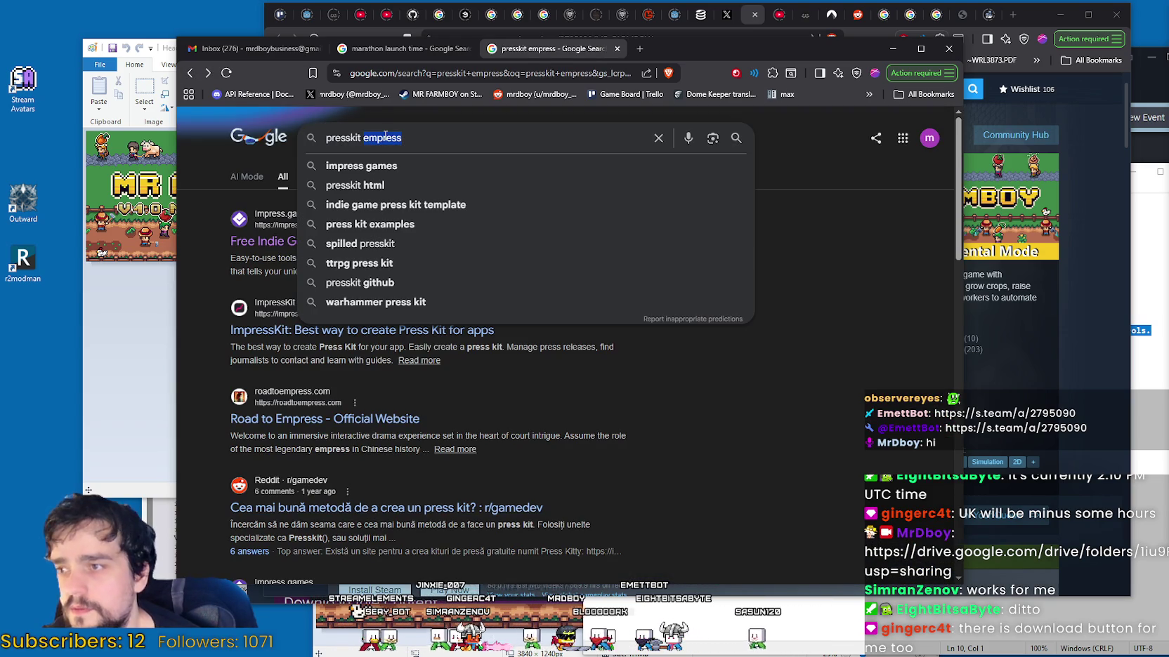
type("impress mr farmboy")
key("Return")
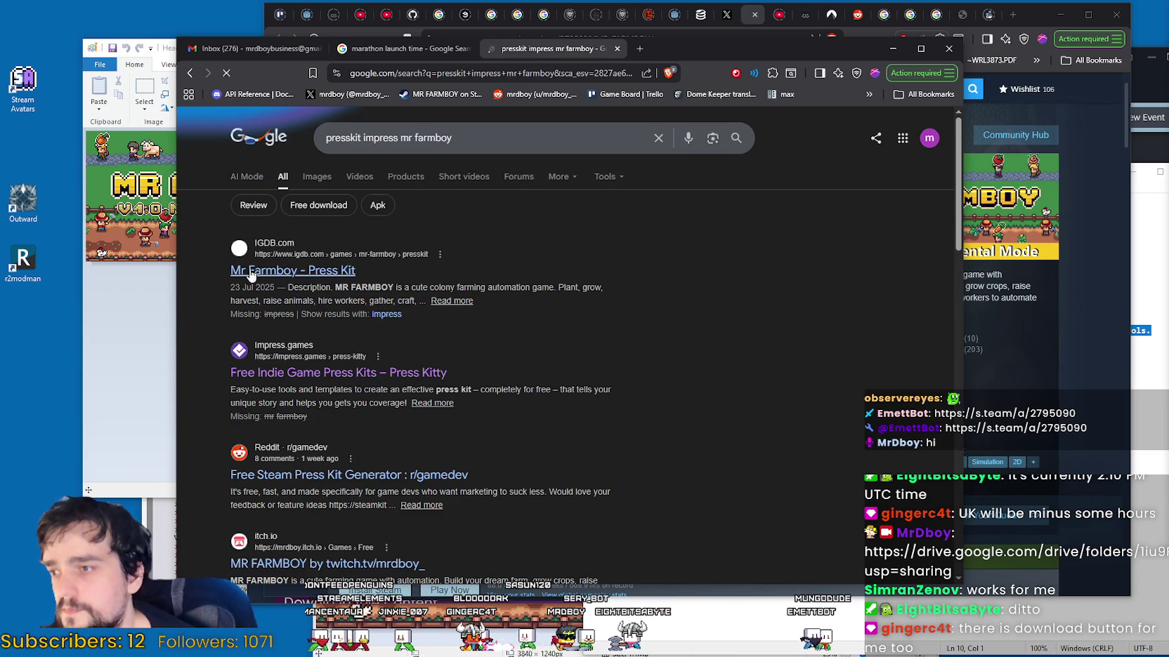
left_click(337, 372)
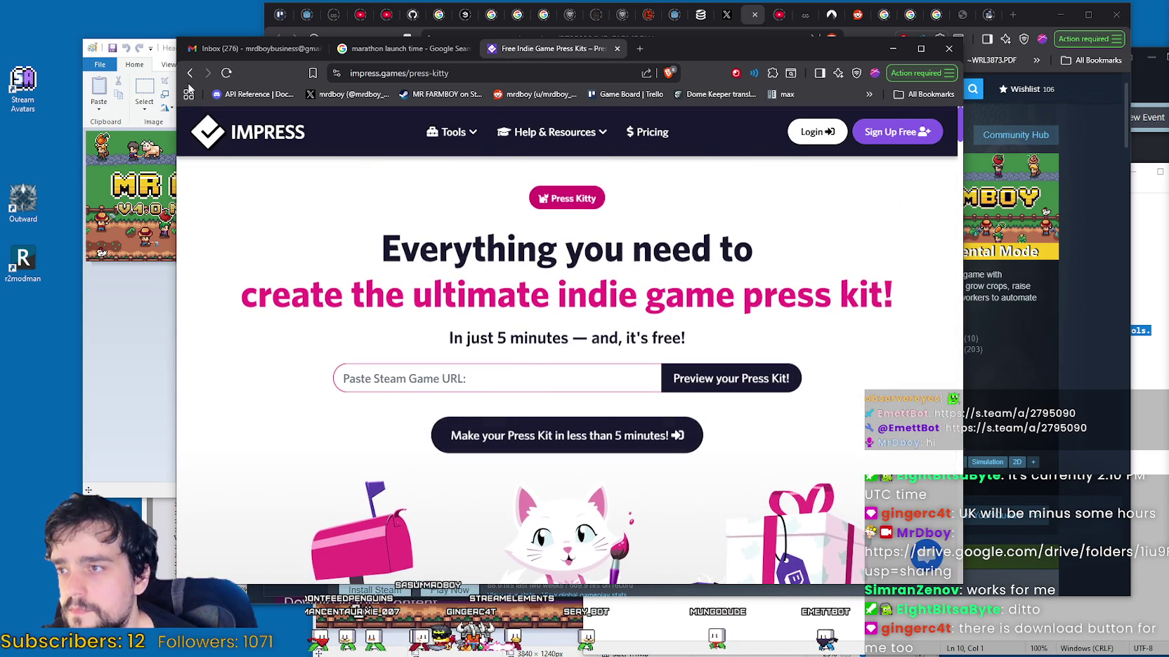
left_click(192, 73)
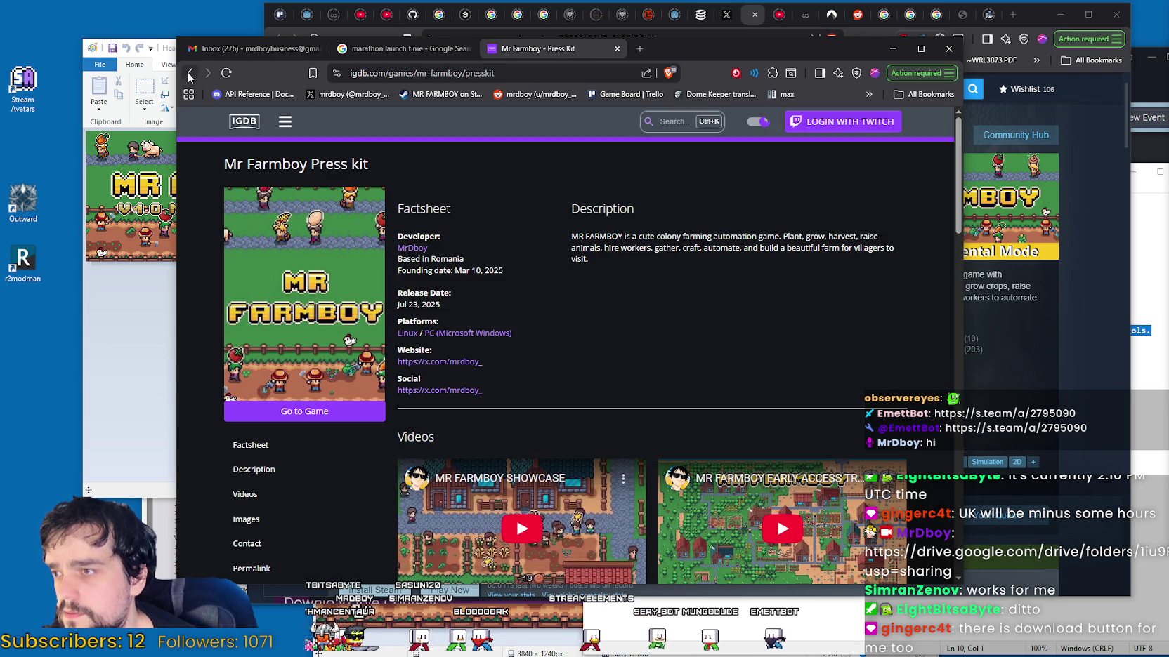
left_click(191, 73)
- Scroll the results, then paste the address to load the MR FARMBOY press-kit page
scroll(489, 460, "down", 3)
scroll(489, 460, "down", 2)
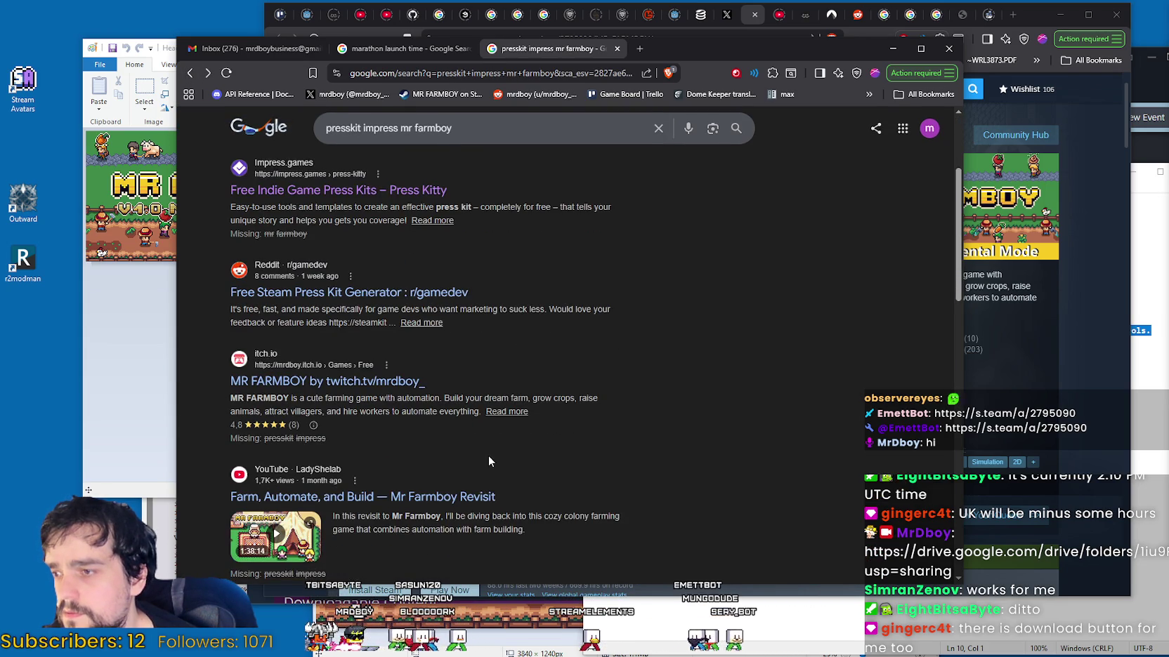
scroll(489, 460, "down", 3)
scroll(489, 460, "down", 3)
scroll(472, 407, "down", 1)
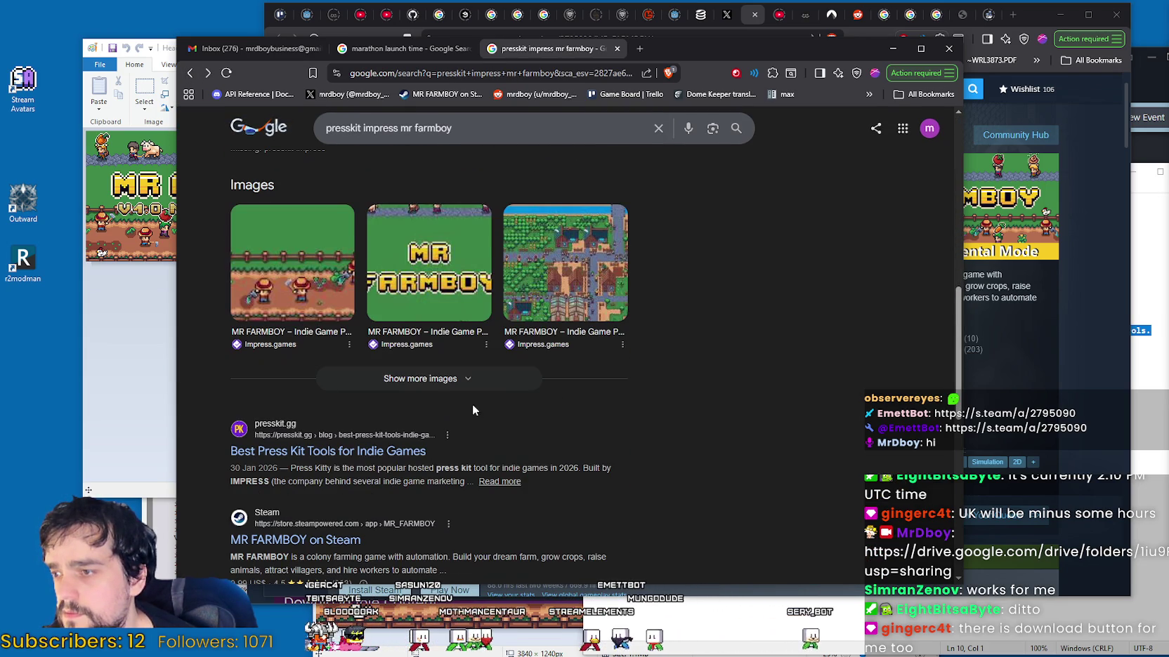
scroll(475, 504, "down", 2)
scroll(478, 502, "down", 2)
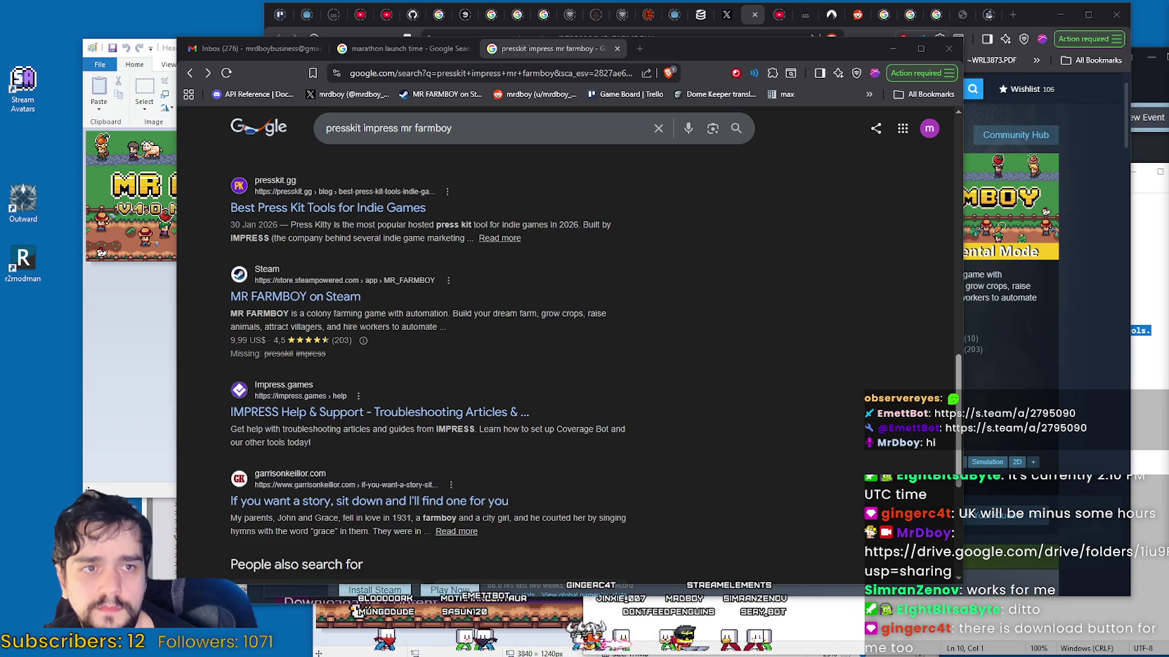
left_click(554, 82)
type("https://impress.games/press-kit/mrdboy/mr-farmboy")
key("Return")
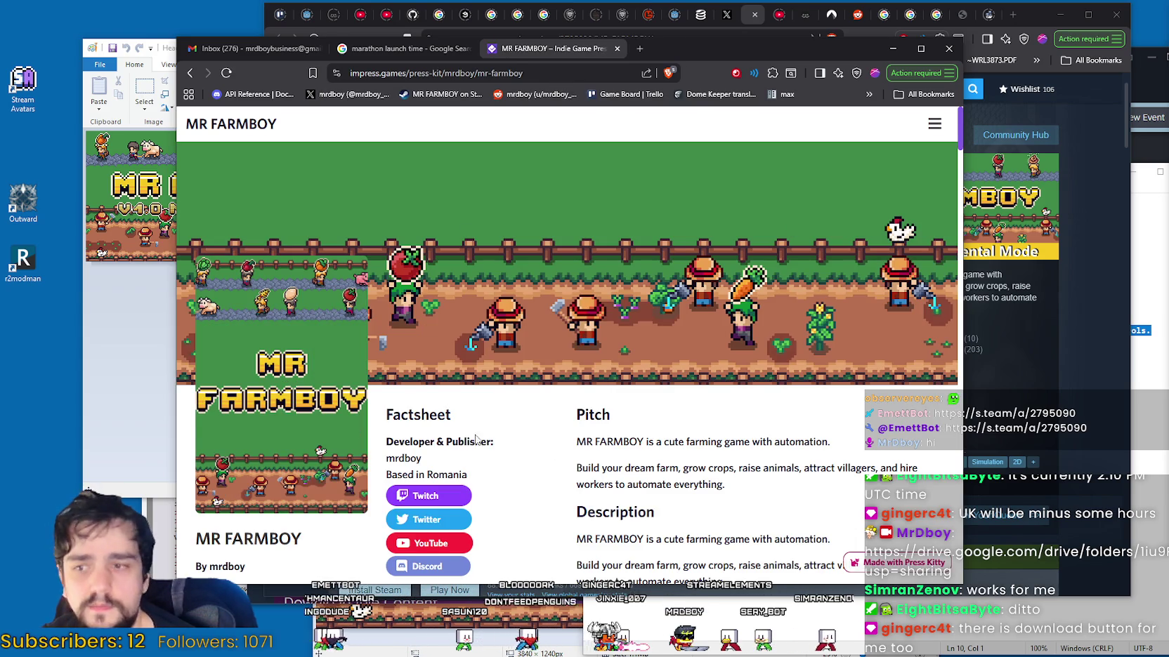
- Scroll the MR FARMBOY press kit down through its feature sections
scroll(720, 282, "down", 5)
scroll(720, 283, "down", 1)
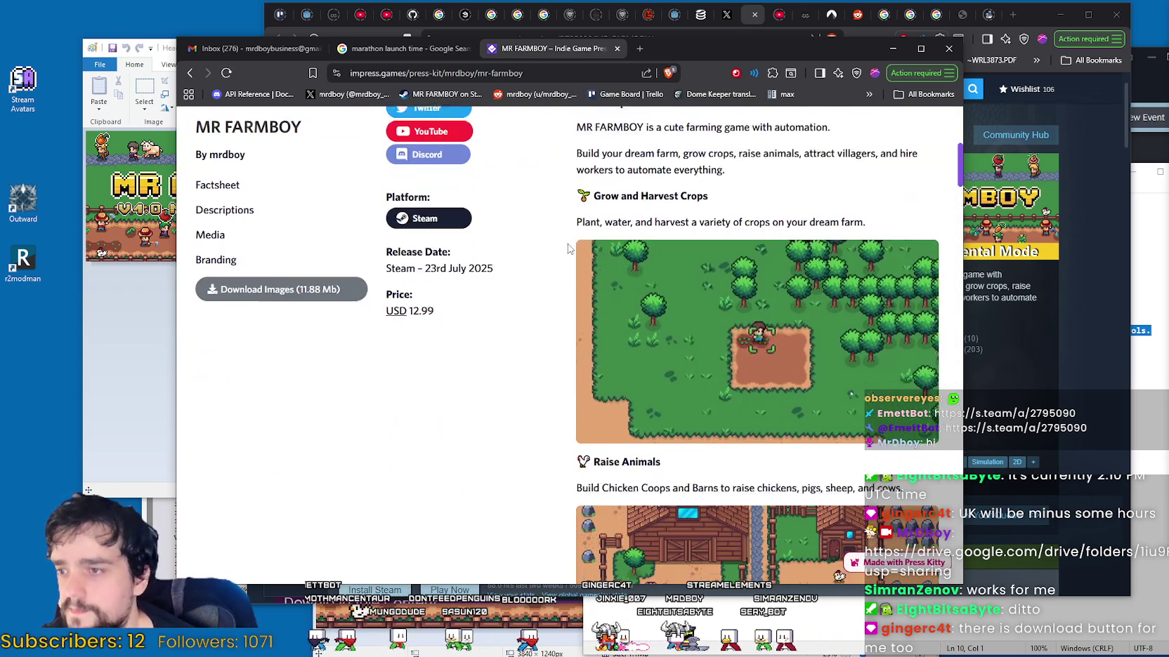
scroll(759, 422, "down", 2)
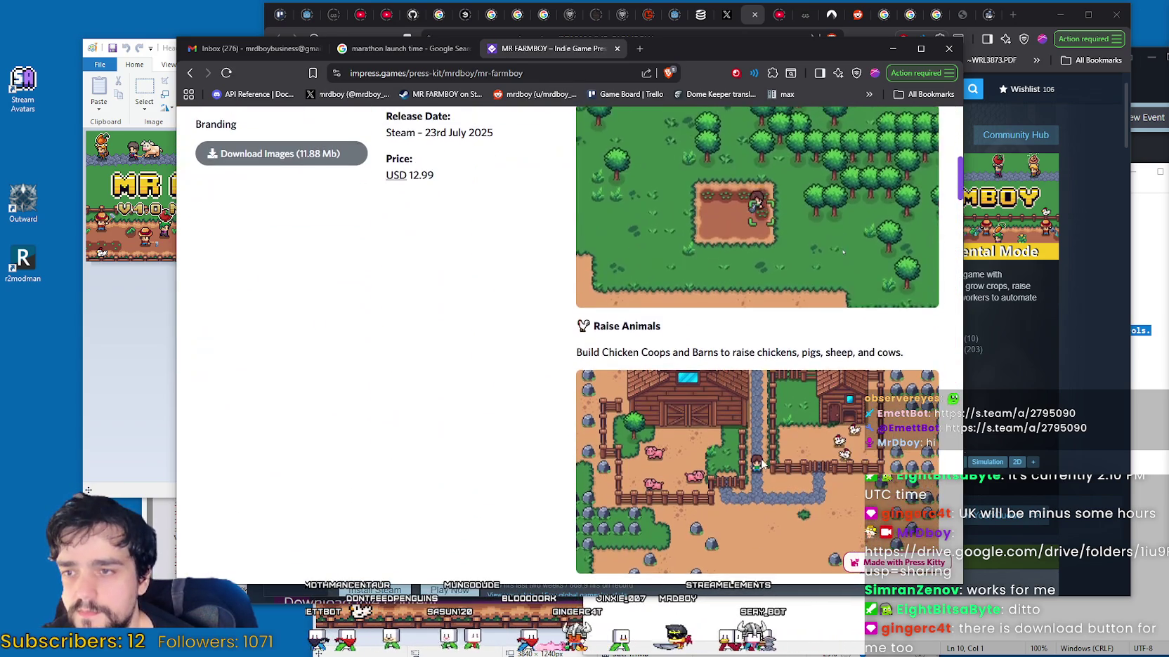
scroll(764, 469, "down", 3)
scroll(757, 447, "down", 2)
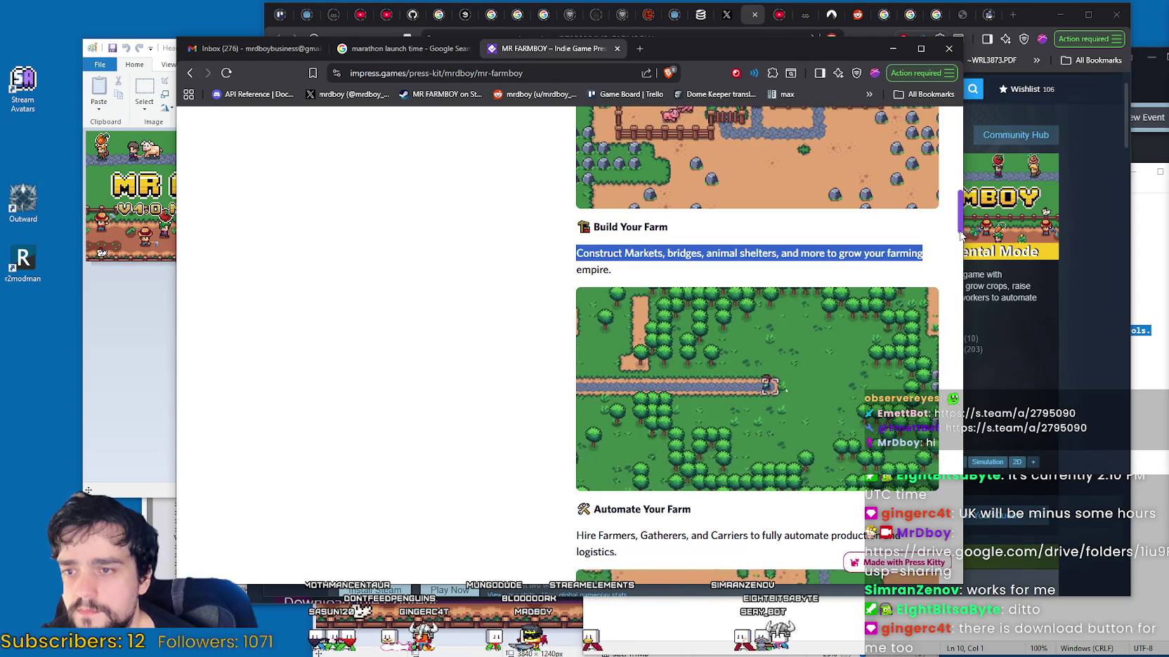
left_click_drag(960, 223, 960, 236)
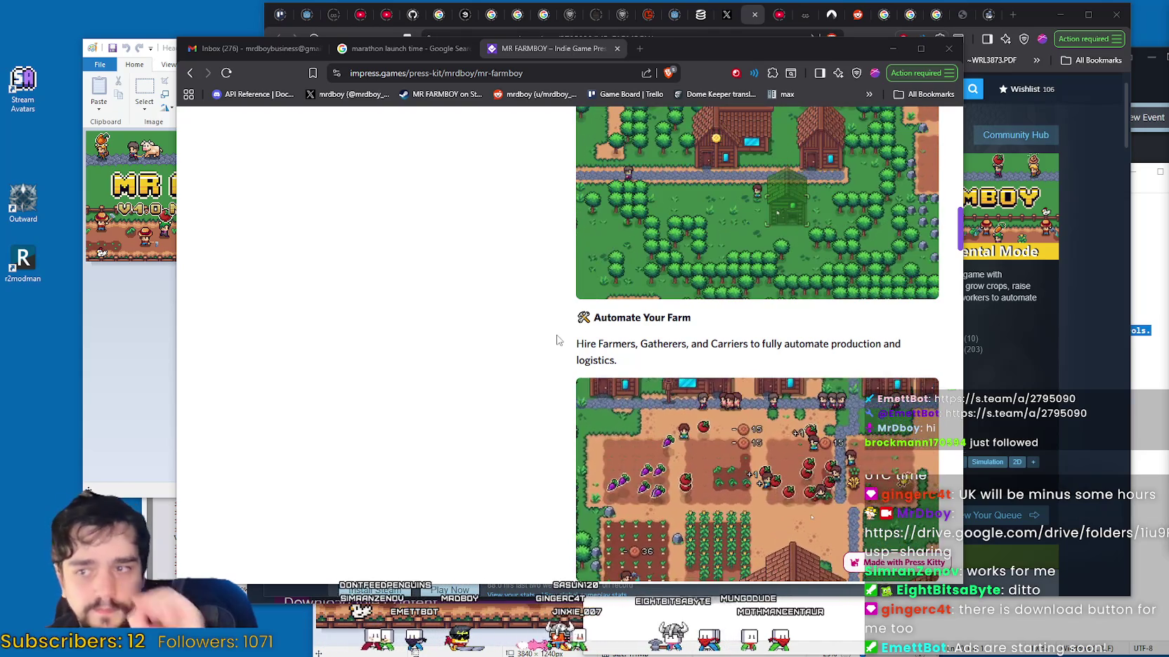
- Continue down to the Screenshots grid, then switch to the 2026-02 Godot recordings folder
scroll(556, 339, "down", 3)
scroll(557, 340, "down", 5)
scroll(680, 370, "down", 2)
scroll(680, 370, "down", 3)
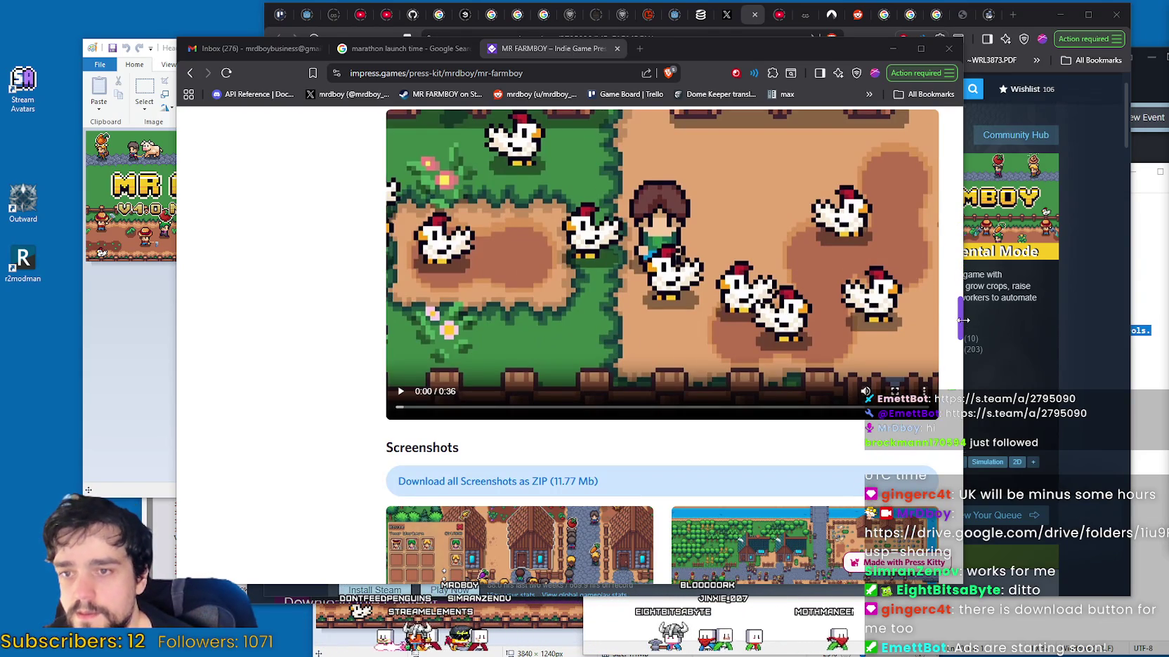
left_click_drag(965, 320, 929, 322)
scroll(927, 322, "up", 4)
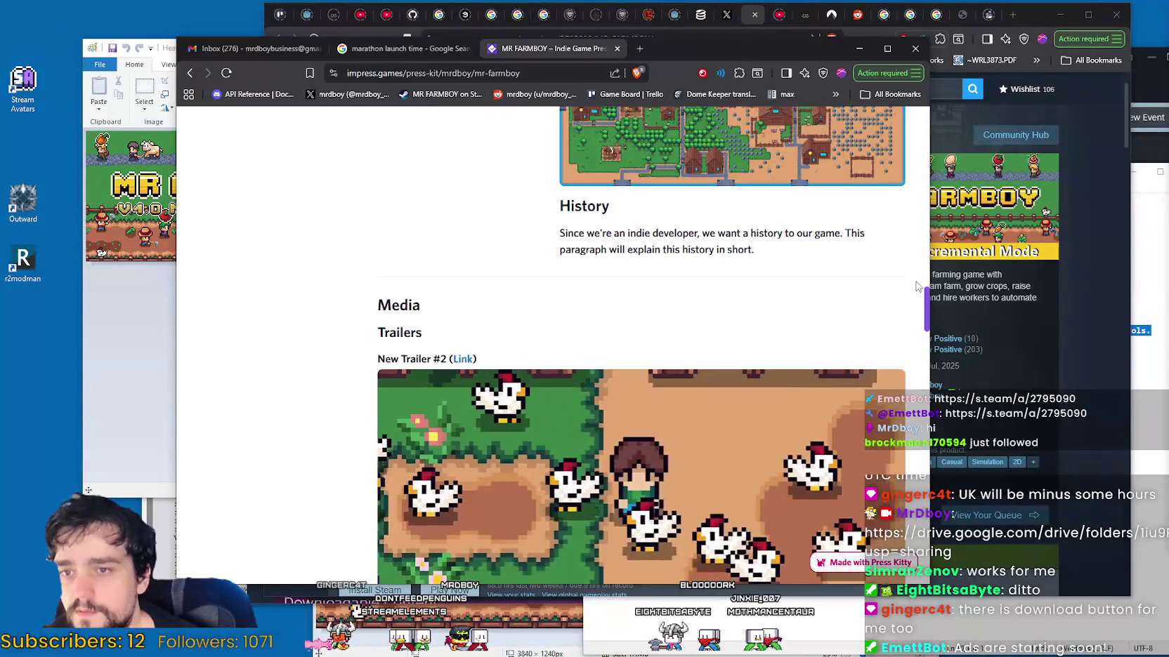
scroll(919, 274, "up", 3)
mouse_move(918, 273)
left_mouse_down()
mouse_move(918, 180)
mouse_move(885, 362)
left_mouse_up()
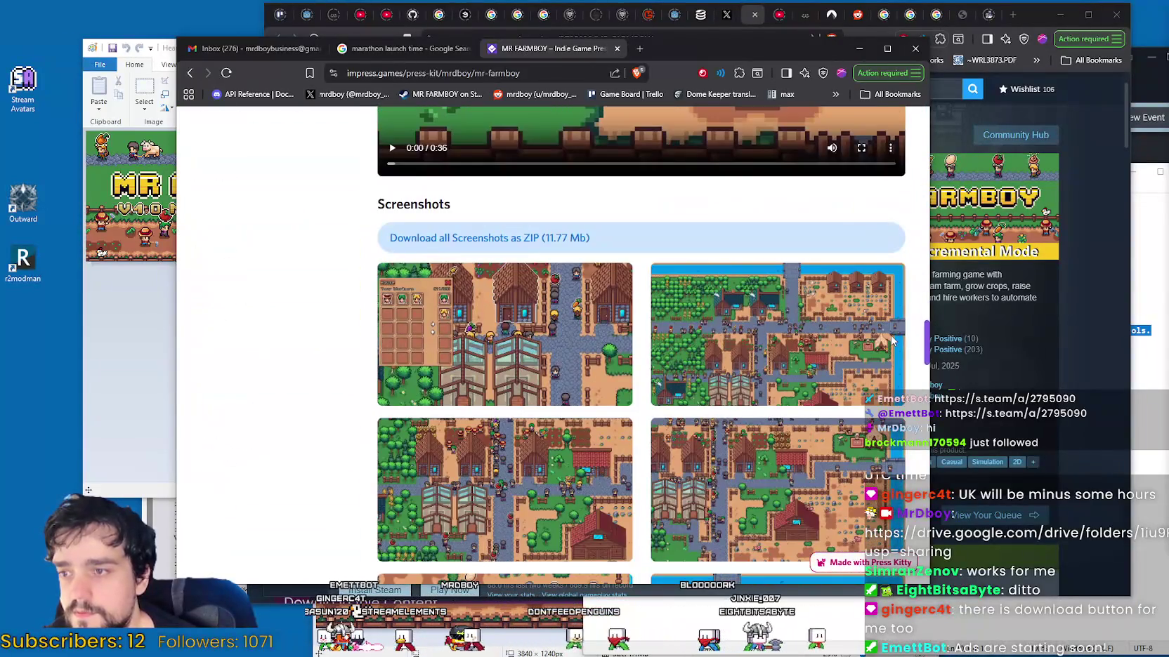
scroll(885, 361, "down", 5)
scroll(885, 362, "down", 5)
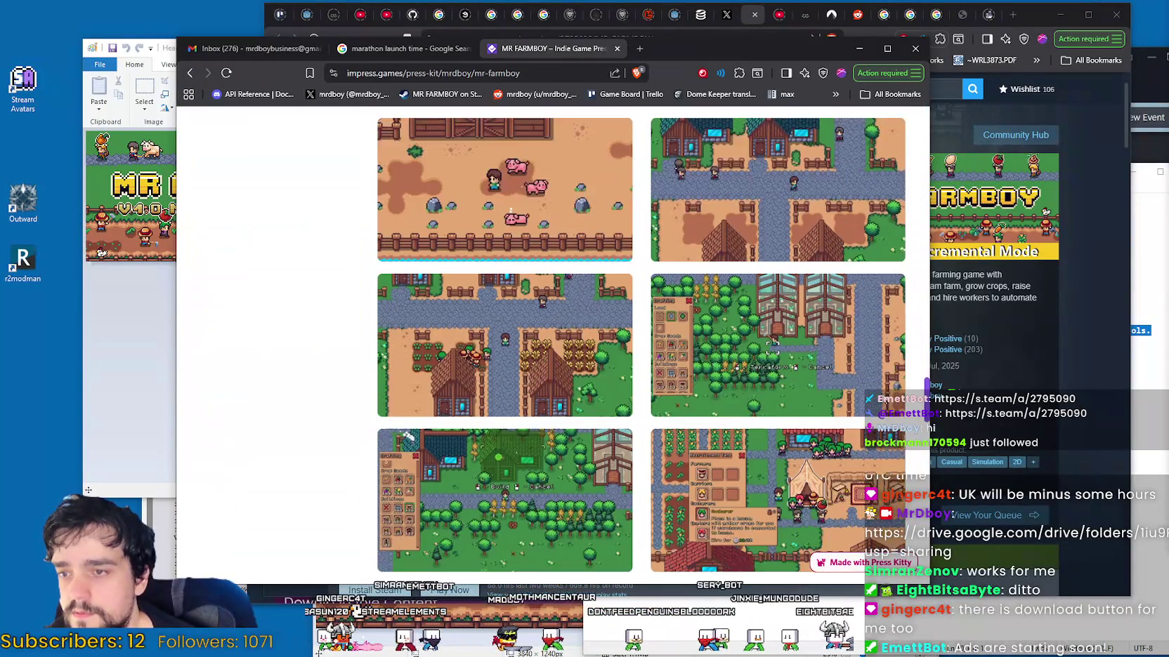
scroll(839, 460, "down", 3)
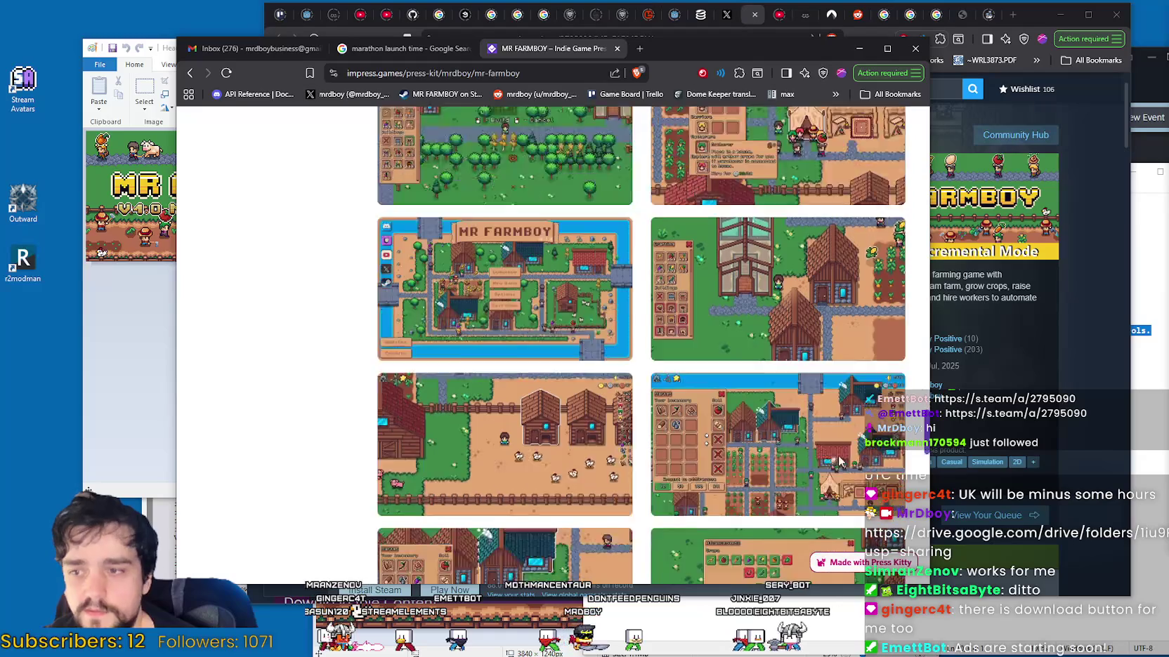
scroll(840, 460, "down", 2)
key("alt+Tab")
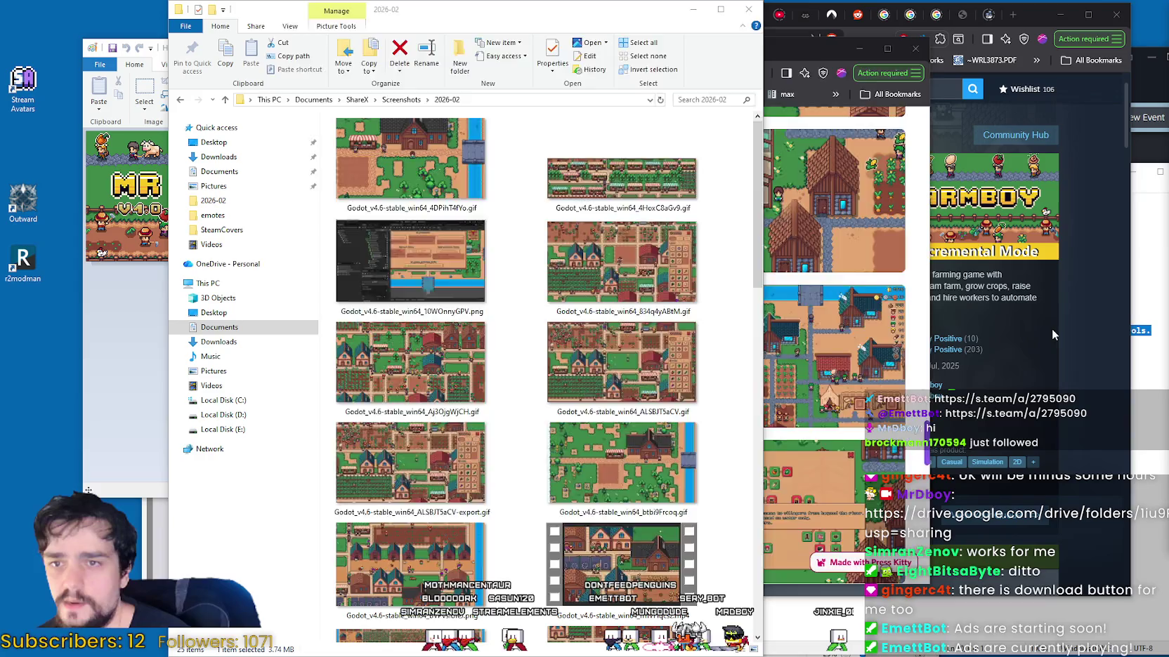
- Compare the Steam town and House panel screenshots against the Aj3OjgWjCH gif
left_click(1052, 329)
left_click(450, 467)
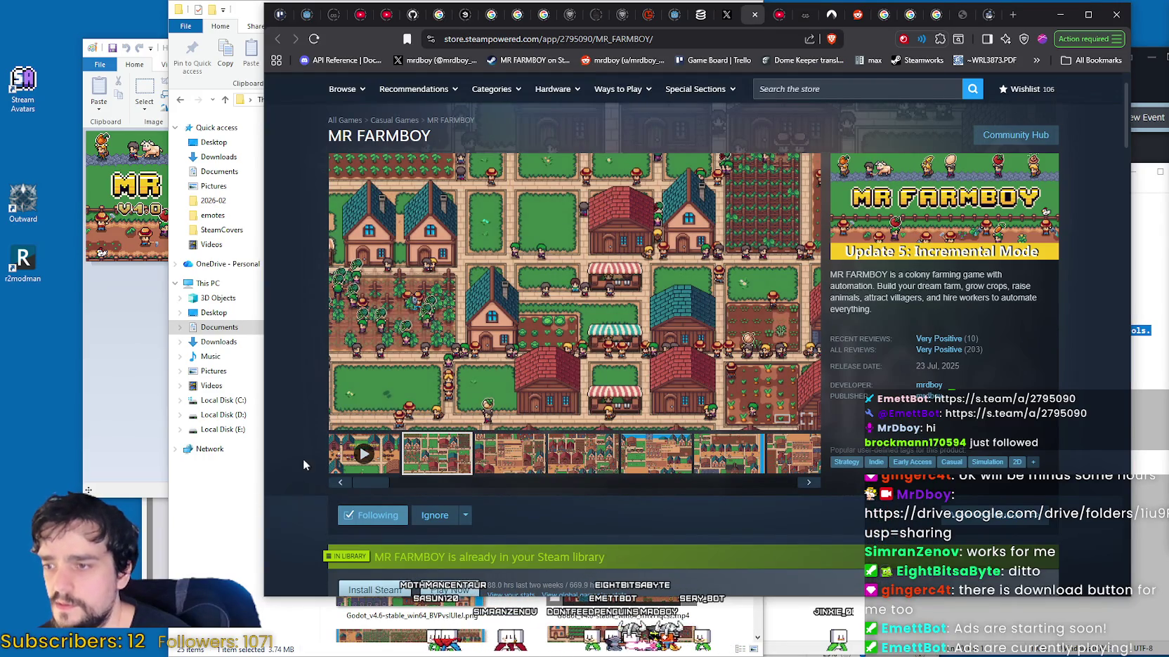
left_click(210, 478)
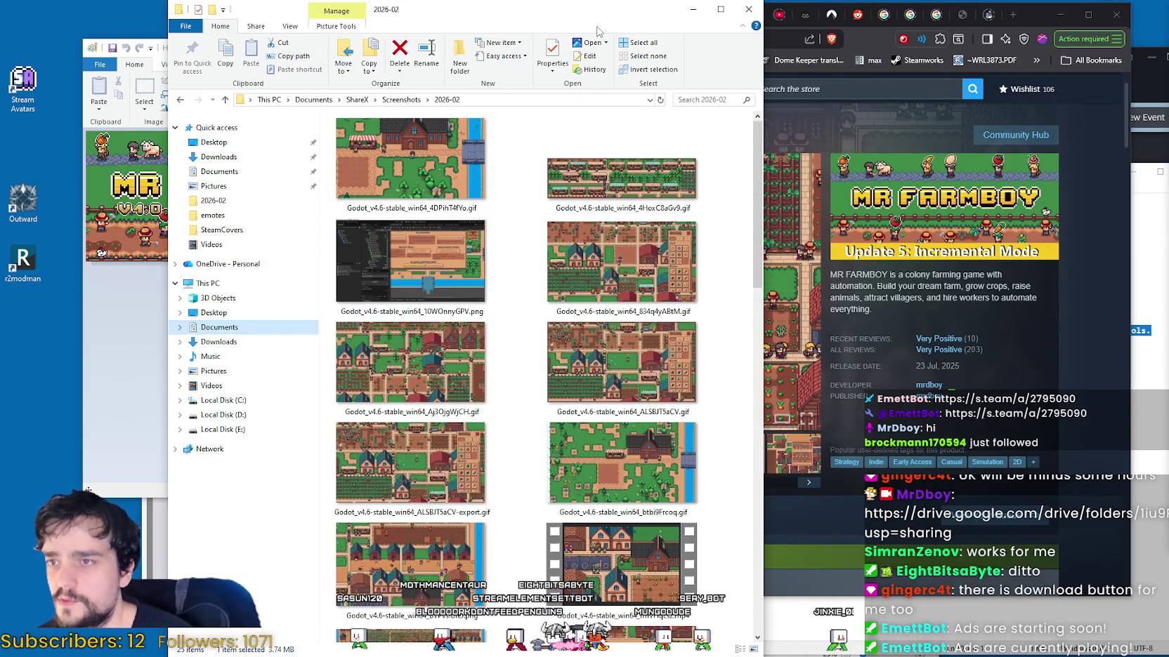
left_click_drag(592, 8, 295, 9)
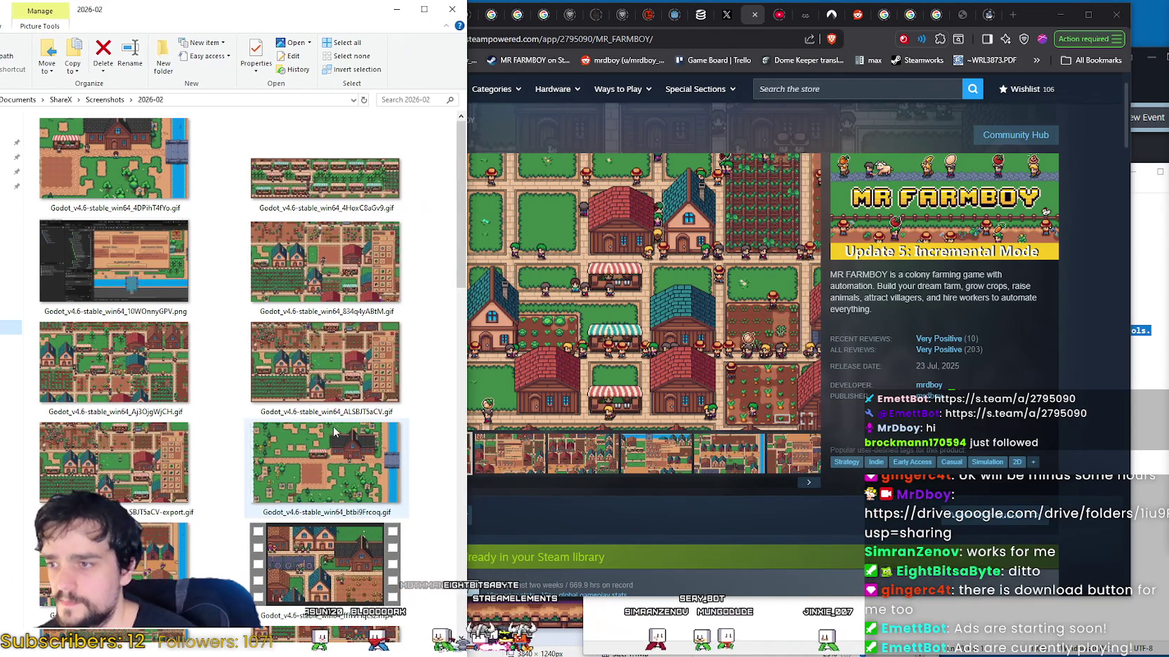
left_click(509, 453)
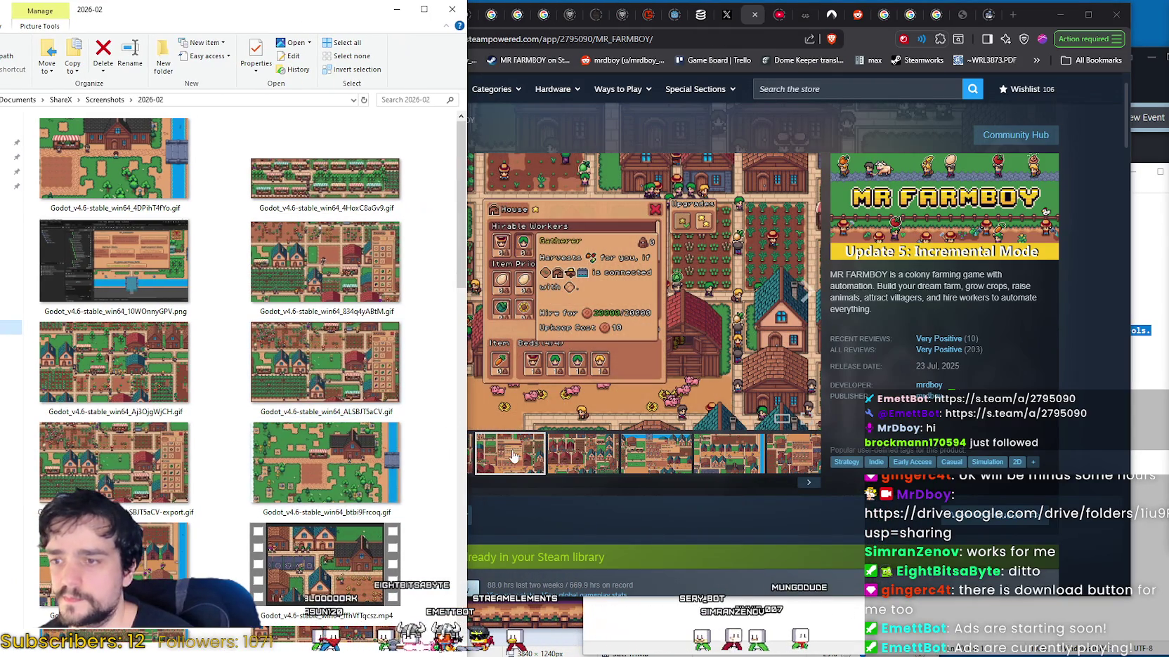
left_click(505, 491)
left_click(436, 453)
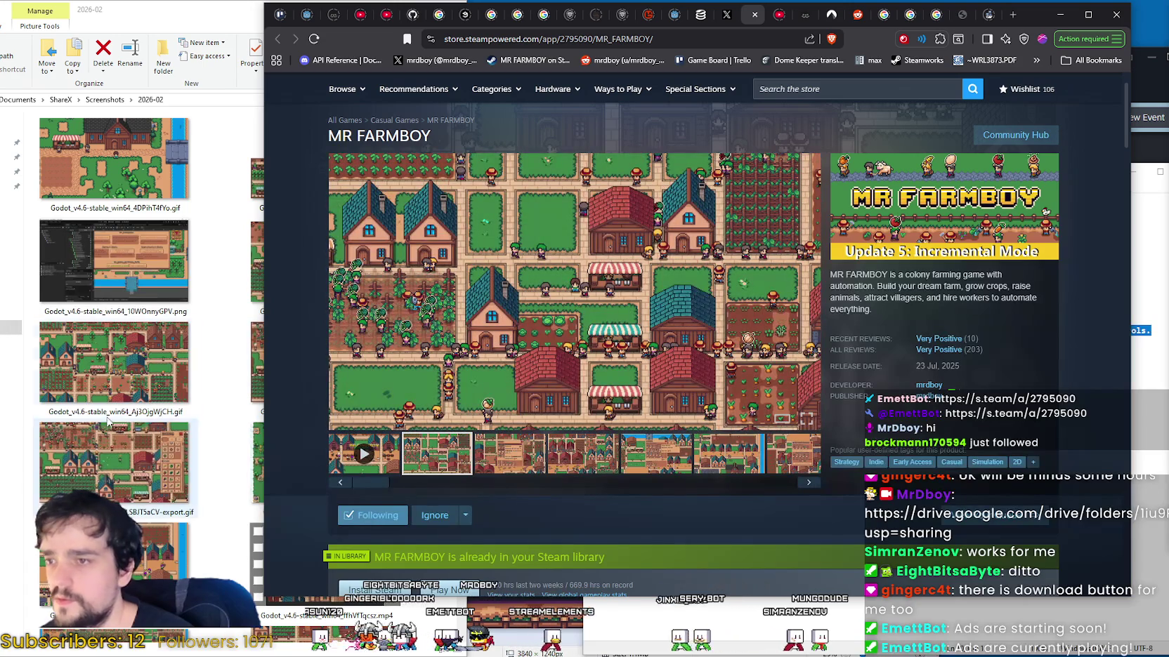
left_click(137, 377)
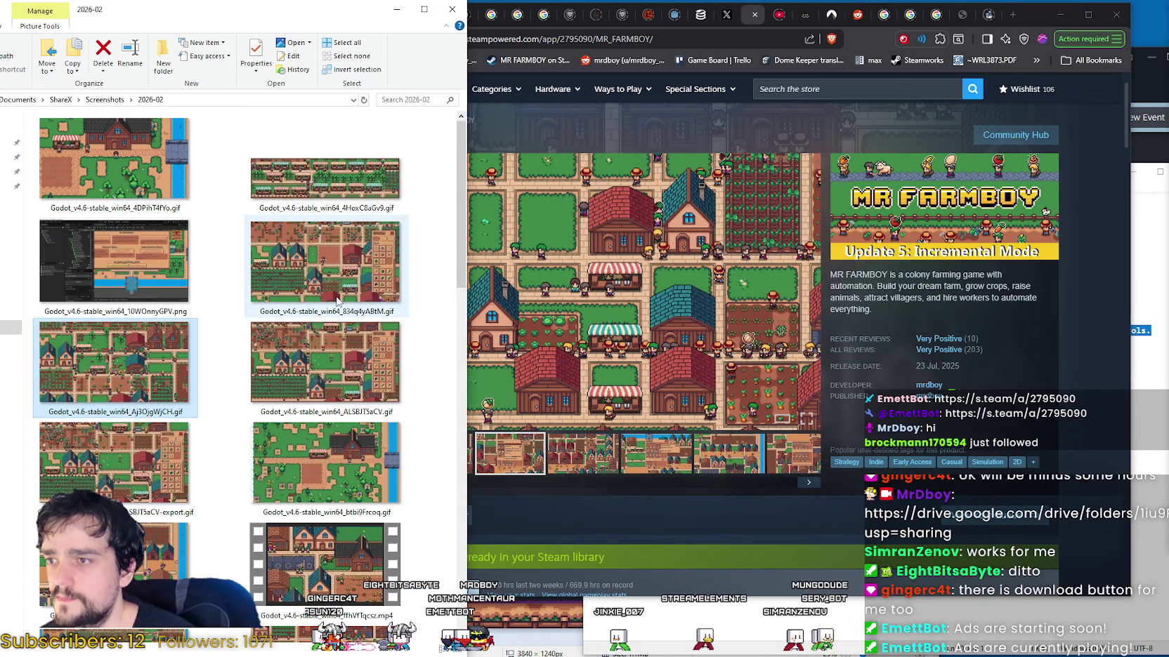
- Scroll the recordings, then go up to the monthly Screenshots folder
scroll(341, 305, "down", 3)
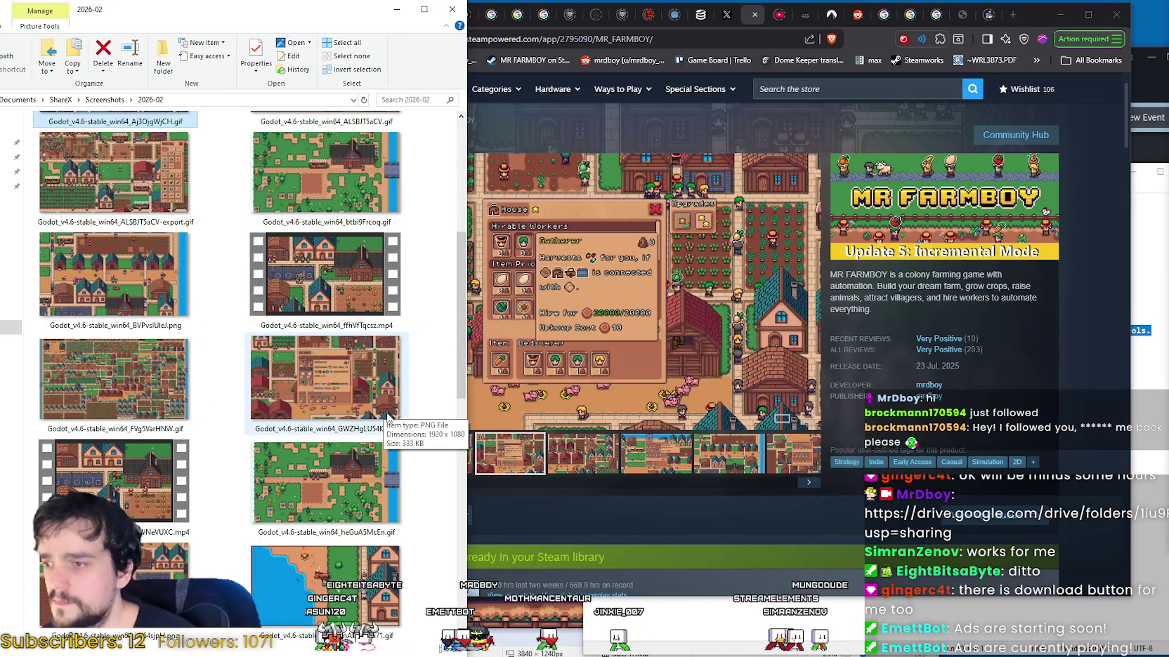
scroll(379, 436, "down", 3)
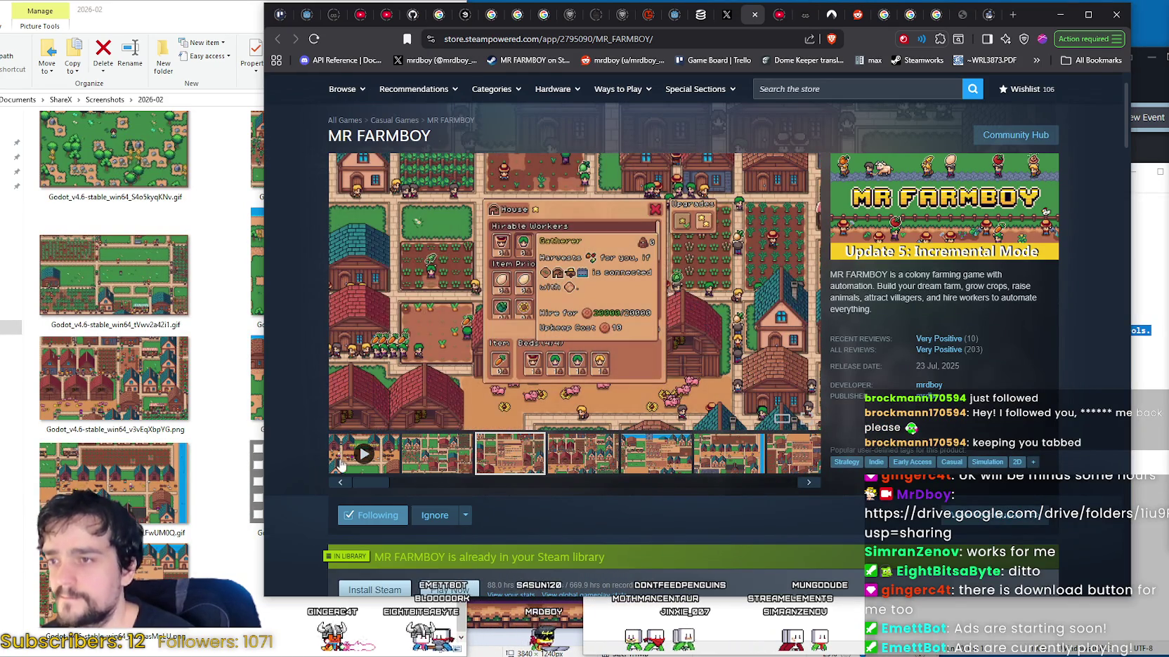
left_click(238, 547)
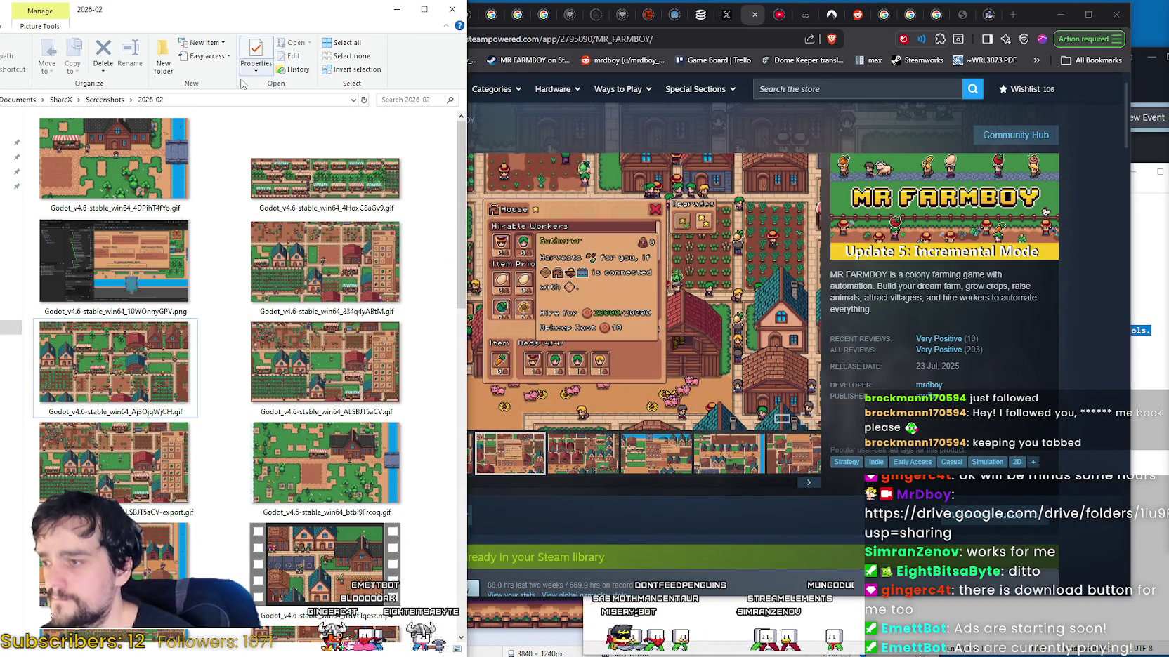
left_click(105, 99)
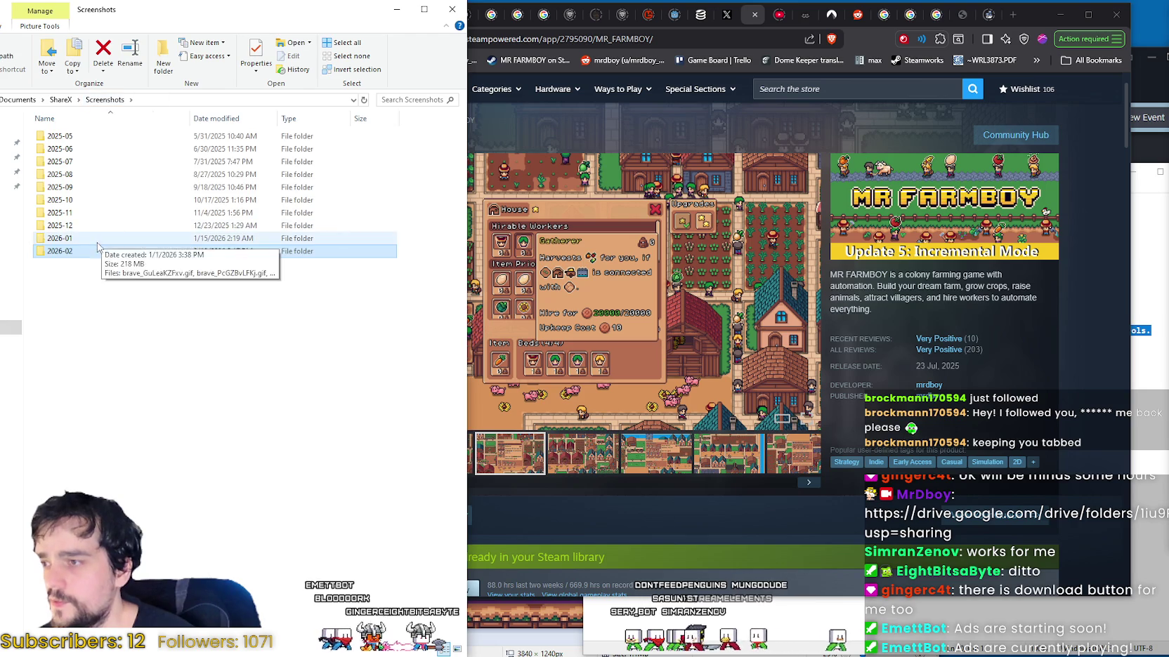
- Peek into the 2026-01 folder, then open the 2026-02 screenshots folder instead
left_click(98, 241)
double_click(97, 242)
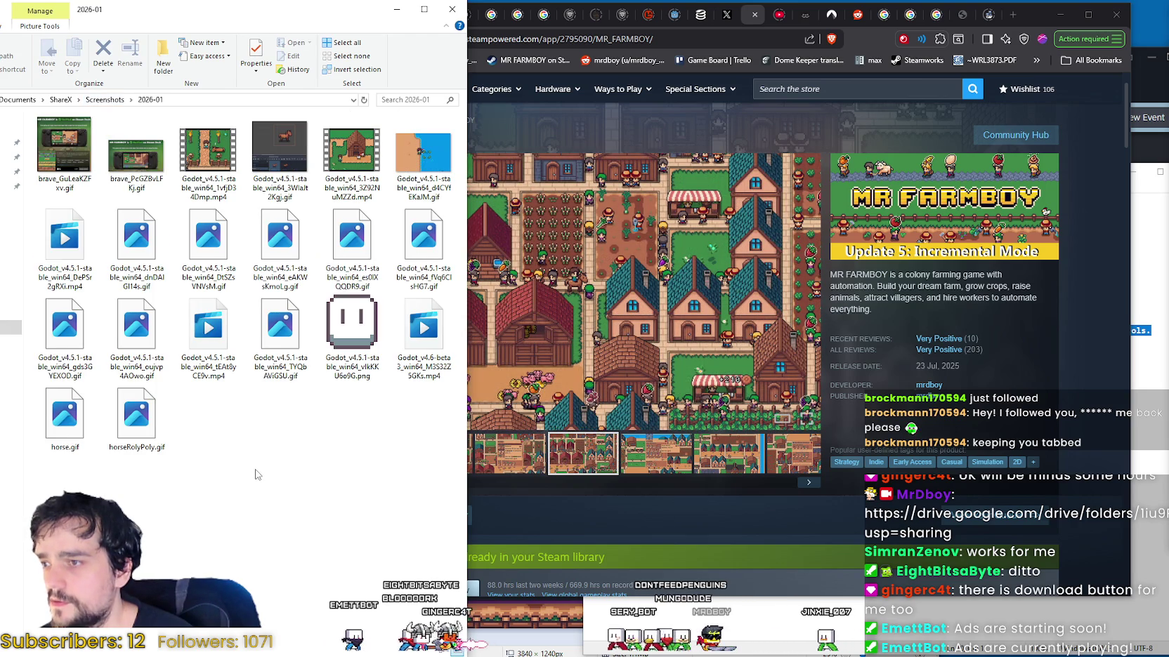
left_click(104, 99)
double_click(127, 251)
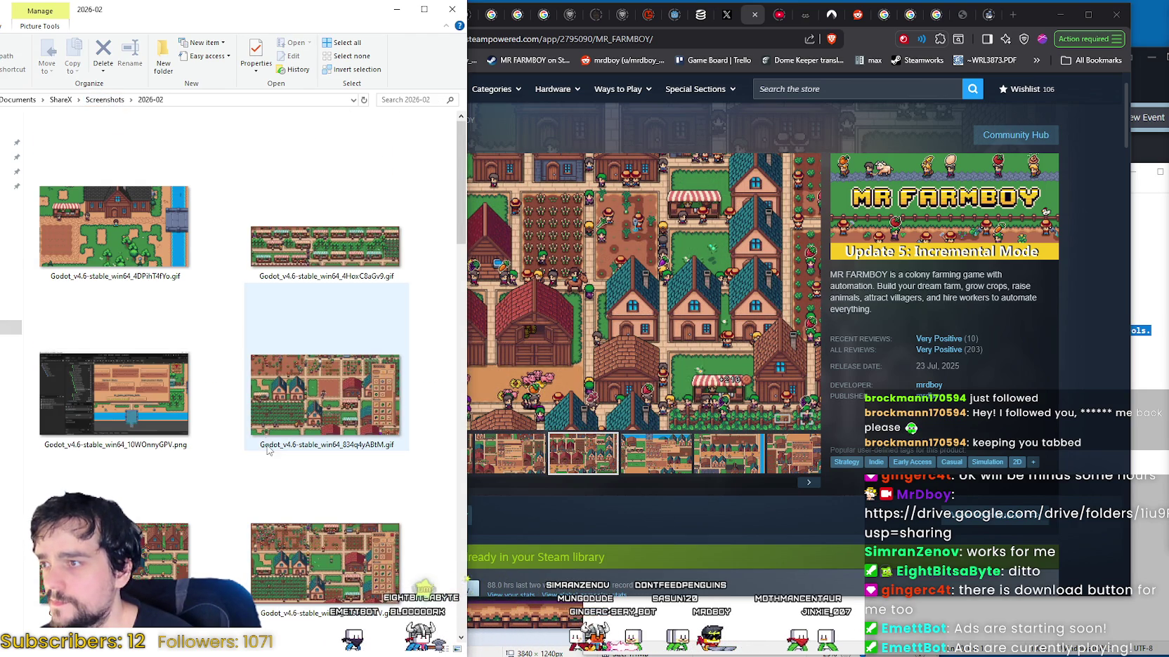
left_click_drag(460, 188, 504, 346)
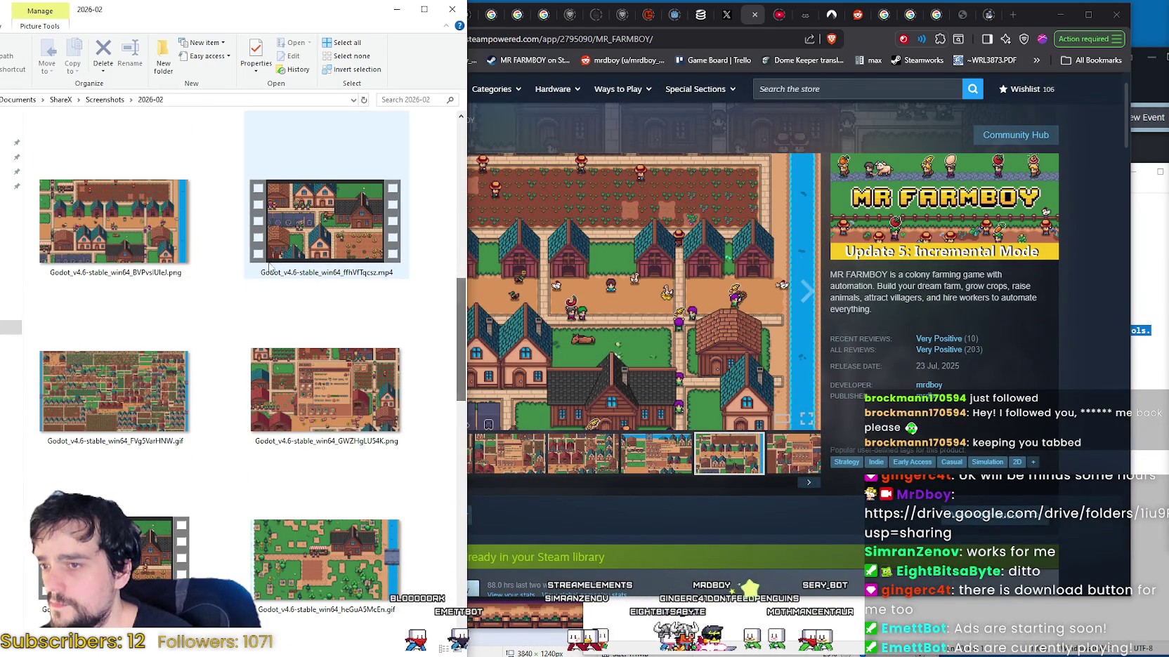
- Browse down selecting GWZHgLU54K.png, v3vEqXbpYG.png and the last screenshot
left_click(110, 234)
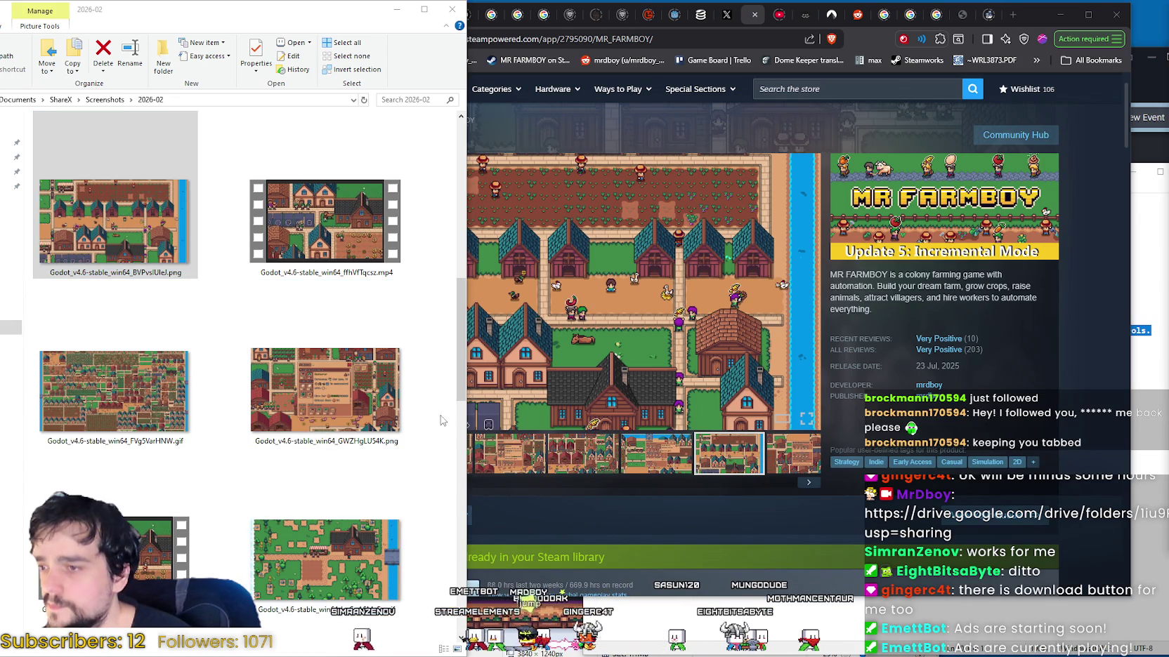
left_click(397, 417)
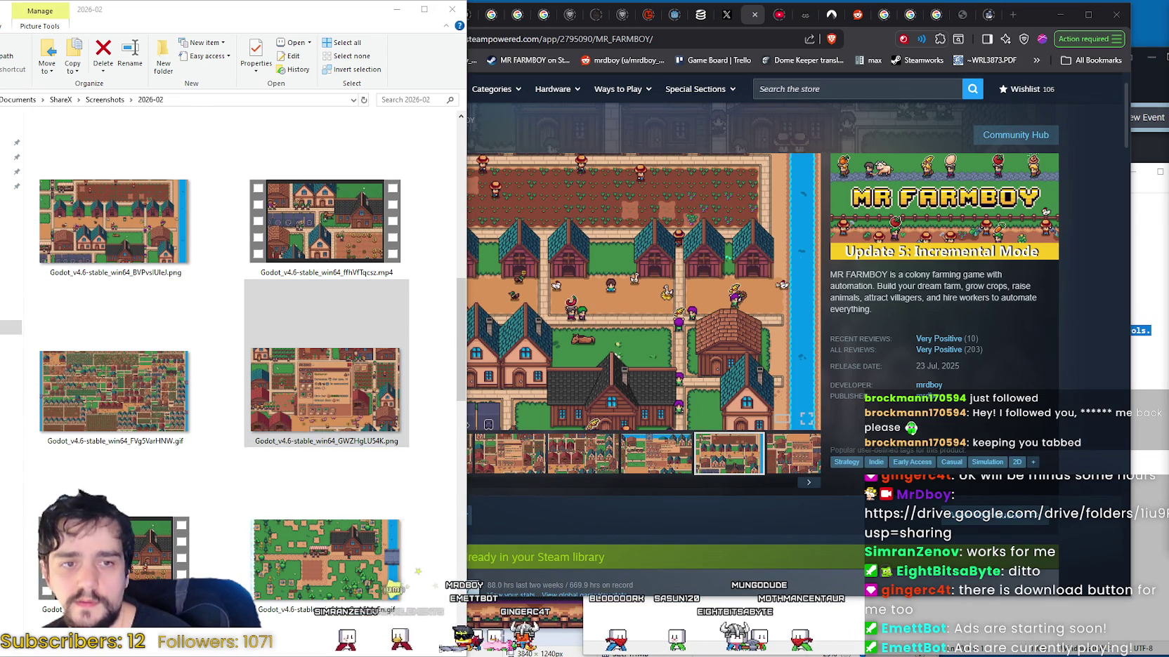
left_click_drag(464, 356, 469, 487)
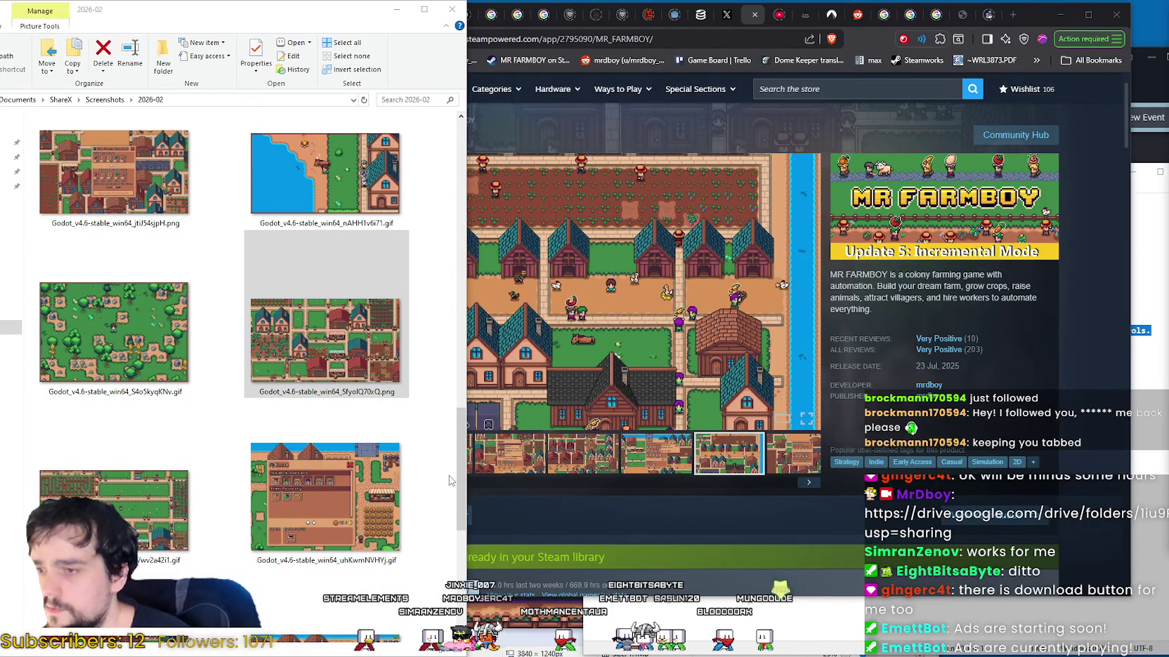
left_click_drag(460, 472, 453, 539)
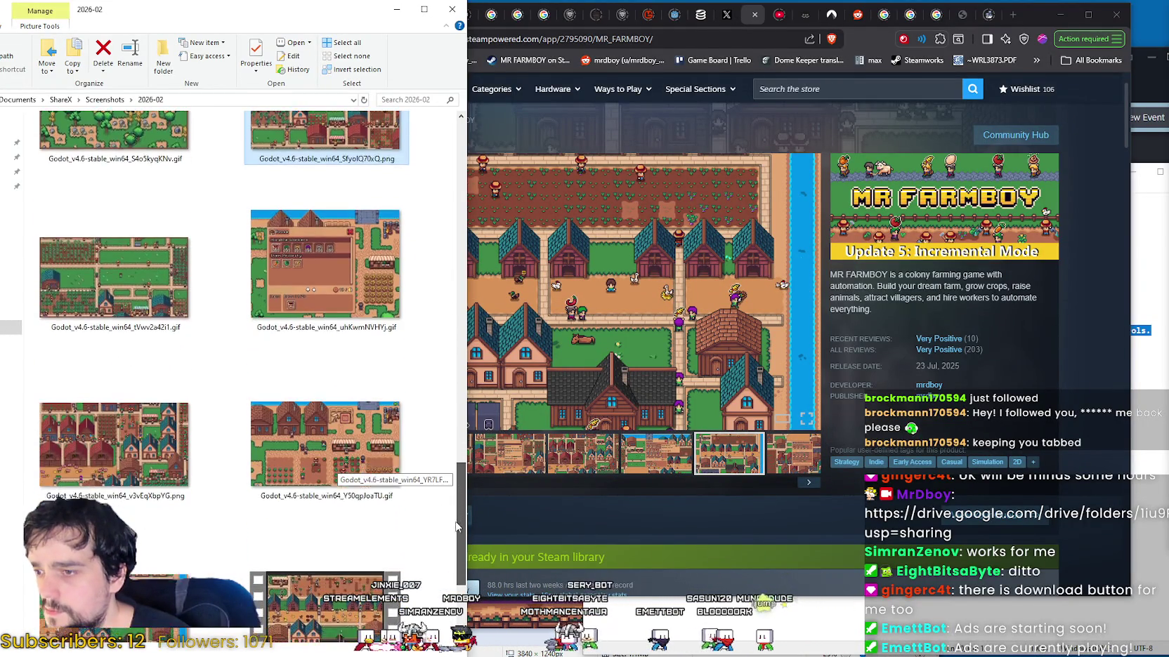
left_click(114, 389)
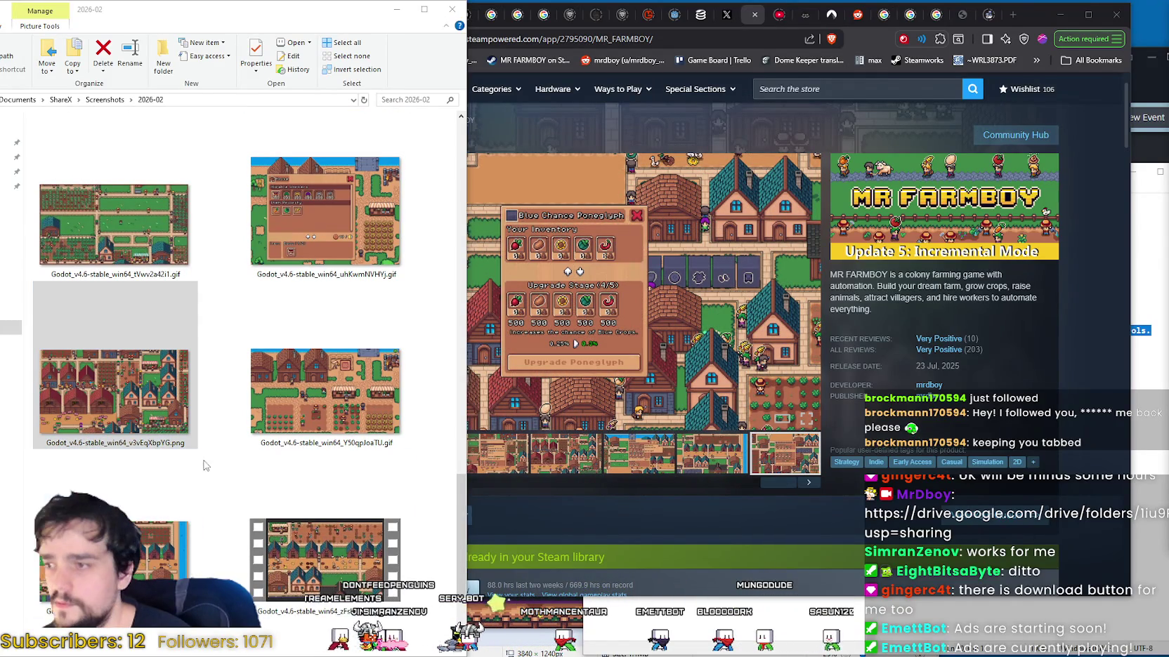
scroll(463, 540, "down", 2)
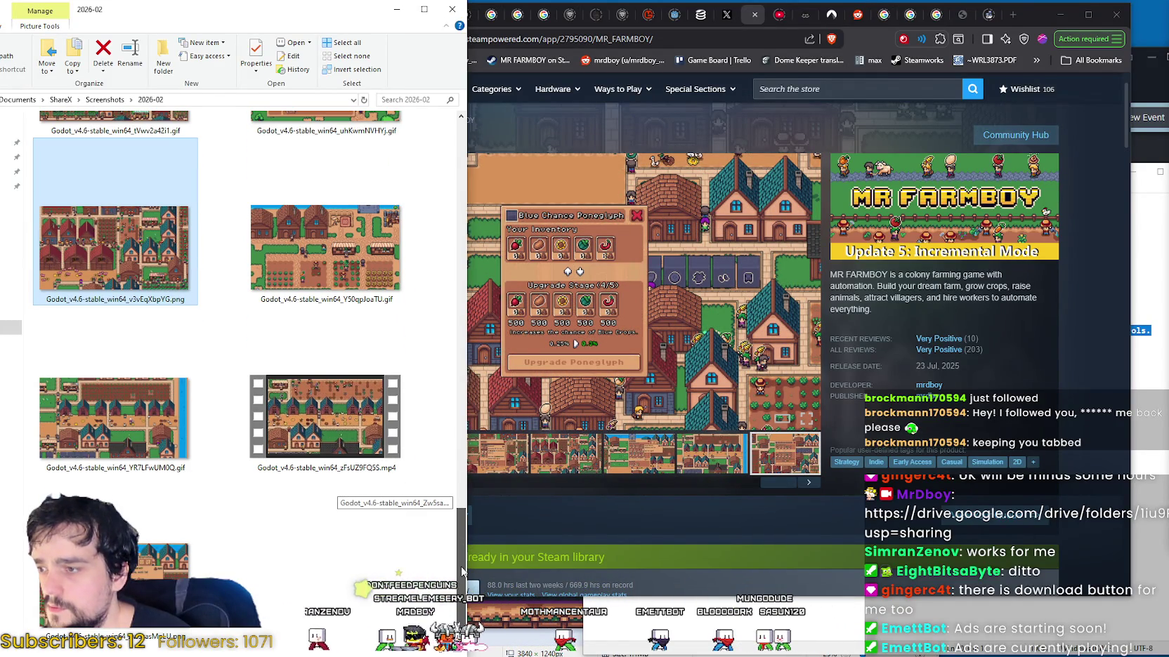
left_click(112, 548)
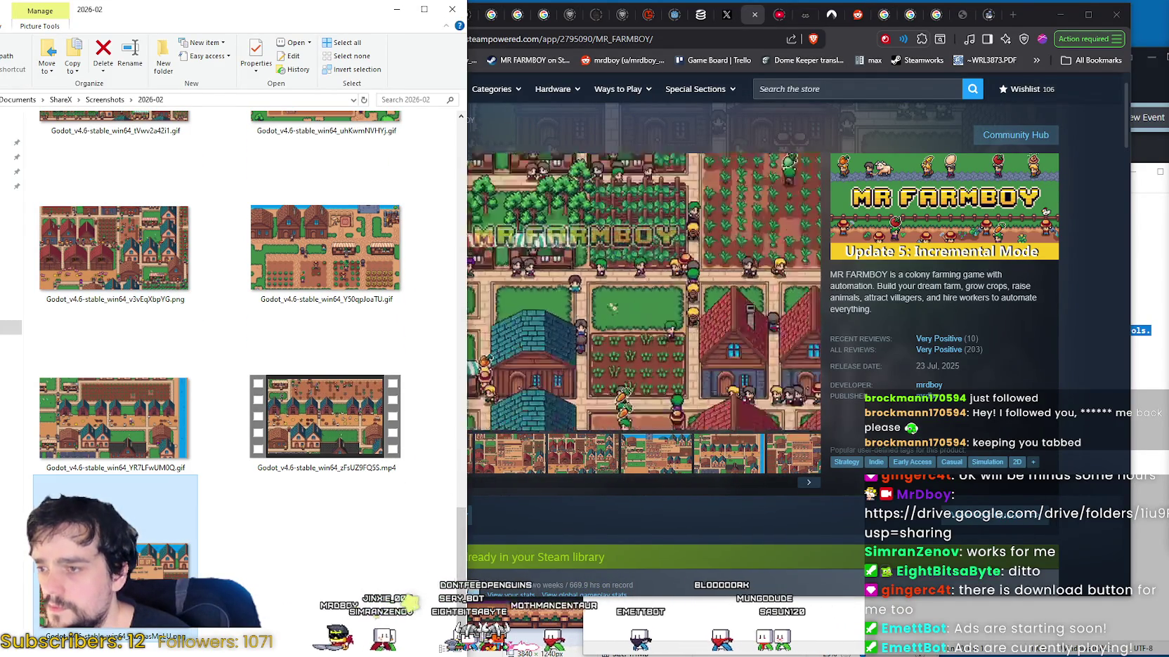
- Glance at the Steam store page, then bring the 2026-02 folder back
scroll(774, 482, "down", 3)
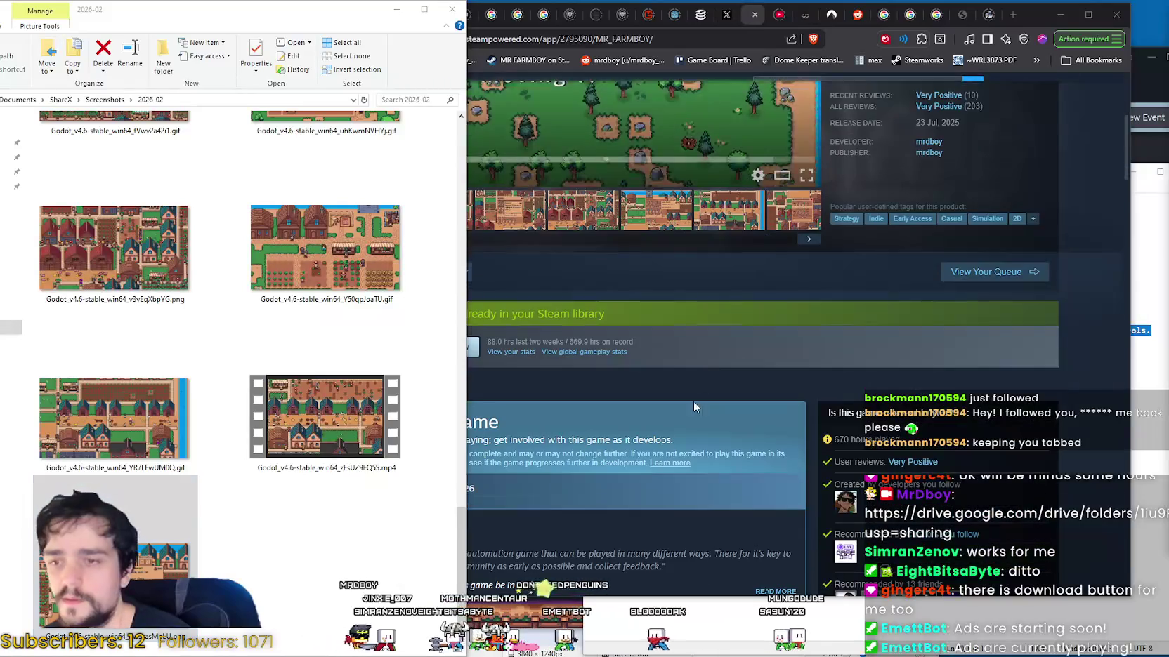
left_click(707, 273)
scroll(706, 274, "up", 4)
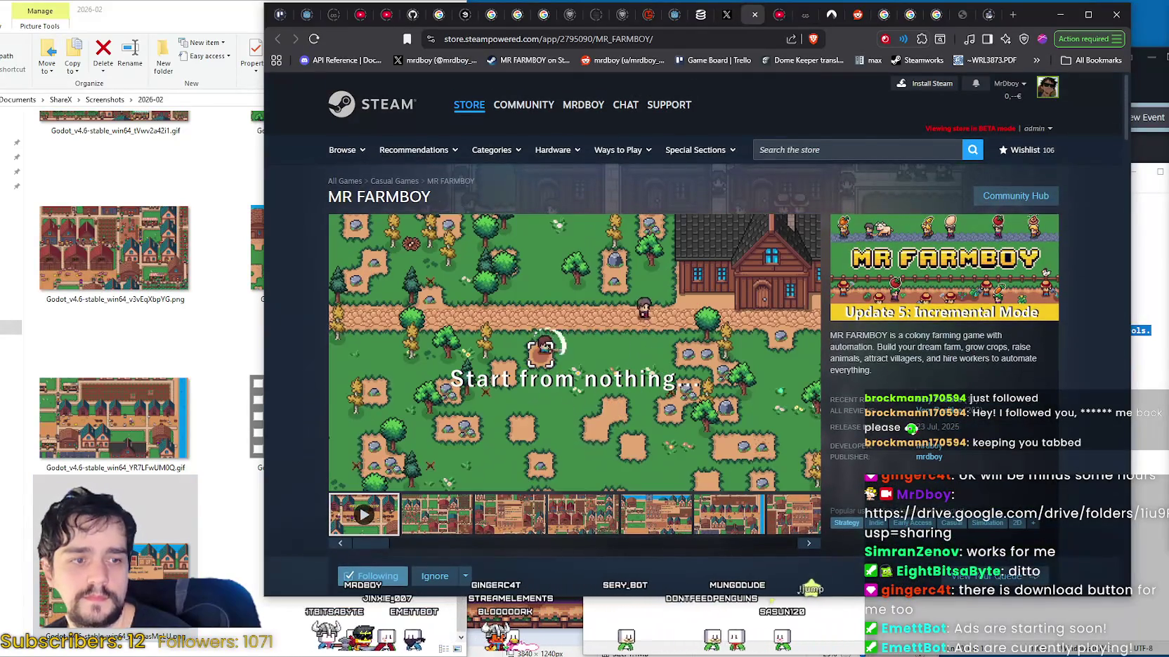
left_click(252, 77)
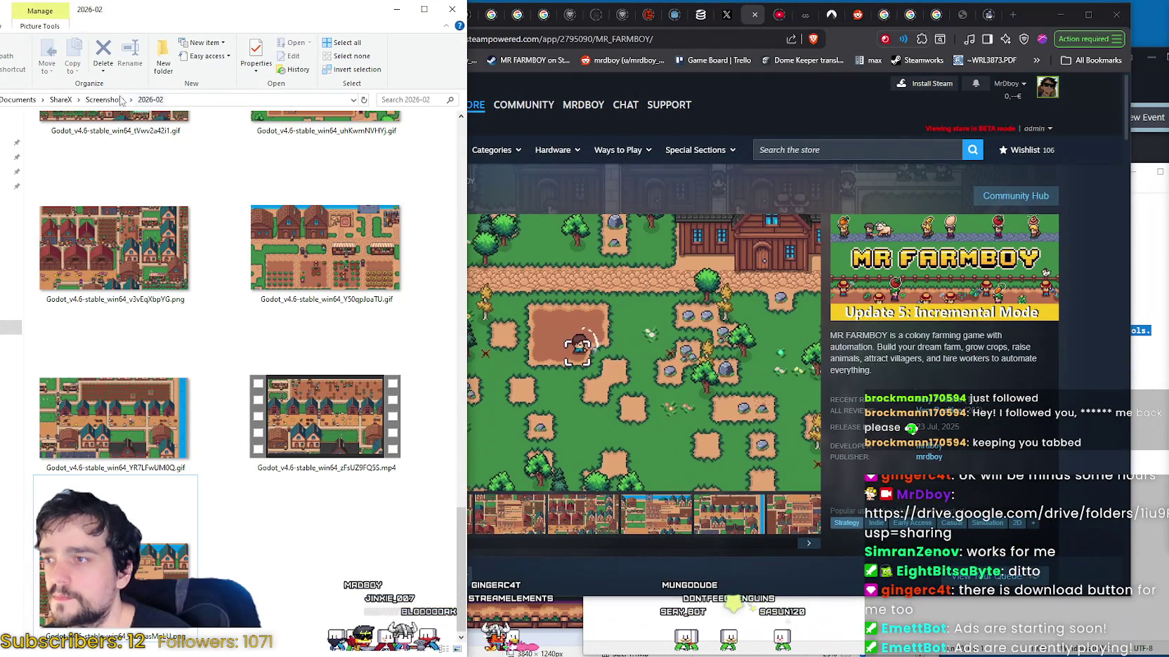
- Close the Screenshots folder window and the extra Explorer window
left_click(115, 100)
key("super+Down")
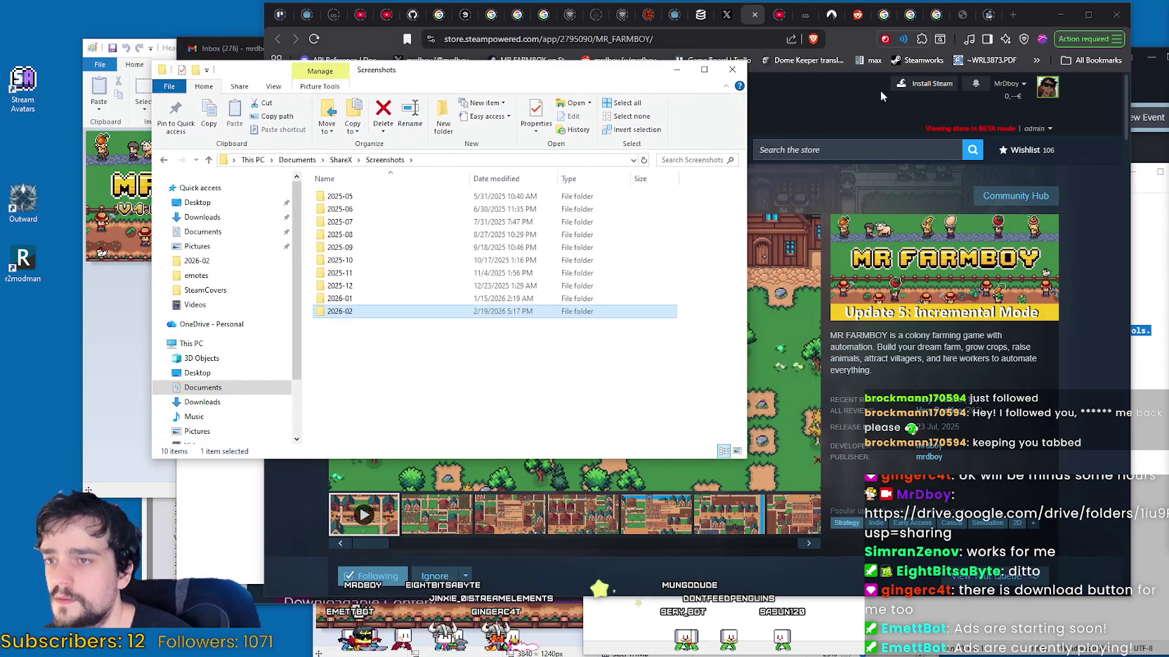
left_click(733, 71)
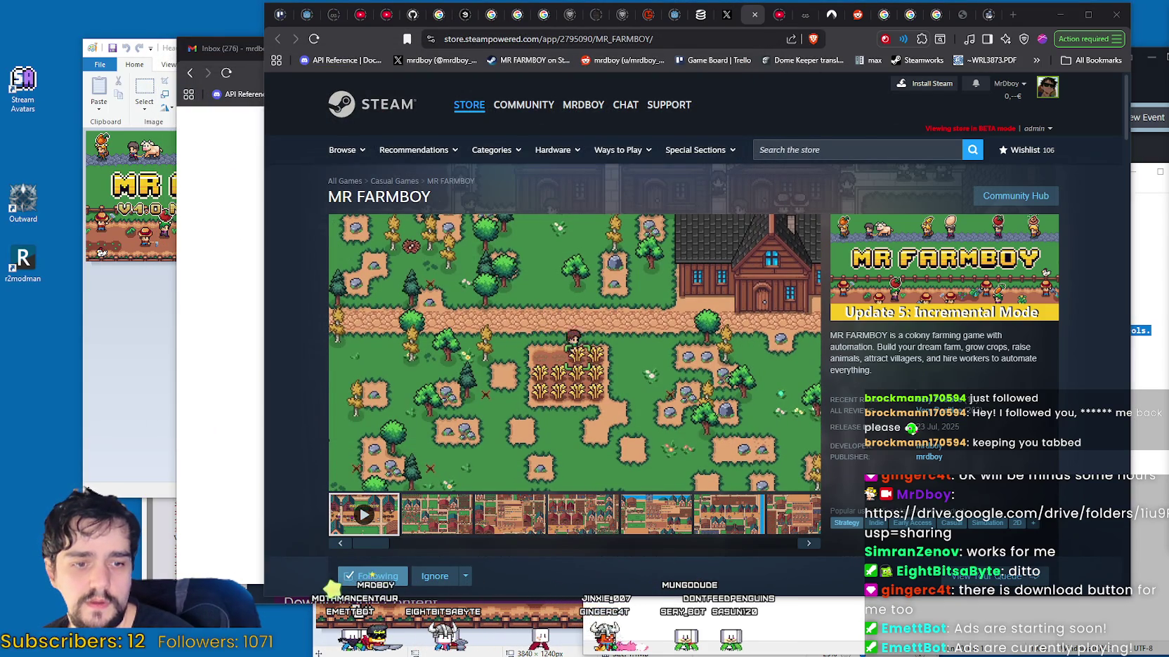
key("super+e")
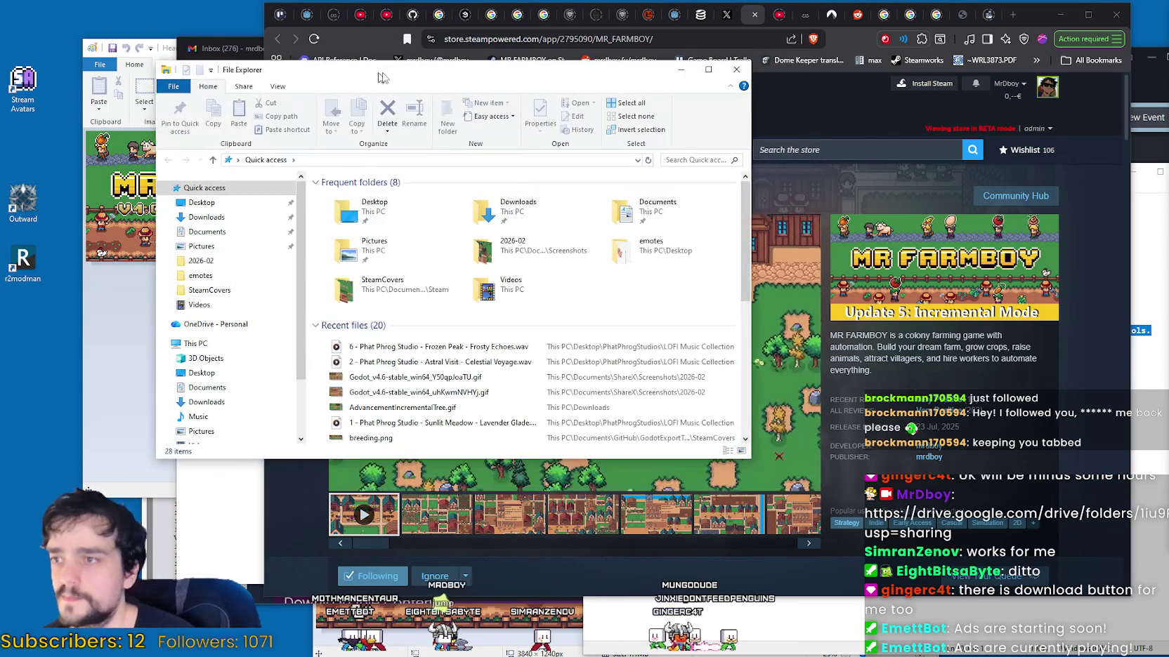
key("alt+F4")
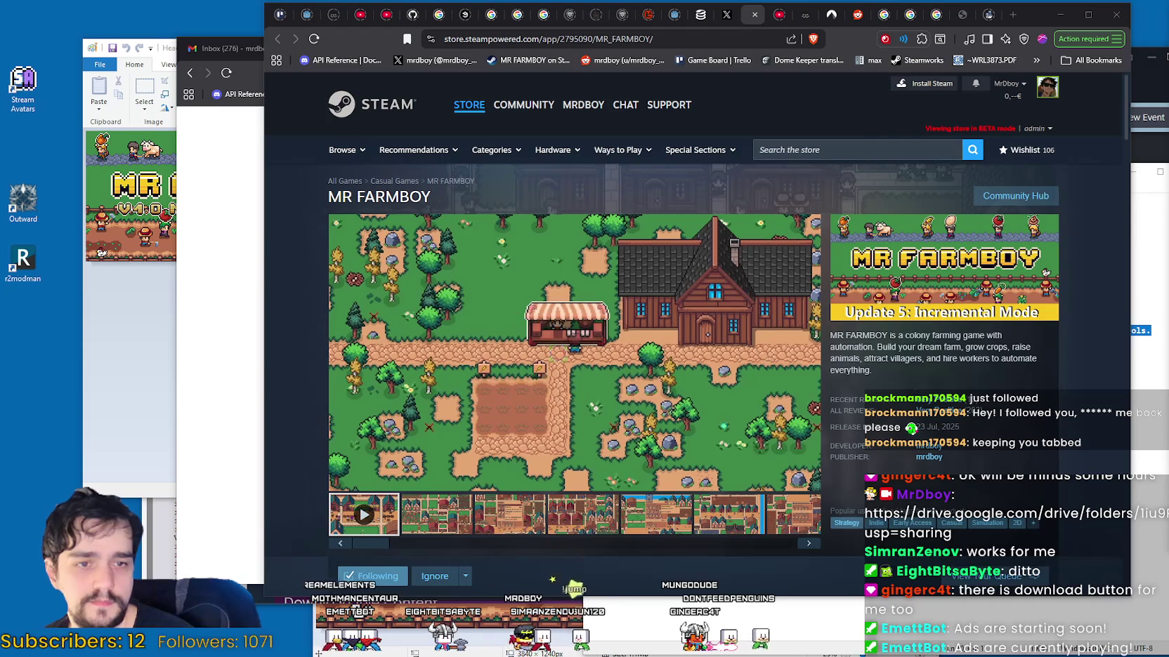
- In the full-height SteamCovers folder, open Cover800x450.aseprite
key("alt+Tab")
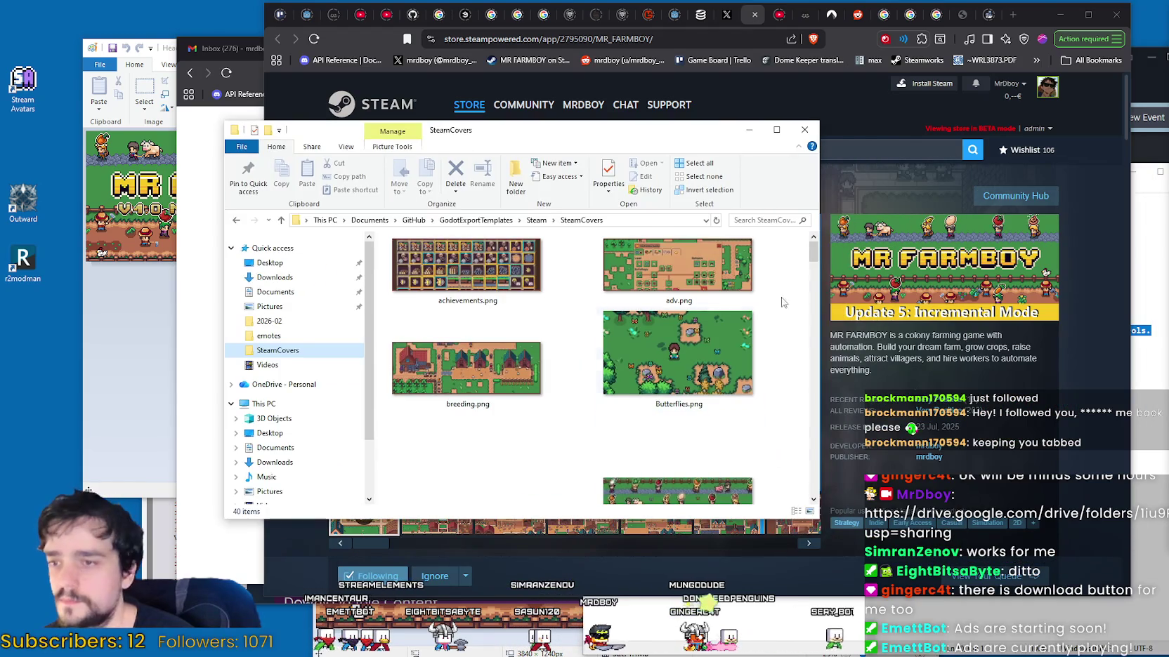
double_click(703, 123)
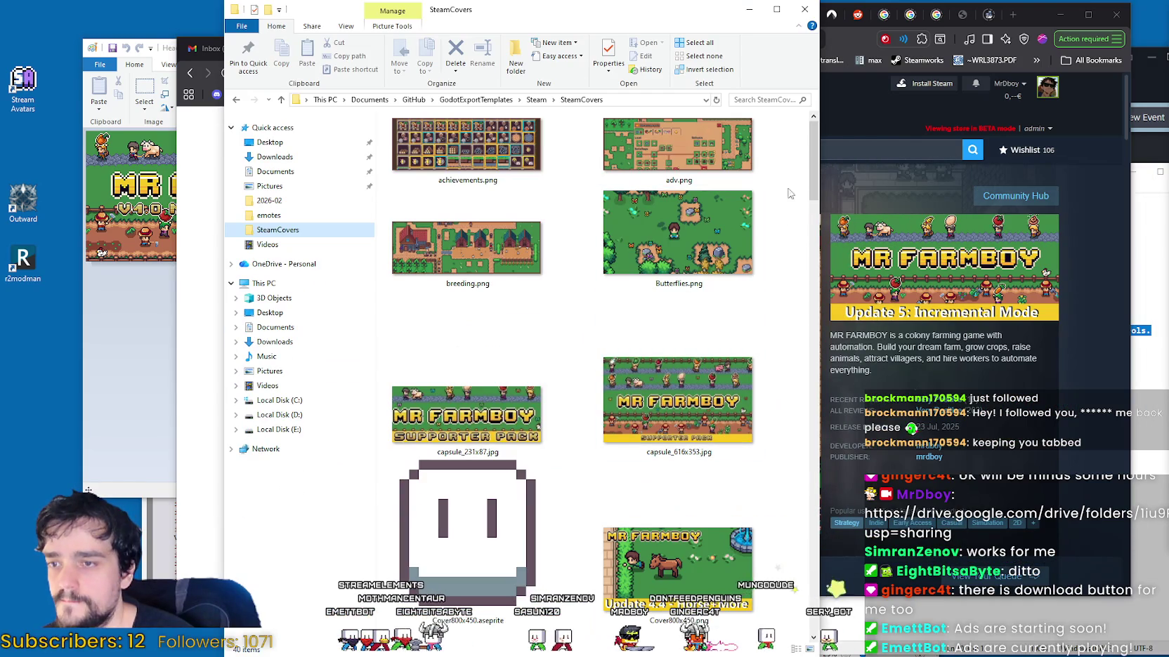
scroll(811, 203, "down", 2)
scroll(811, 203, "down", 1)
double_click(504, 382)
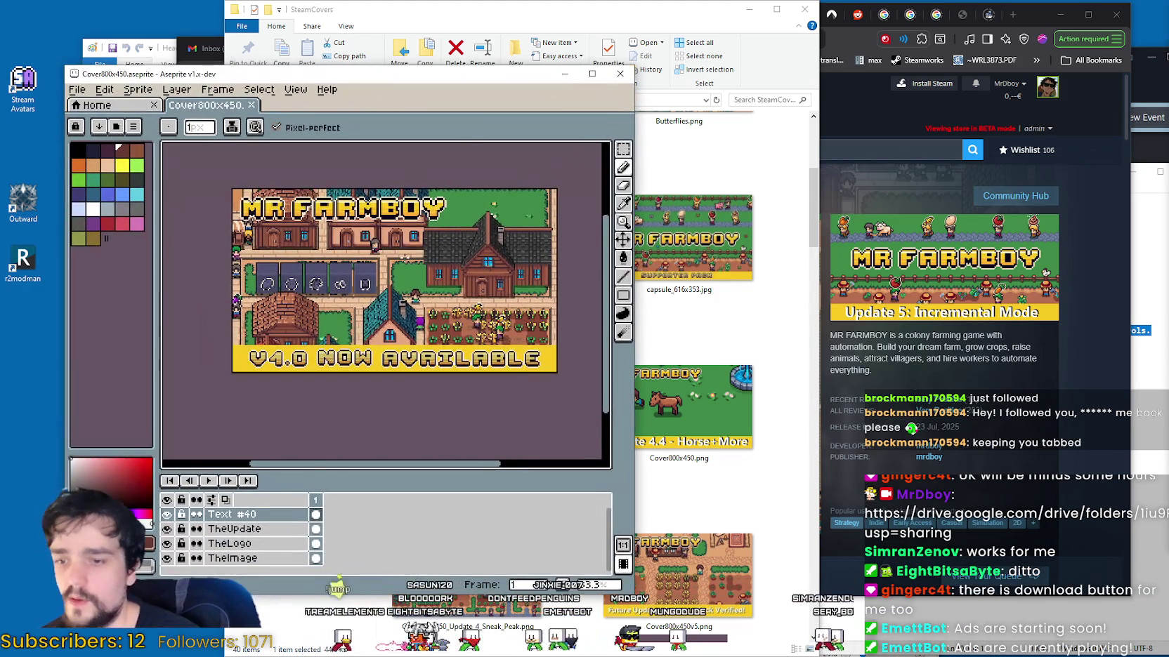
- Zoom into the V4.0 NOW AVAILABLE cover, move Aseprite aside, and scroll the press kit to Branding > Logos
scroll(404, 258, "up", 1)
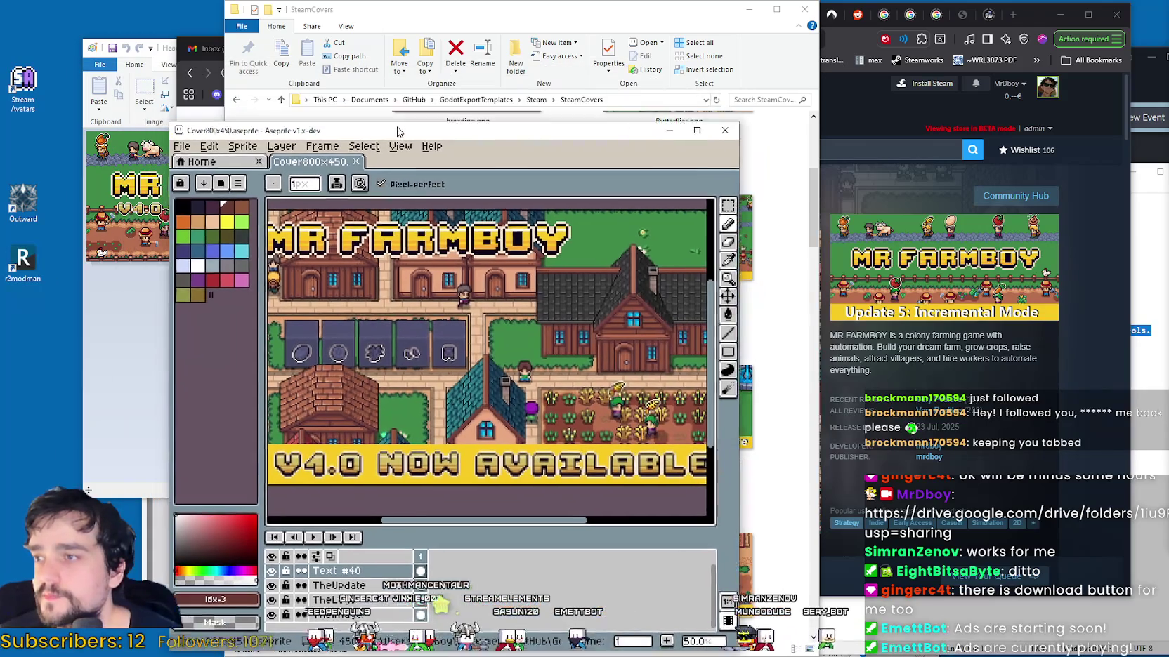
left_click_drag(294, 81, 568, 127)
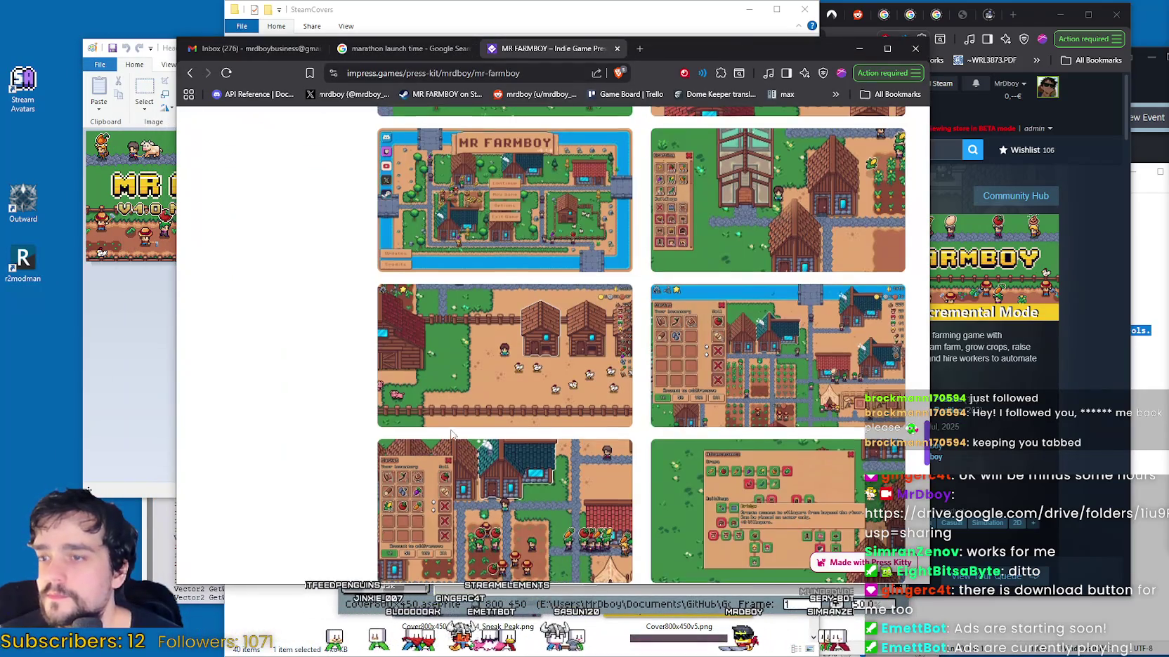
scroll(502, 482, "down", 3)
scroll(502, 482, "down", 3)
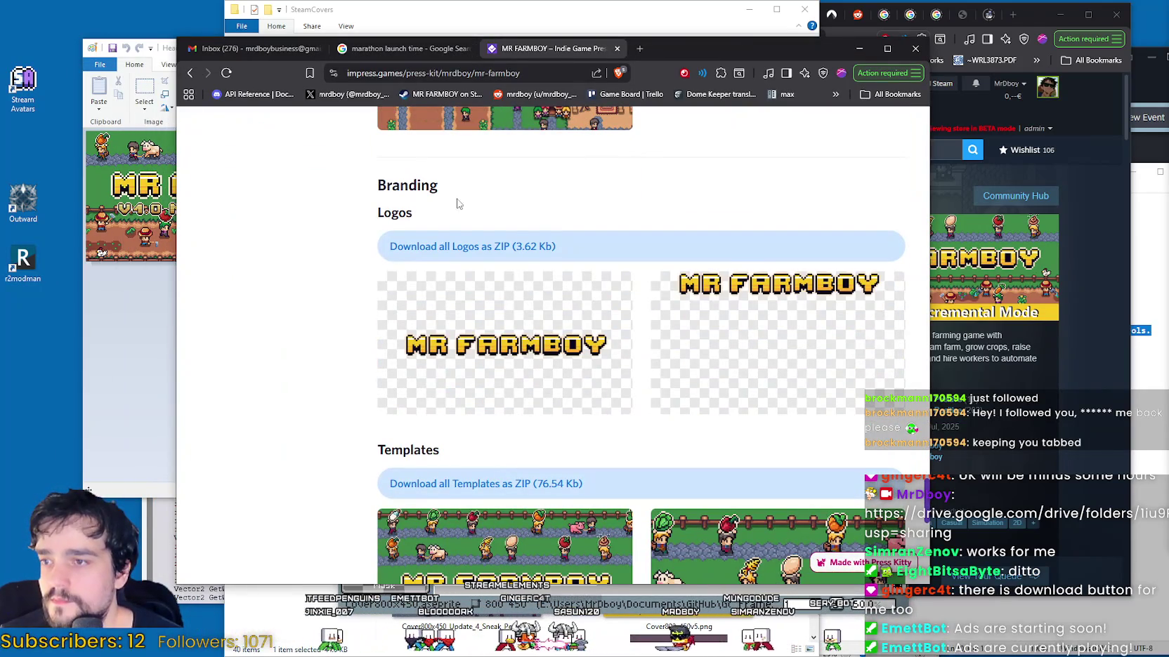
- Check the Logos (3.62 Kb ZIP) and Templates (76.54 Kb ZIP) downloads, then return to SteamCovers
scroll(437, 206, "down", 1)
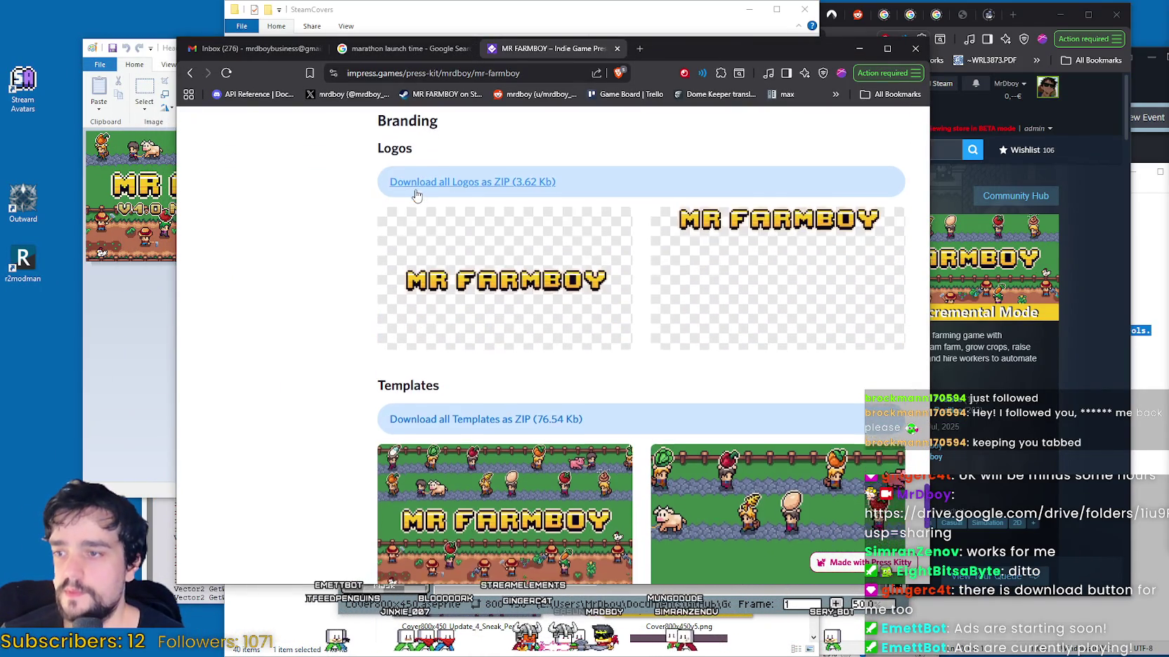
scroll(560, 478, "down", 3)
scroll(555, 465, "down", 2)
scroll(555, 465, "up", 3)
scroll(553, 450, "up", 2)
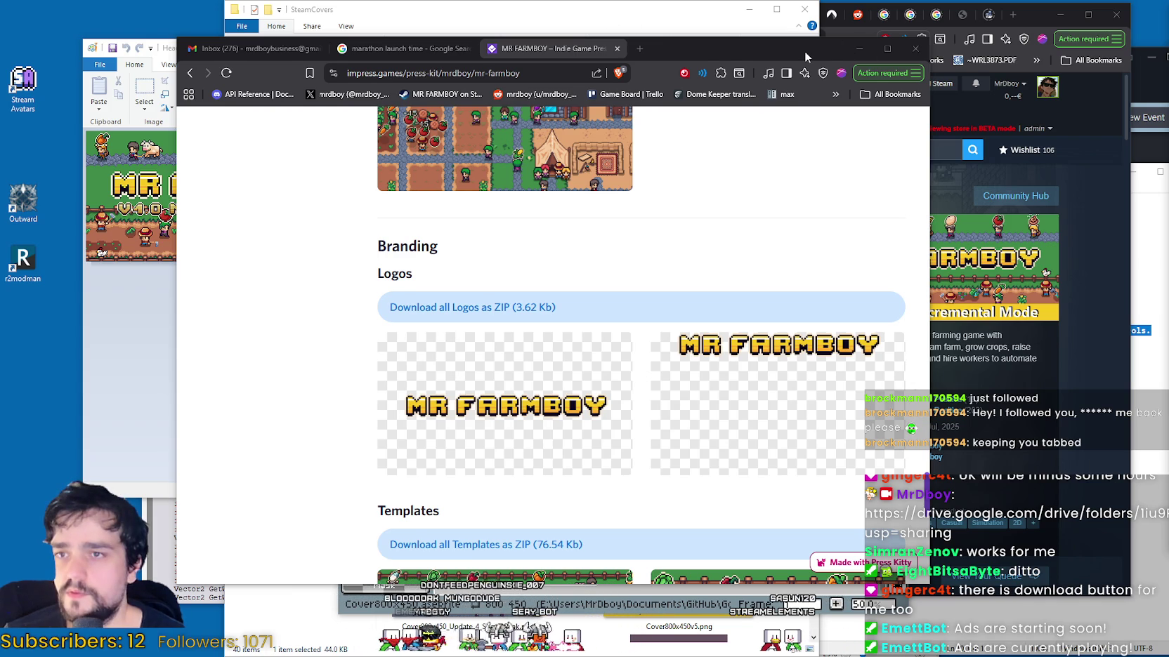
left_click_drag(805, 56, 728, 54)
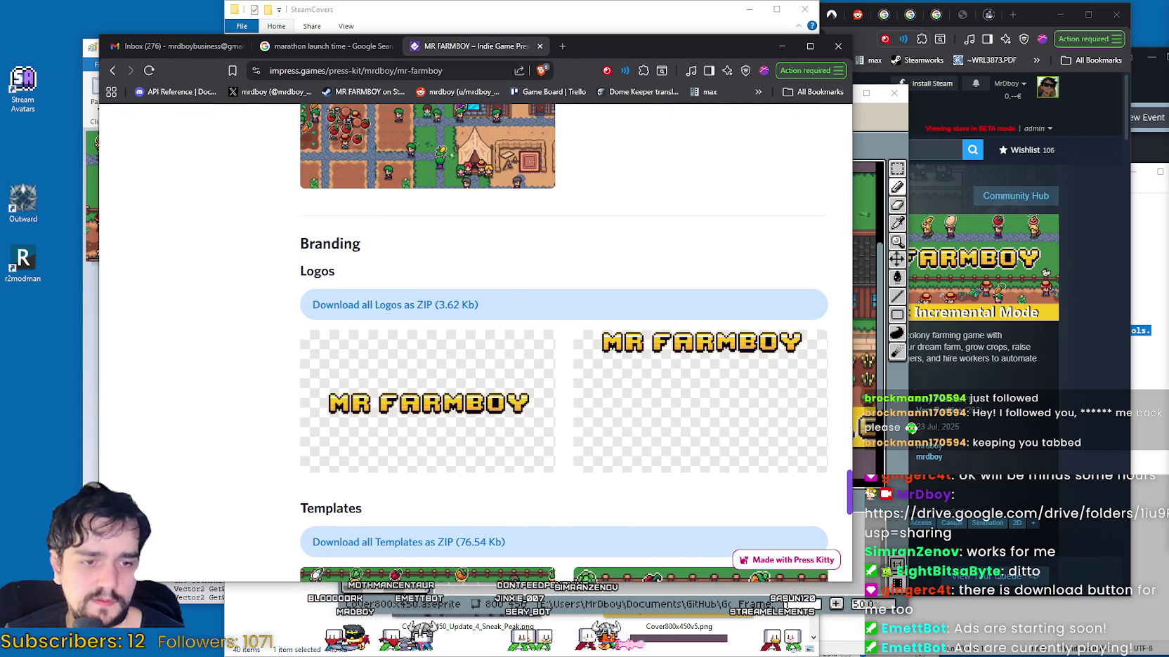
key("alt+Tab")
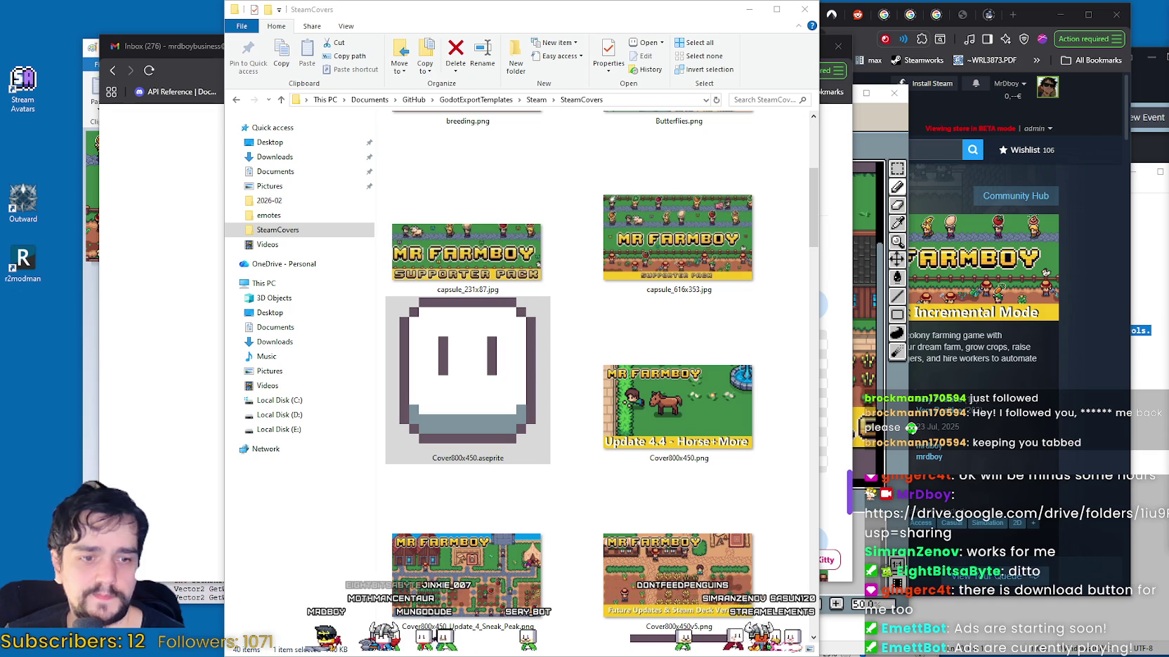
- Reopen Cover800x450.aseprite and maximize the Aseprite window
left_click(516, 388)
double_click(516, 388)
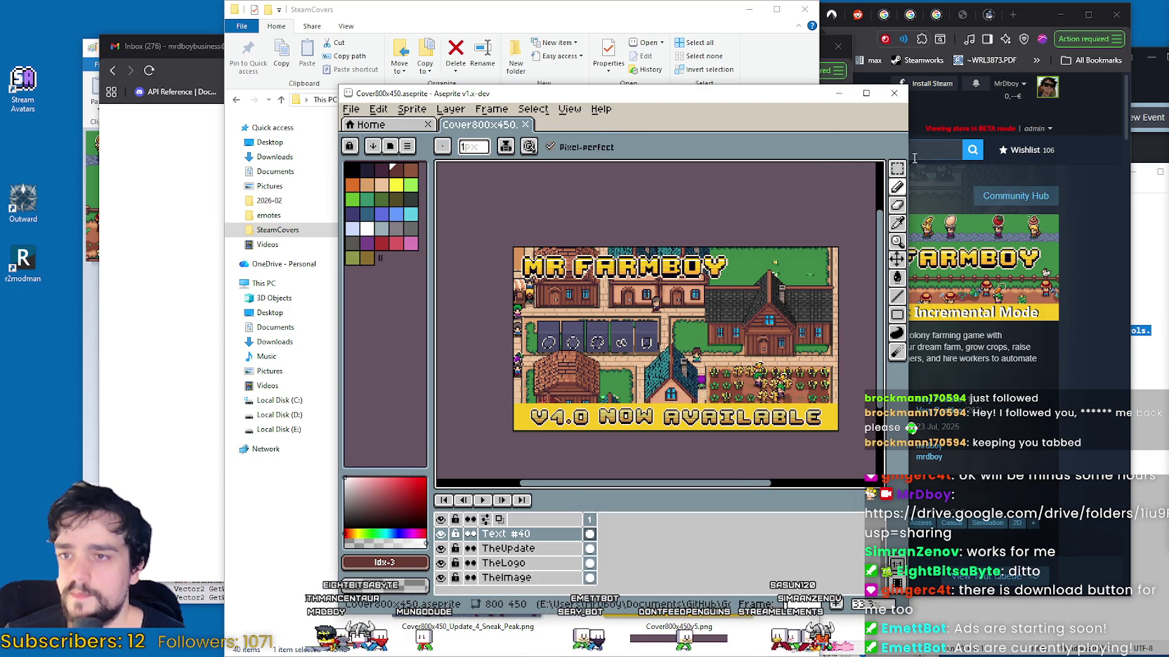
left_click(897, 169)
left_click(866, 93)
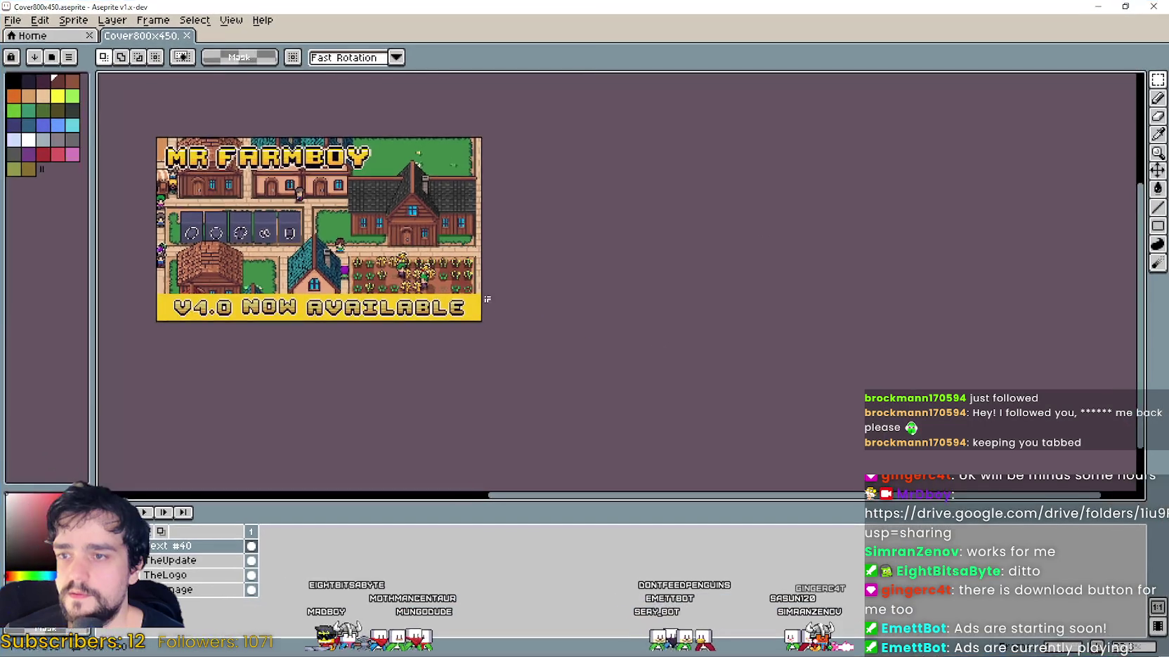
- Create a 192x48 transparent sprite and try pasting TheLogo layer, then undo it
left_click(14, 20)
left_click(32, 34)
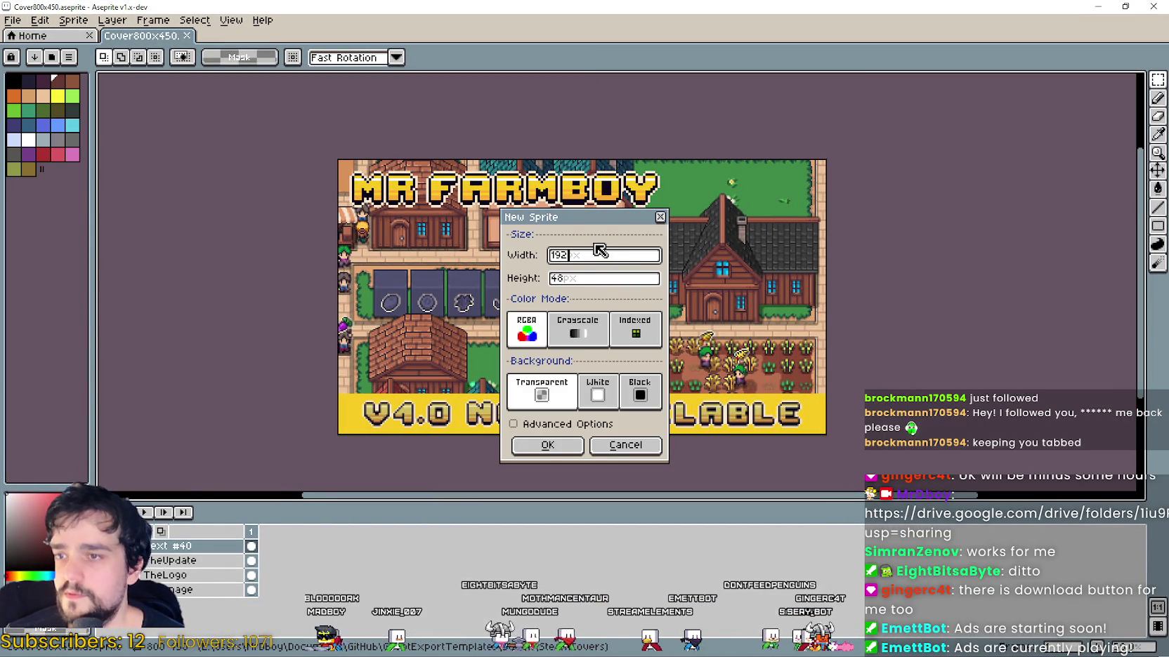
left_click(544, 444)
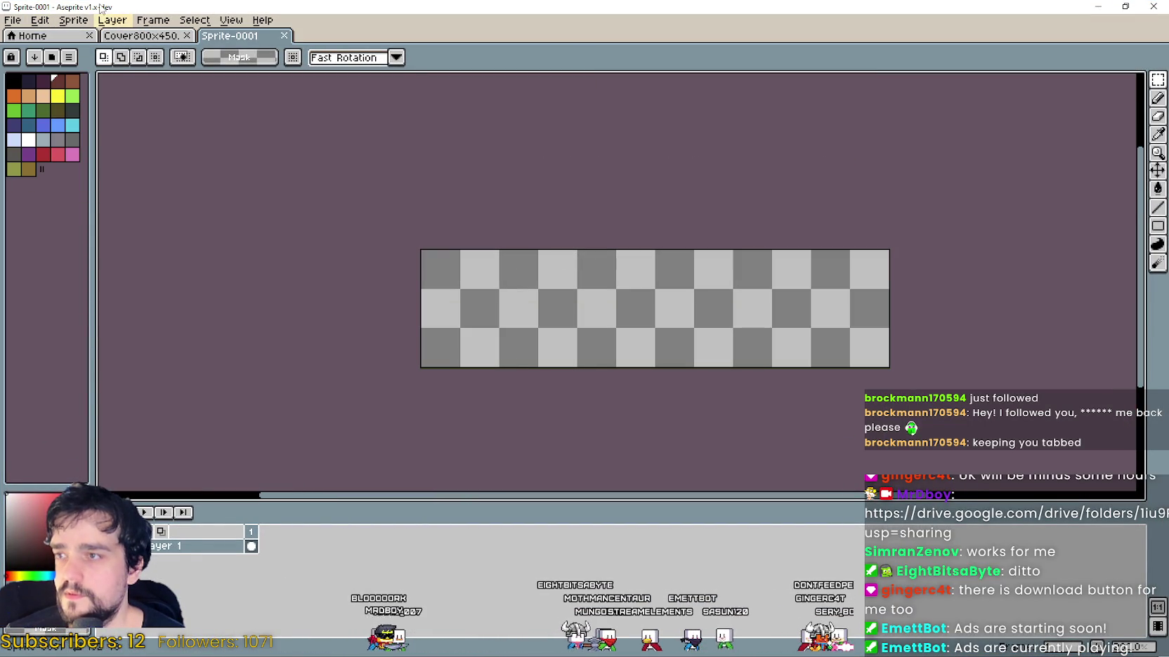
left_click(141, 35)
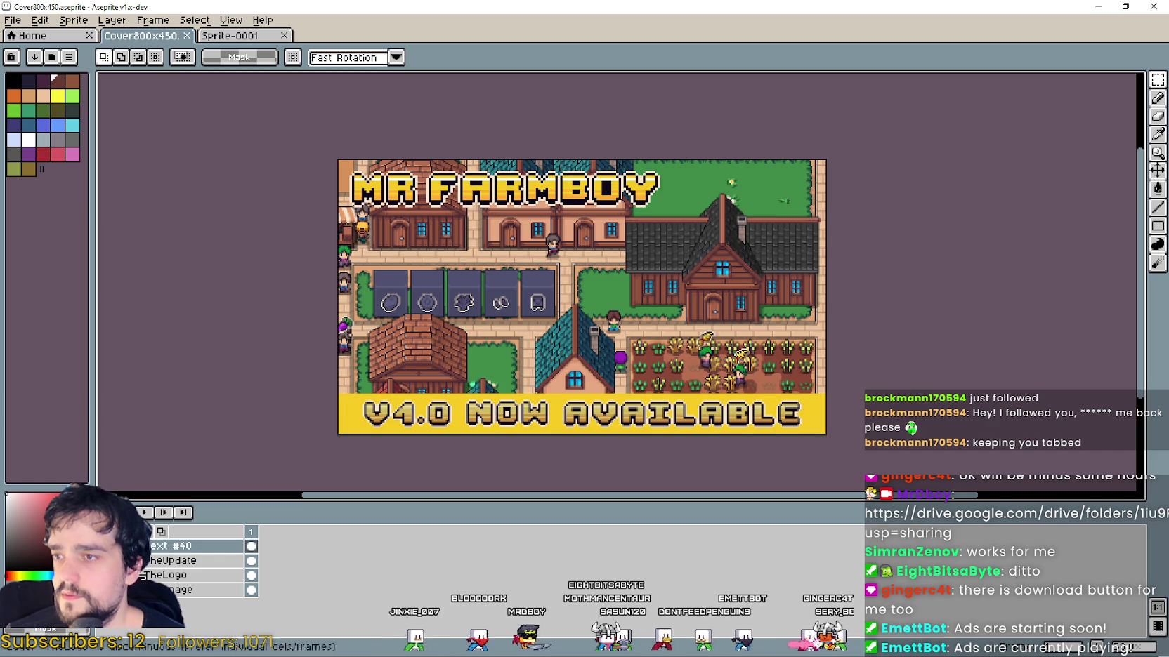
left_click(163, 576)
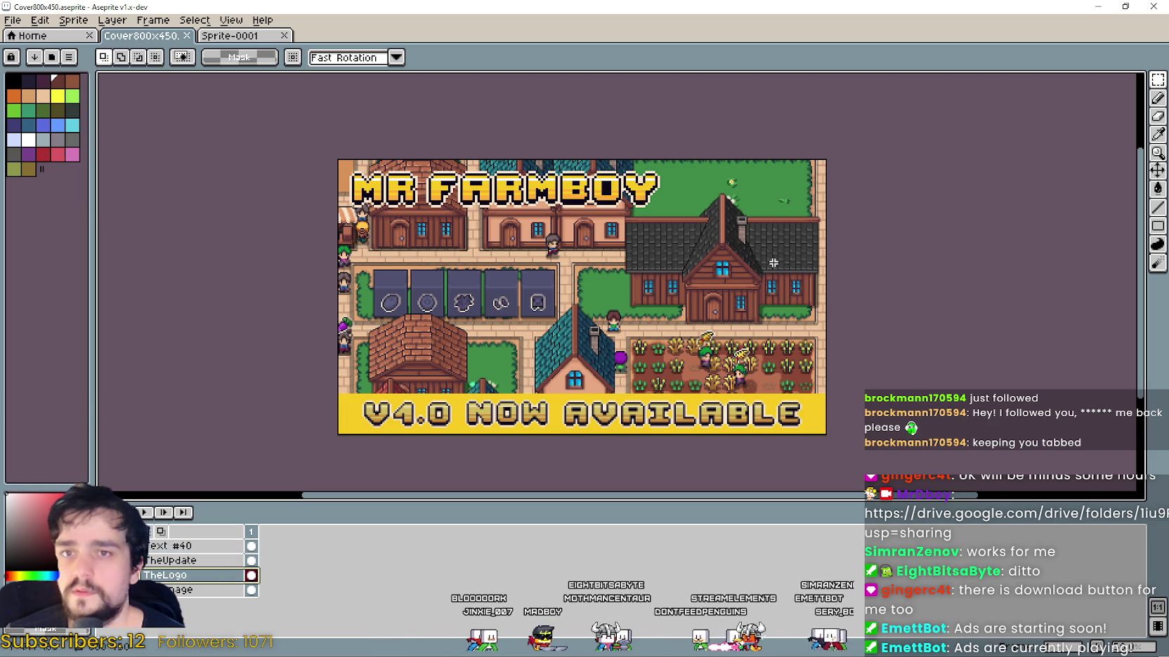
left_click(225, 36)
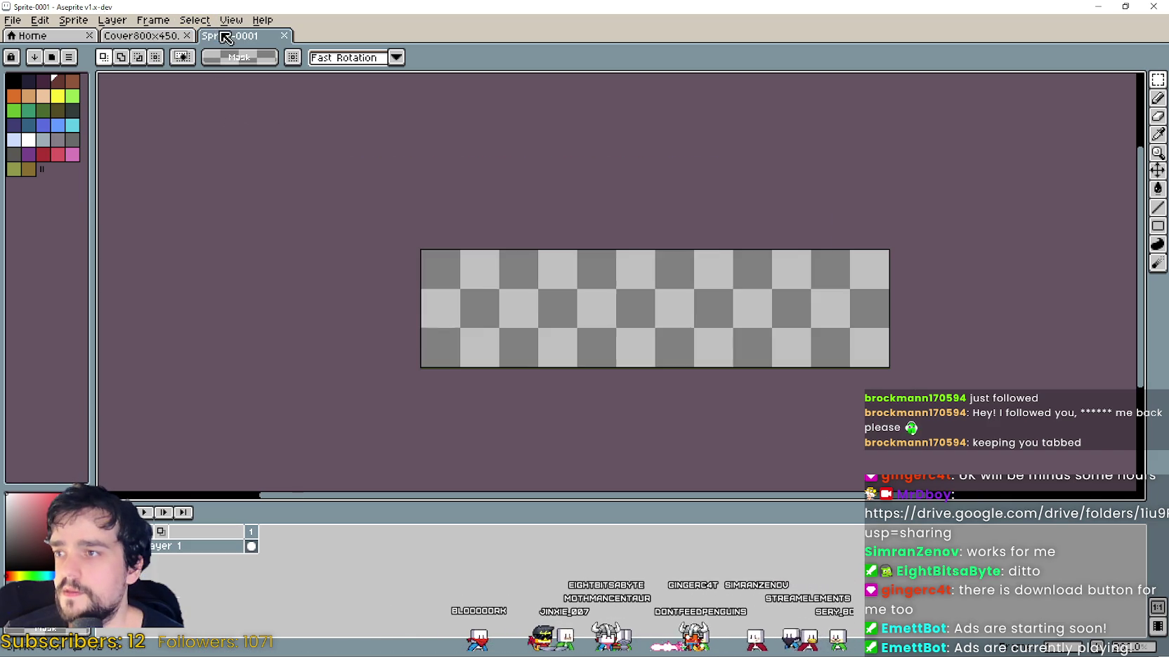
key("ctrl+v")
key("Escape")
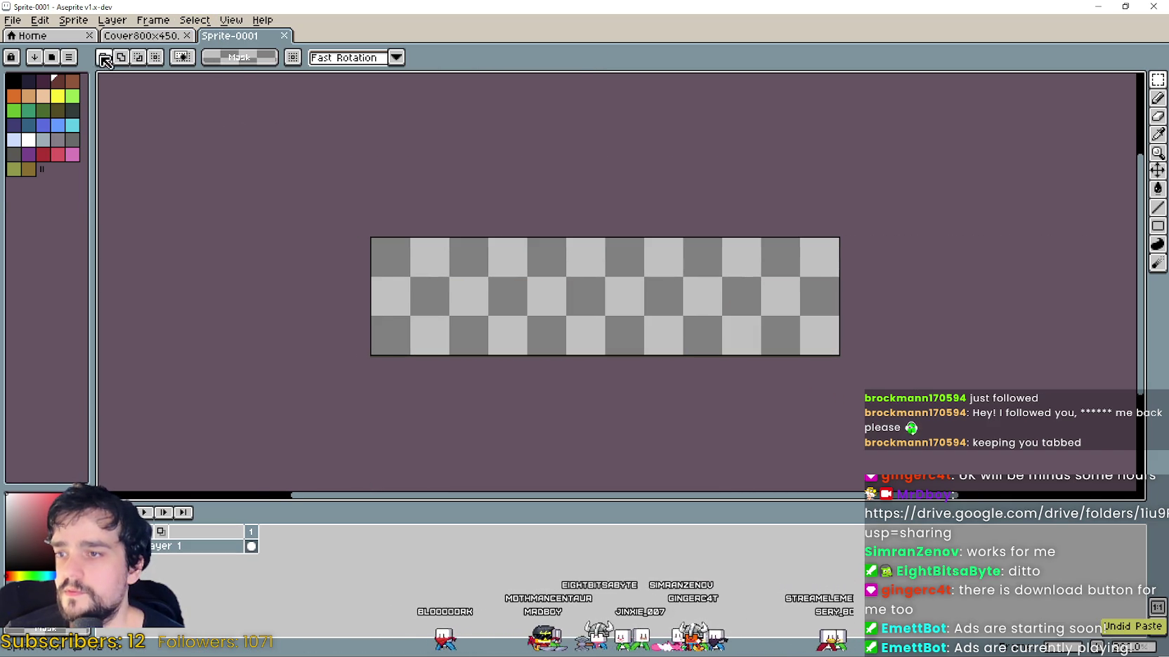
- Create a new 800-pixel-wide transparent sprite and paste the MR FARMBOY logo onto it
left_click(14, 21)
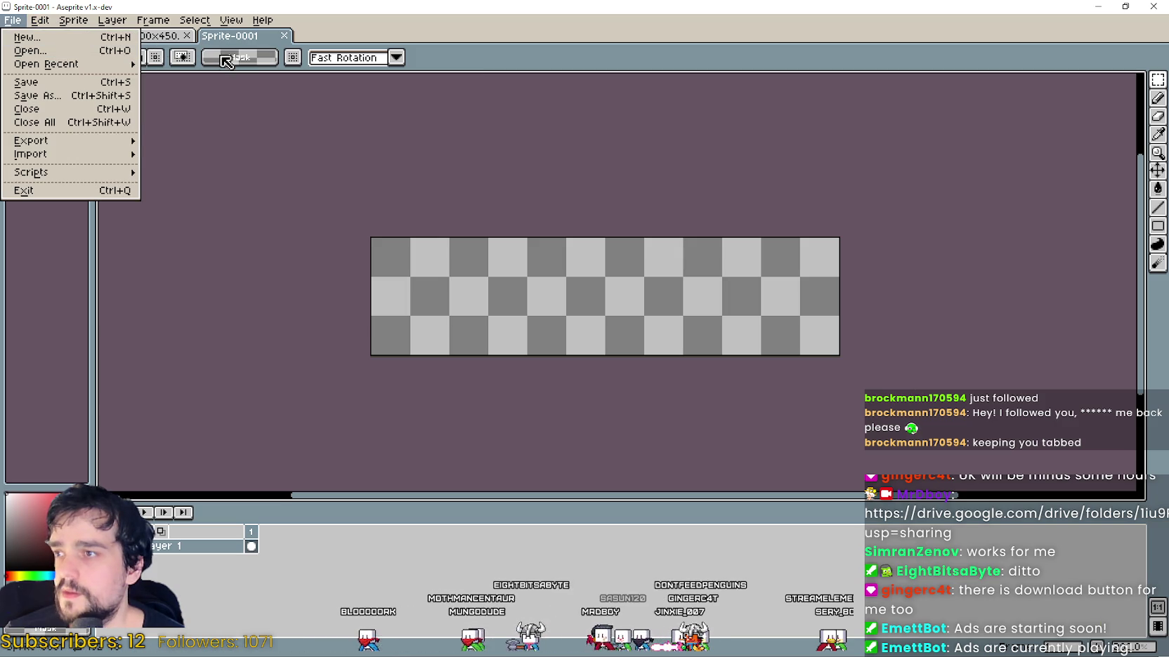
left_click(239, 45)
left_click(16, 21)
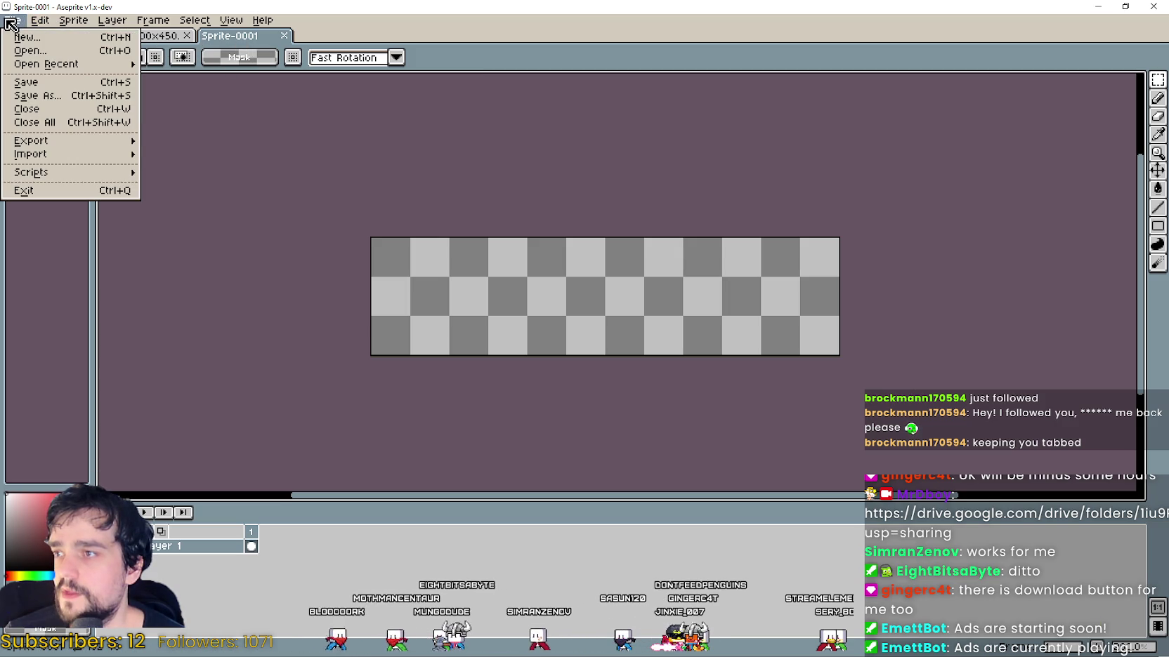
left_click(27, 37)
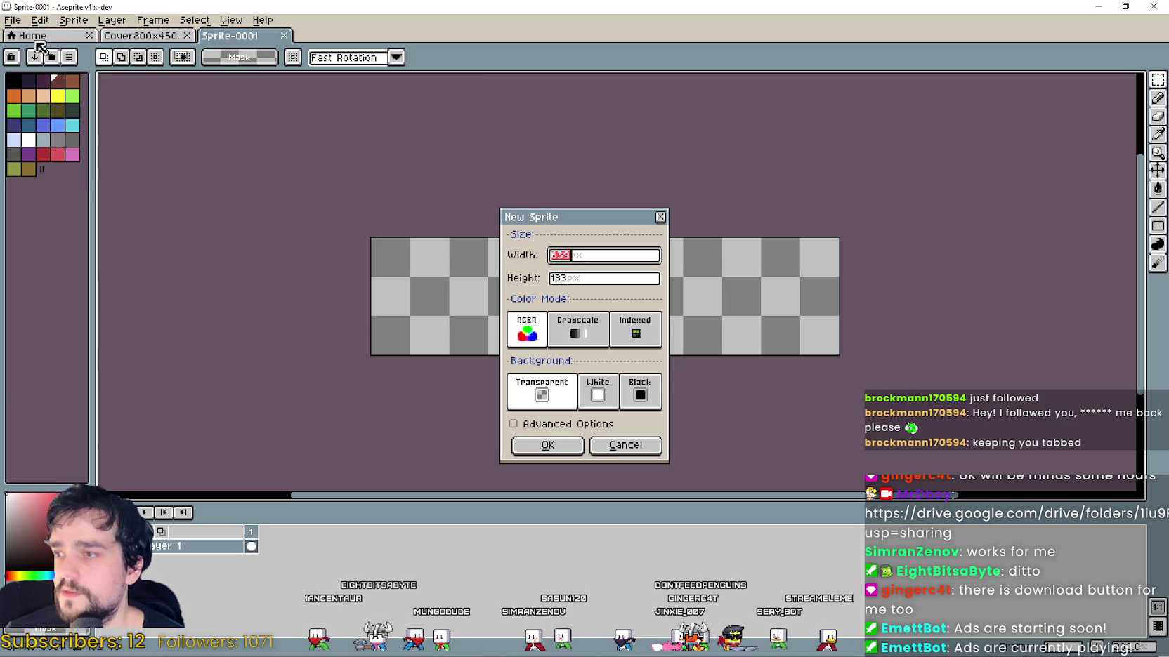
type("800")
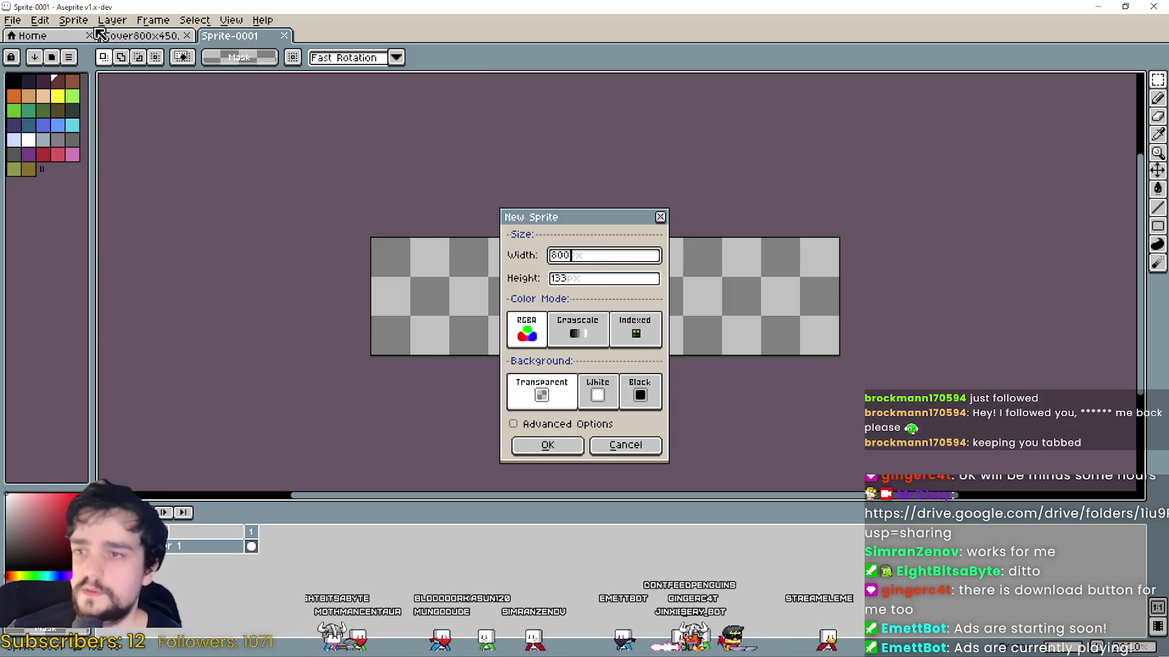
type("0")
key("Return")
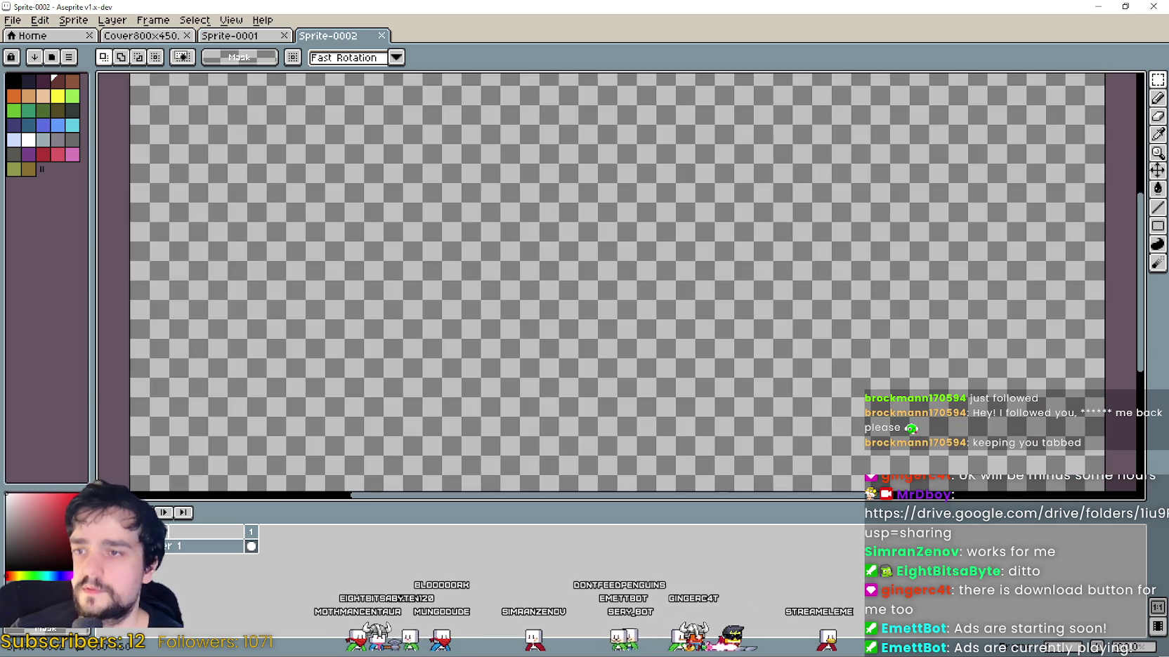
scroll(447, 246, "down", 1)
key("ctrl+v")
left_click_drag(480, 170, 570, 271)
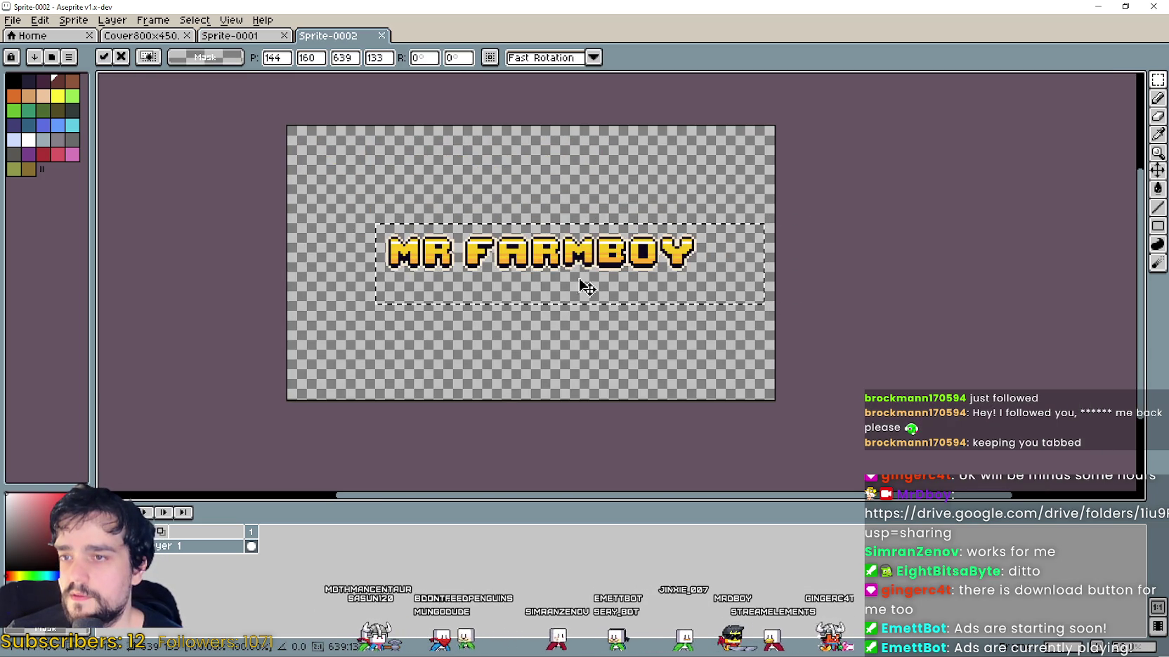
- Commit the centred logo and save it as PNG named Logo.png
left_click(660, 363)
scroll(552, 312, "up", 1)
scroll(537, 287, "down", 1)
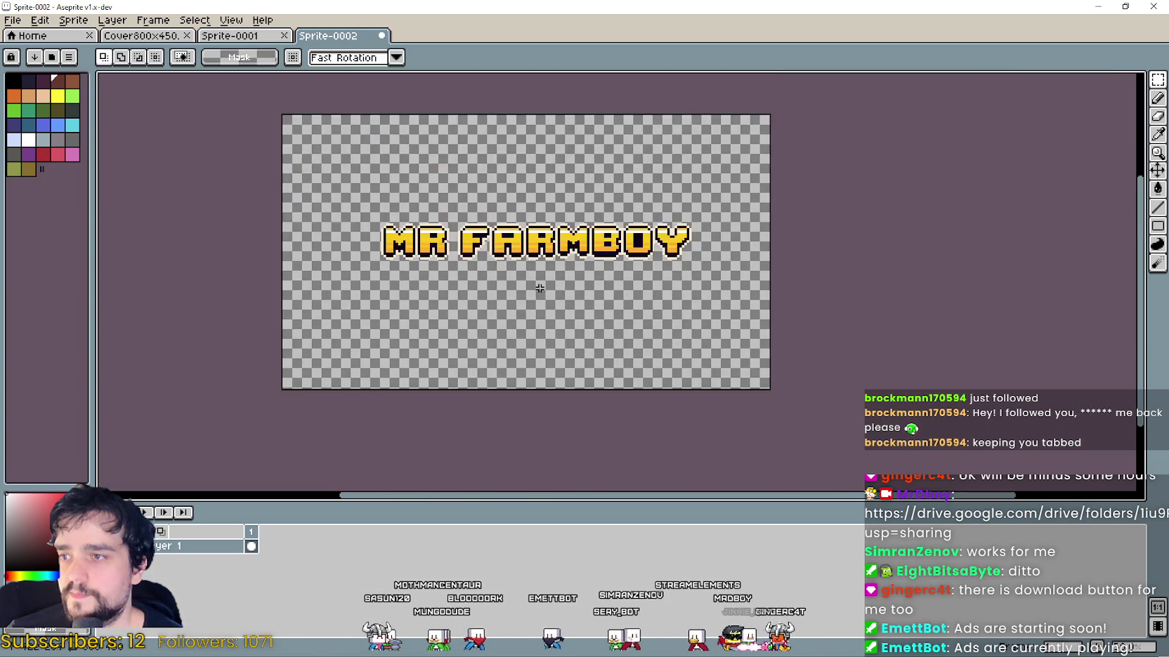
left_click(13, 20)
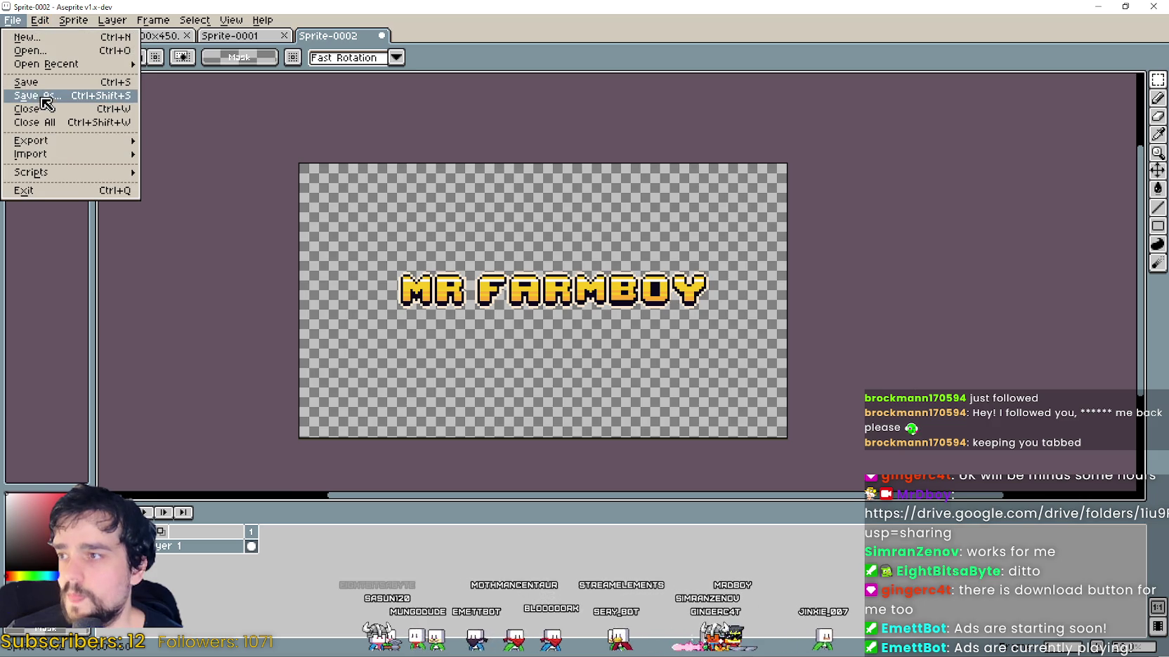
key("Return")
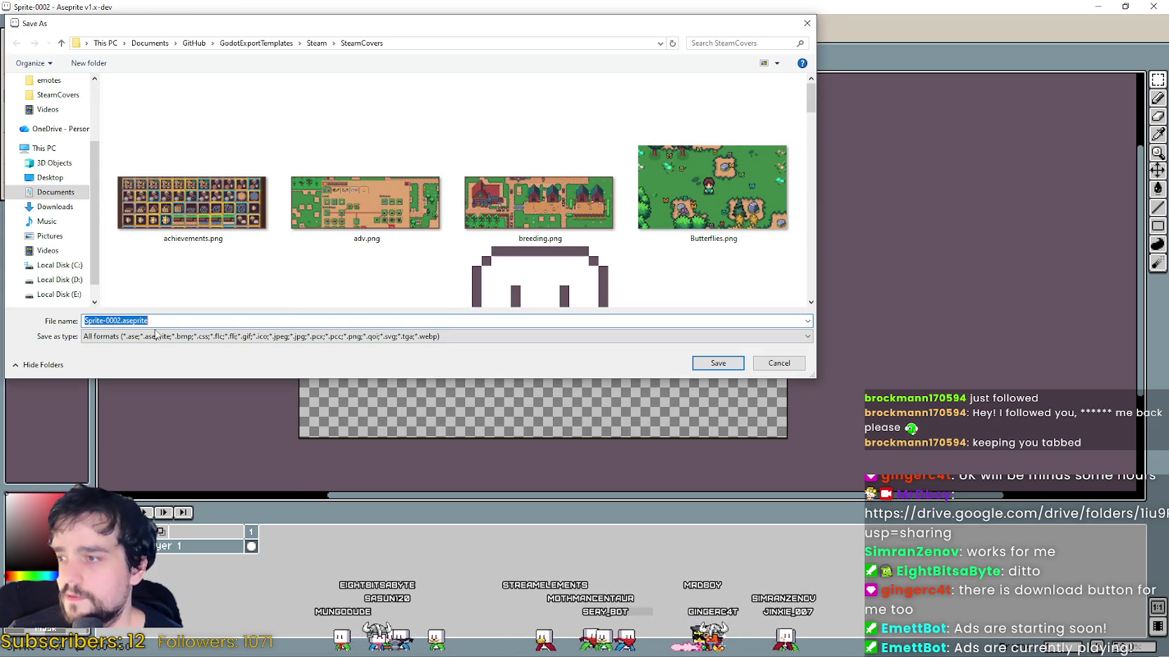
left_click(156, 334)
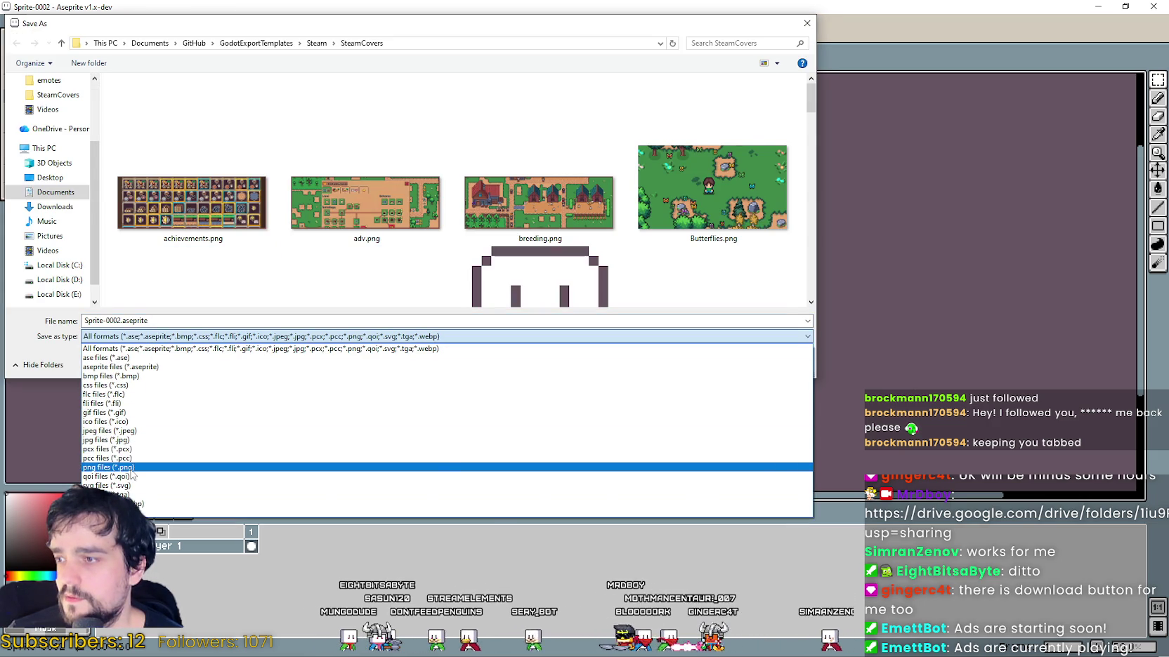
left_click(113, 467)
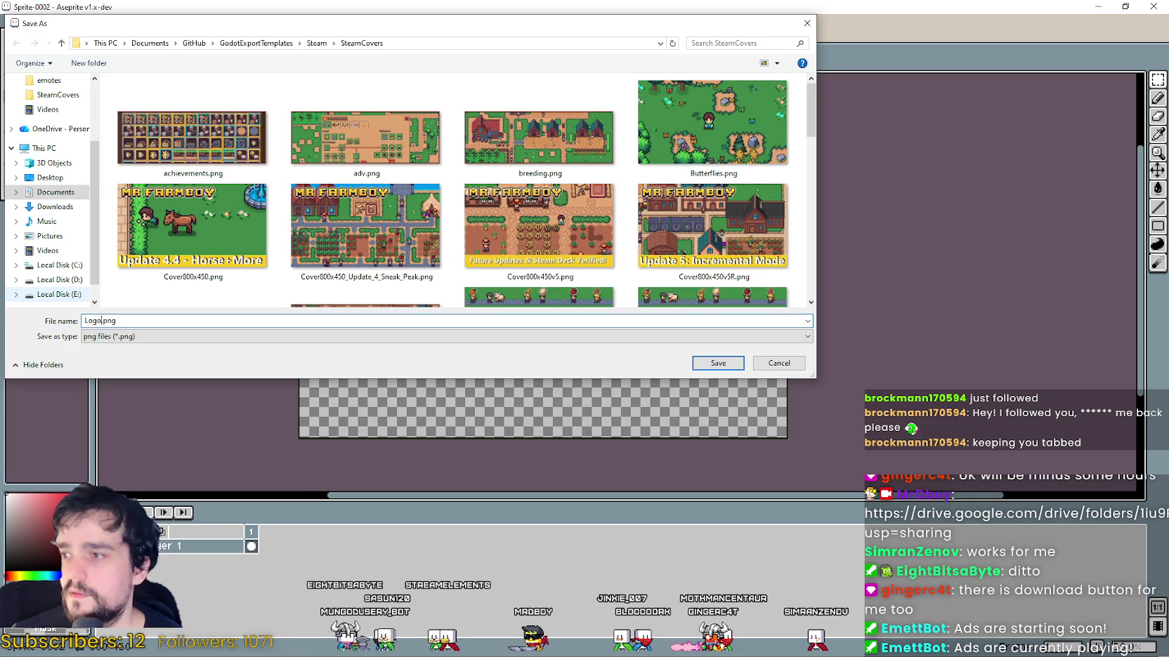
left_click(730, 364)
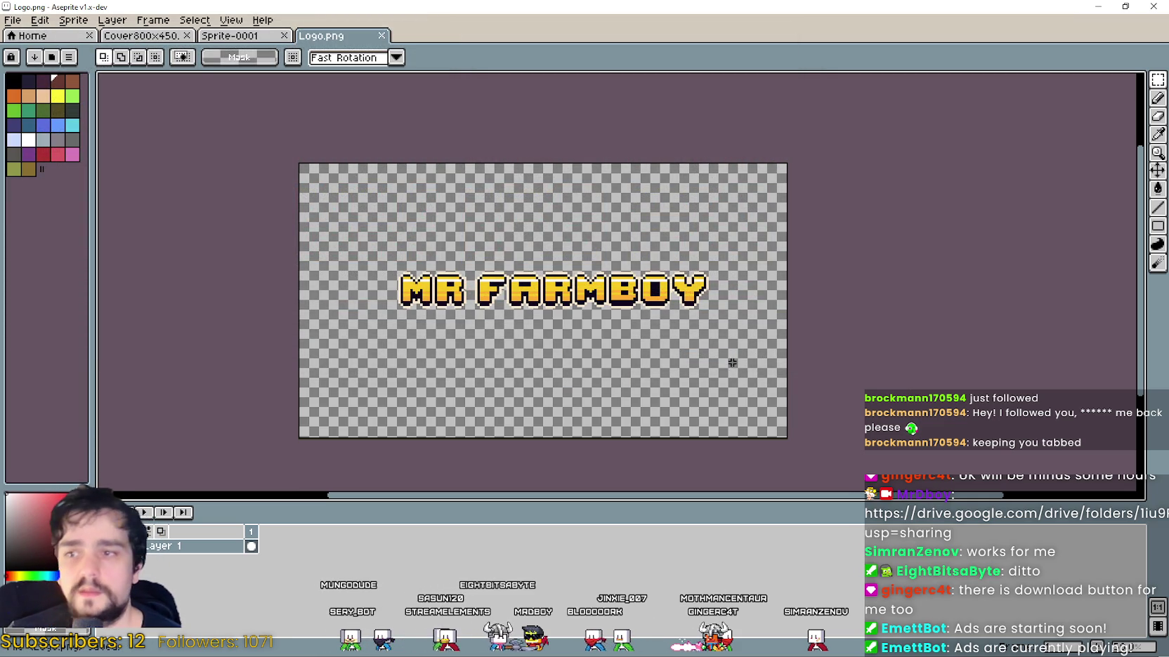
- Confirm Logo.png appears in the SteamCovers folder
left_click(1095, 6)
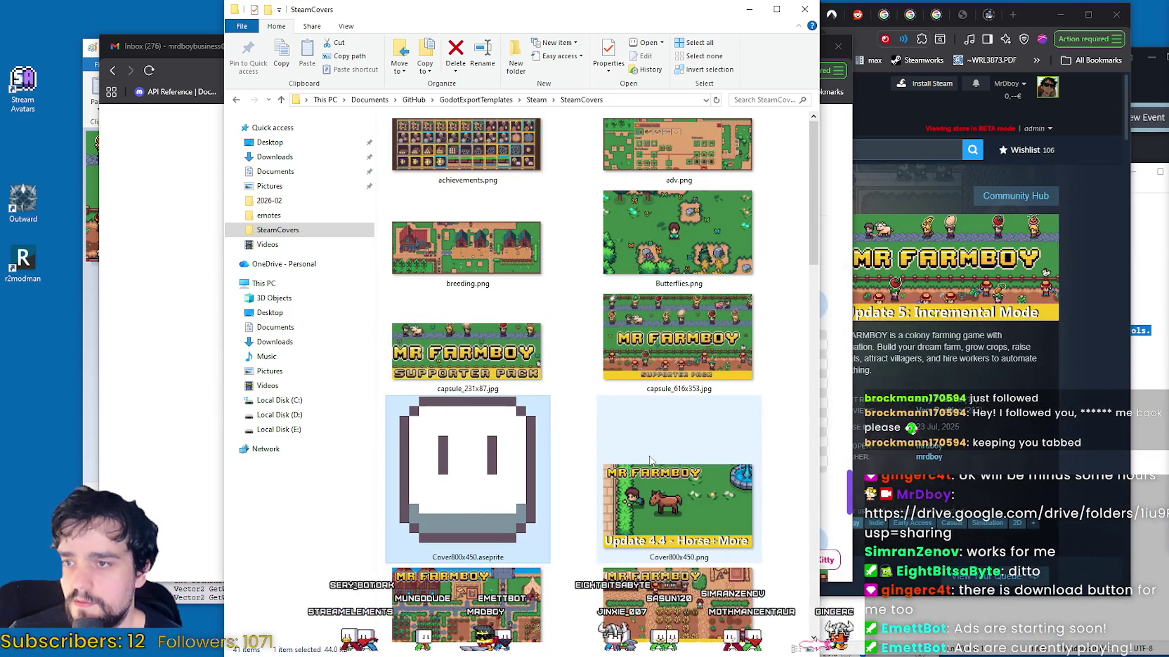
scroll(652, 456, "down", 5)
scroll(654, 451, "down", 5)
scroll(660, 443, "down", 5)
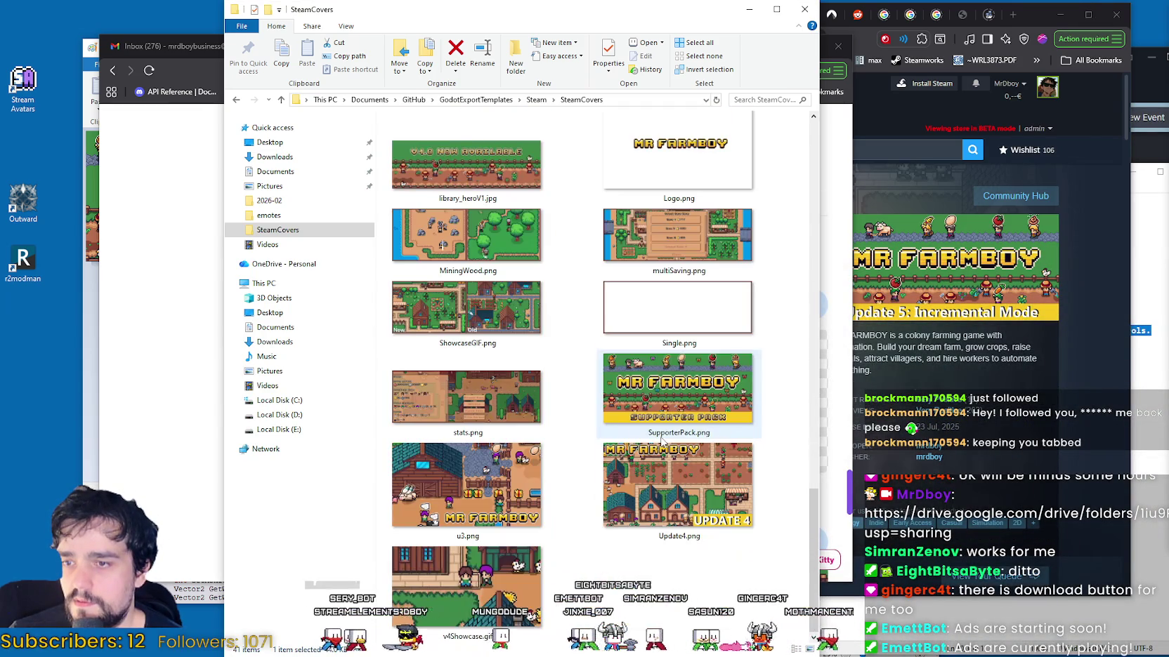
left_click(665, 150)
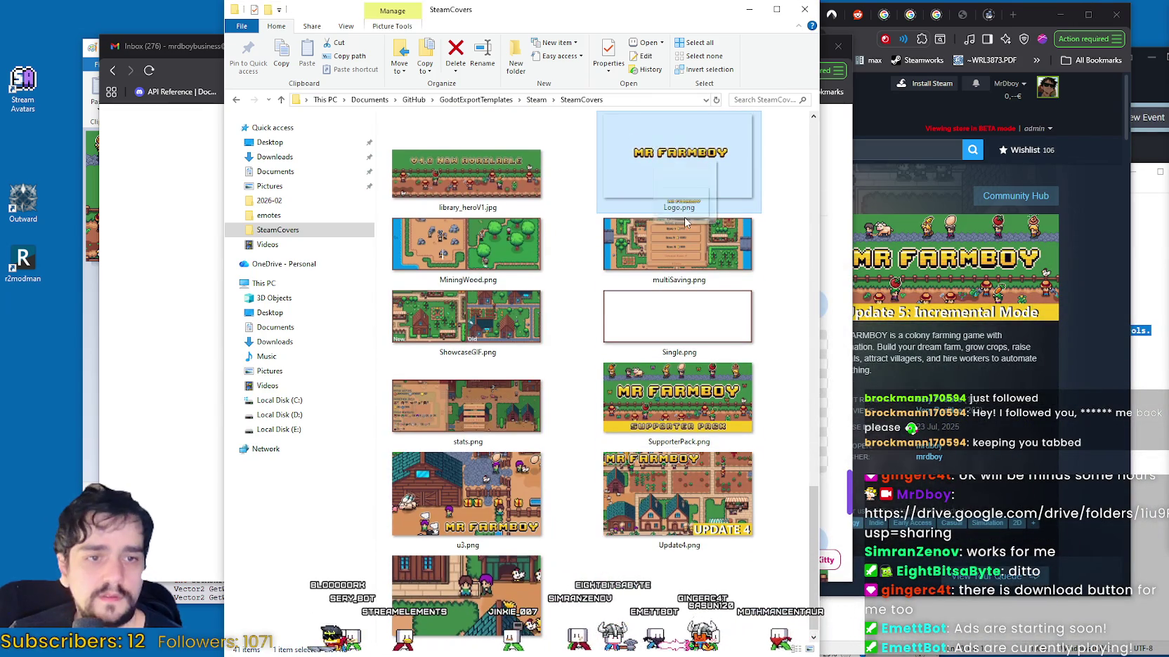
left_click_drag(685, 222, 787, 239)
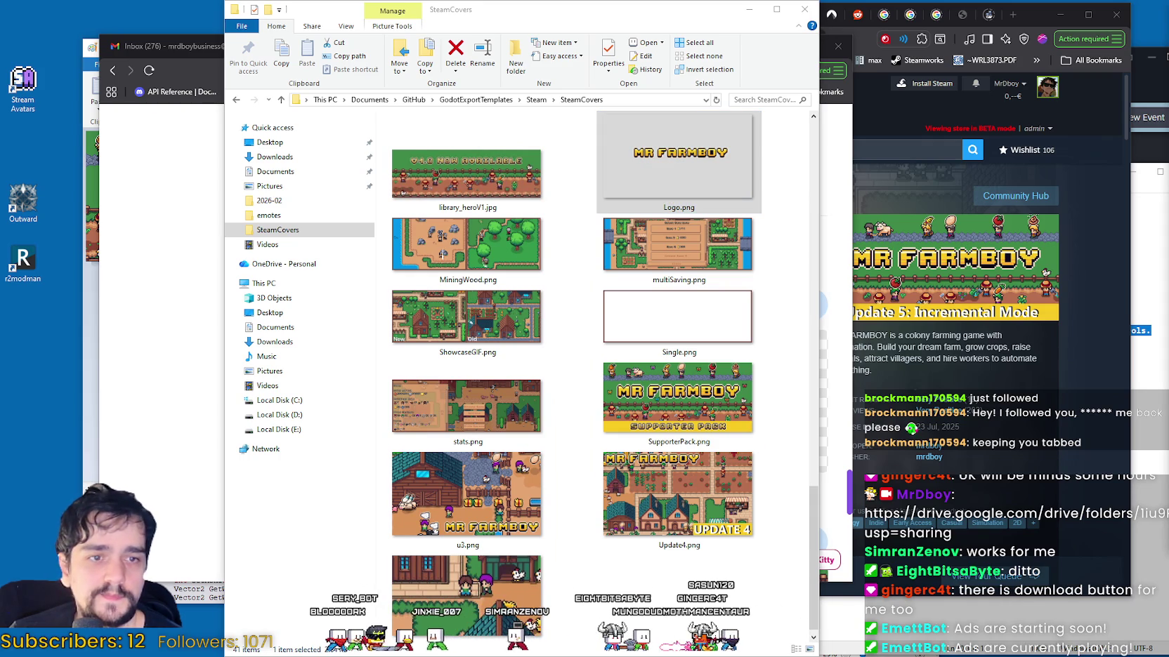
scroll(699, 421, "up", 5)
scroll(699, 421, "up", 5)
scroll(699, 422, "up", 3)
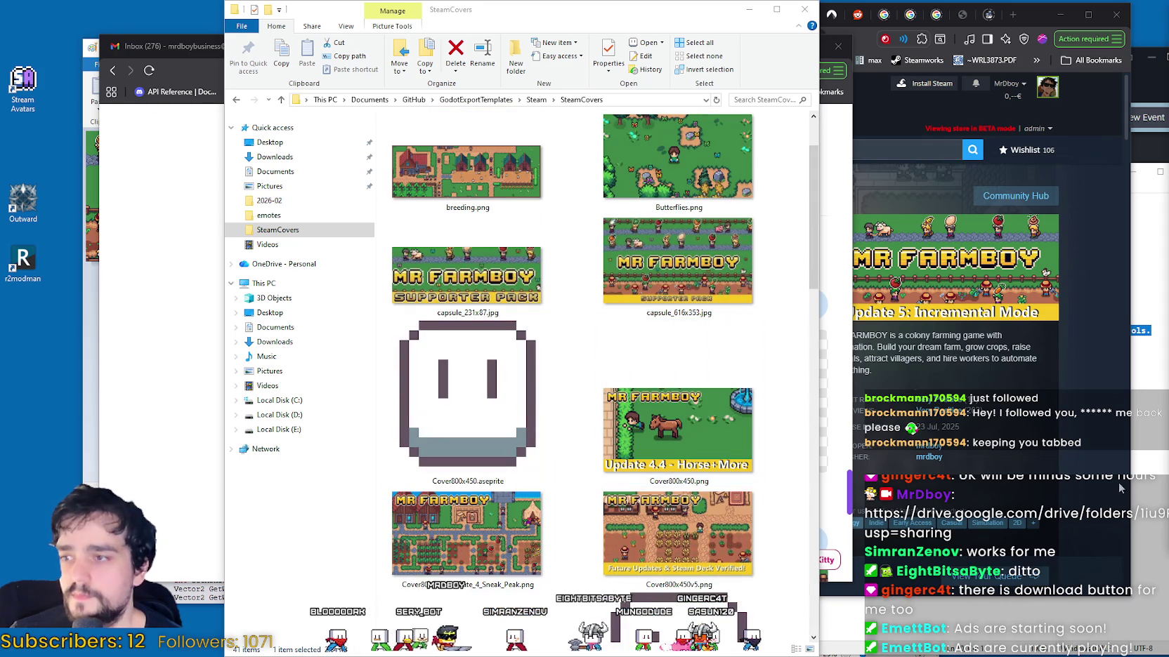
- Back in Aseprite, switch to the Cover800x450 cover tab
key("alt+Tab")
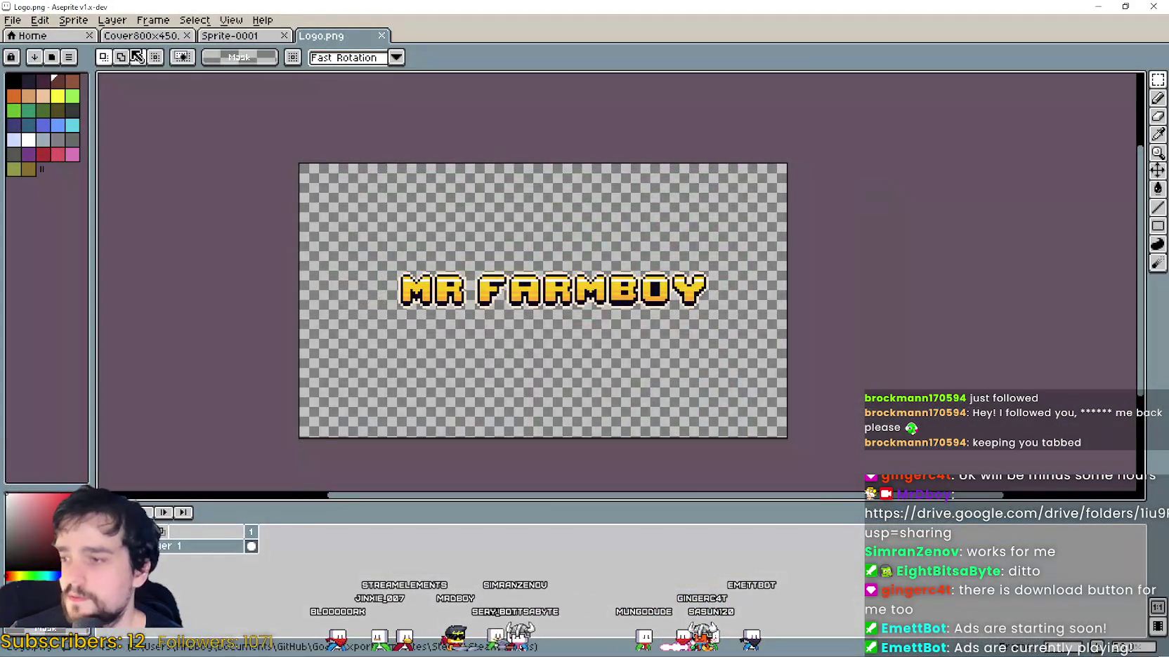
left_click(148, 42)
key("ctrl+v")
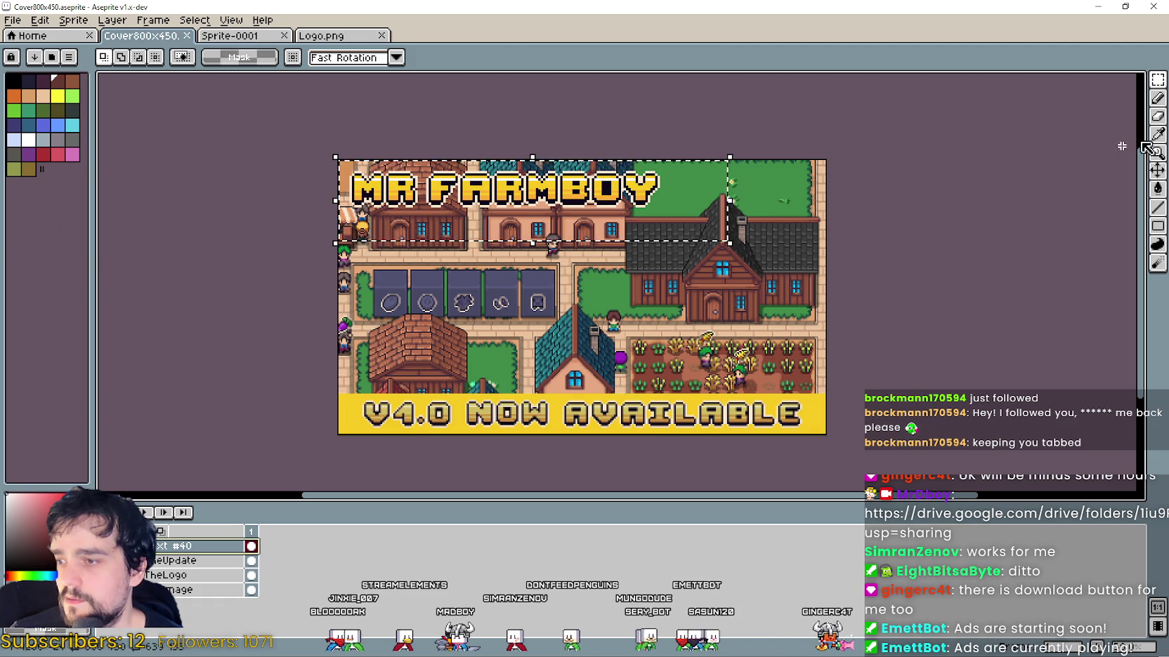
- In Logo.png, delete the logo and centre the pasted V4.0 NOW AVAILABLE text
left_click(1158, 100)
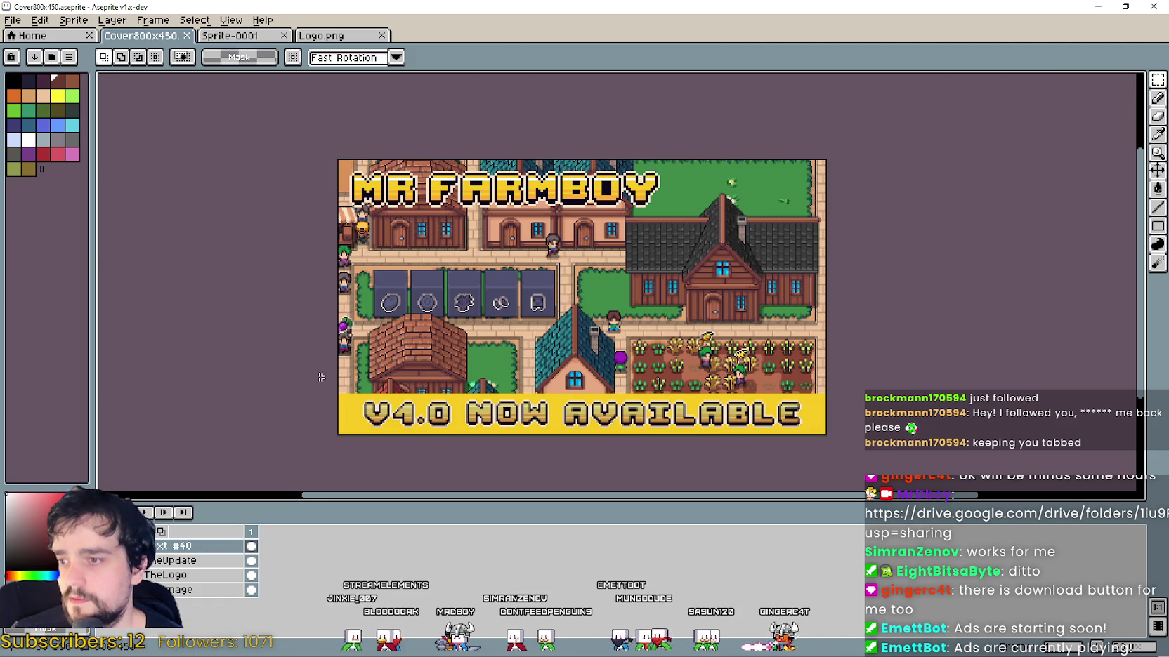
left_click(309, 35)
left_click_drag(320, 242, 699, 364)
key("Delete")
key("ctrl+v")
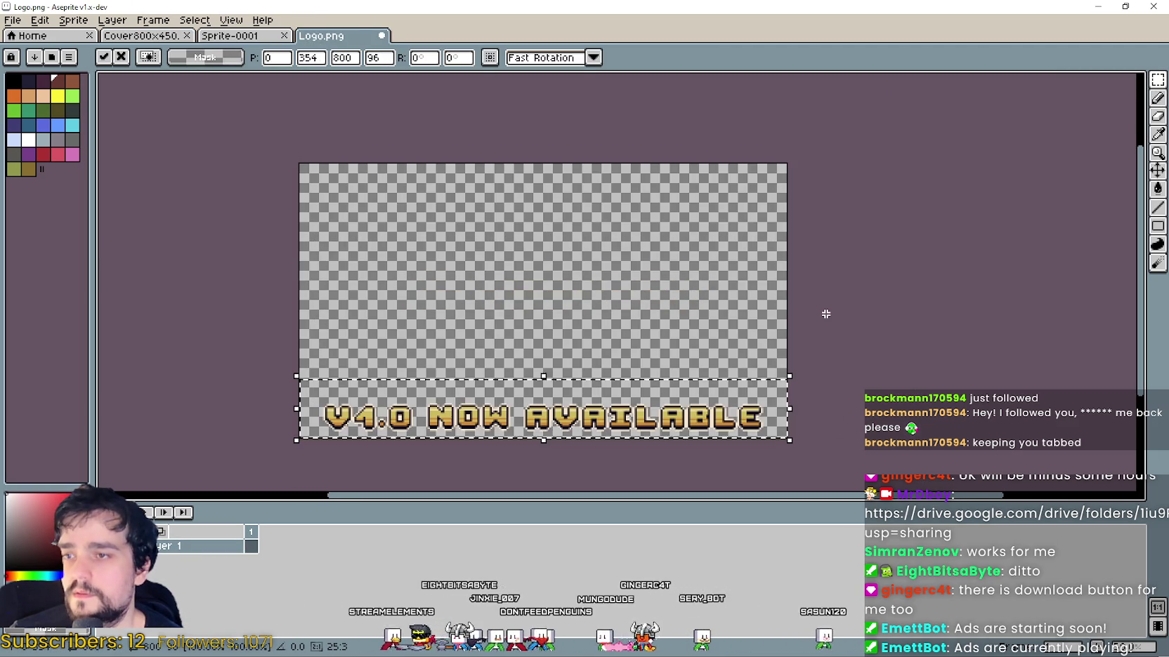
mouse_move(645, 410)
left_mouse_down()
mouse_move(617, 318)
mouse_move(569, 313)
left_mouse_up()
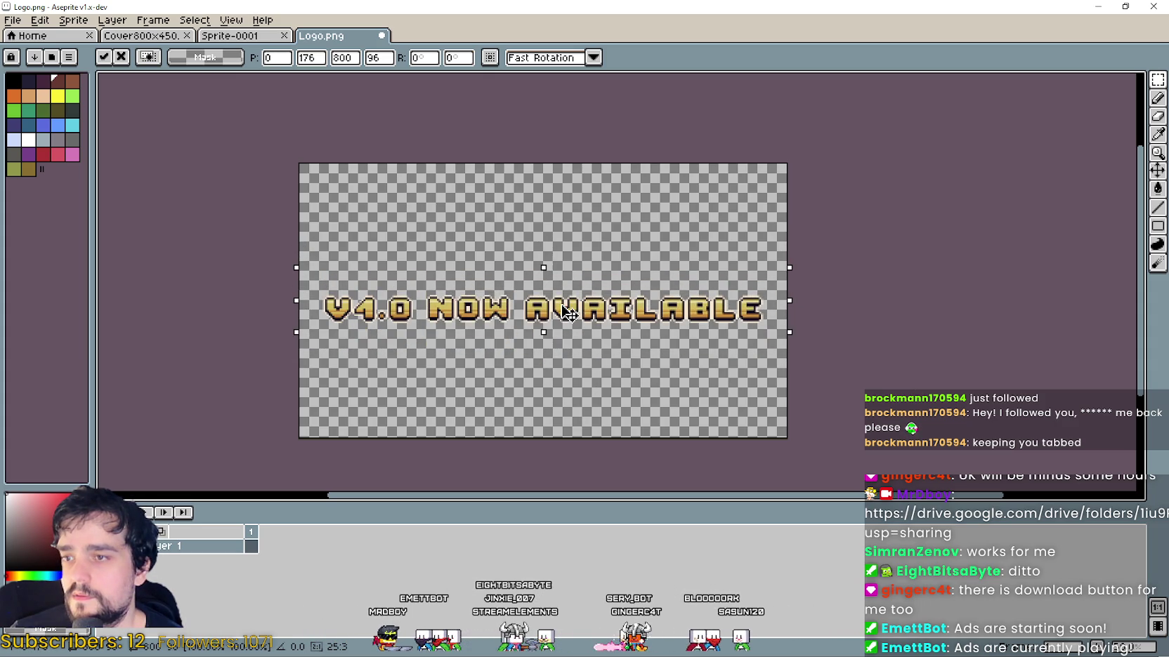
left_click(595, 391)
- Save the image as v1NOW.png and bring the SteamCovers folder forward
left_click(12, 20)
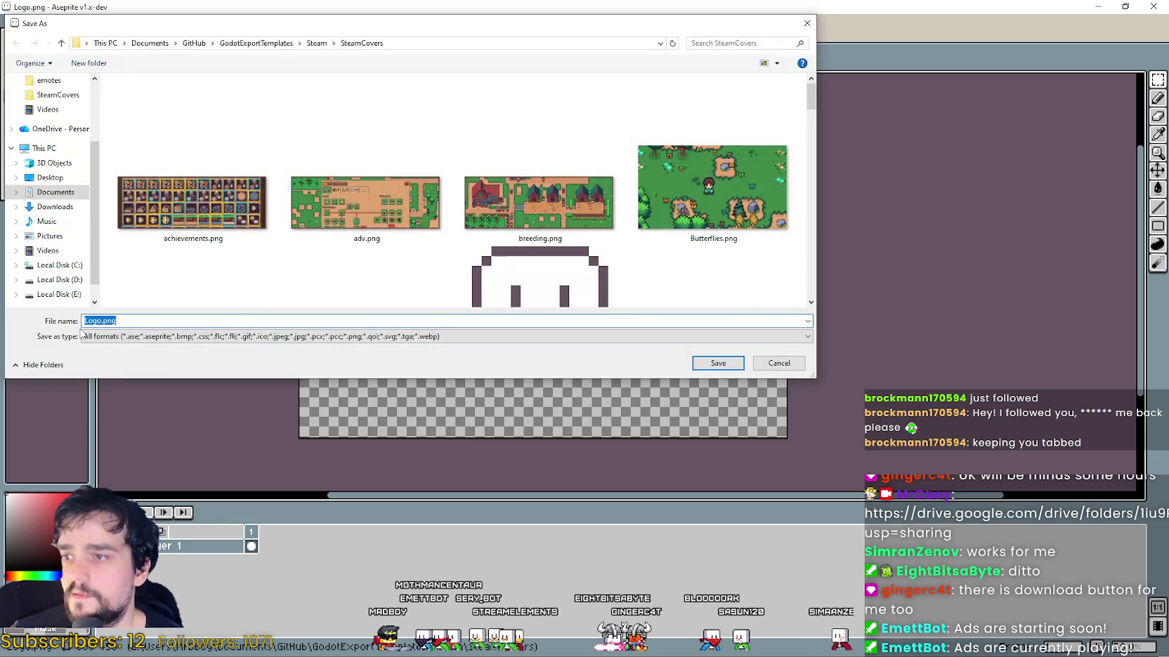
left_click(176, 336)
left_click(121, 321)
double_click(99, 320)
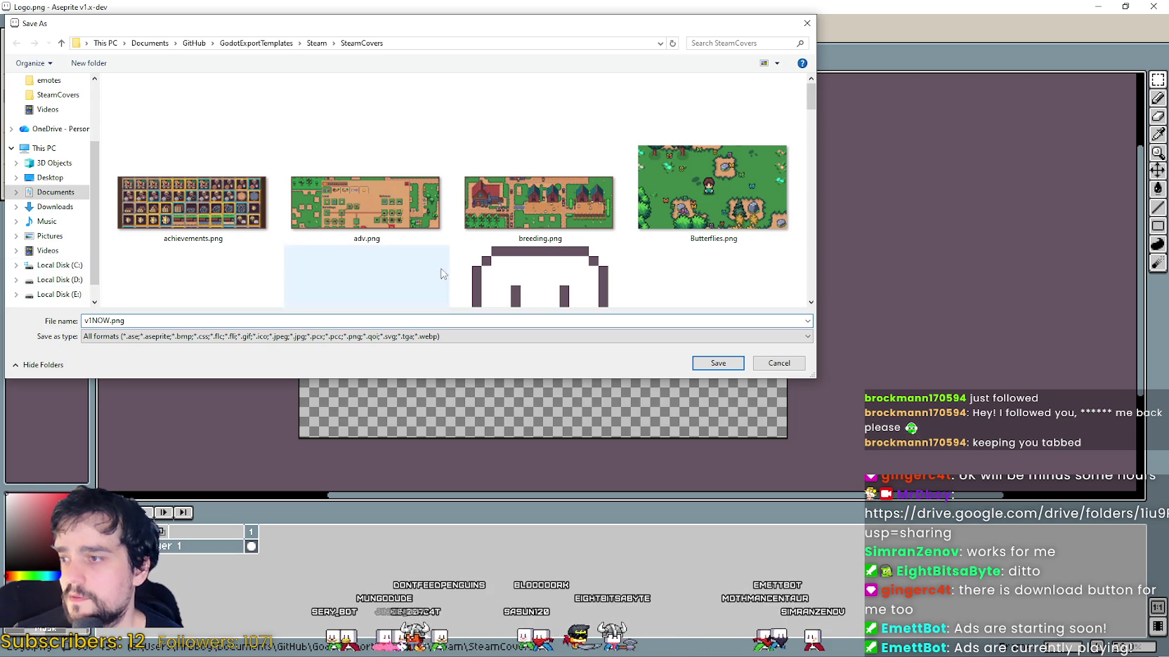
left_click(717, 364)
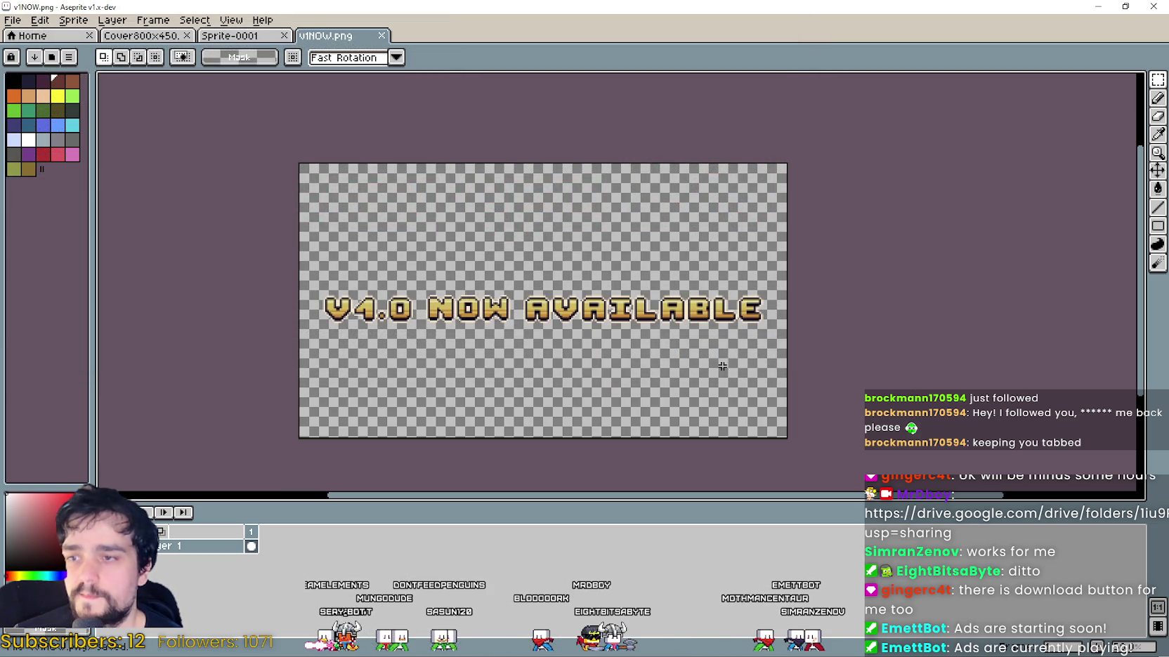
key("alt+Tab")
scroll(816, 449, "down", 3)
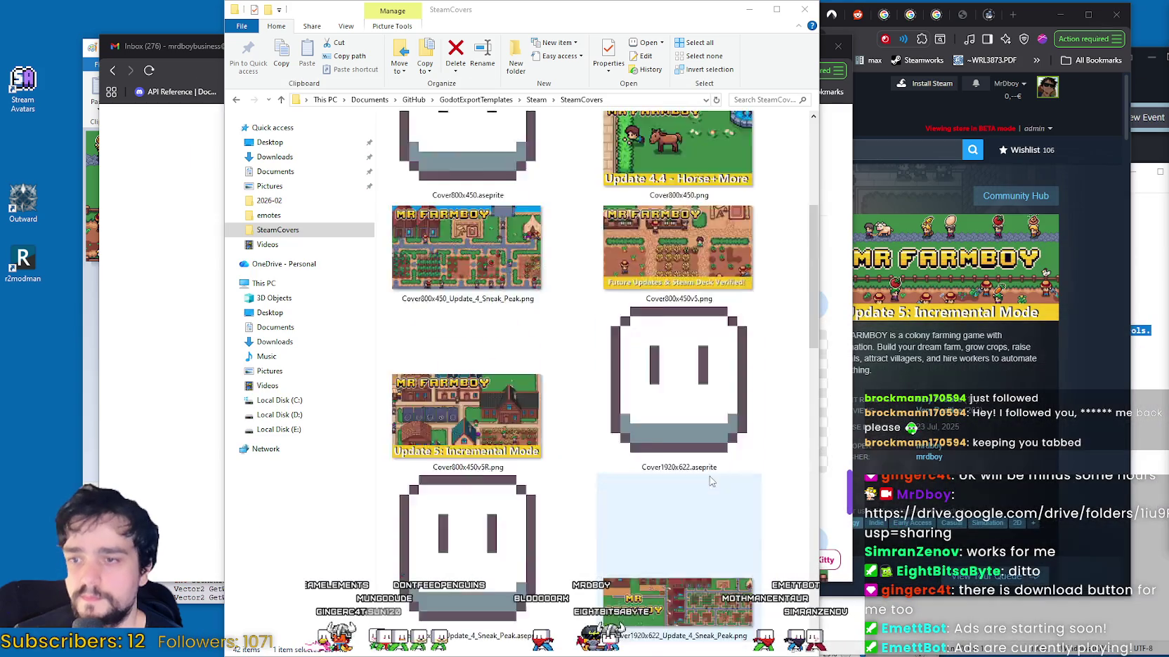
- Scroll the SteamCovers images and open capsule_231x87.jpg
scroll(708, 479, "down", 5)
scroll(731, 503, "down", 3)
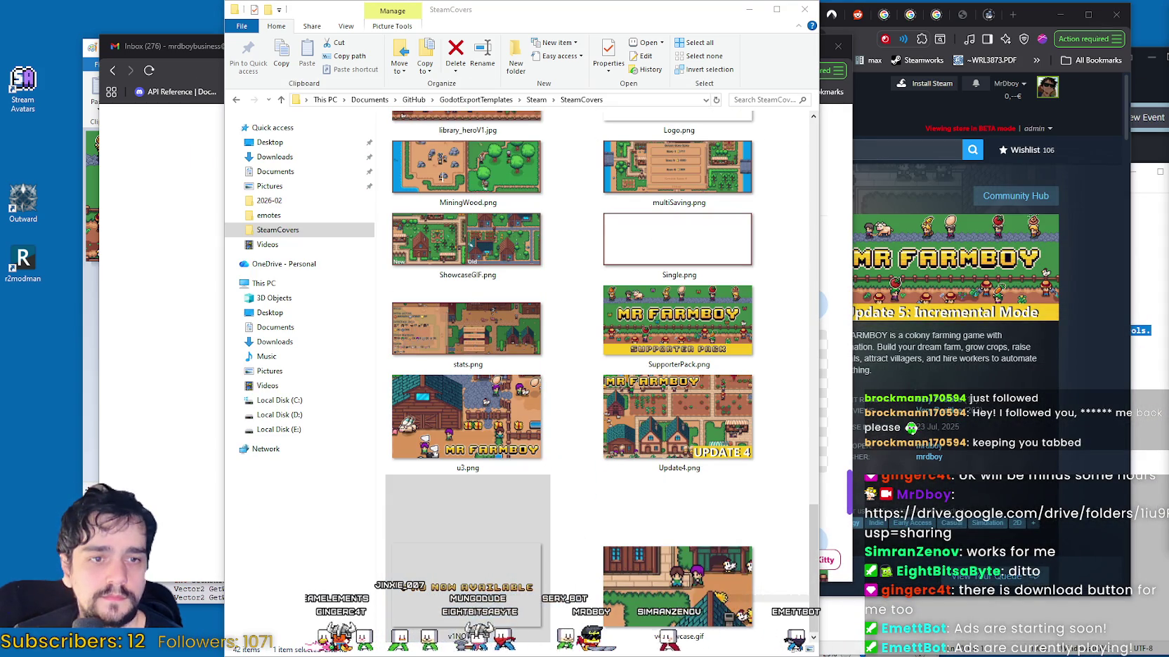
scroll(561, 474, "up", 8)
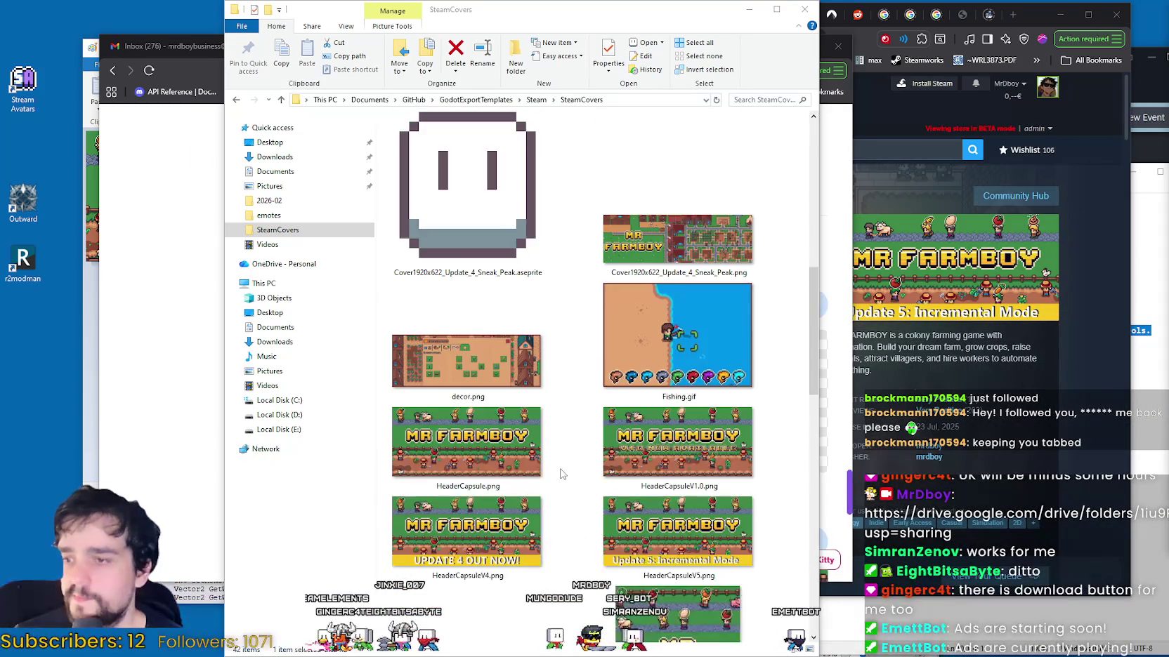
scroll(561, 474, "up", 3)
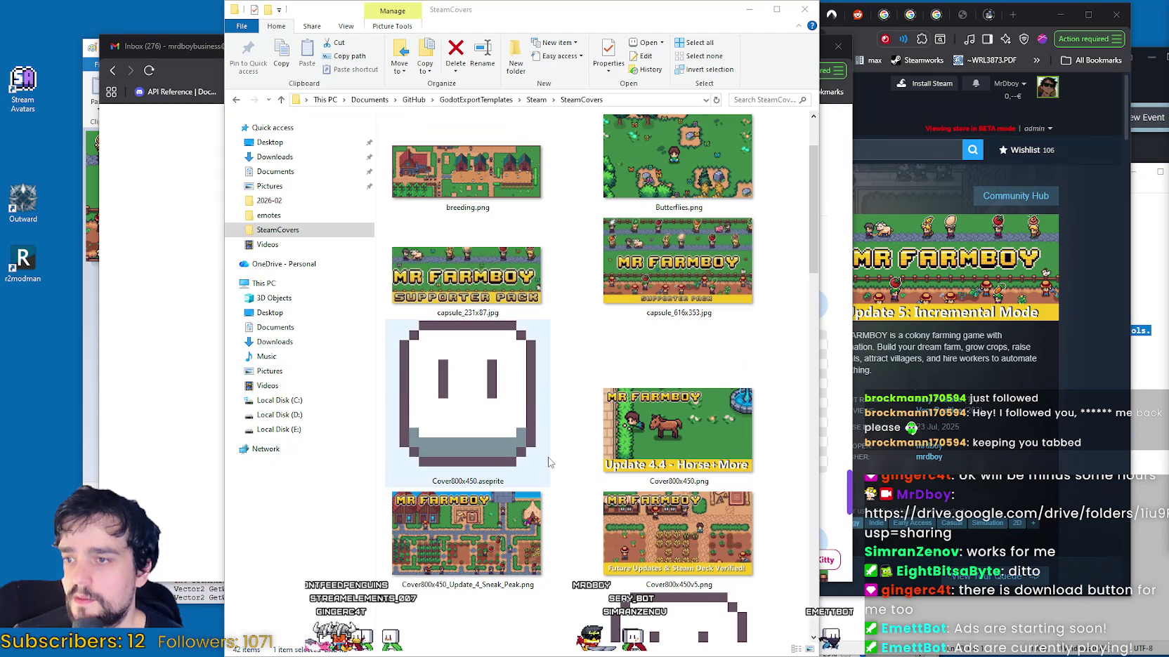
scroll(549, 463, "up", 1)
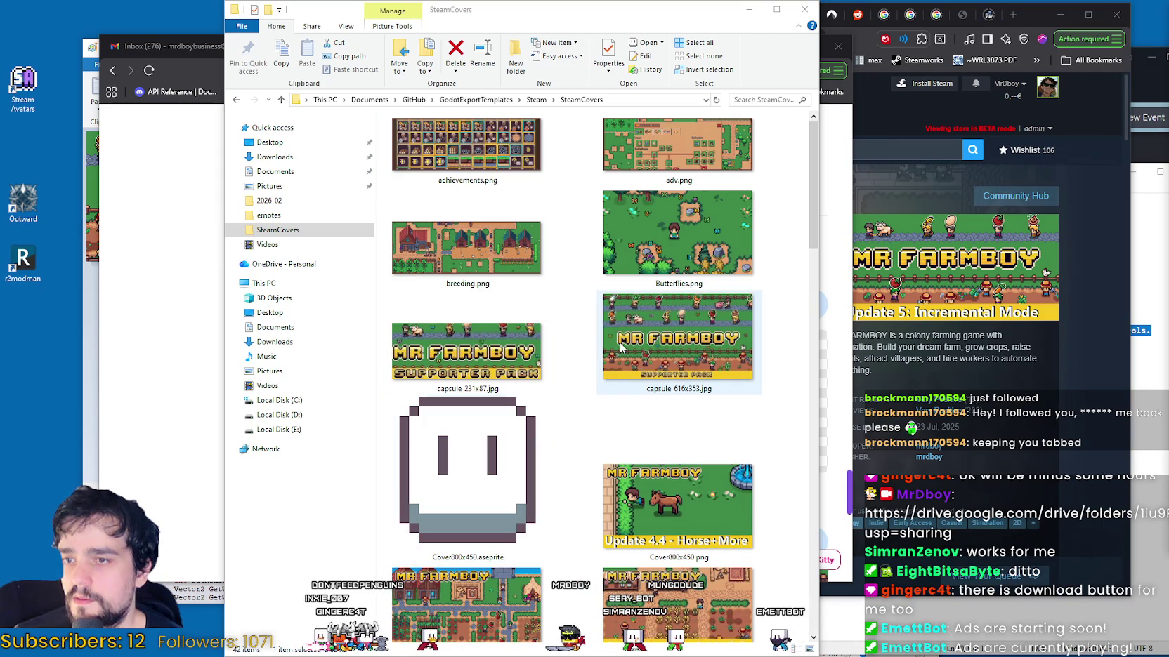
double_click(514, 352)
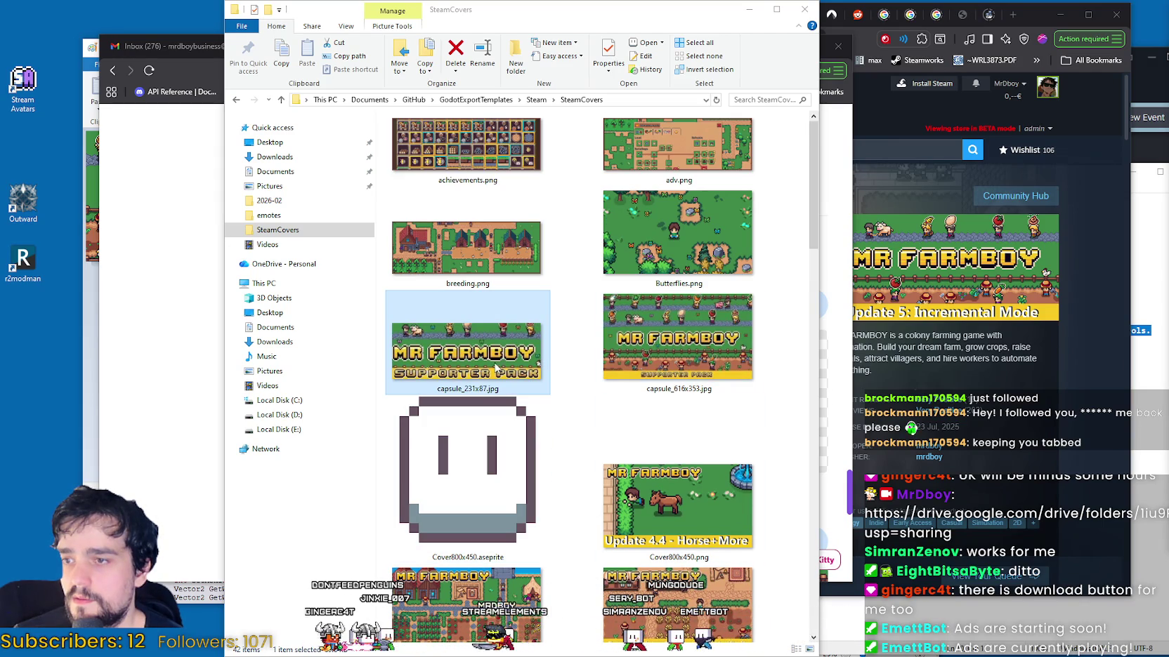
- Scroll down to select SupporterPack.png, then return to the folder top
scroll(496, 366, "down", 3)
scroll(547, 384, "down", 5)
scroll(632, 436, "down", 5)
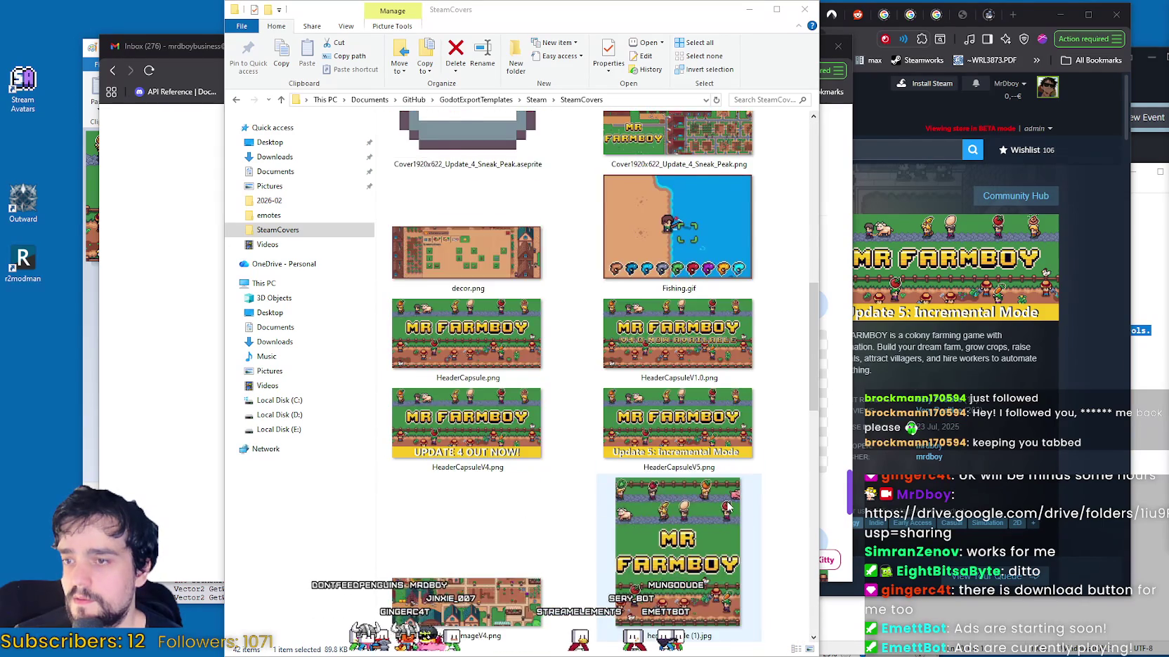
scroll(726, 504, "down", 5)
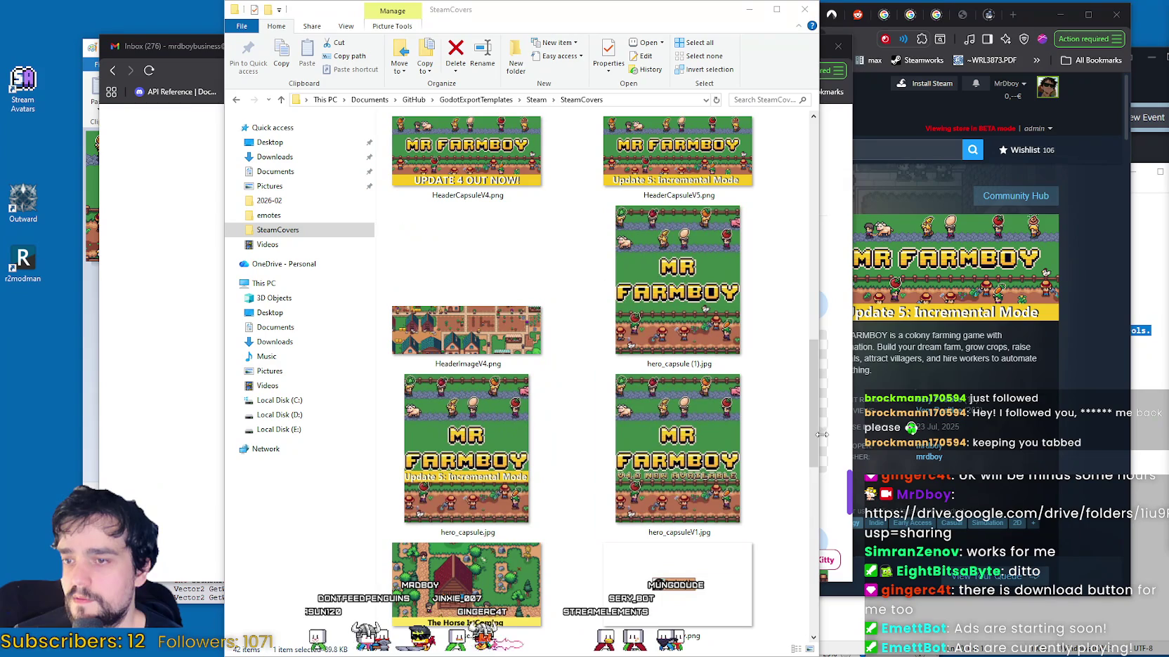
left_click_drag(813, 443, 815, 565)
scroll(667, 456, "down", 3)
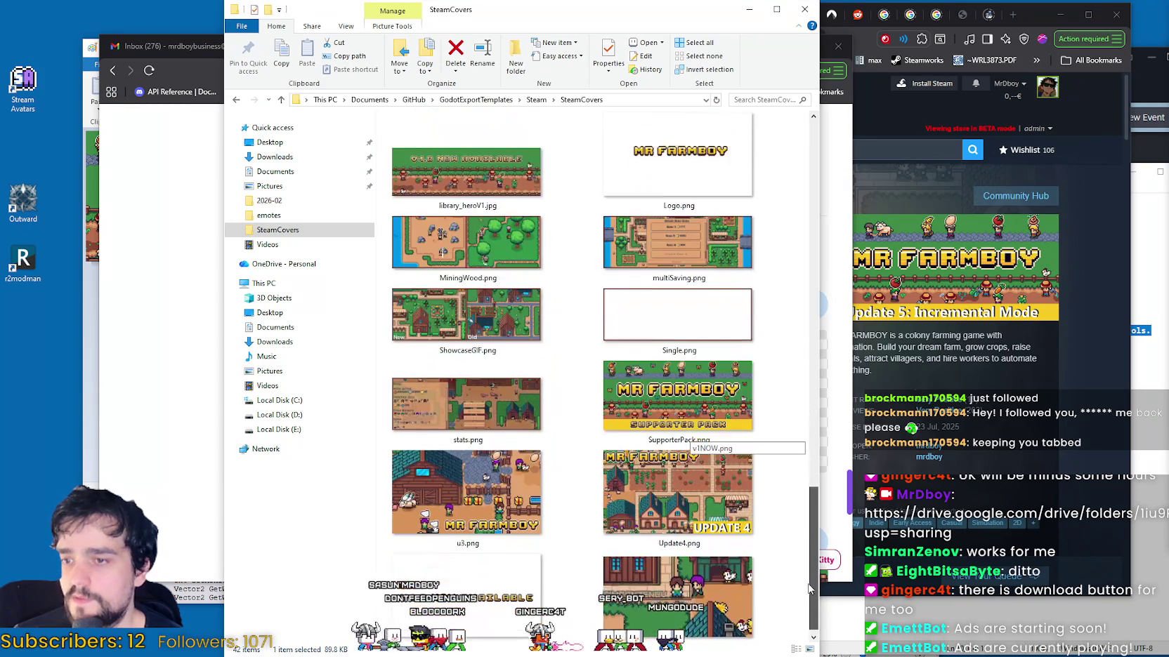
left_click(612, 404)
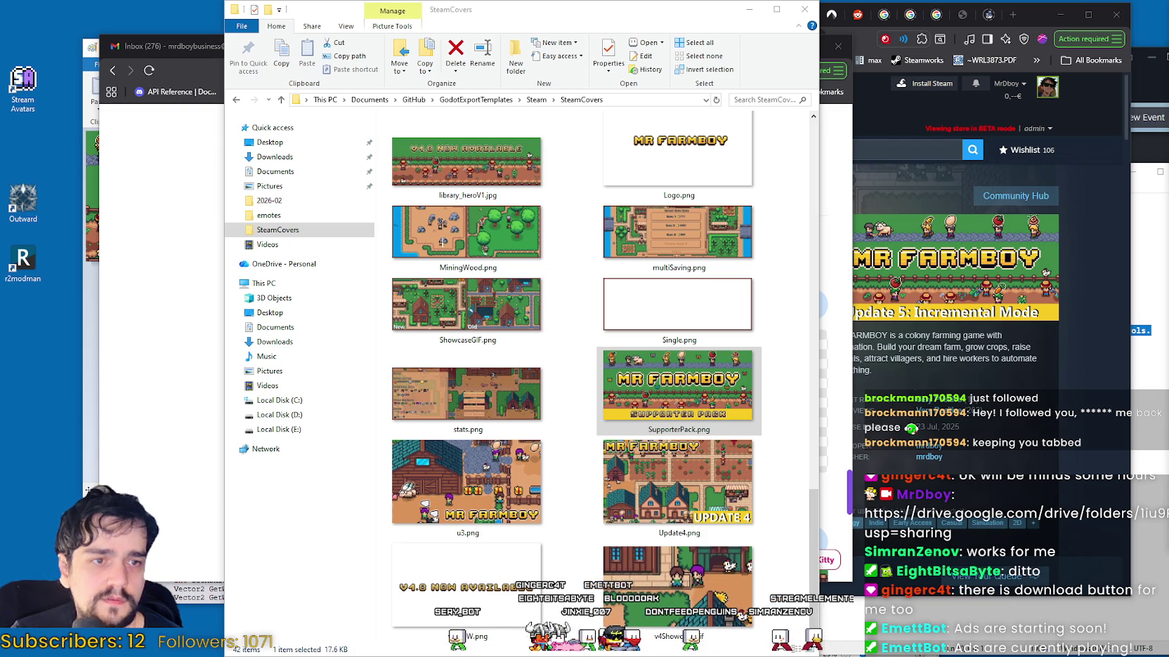
scroll(623, 485, "up", 10)
scroll(624, 469, "up", 5)
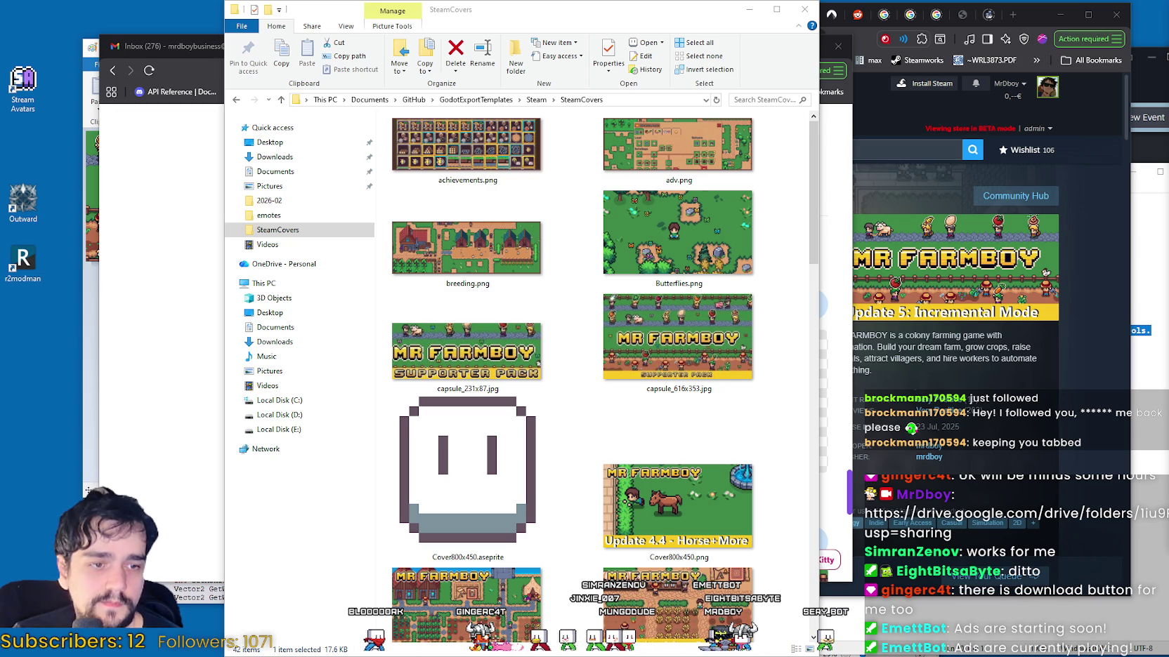
- Replace the V4.0 NOW AVAILABLE text with pasted SUPPORTER PACK text, centred on the canvas
key("alt+Tab")
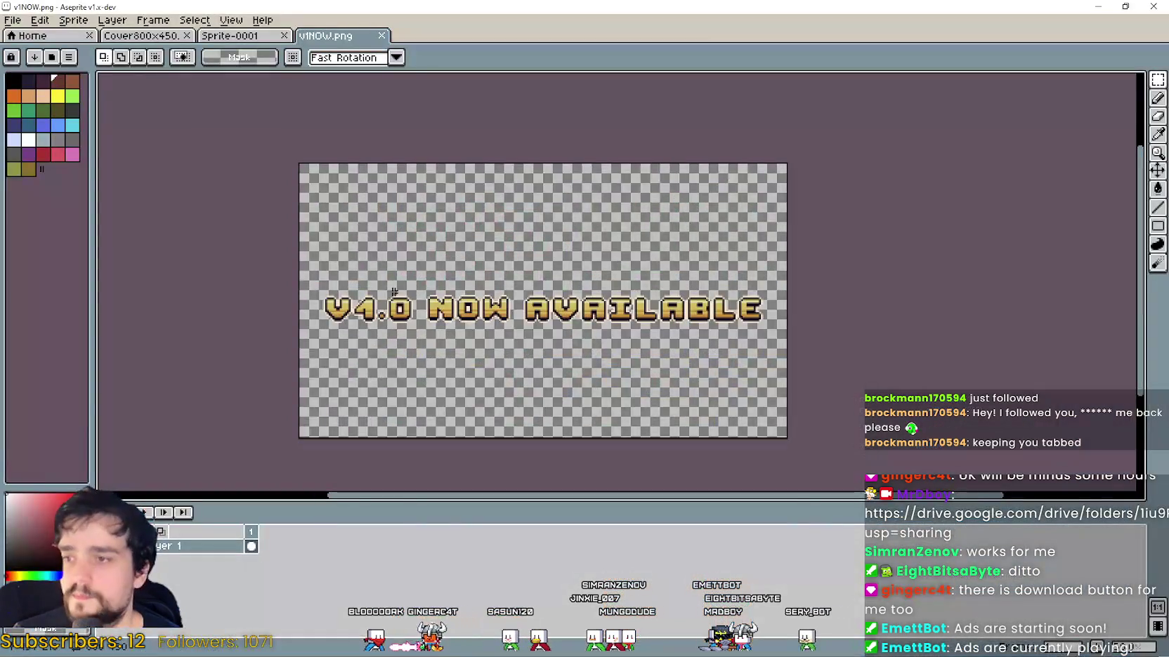
left_click_drag(752, 286, 295, 343)
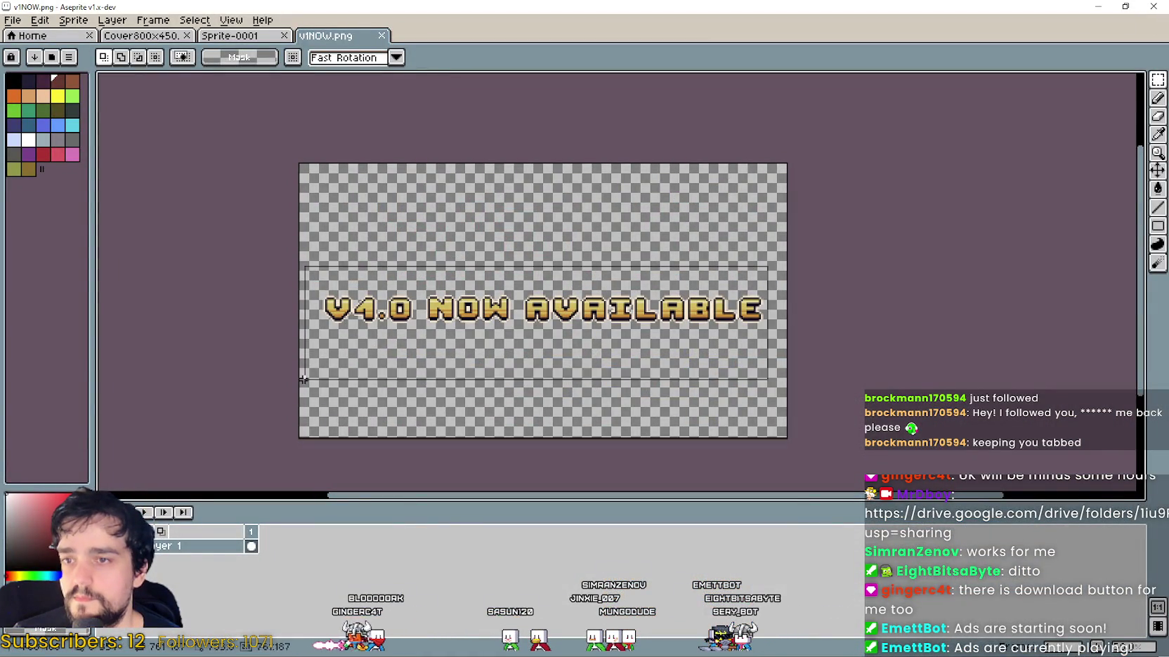
key("Delete")
key("ctrl+v")
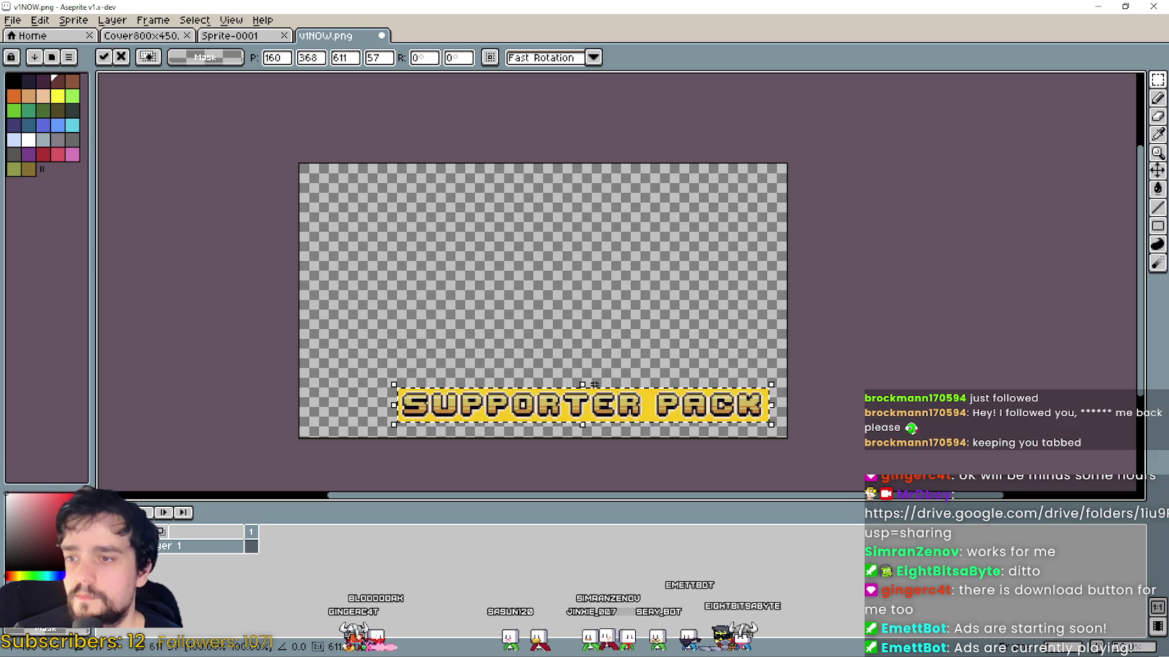
left_click_drag(608, 410, 569, 313)
key("Return")
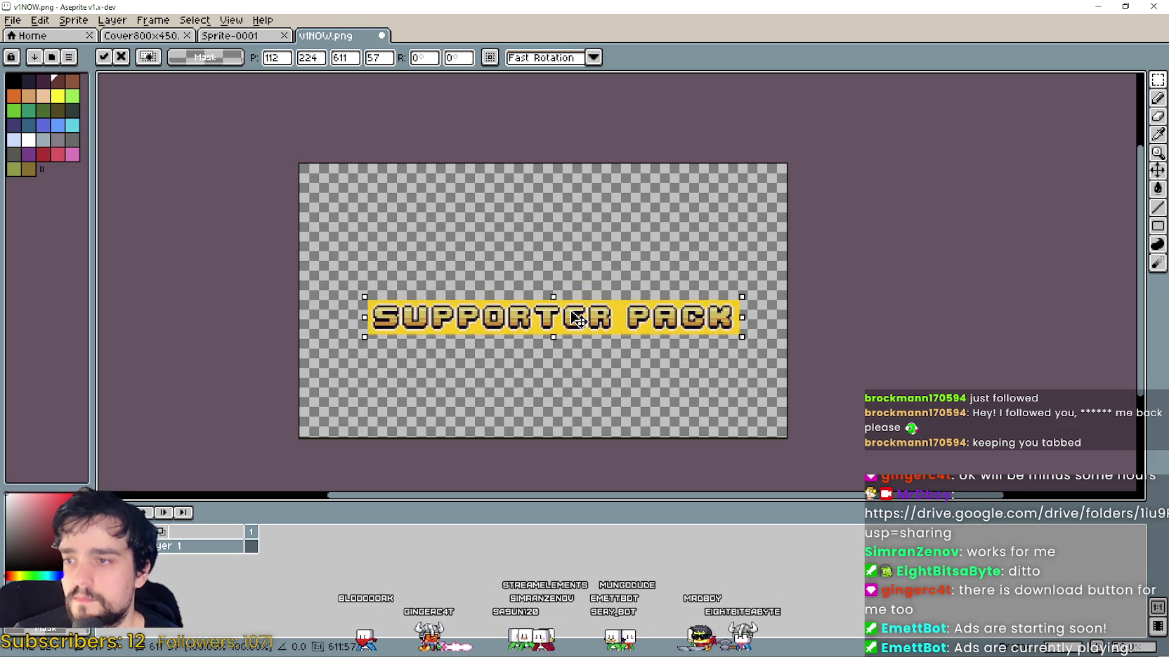
- Paint Bucket the yellow background away so the title sits on transparency
scroll(476, 320, "up", 1)
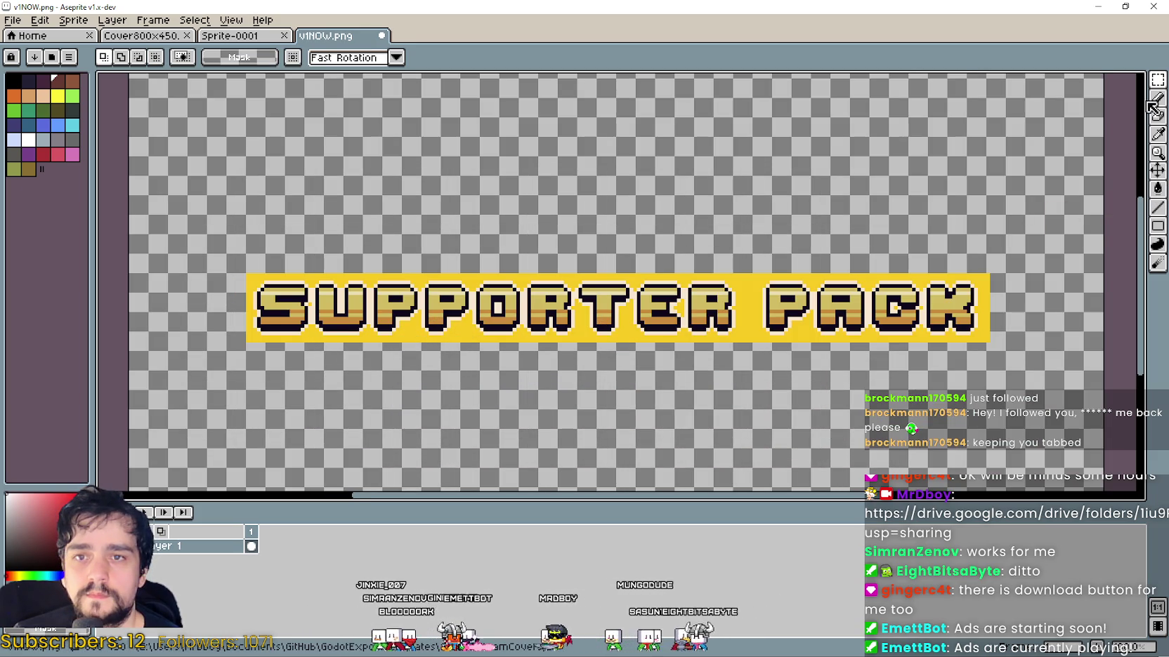
left_click(1157, 188)
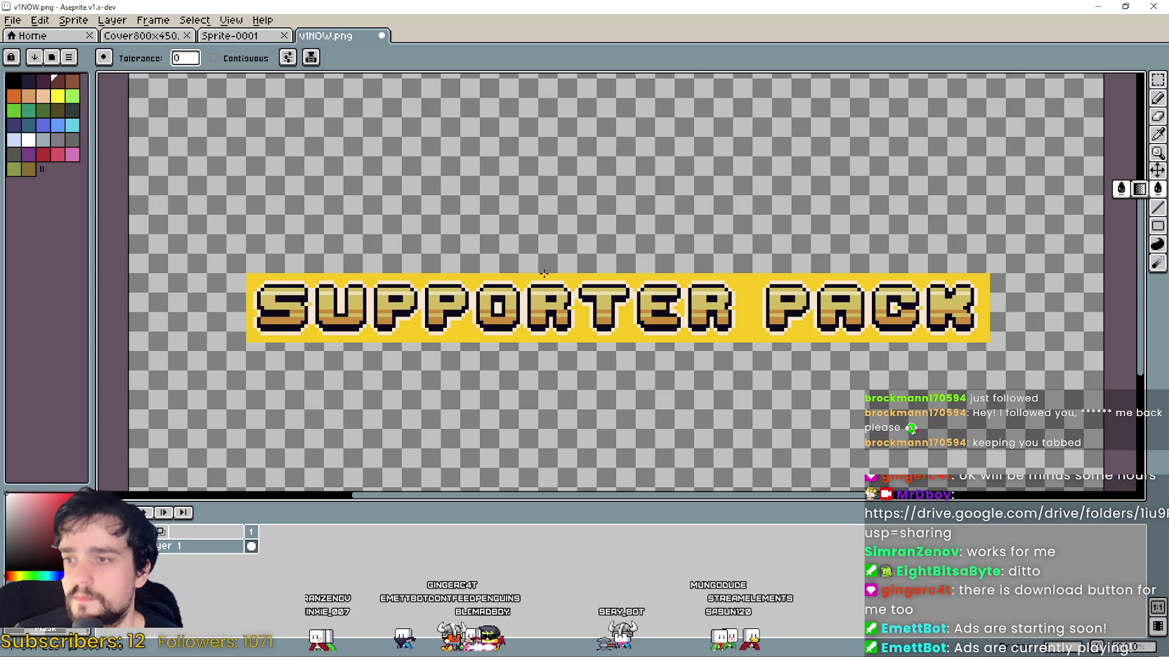
left_click(586, 299)
- Save the image as SupportLogo.png in SteamCovers
scroll(542, 270, "down", 2)
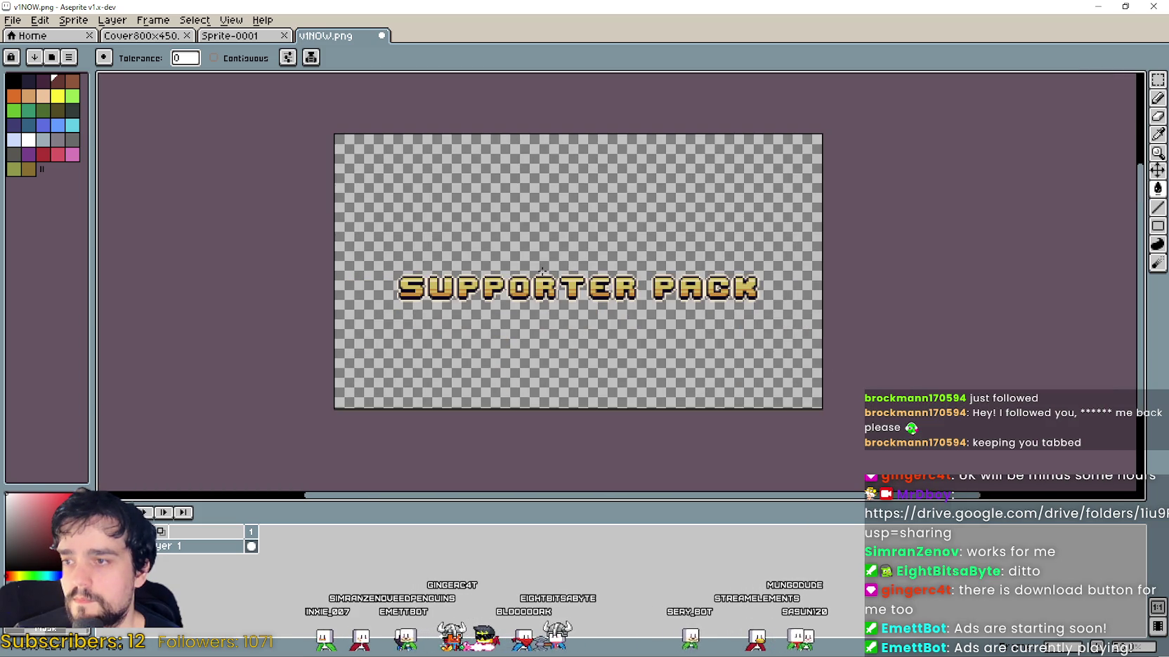
left_click(13, 19)
left_click(31, 95)
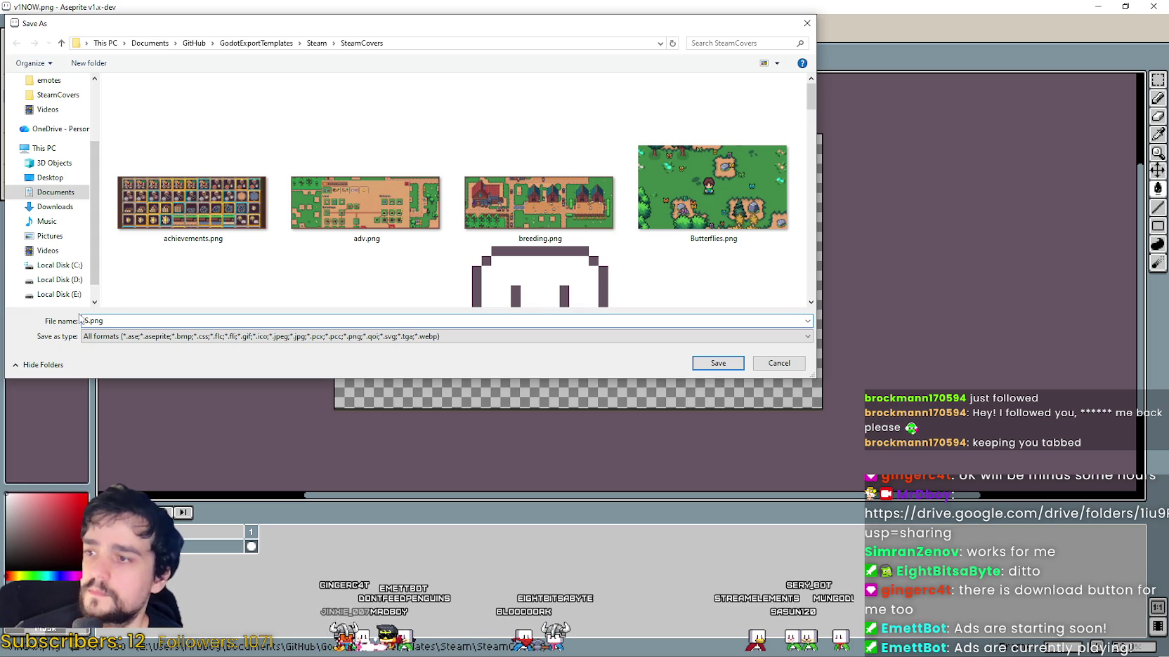
type("pportLogo")
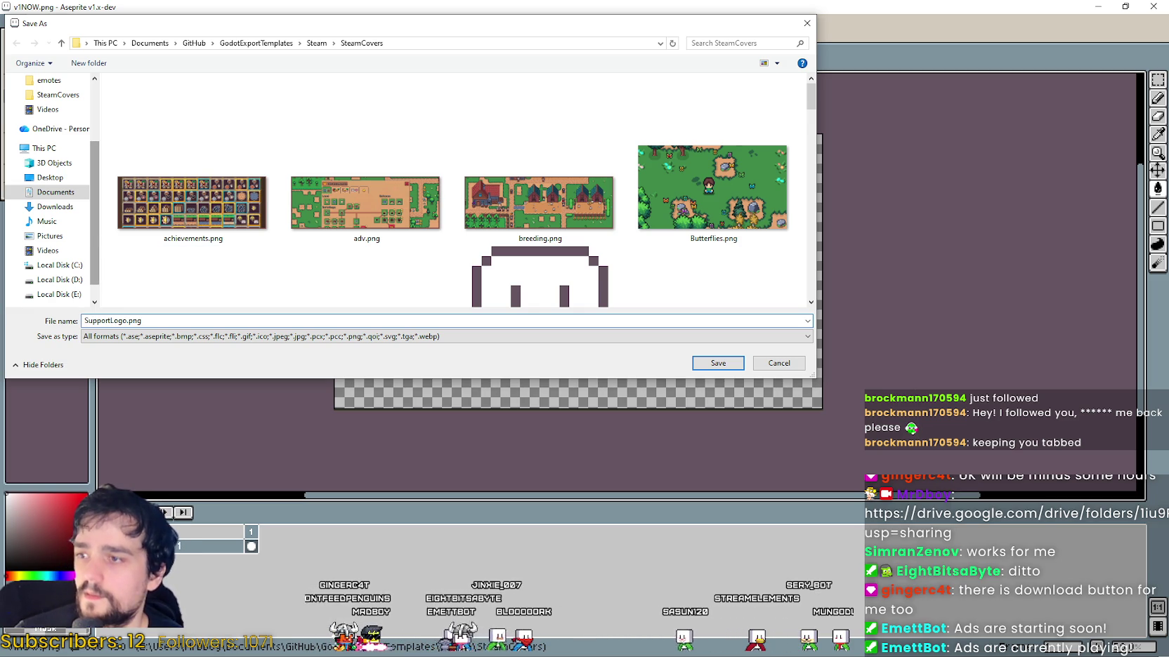
key("Return")
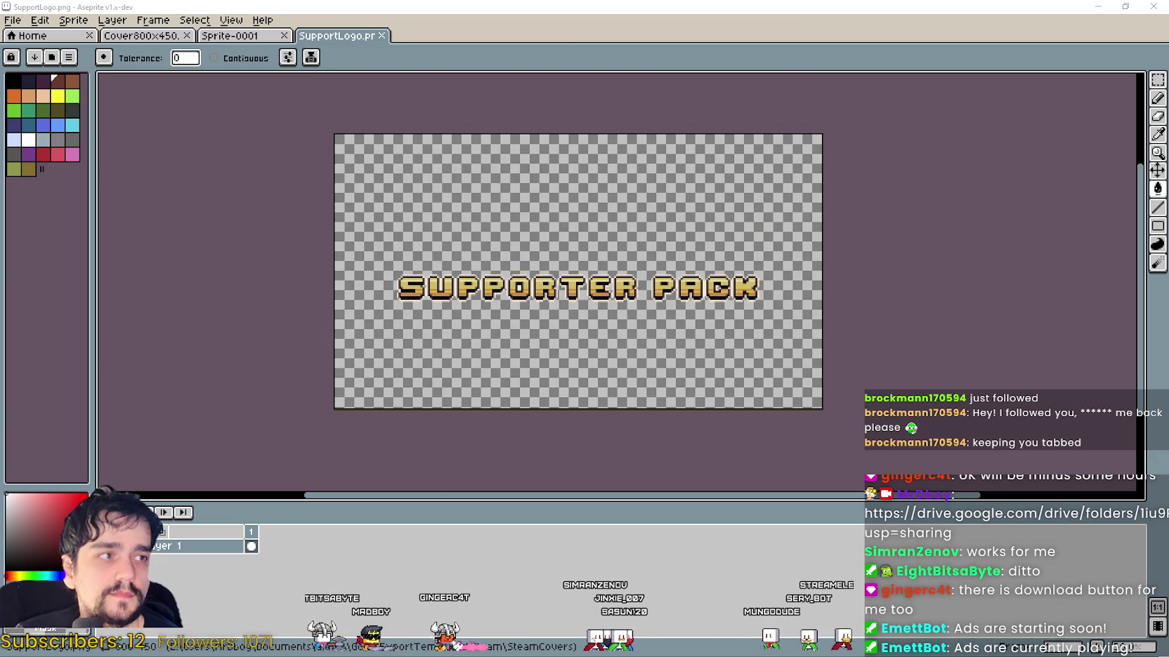
left_click_drag(881, 7, 881, 70)
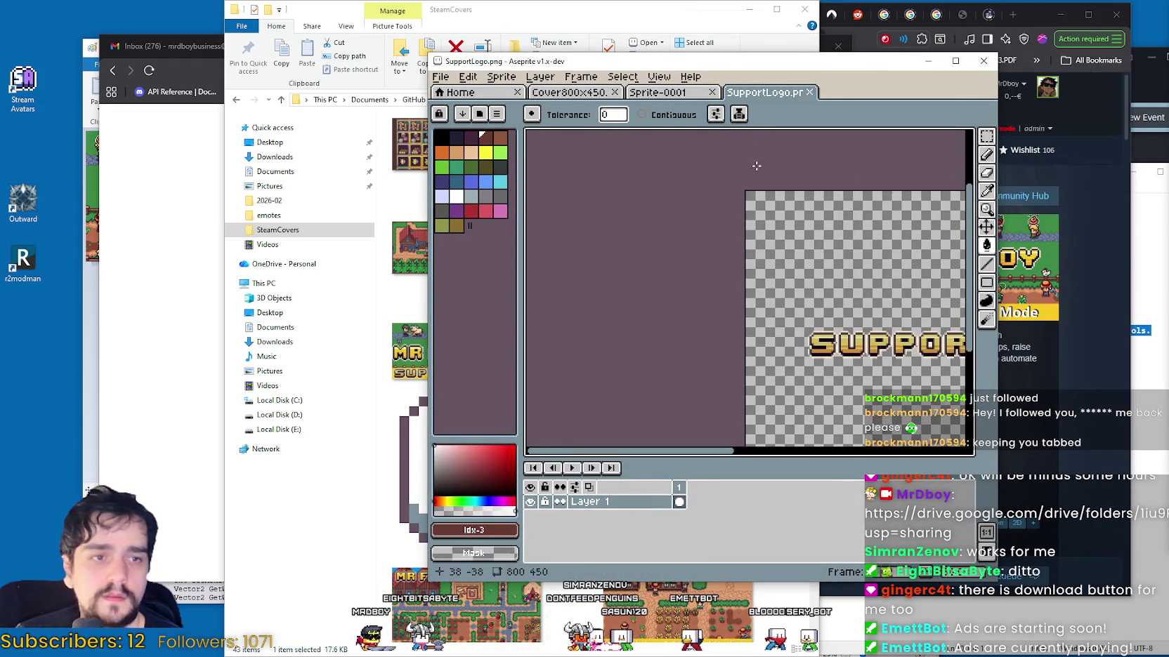
- Minimize Aseprite and check SupportLogo.png and SupporterPack.png in SteamCovers
left_click(926, 62)
scroll(646, 421, "down", 5)
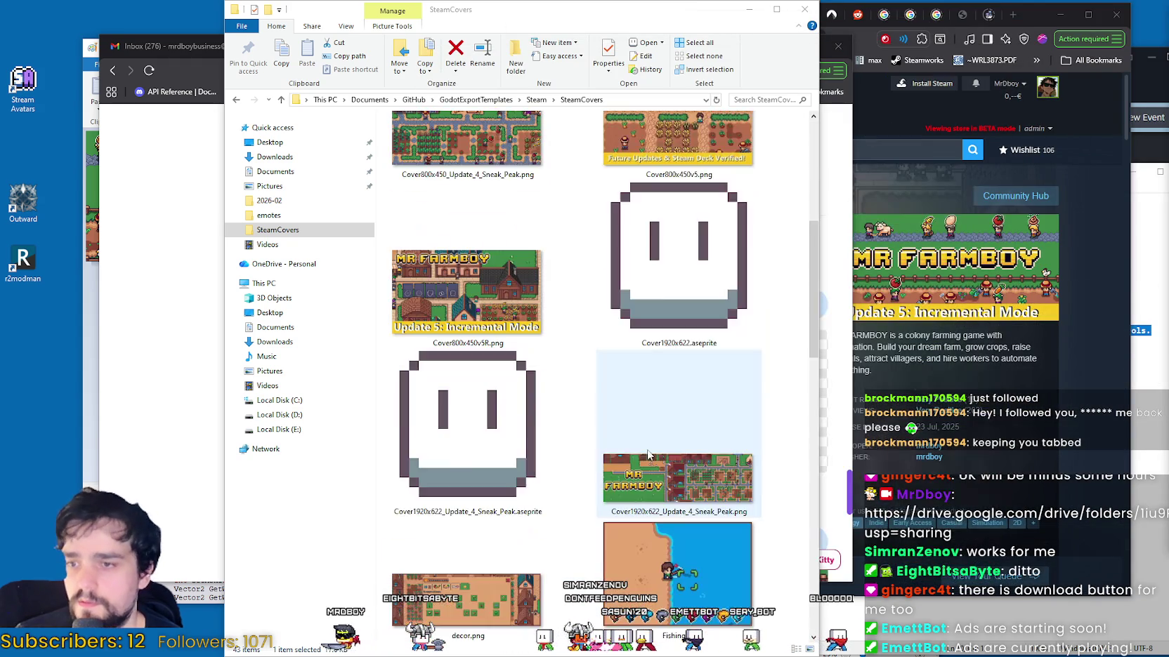
scroll(646, 492, "down", 5)
scroll(646, 562, "down", 5)
left_click(636, 491)
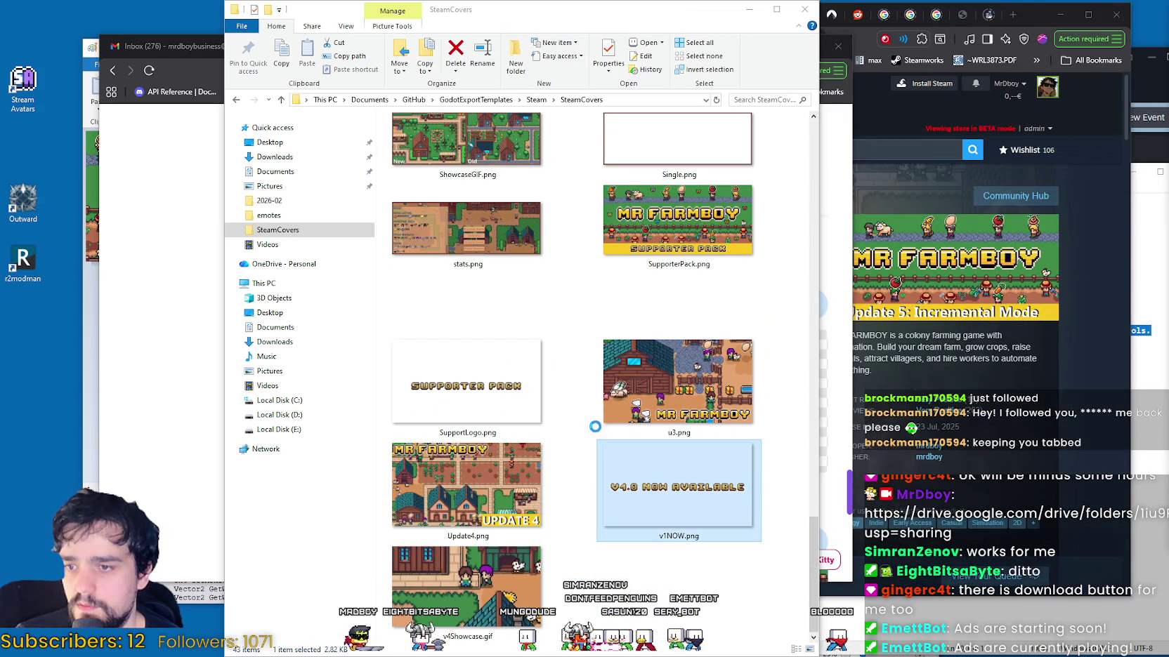
left_click(469, 393)
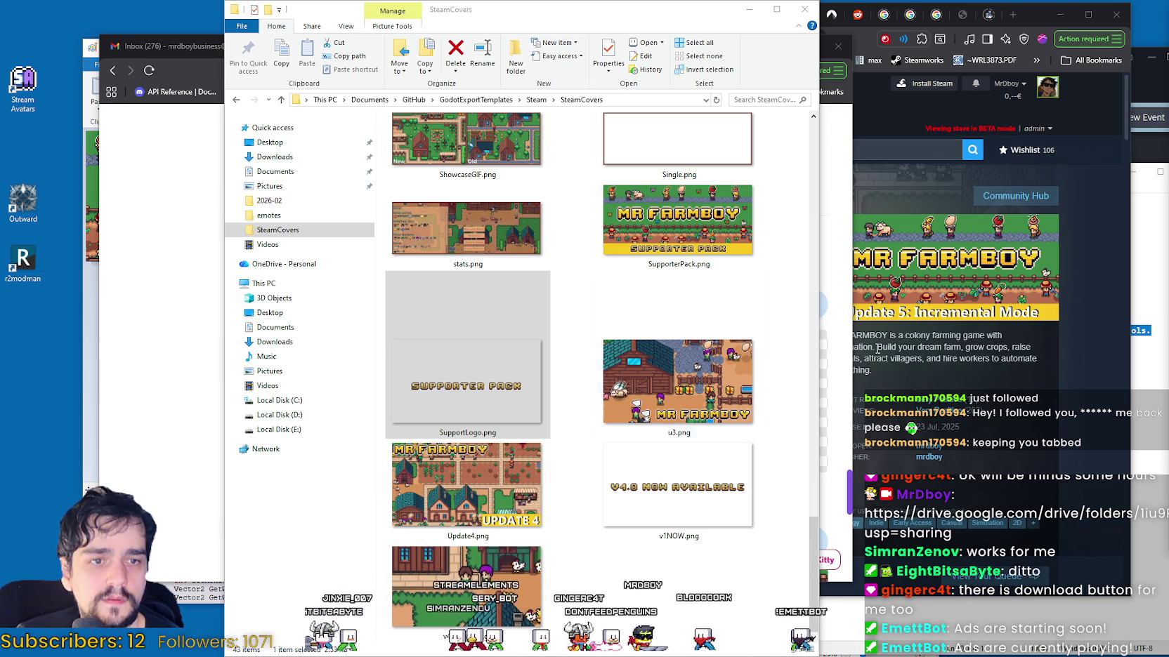
left_click(677, 225)
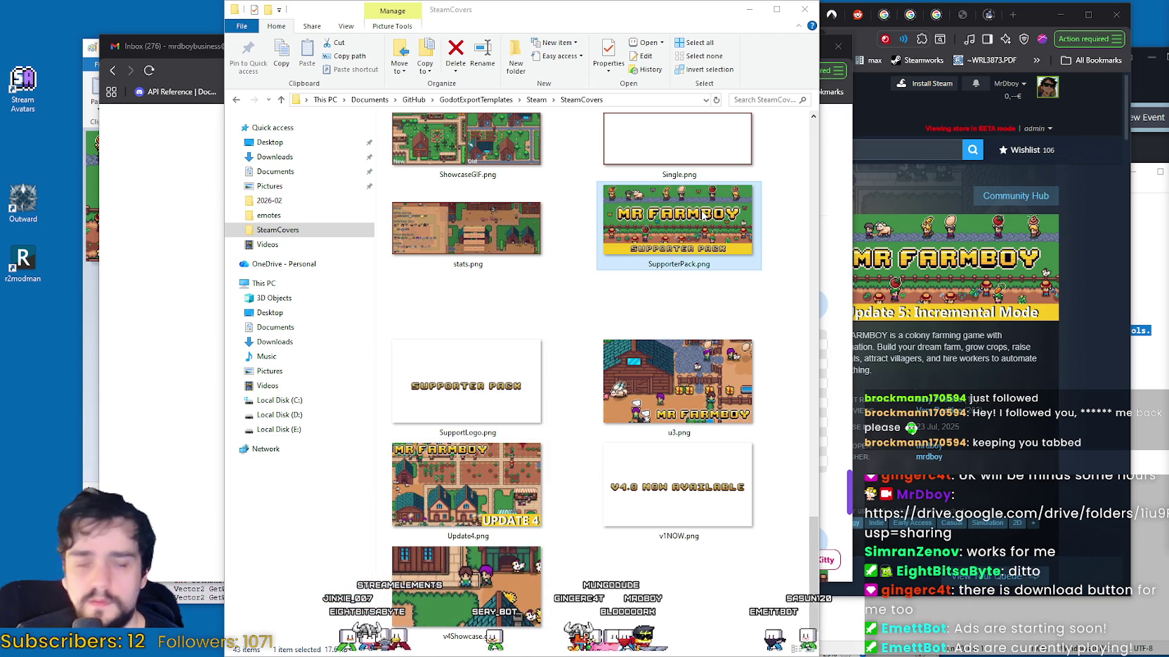
- Look over the Butterflies.png screenshot, then open a second Explorer window at Quick access
key("alt+Tab")
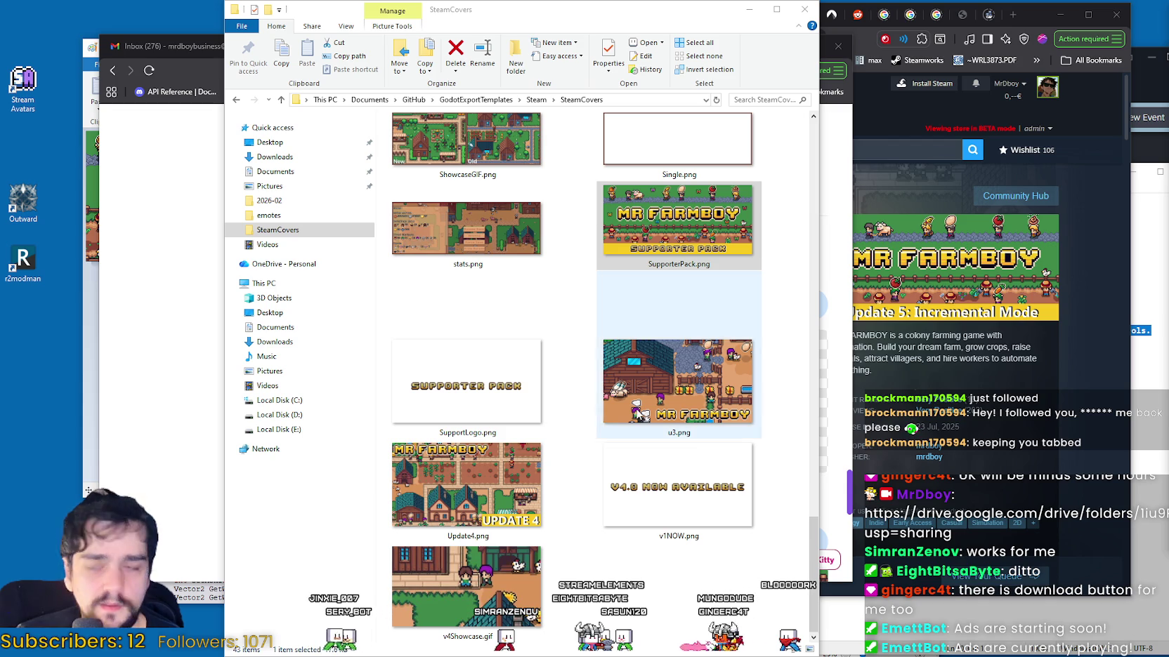
scroll(690, 560, "up", 10)
scroll(690, 560, "up", 2)
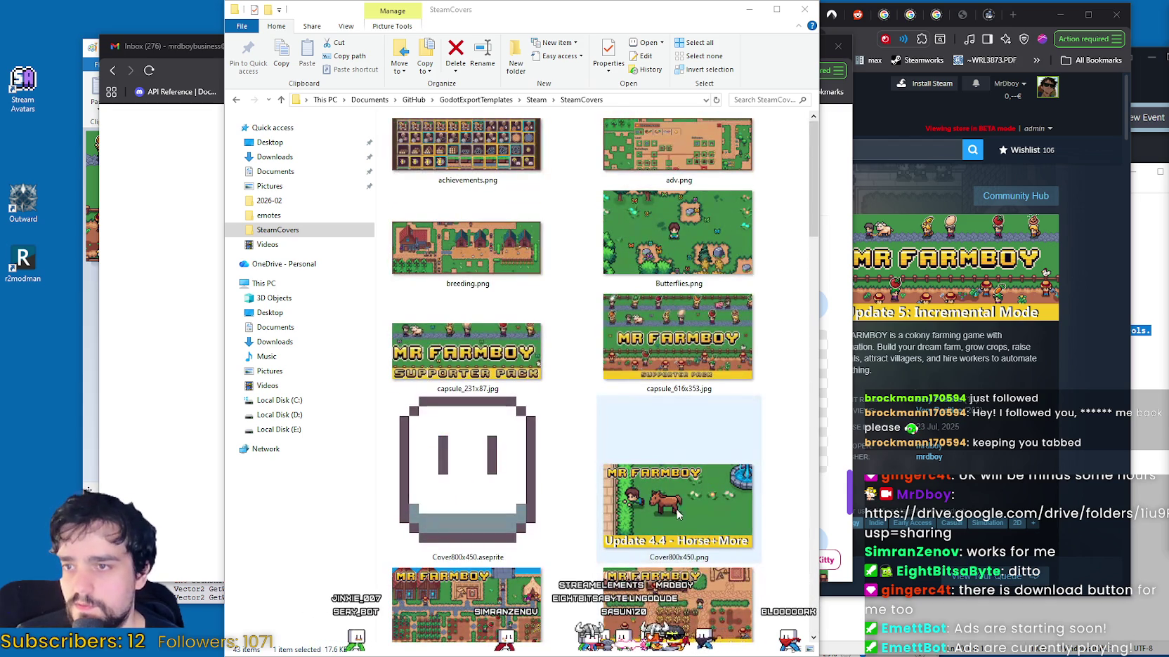
mouse_move(754, 213)
left_mouse_down()
mouse_move(630, 236)
mouse_move(694, 330)
left_mouse_up()
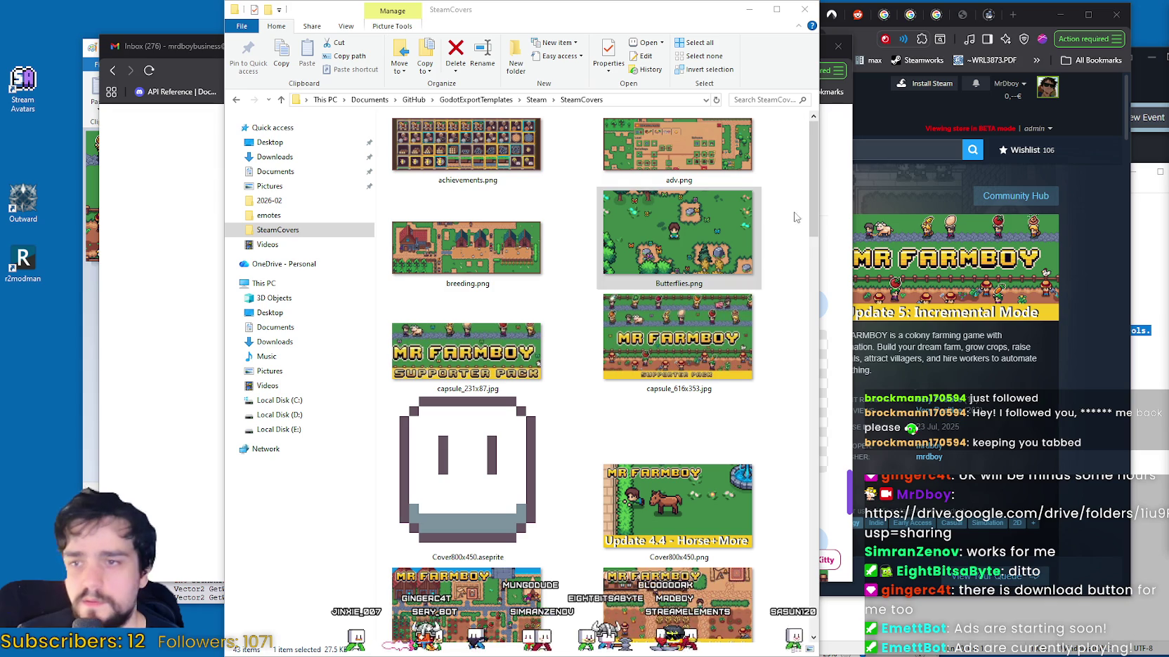
mouse_move(814, 198)
left_mouse_down()
mouse_move(801, 276)
mouse_move(806, 382)
mouse_move(780, 569)
left_mouse_up()
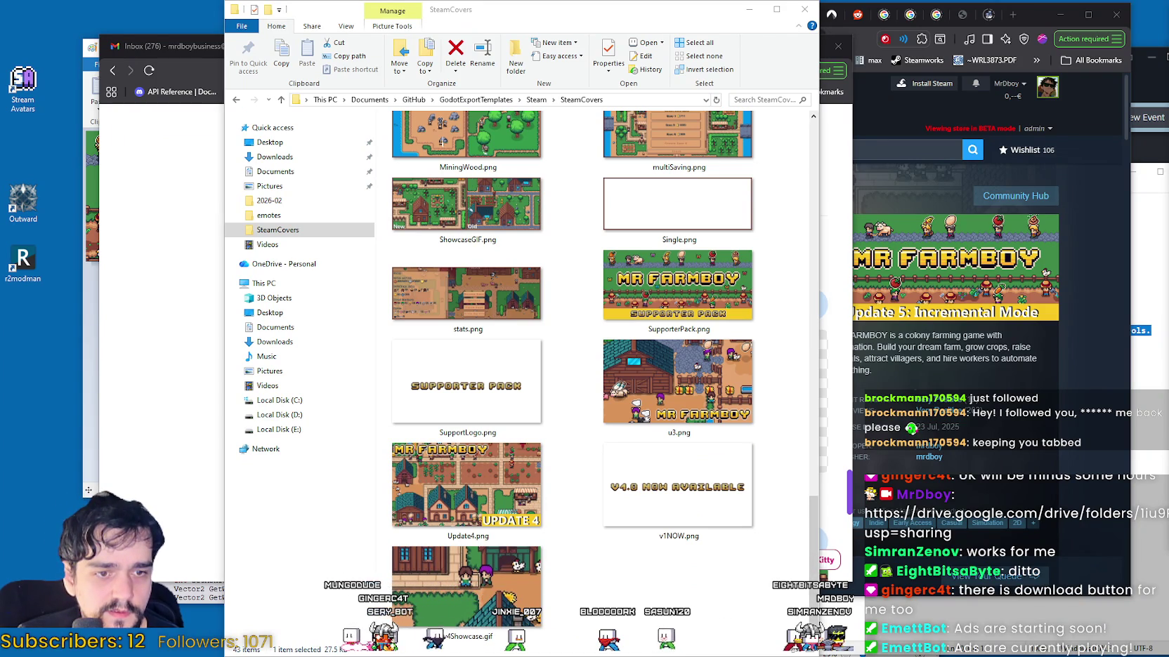
key("super+e")
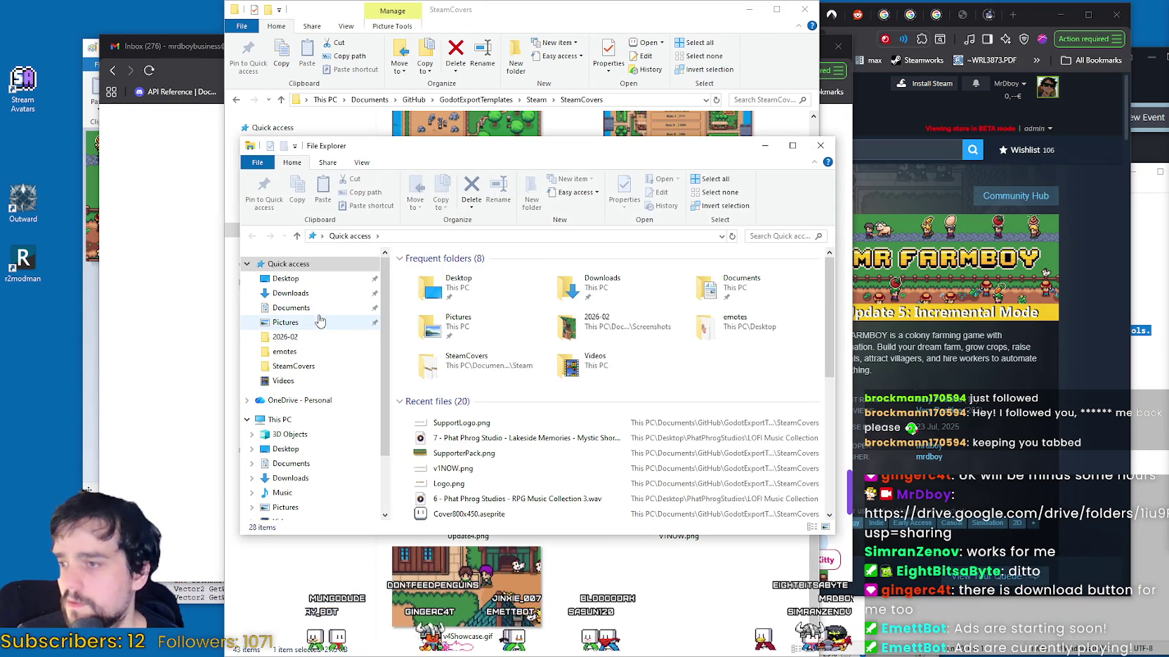
- Find SupporterPackGif.gif in Downloads, then minimize that window to get back to SteamCovers
left_click(316, 308)
left_click(313, 293)
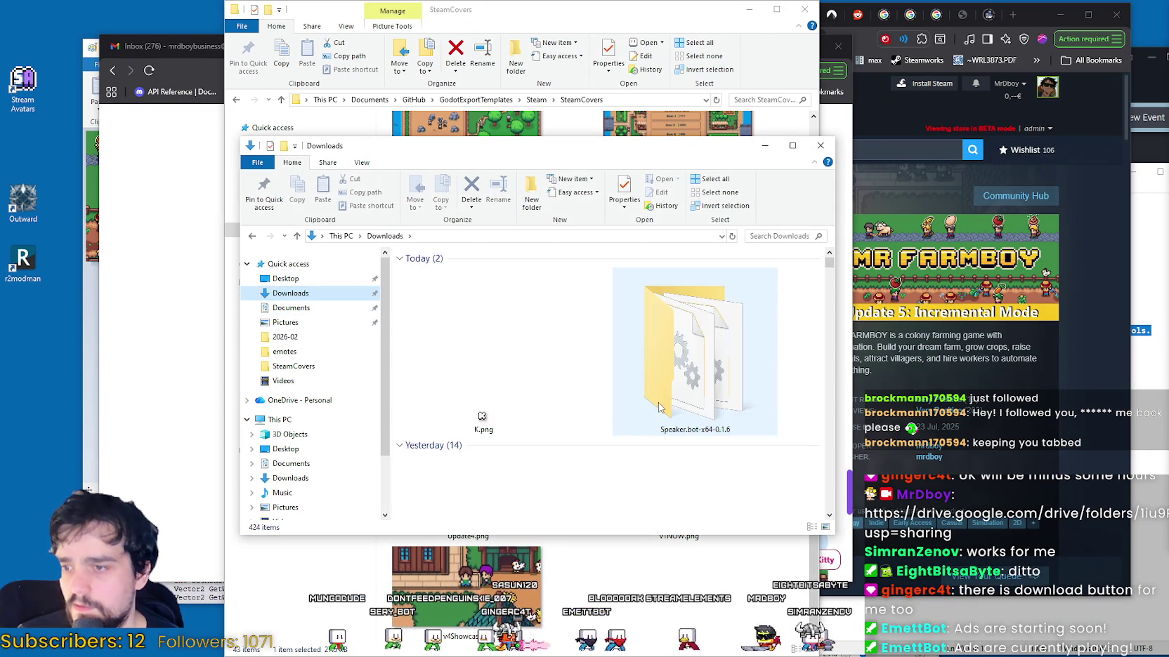
scroll(659, 406, "down", 2)
scroll(659, 406, "down", 2)
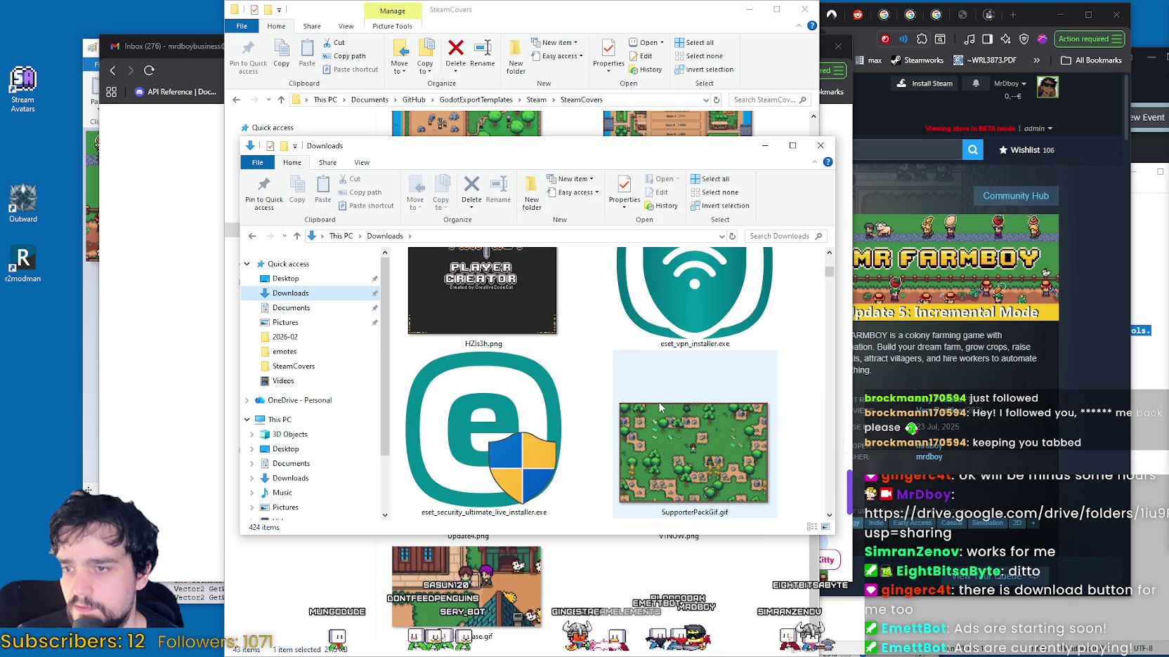
scroll(659, 406, "down", 1)
left_click(660, 406)
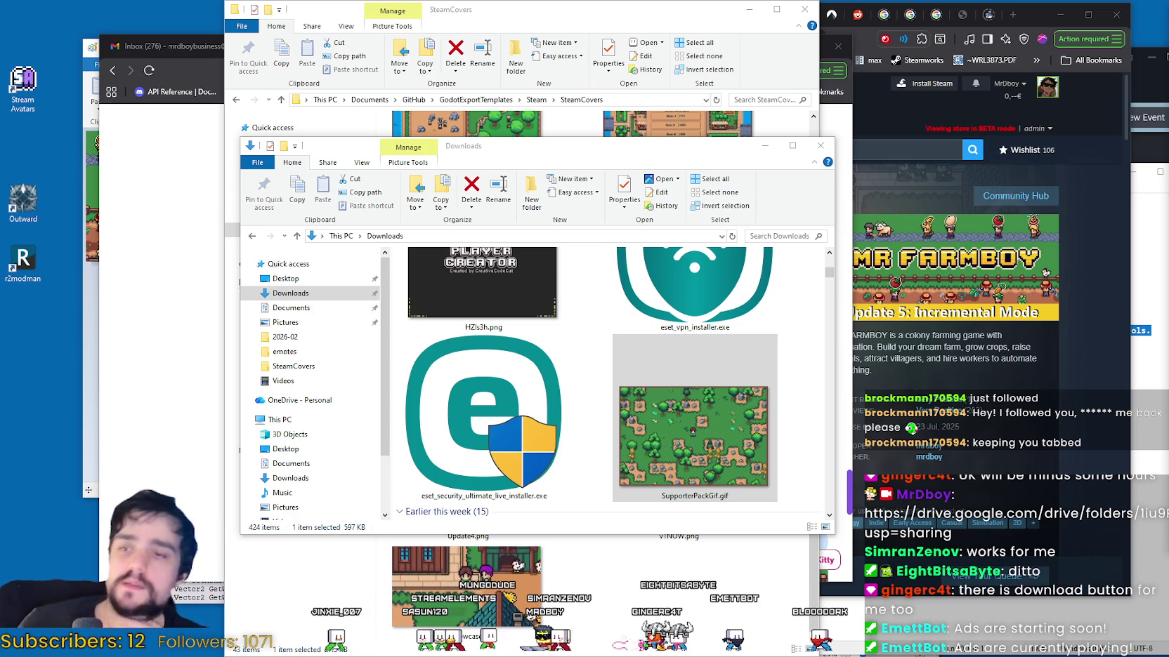
left_click(757, 151)
scroll(705, 525, "up", 4)
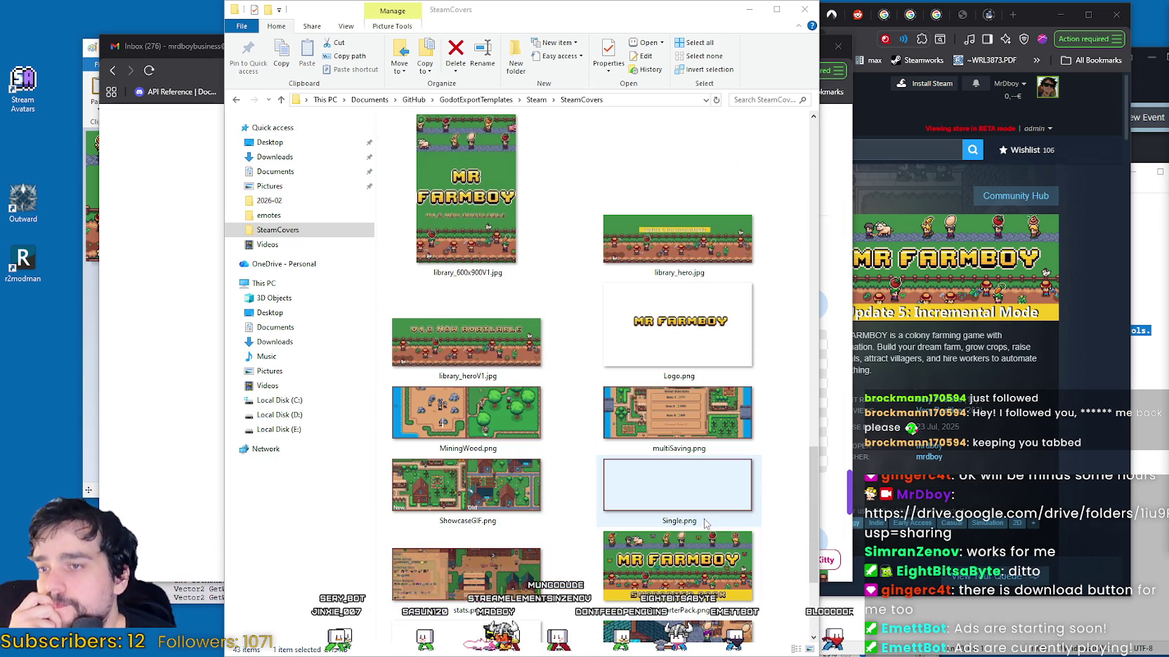
- Scroll through the SteamCovers thumbnails and select Cover800x450.png
scroll(706, 523, "up", 2)
scroll(704, 513, "up", 2)
scroll(704, 508, "up", 2)
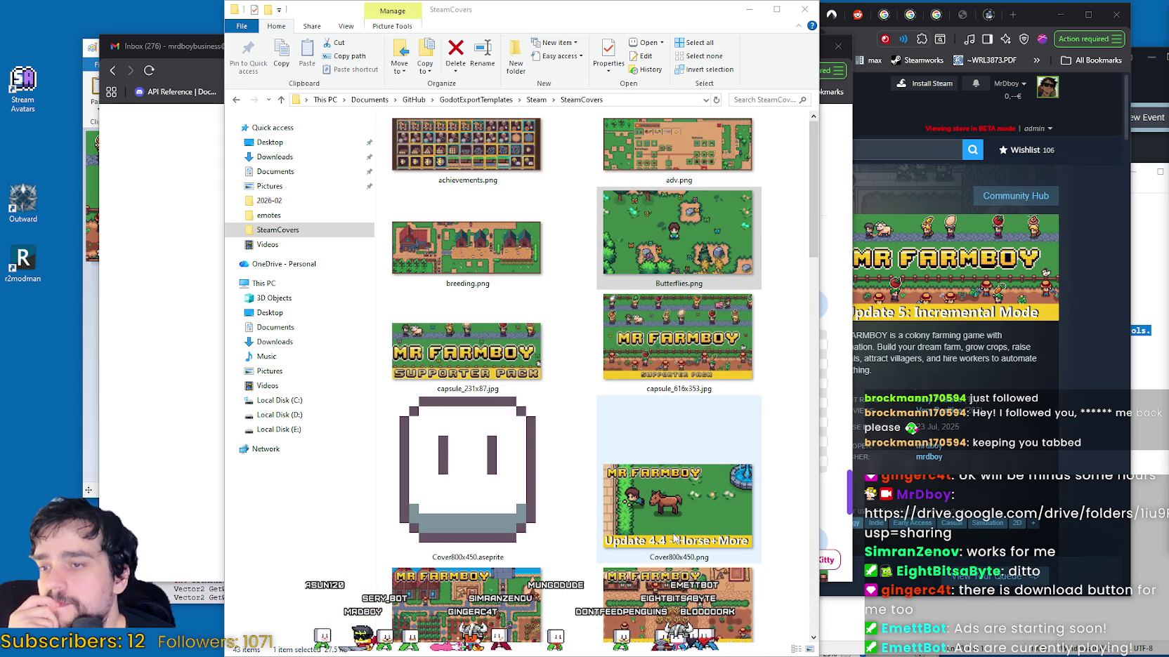
left_click(688, 513)
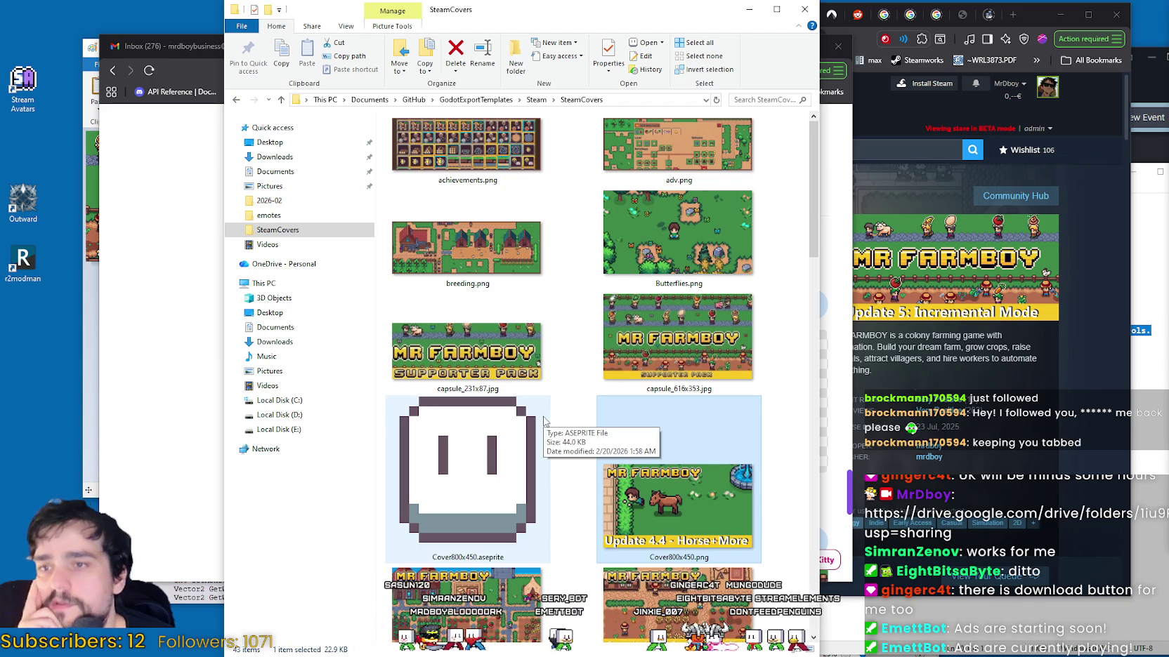
scroll(534, 420, "down", 5)
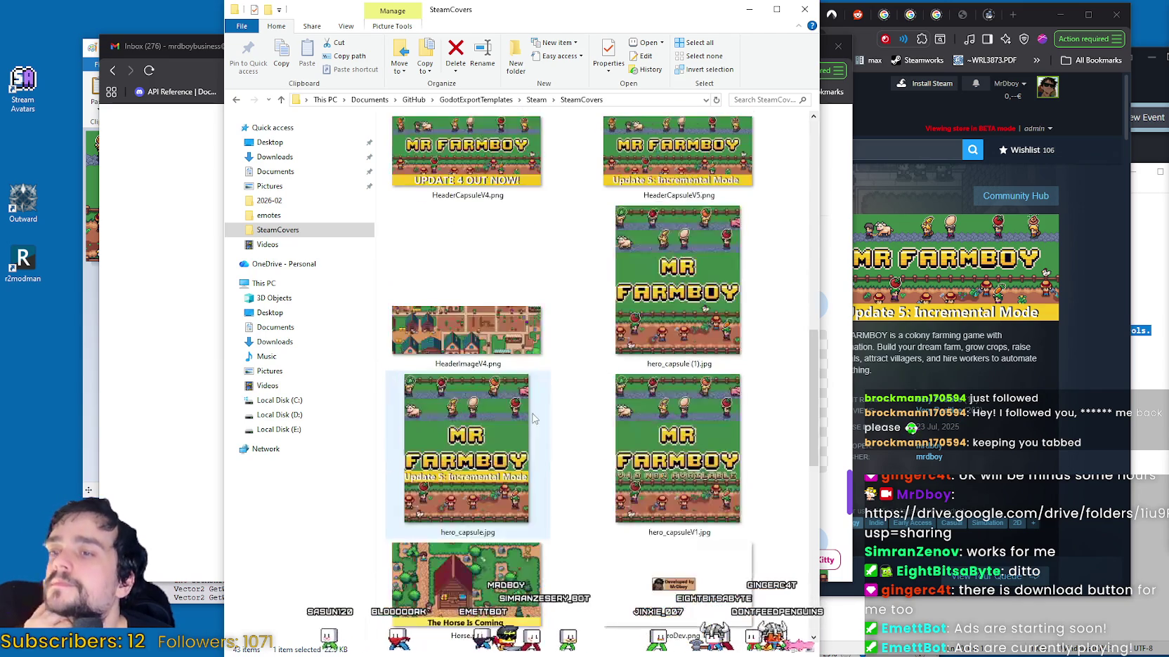
scroll(533, 419, "down", 5)
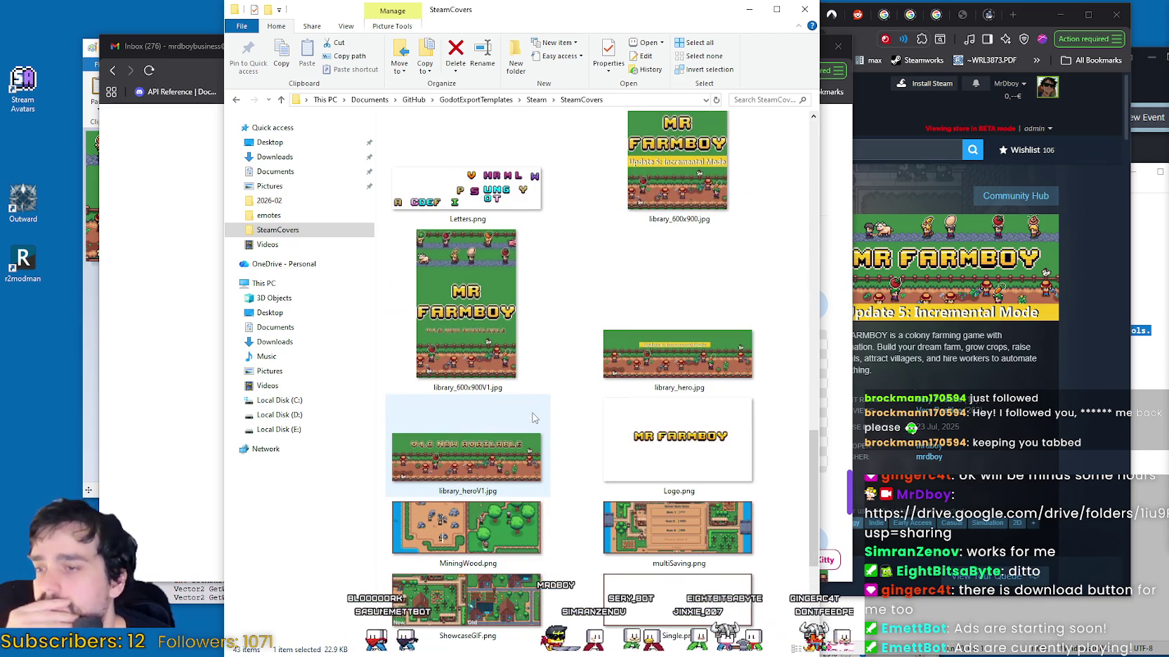
scroll(534, 419, "down", 5)
scroll(534, 419, "up", 5)
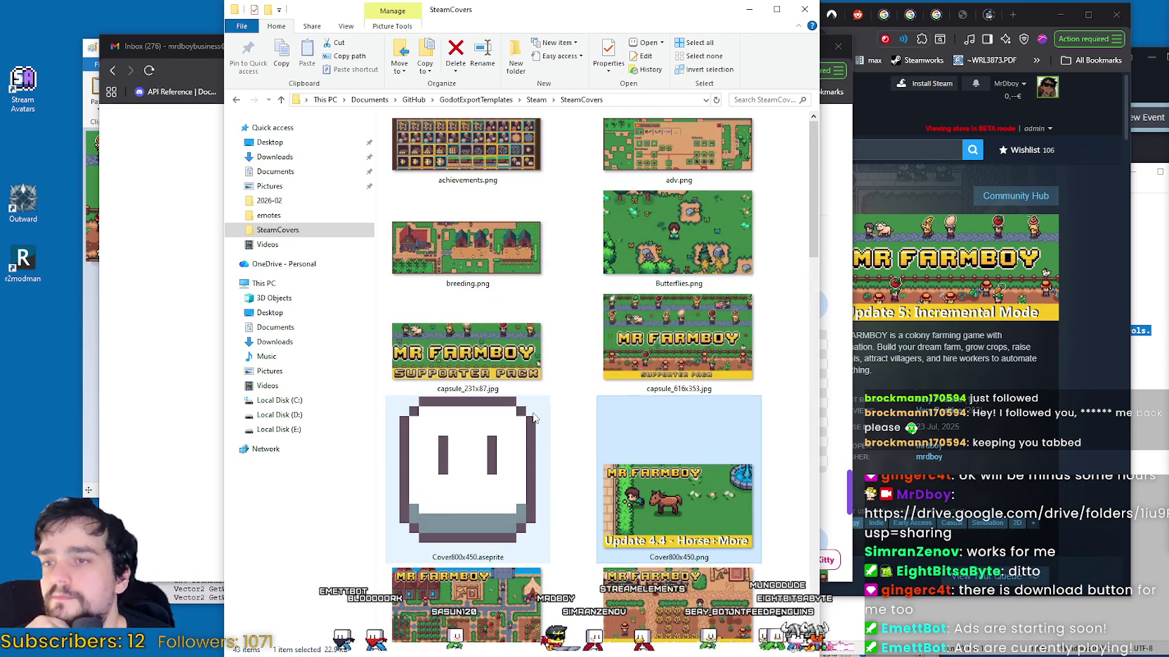
scroll(533, 419, "up", 5)
scroll(533, 420, "up", 5)
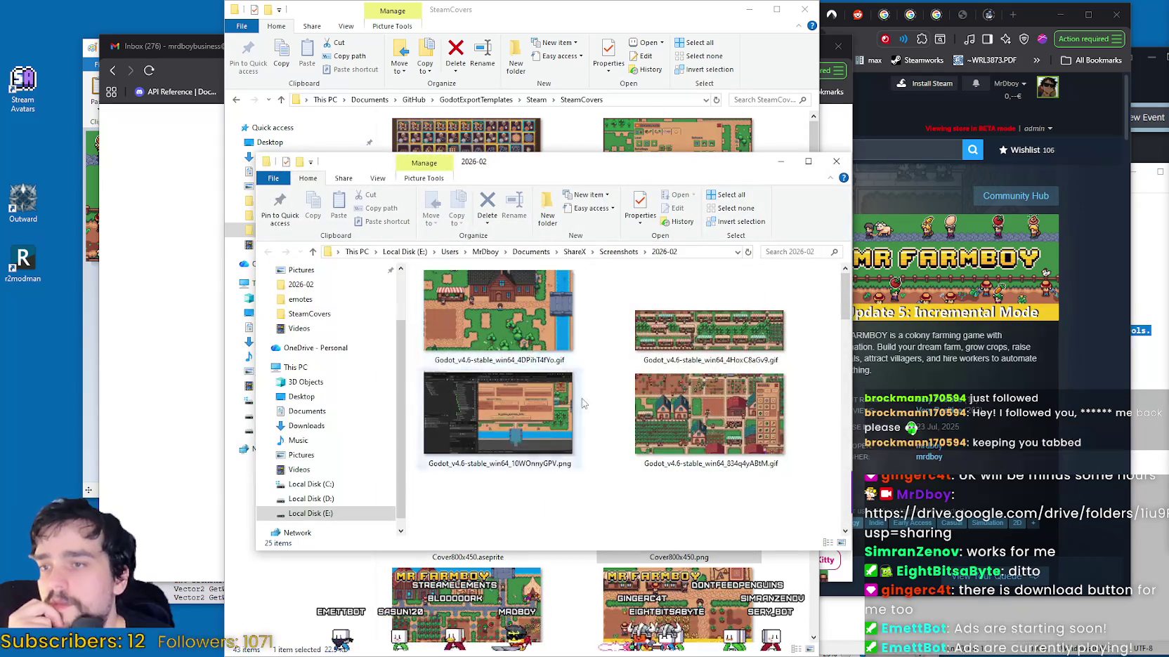
- Browse the GIFs in the 2026-02 screenshots folder
left_click(497, 323)
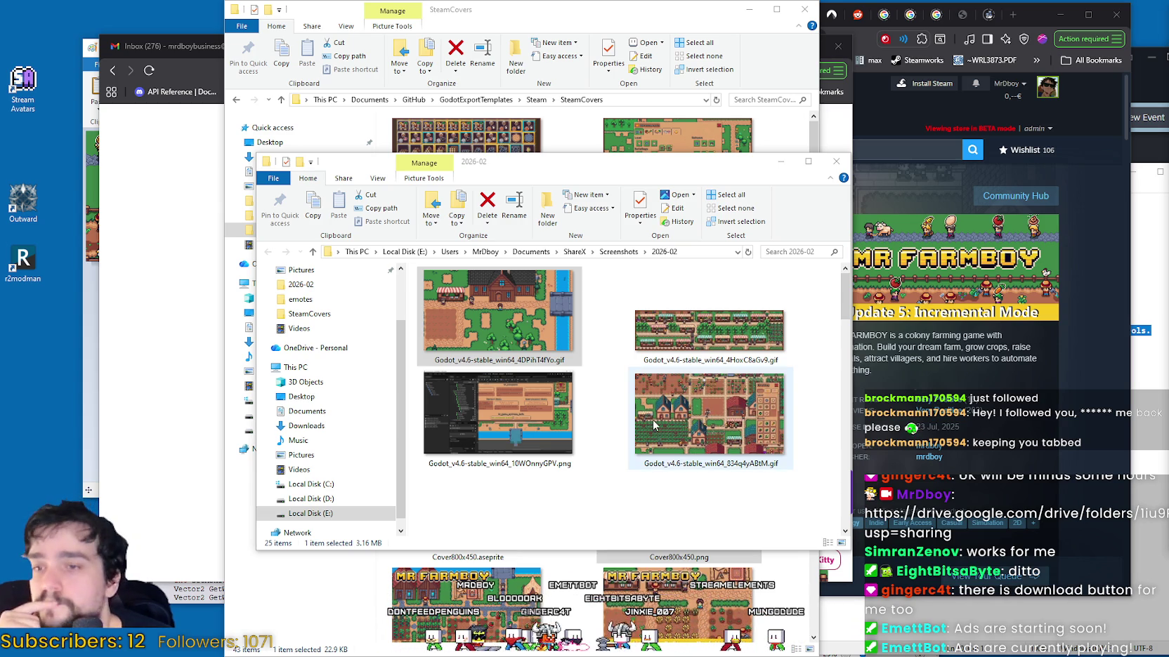
scroll(653, 424, "down", 3)
scroll(654, 425, "down", 2)
scroll(653, 425, "up", 2)
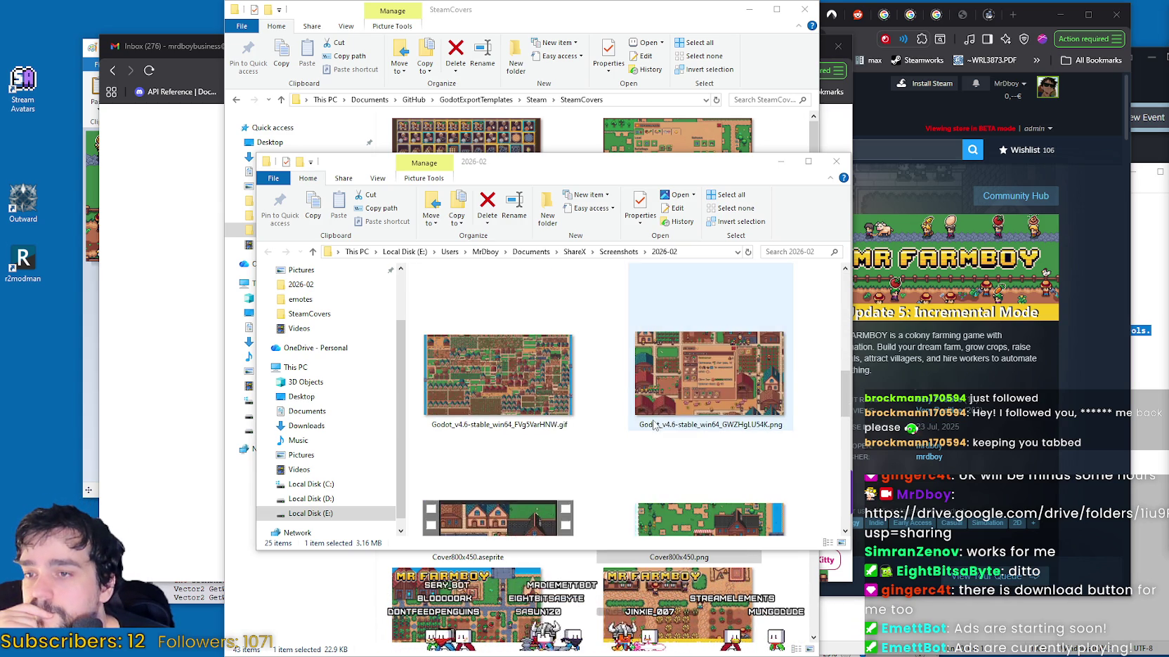
scroll(815, 421, "down", 2)
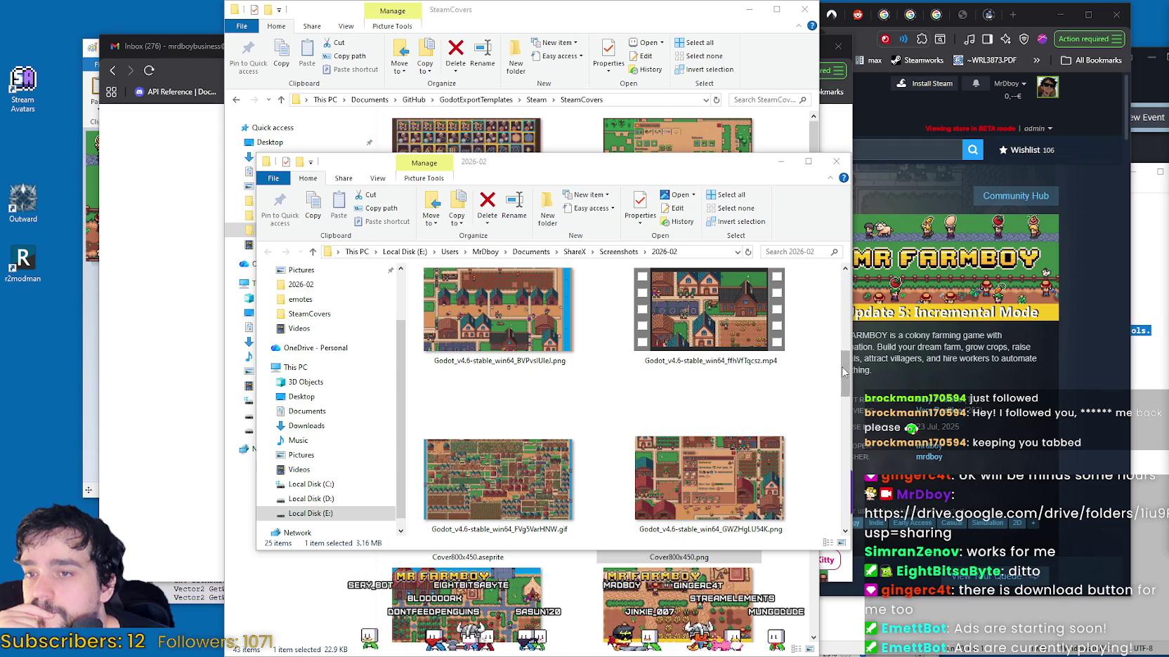
left_click_drag(843, 372, 846, 414)
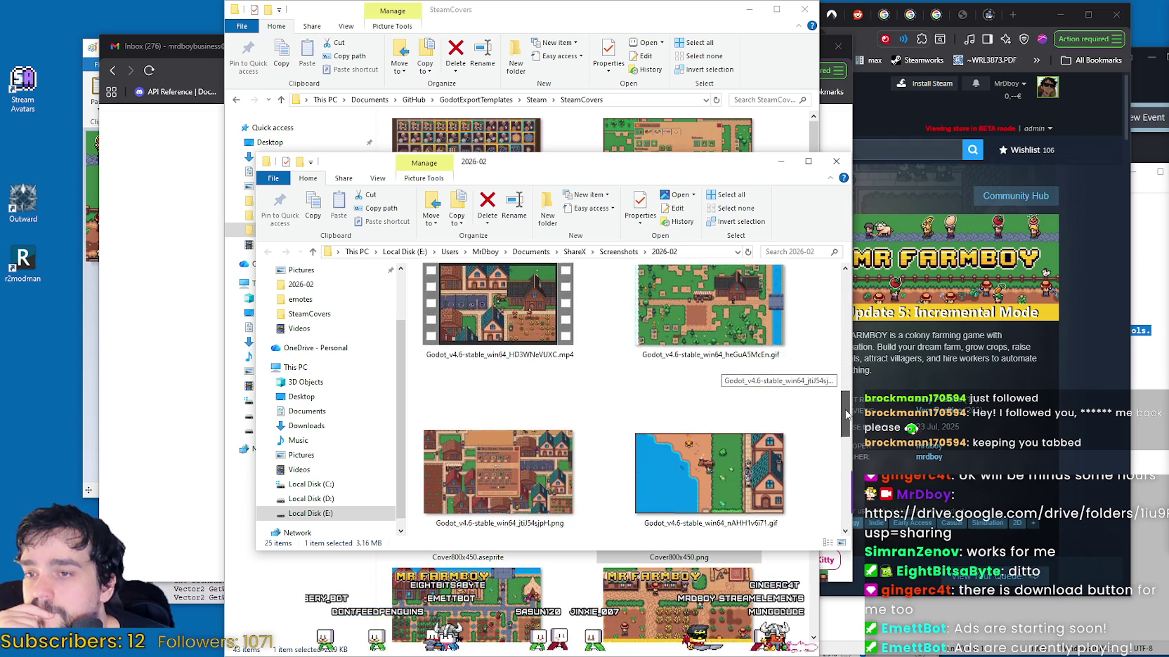
left_click_drag(846, 415, 839, 492)
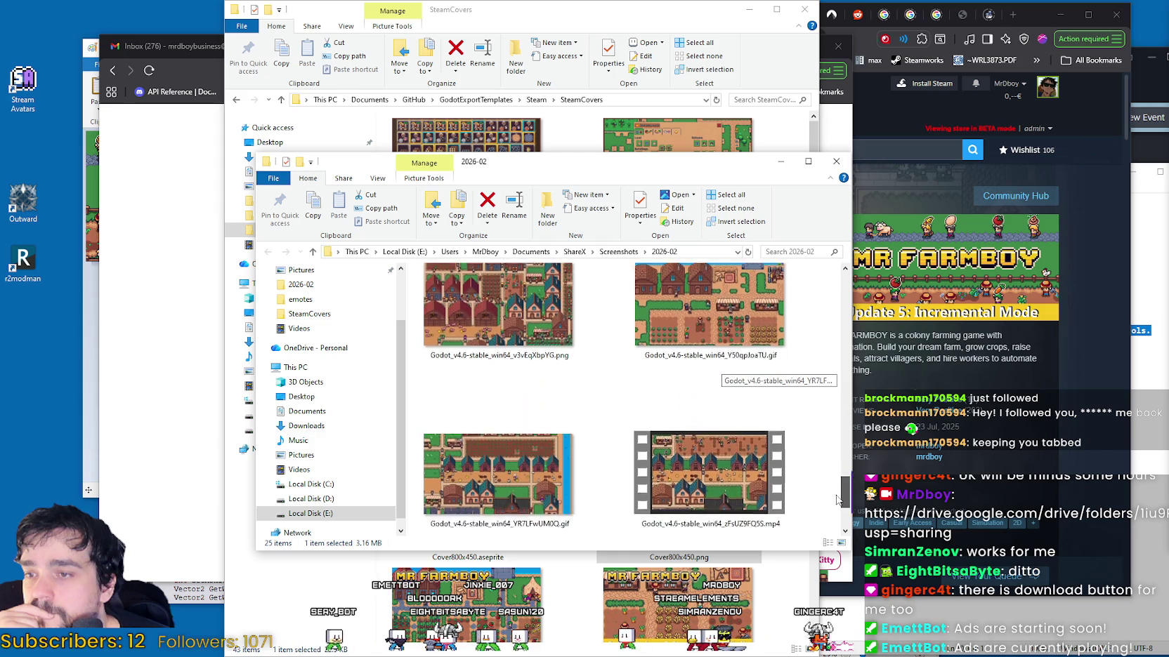
left_click_drag(840, 492, 811, 274)
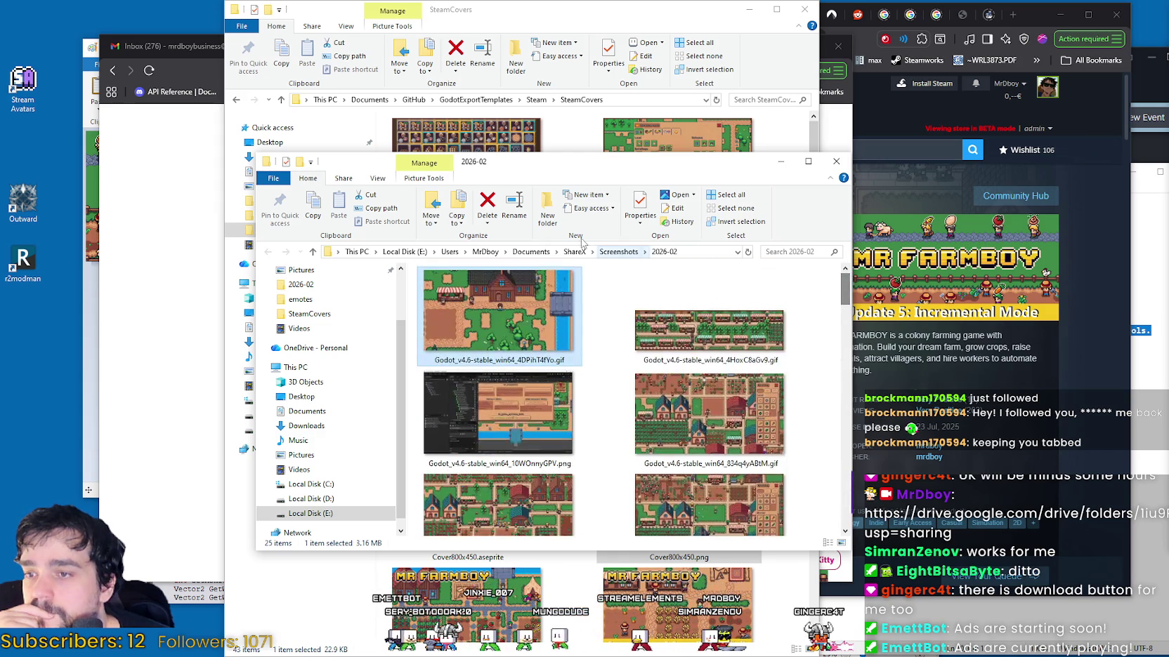
- Open the 2026-01 screenshots folder and preview the horse riding GIF
left_click(604, 254)
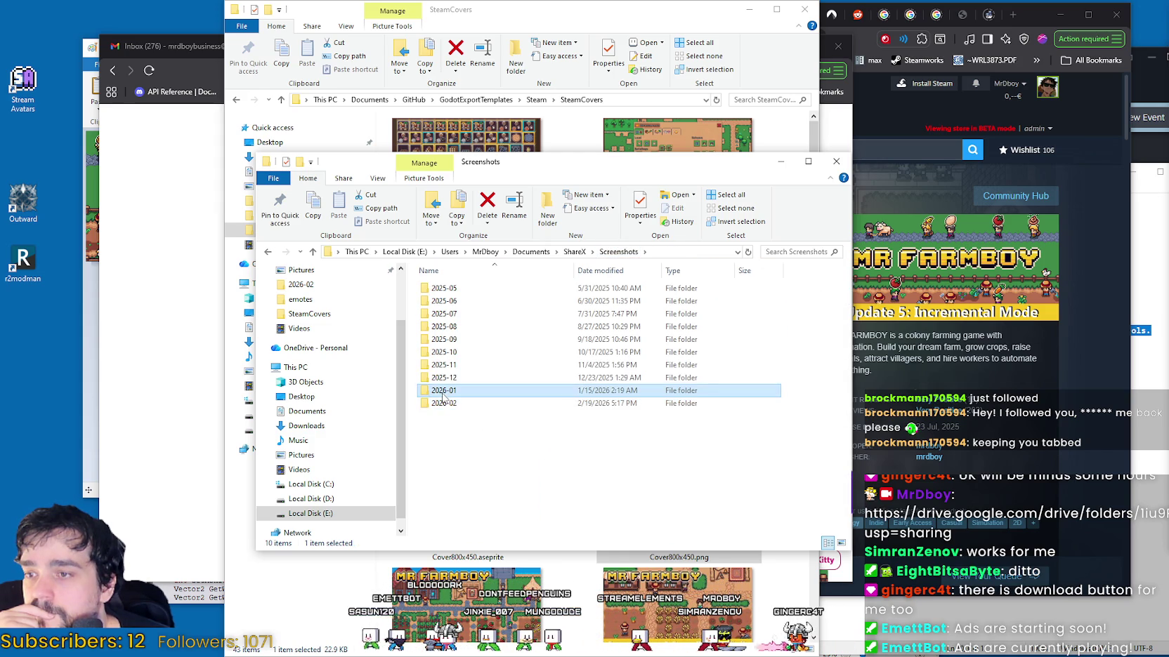
double_click(618, 391)
left_click(512, 393)
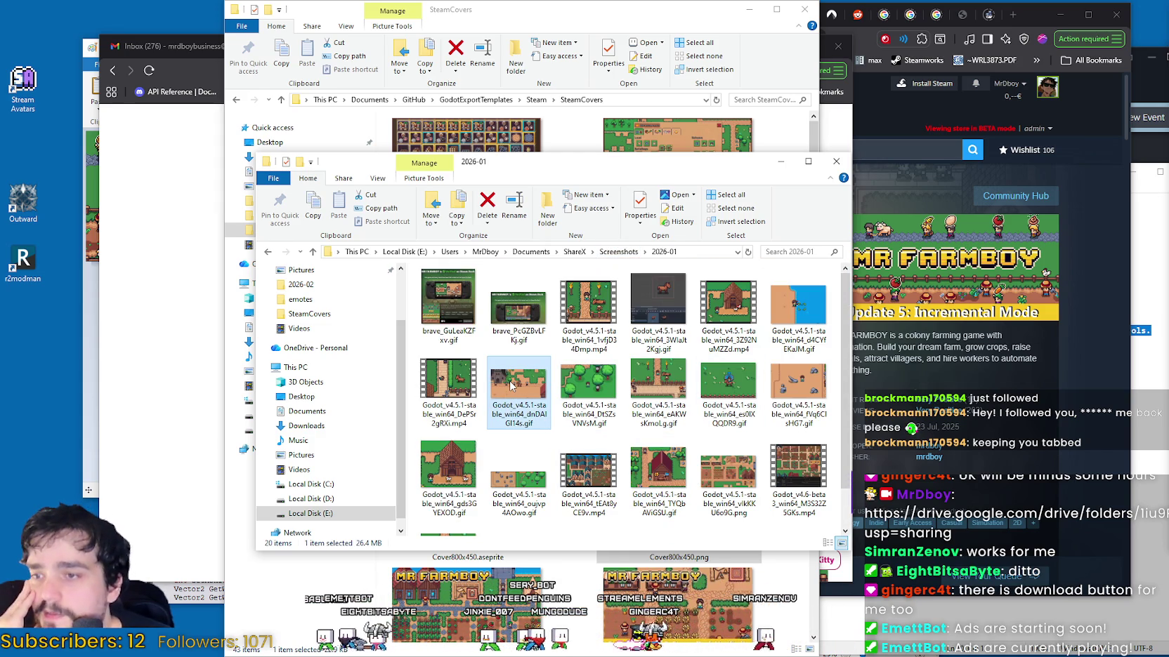
left_click(1083, 276)
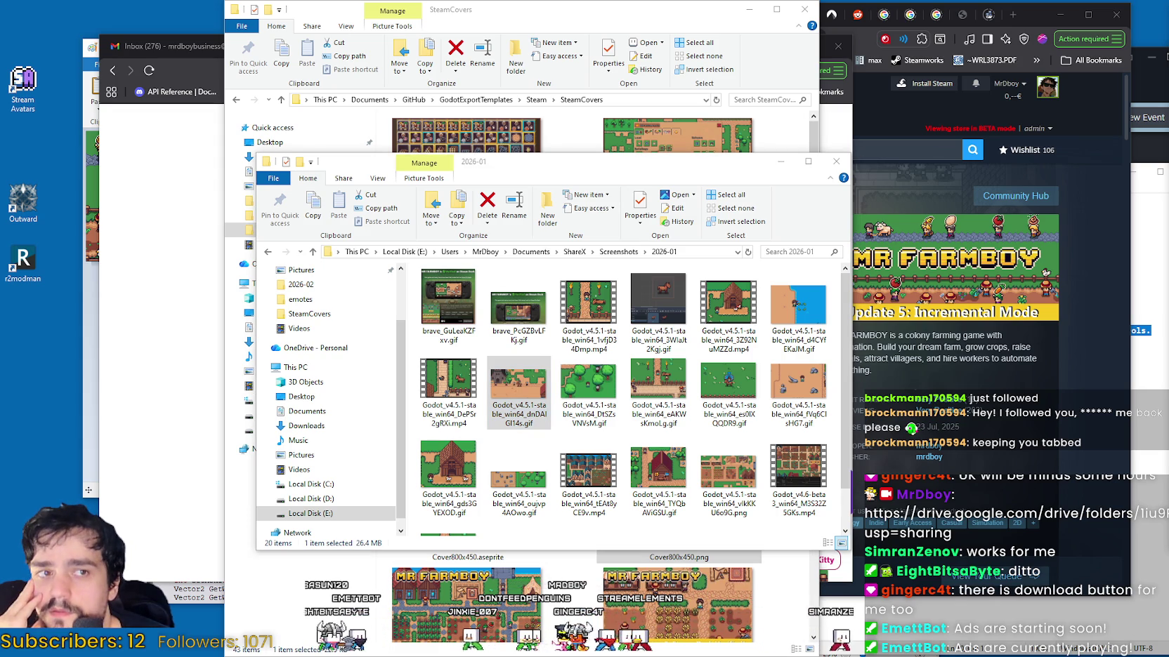
double_click(518, 393)
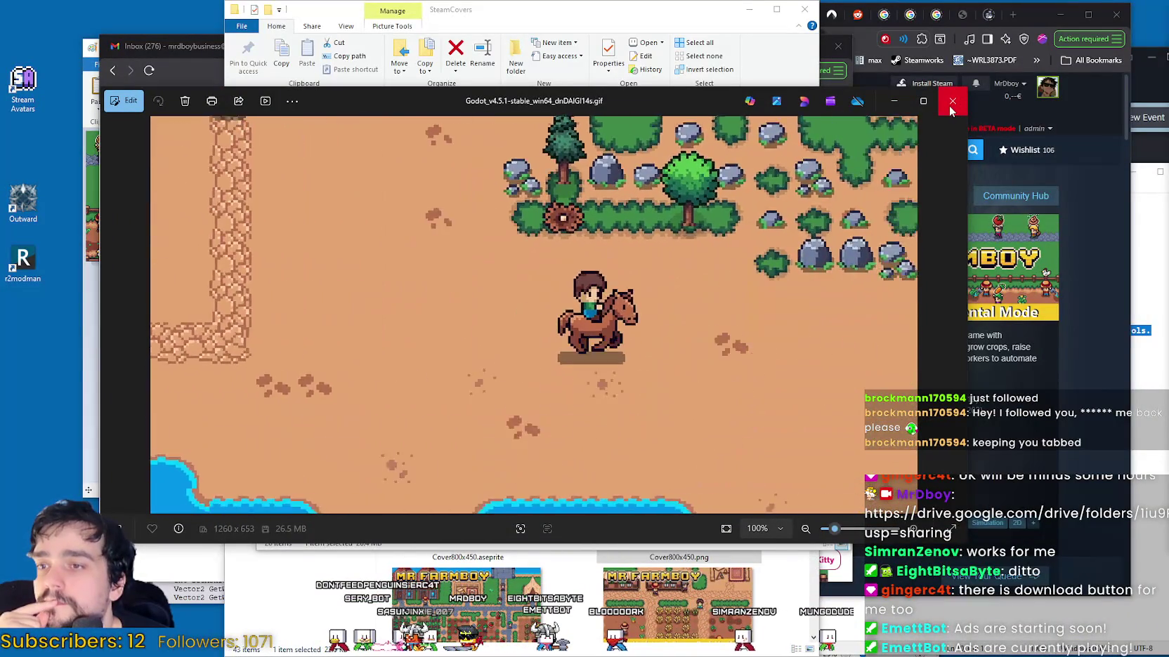
left_click(951, 104)
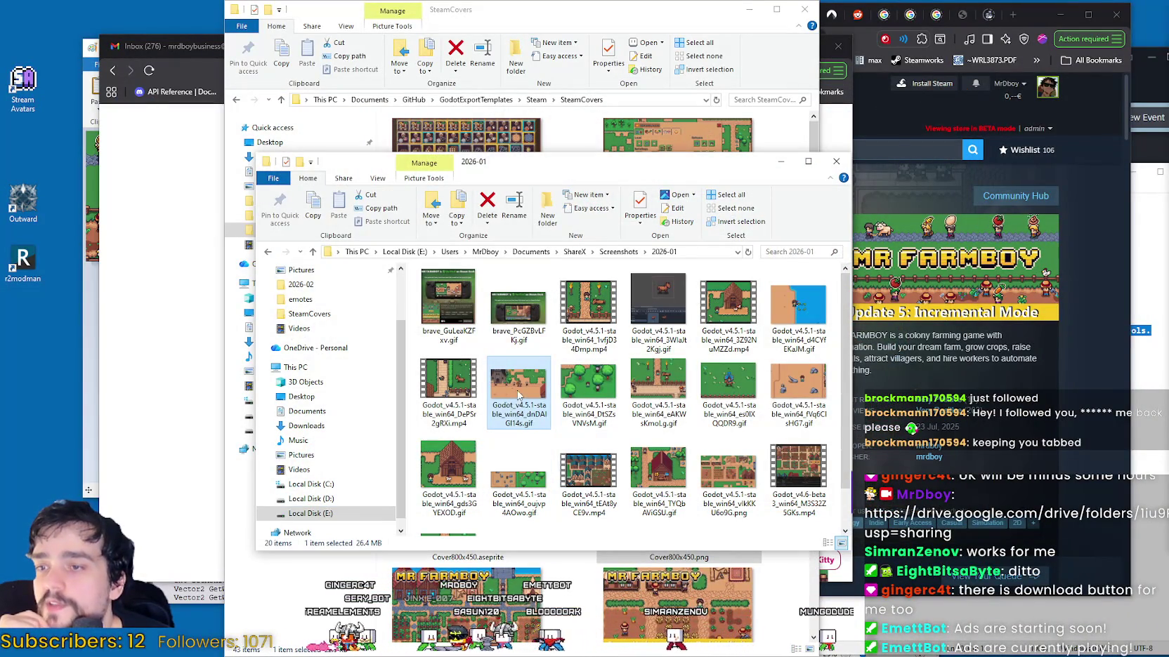
- Preview the beach shoreline GIF, then reposition the 2026-01 folder window
left_click_drag(552, 168, 575, 113)
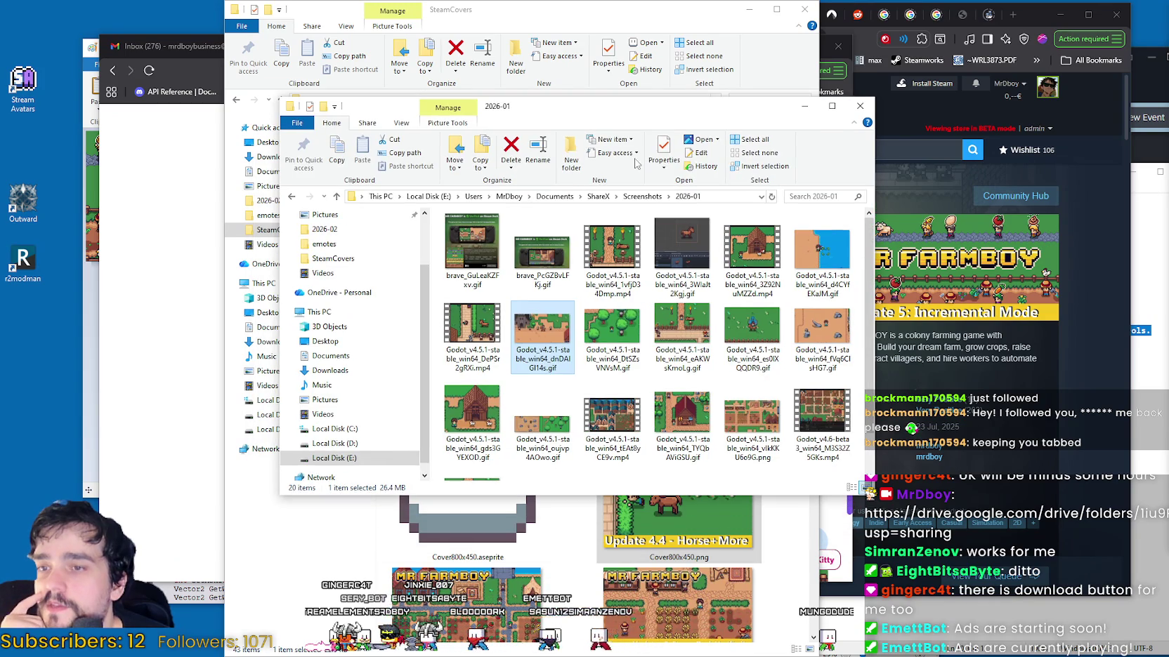
left_click(843, 234)
double_click(820, 260)
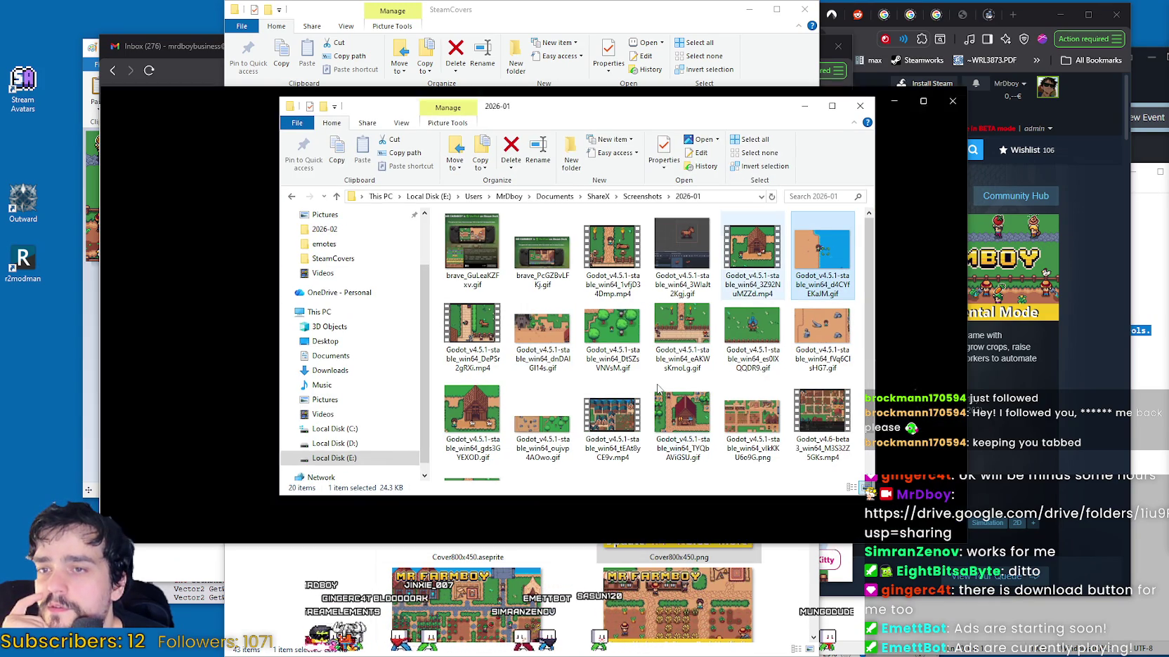
mouse_move(755, 110)
left_mouse_down()
mouse_move(1009, 118)
mouse_move(693, 418)
mouse_move(691, 304)
left_mouse_up()
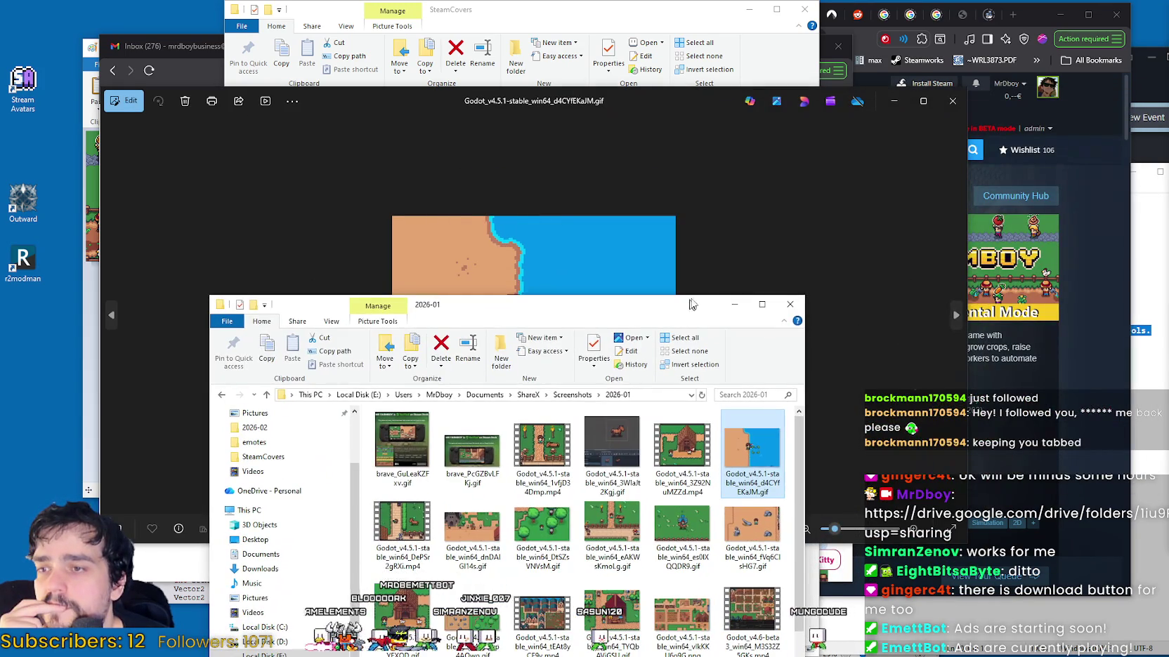
left_click(786, 160)
left_click(952, 101)
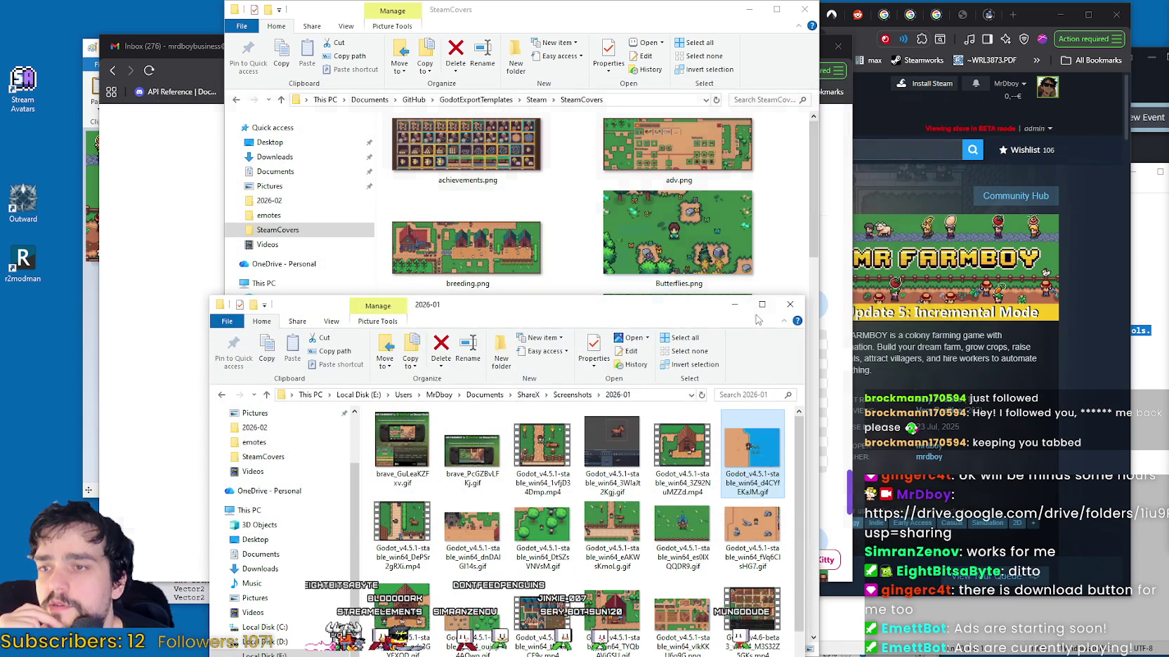
left_click_drag(629, 313, 632, 172)
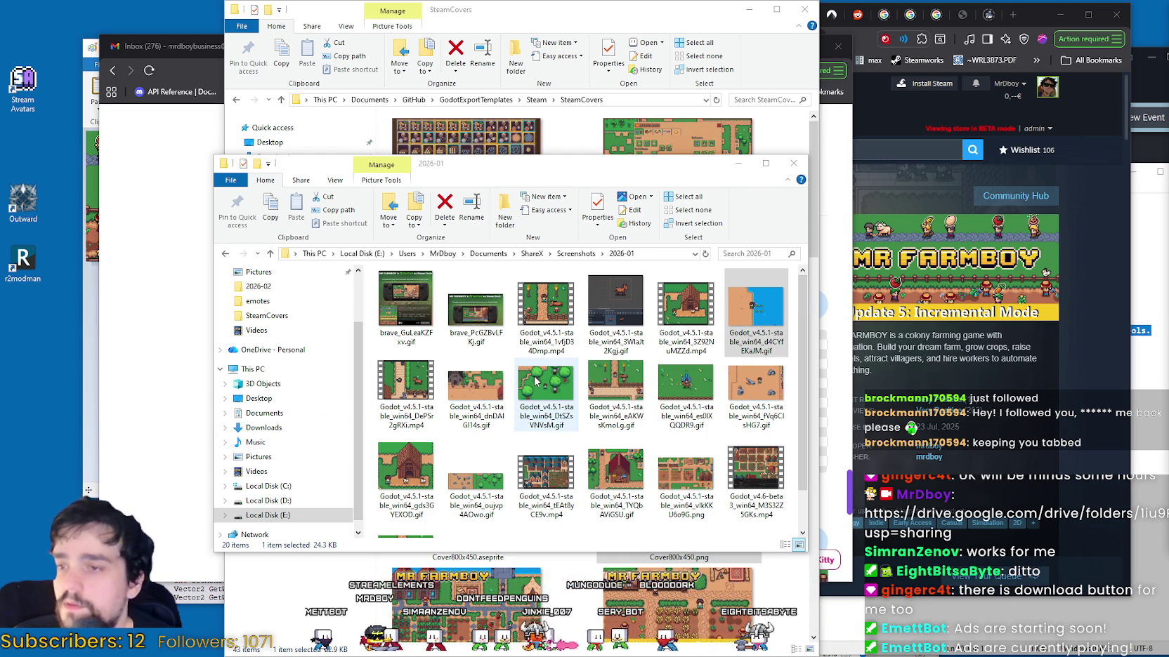
- Preview the Verified on Steam Deck GIF and select the first Godot video clip
left_click(422, 306)
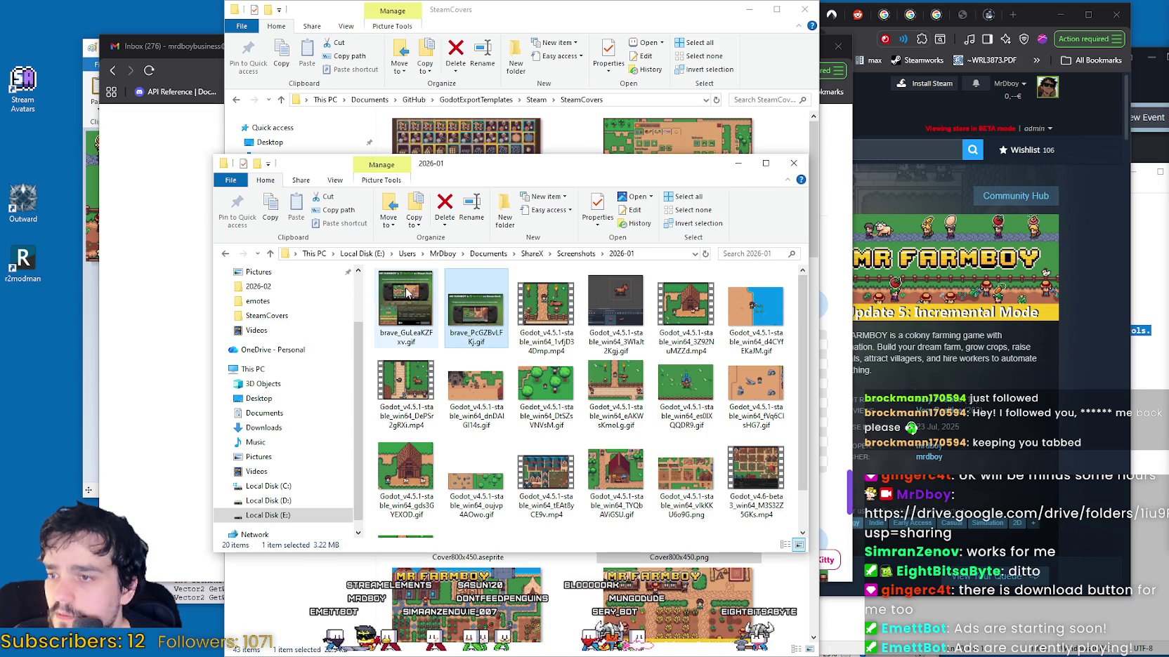
double_click(476, 309)
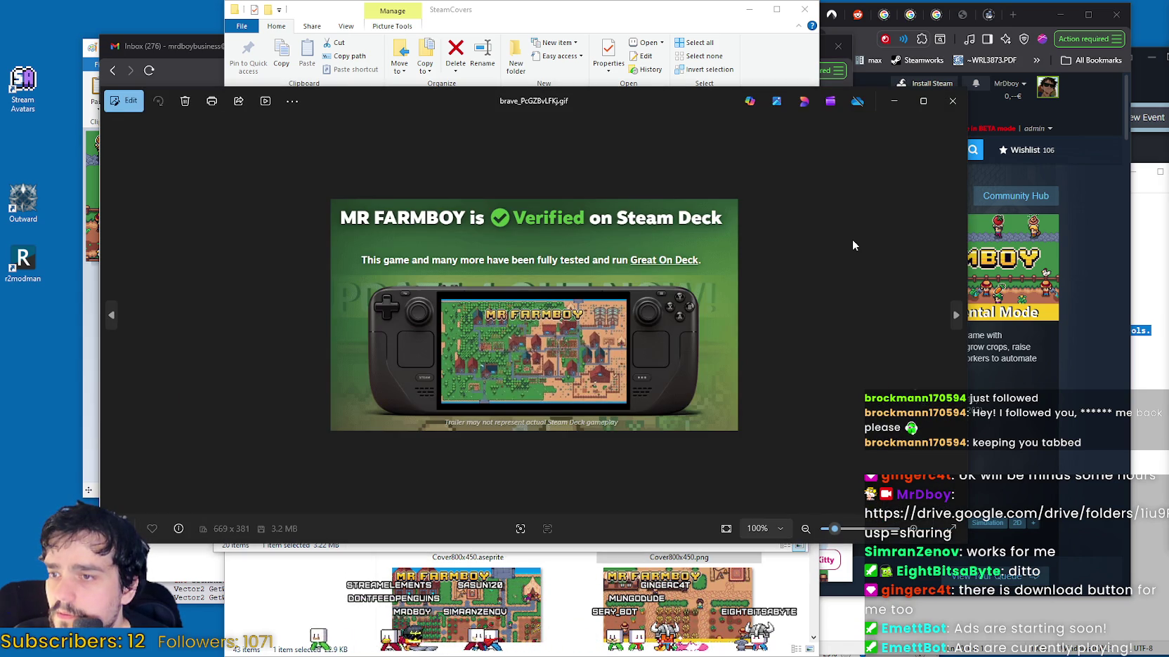
left_click(952, 100)
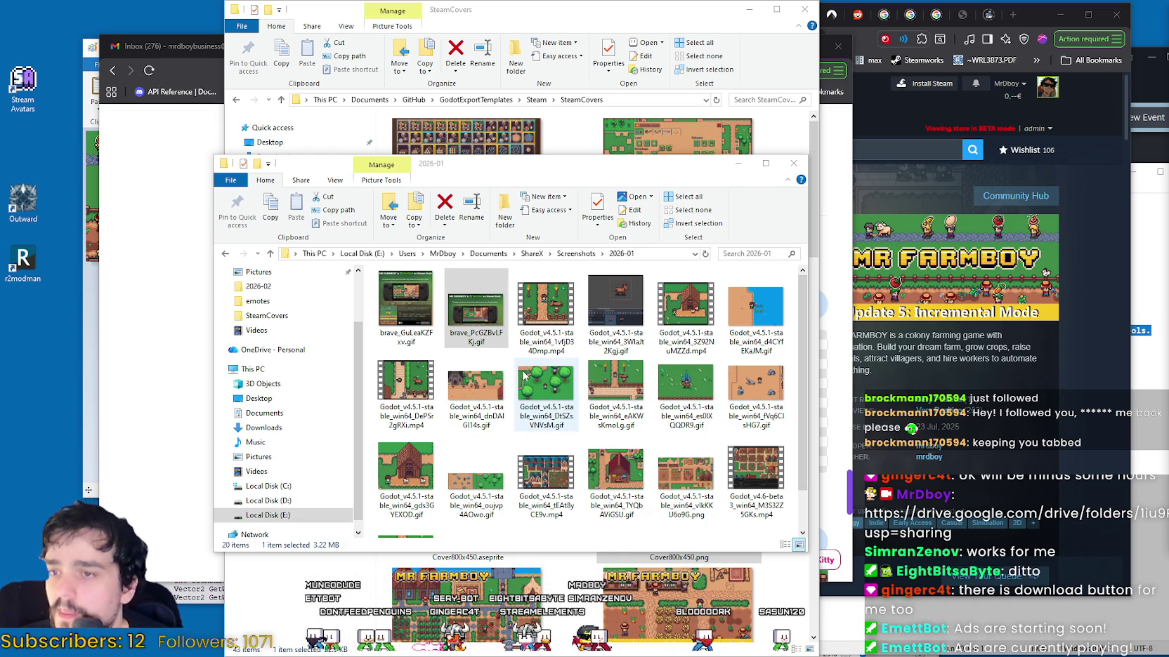
left_click(535, 302)
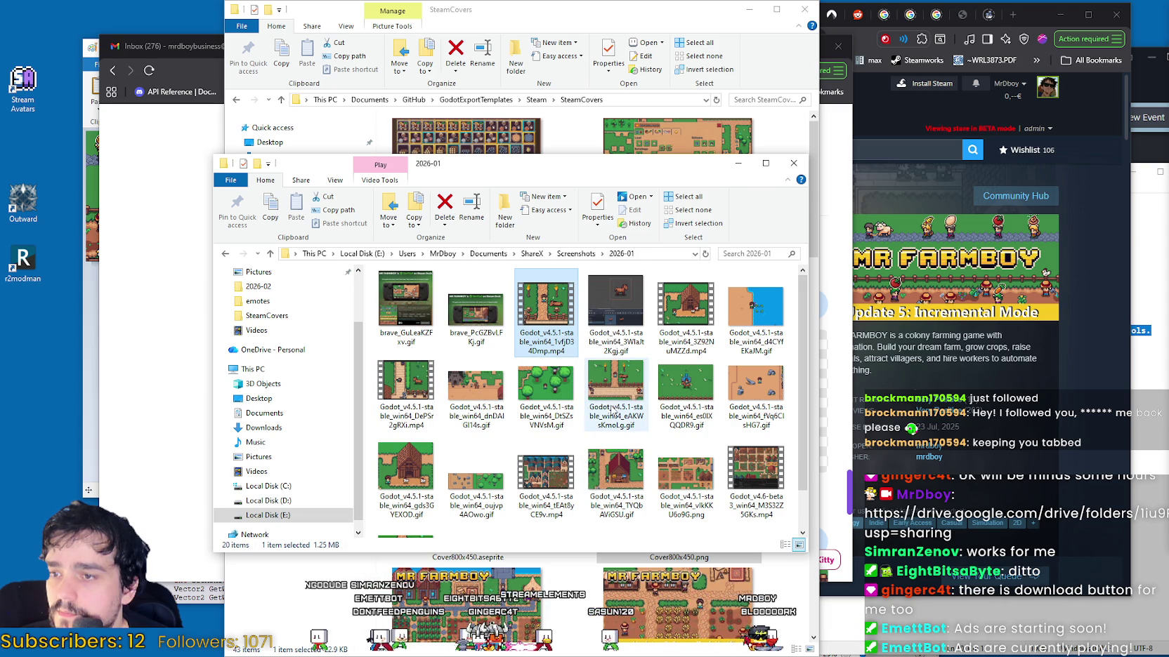
- Preview the fenced farm path GIF and the horse-by-the-path GIF
left_click(642, 379)
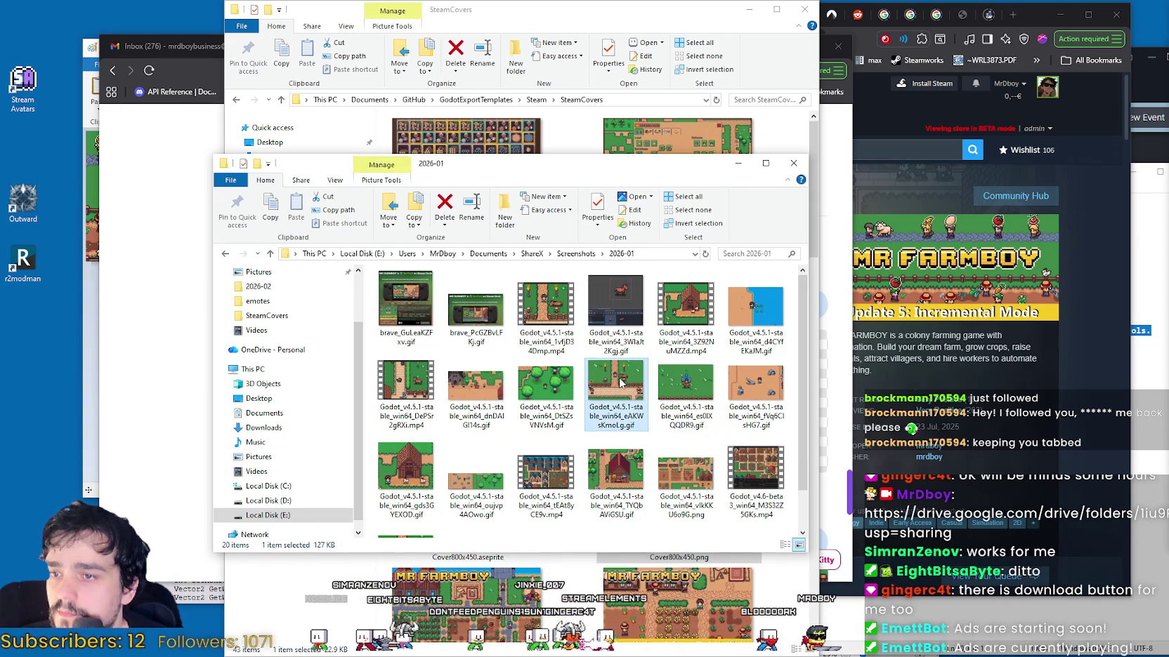
double_click(620, 382)
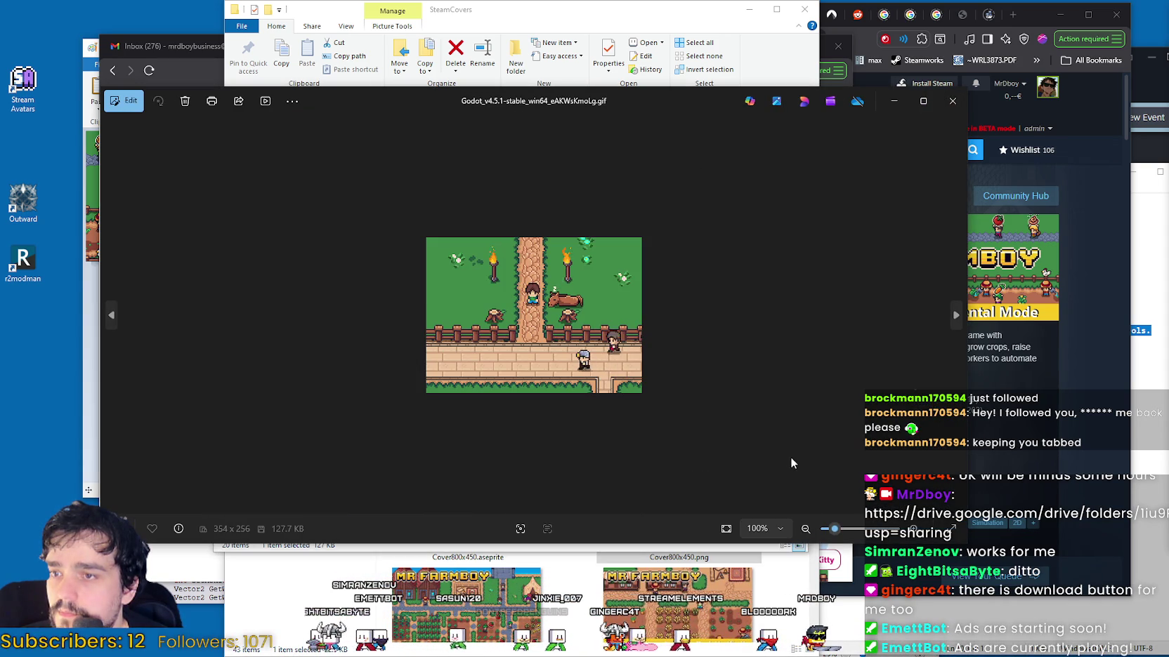
left_click(952, 101)
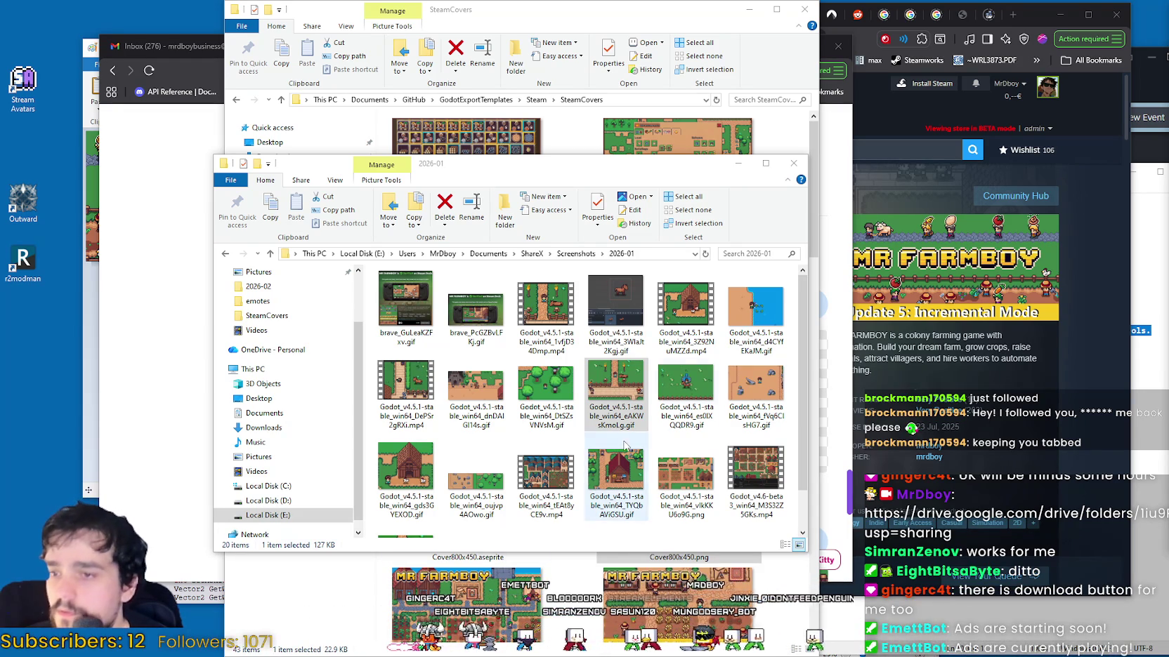
left_click(687, 383)
double_click(690, 370)
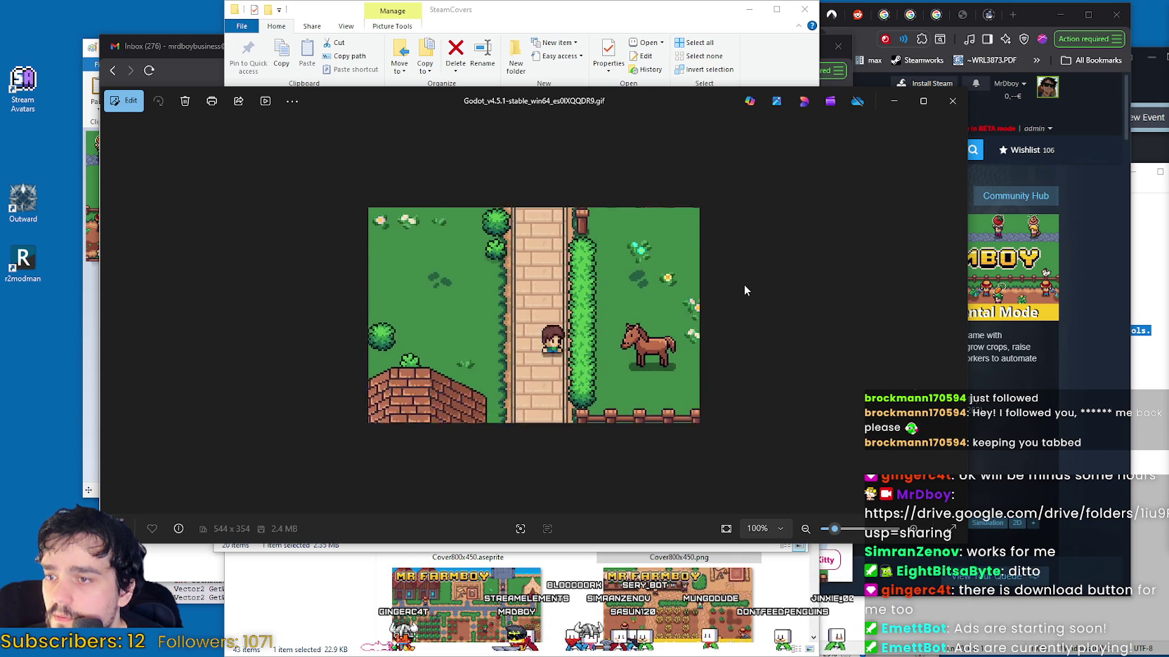
left_click(952, 102)
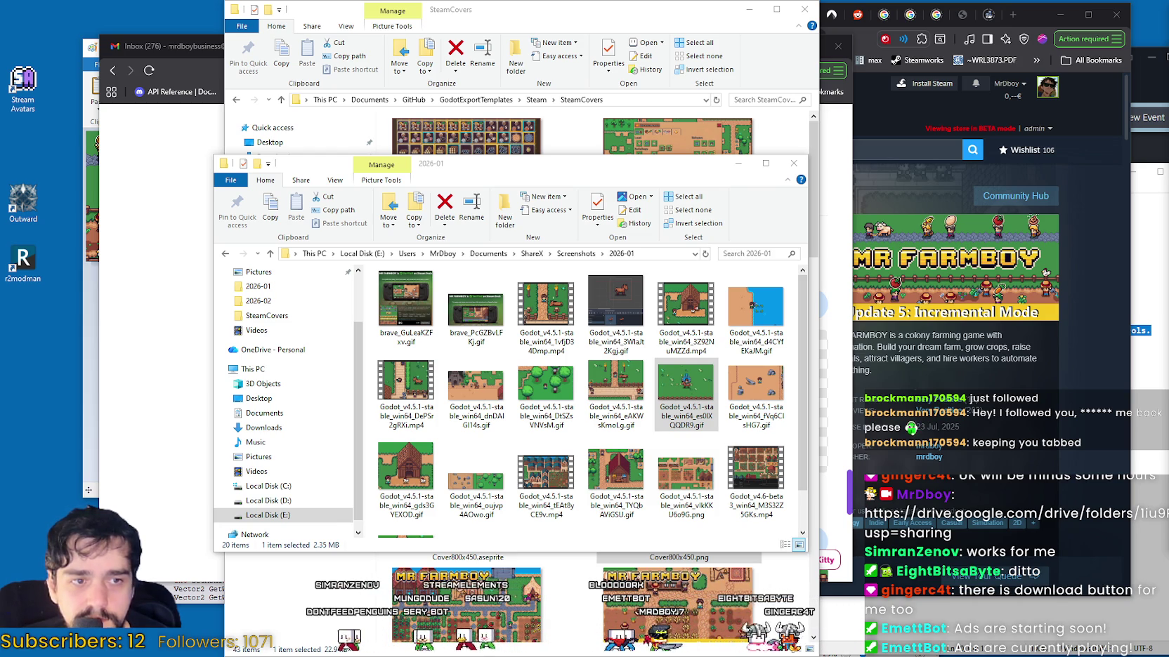
- Preview the gds3GYEXOD barn GIF and the TYQbAVGSU farm house GIF
left_click(418, 473)
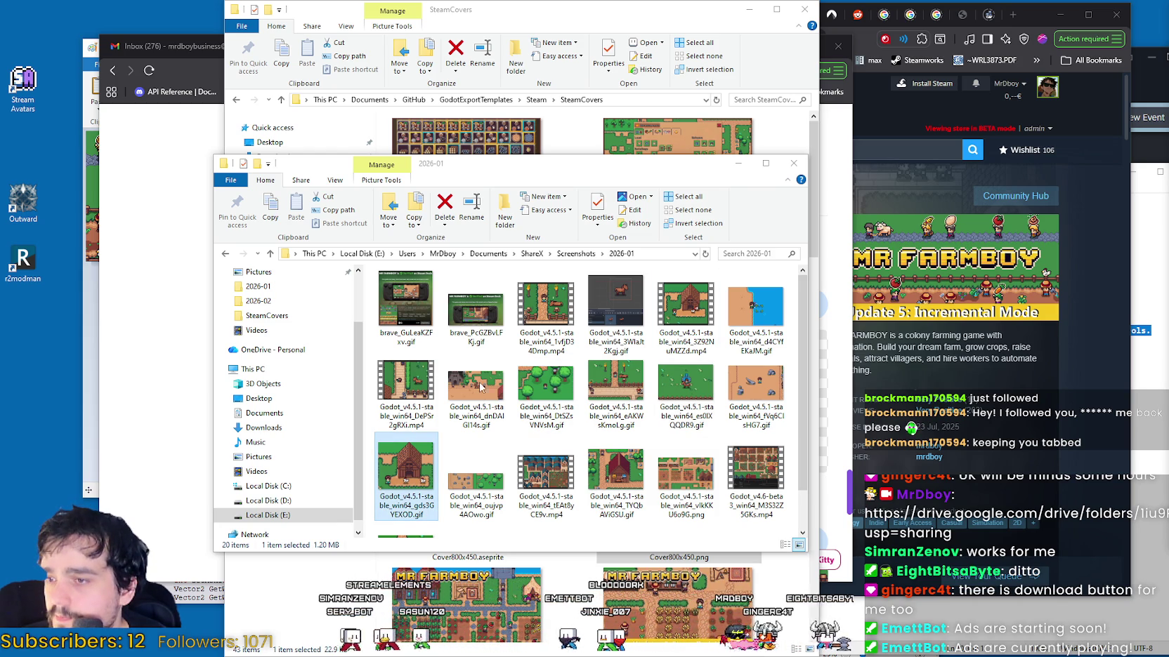
double_click(417, 470)
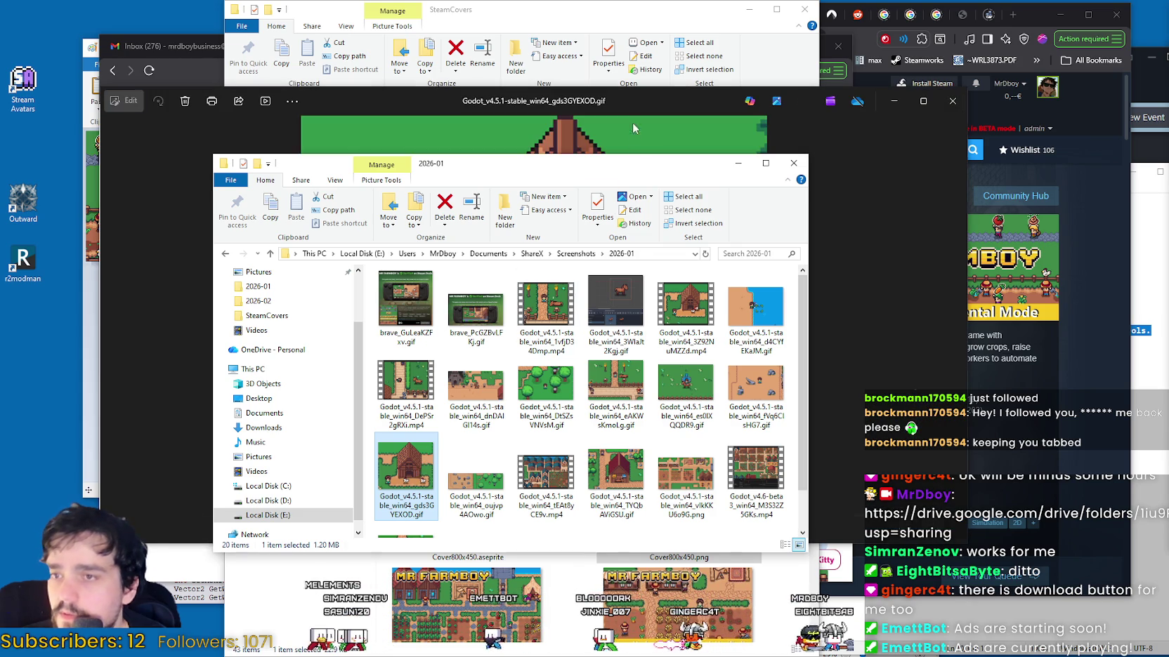
left_click(632, 127)
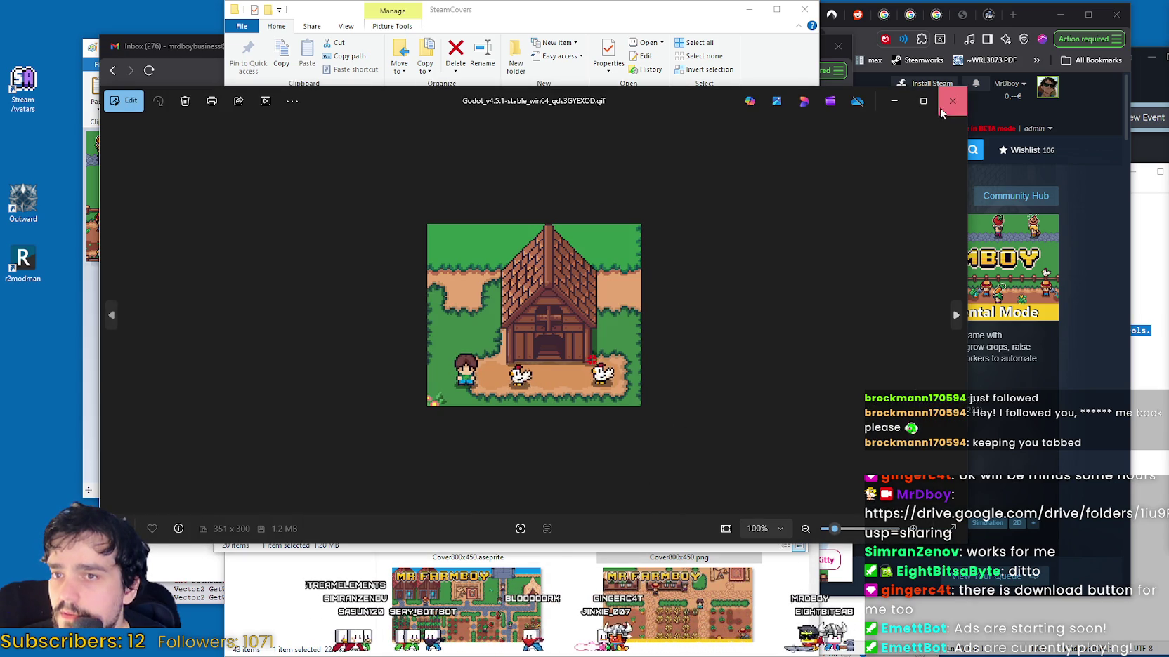
left_click(945, 106)
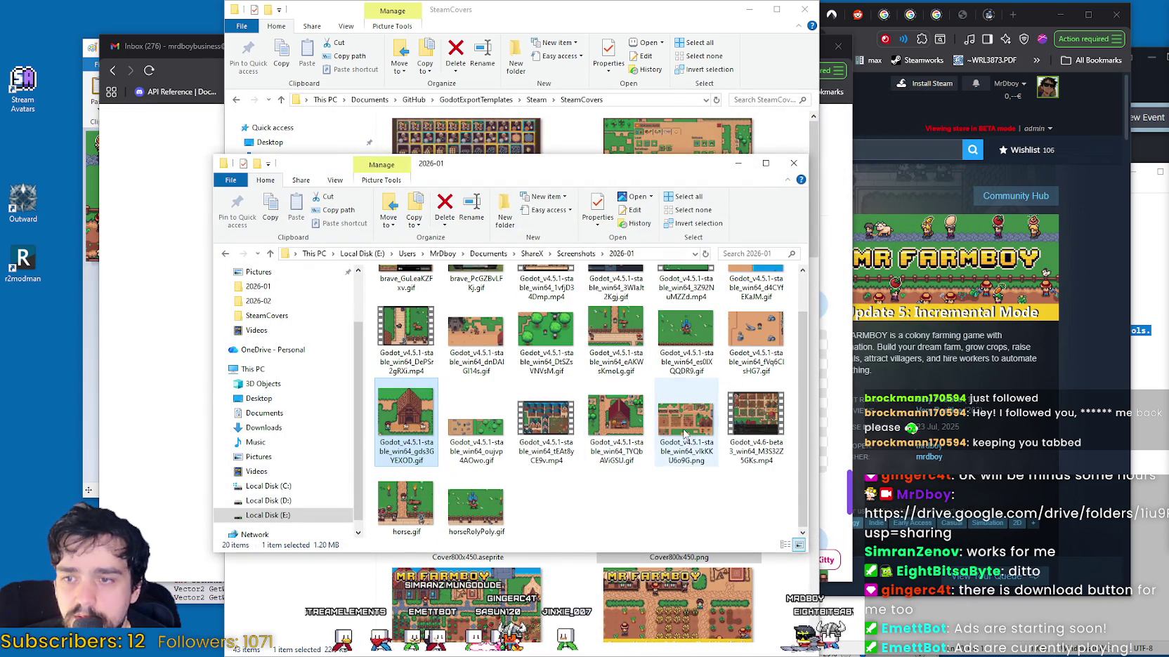
left_click(616, 421)
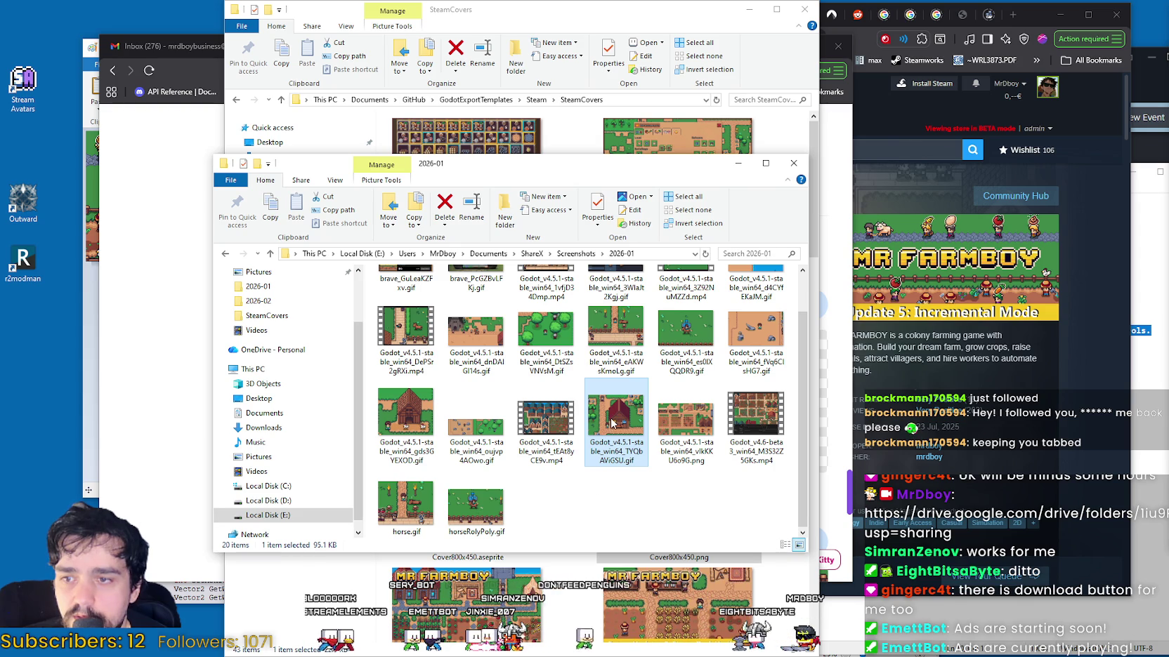
left_click(576, 516)
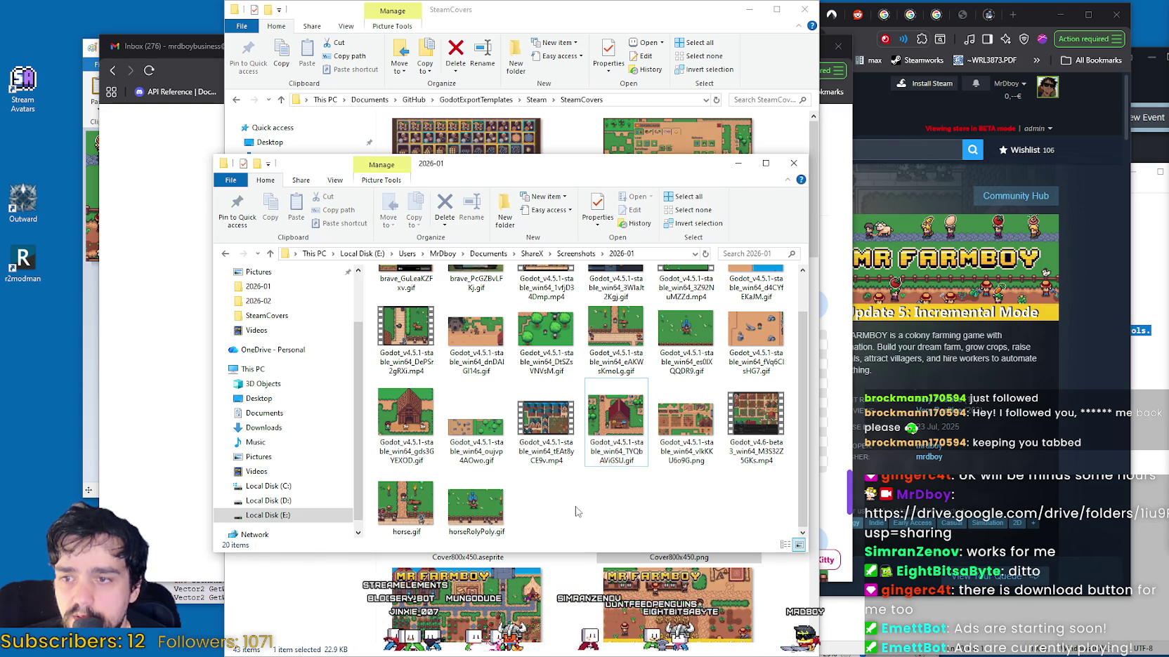
double_click(621, 434)
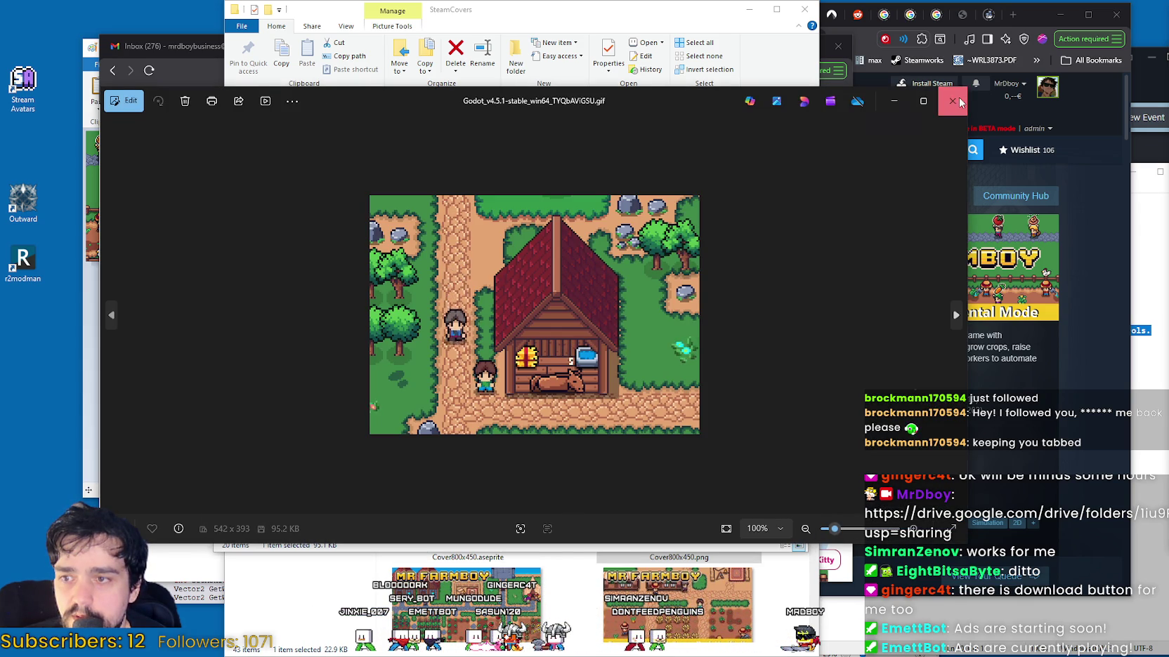
left_click(952, 101)
- Watch horseRolyPoly.gif, then go back up to the Screenshots folder
left_click(488, 503)
key("Return")
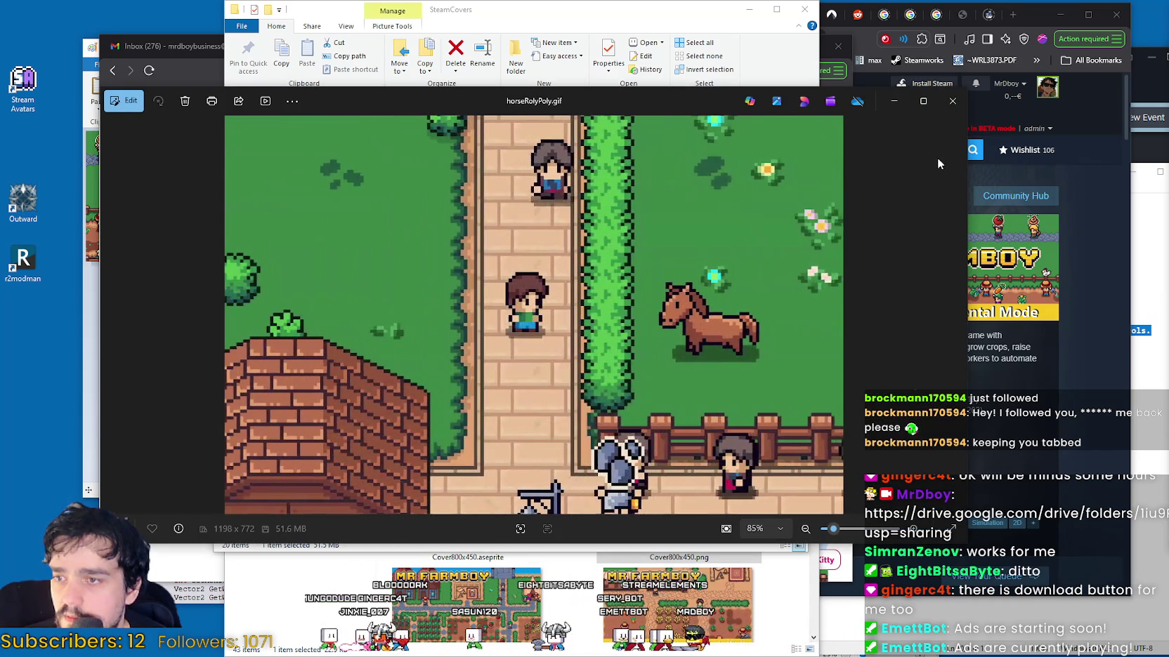
left_click(949, 105)
scroll(511, 416, "up", 1)
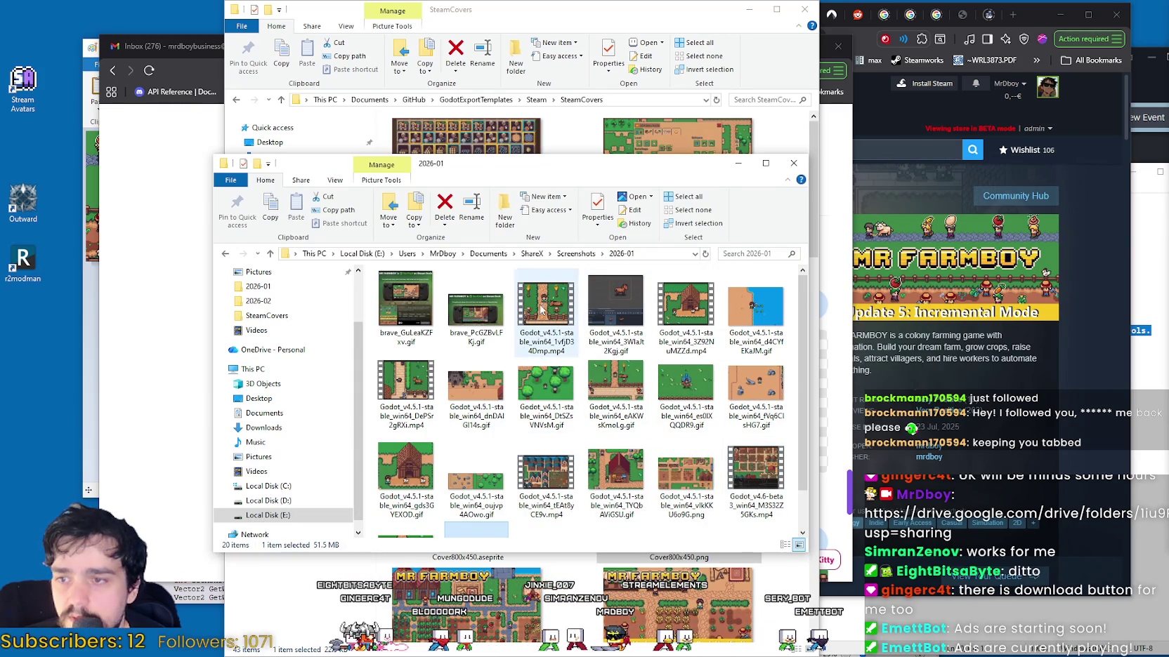
left_click(576, 254)
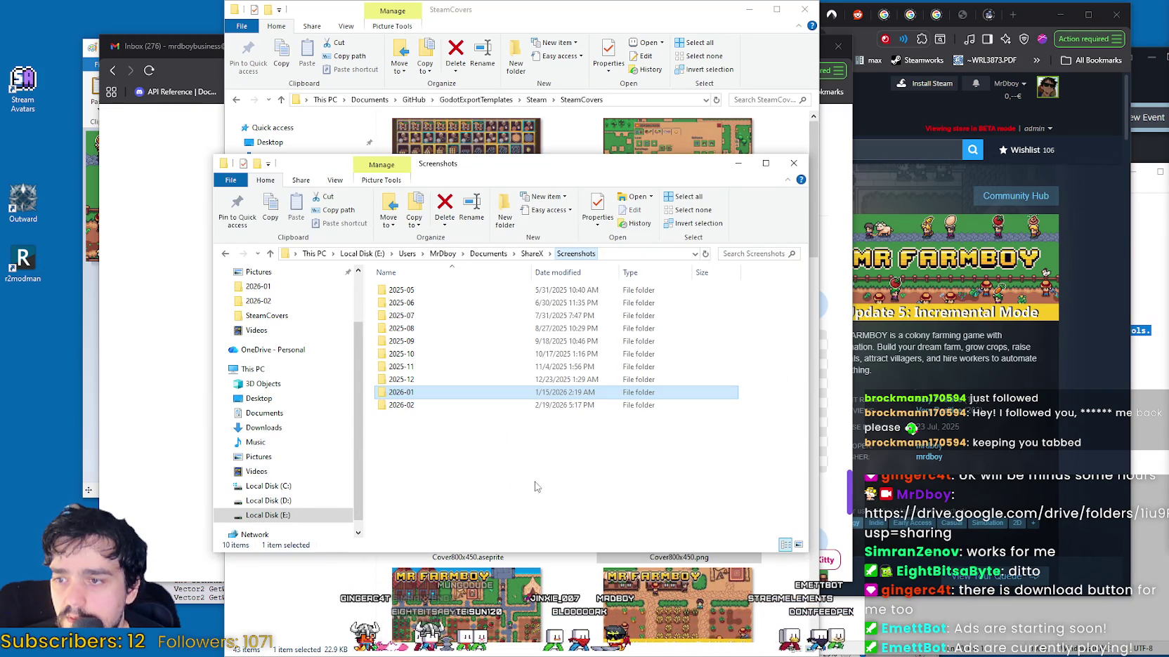
- Open the 2025-12 screenshots folder and switch it to Large icons
double_click(430, 380)
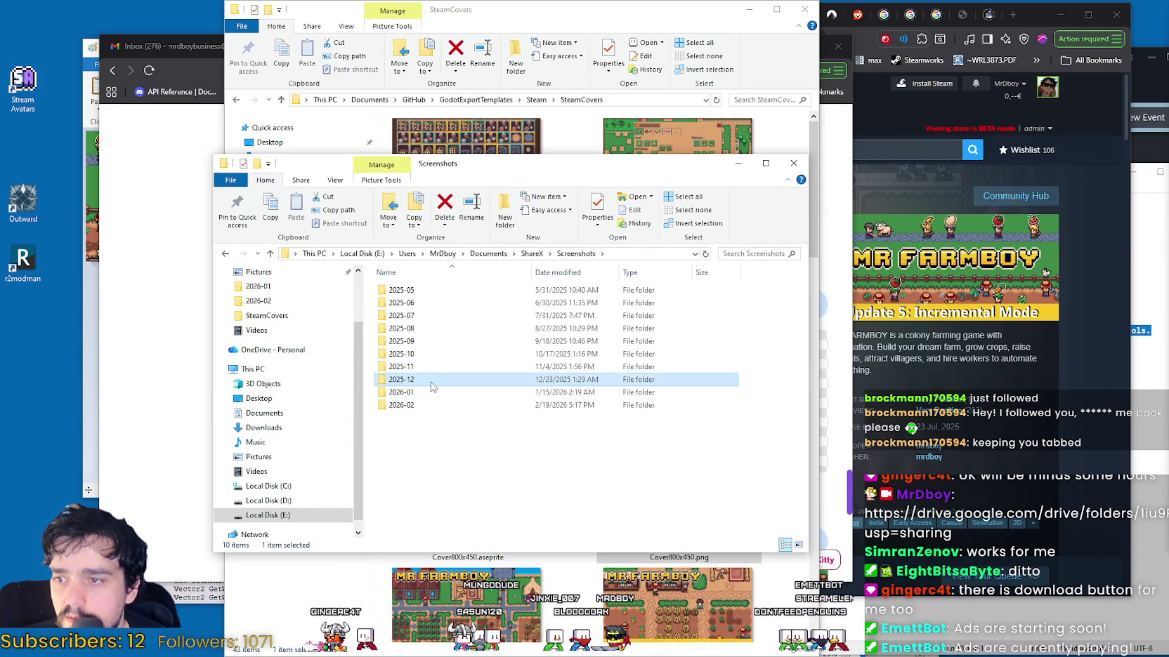
right_click(595, 491)
mouse_move(657, 295)
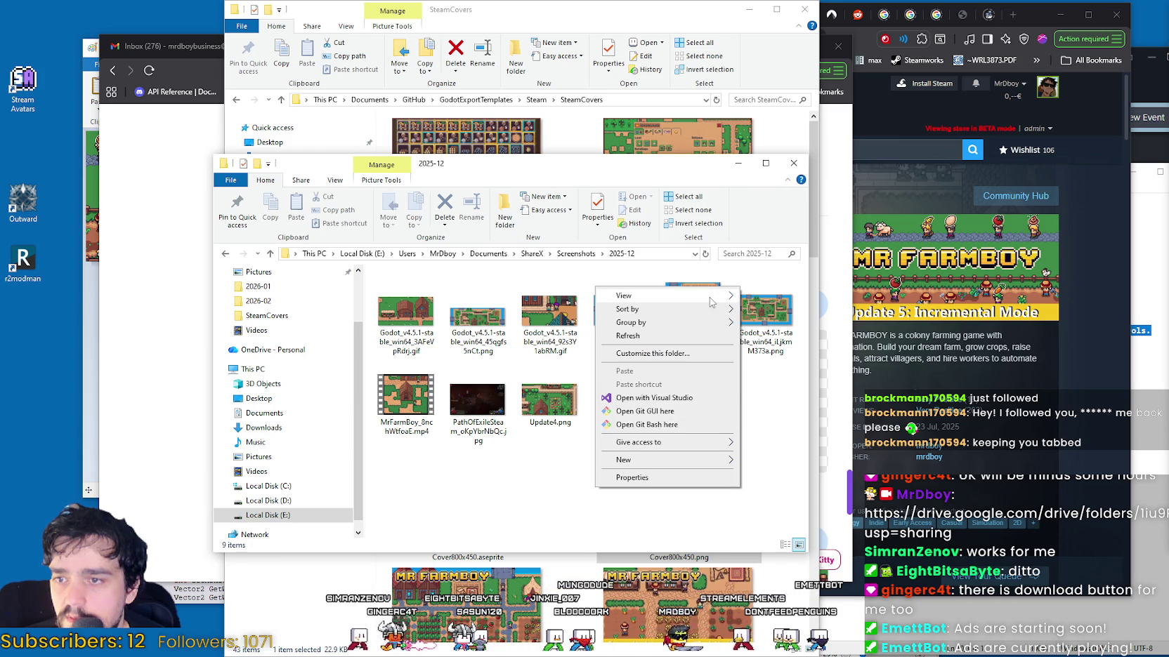
left_click(779, 293)
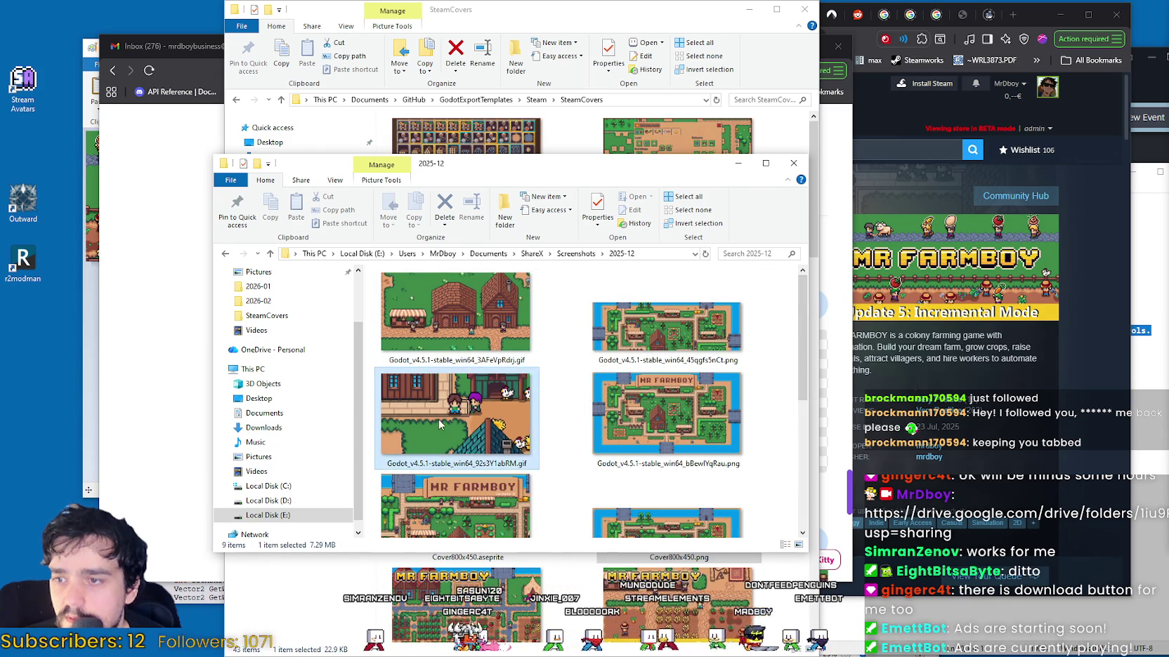
- Preview the 3AFeVpRdrj GIF, then open the 92s3Y1abRM GIF full size
left_click(485, 334)
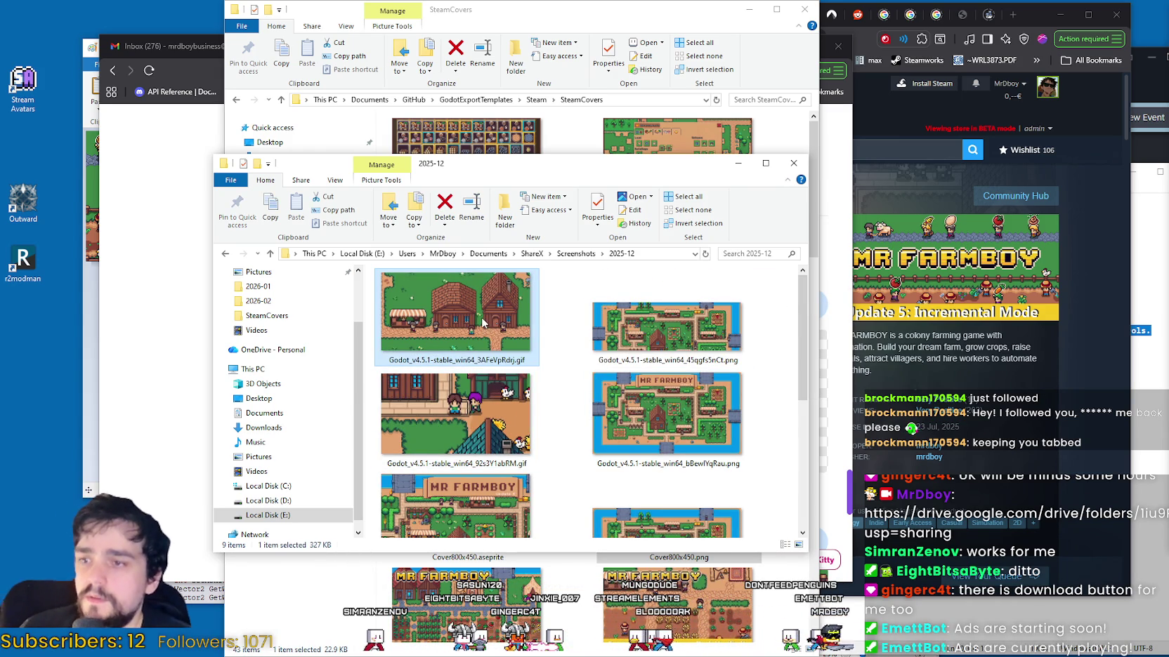
double_click(485, 323)
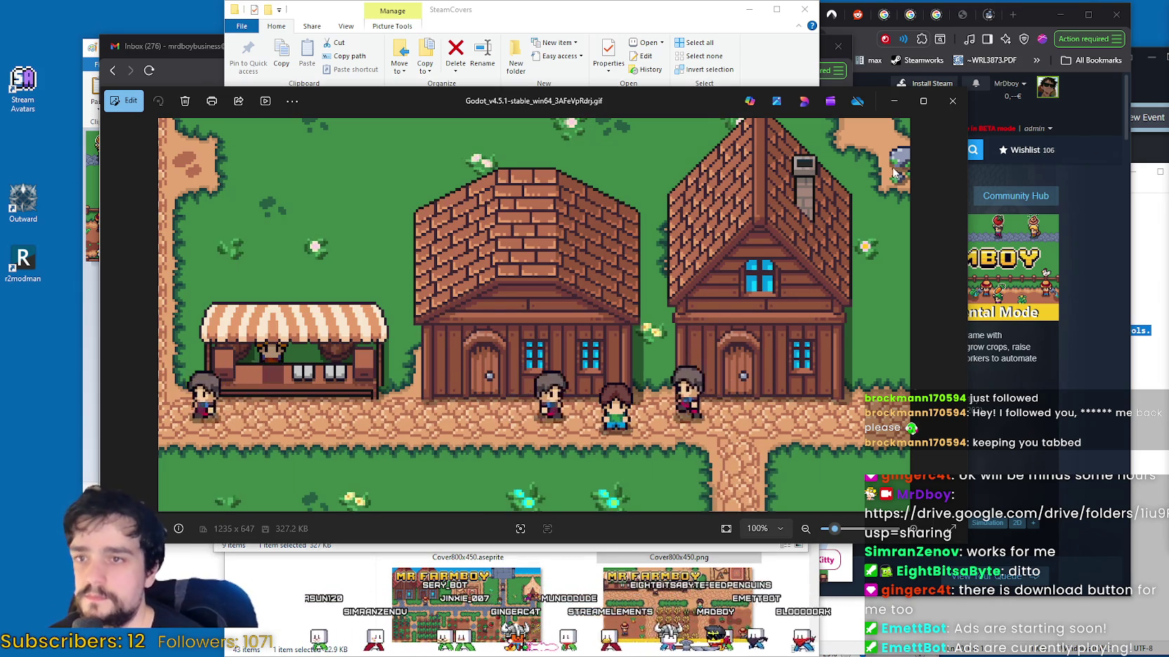
left_click(952, 100)
scroll(484, 358, "down", 2)
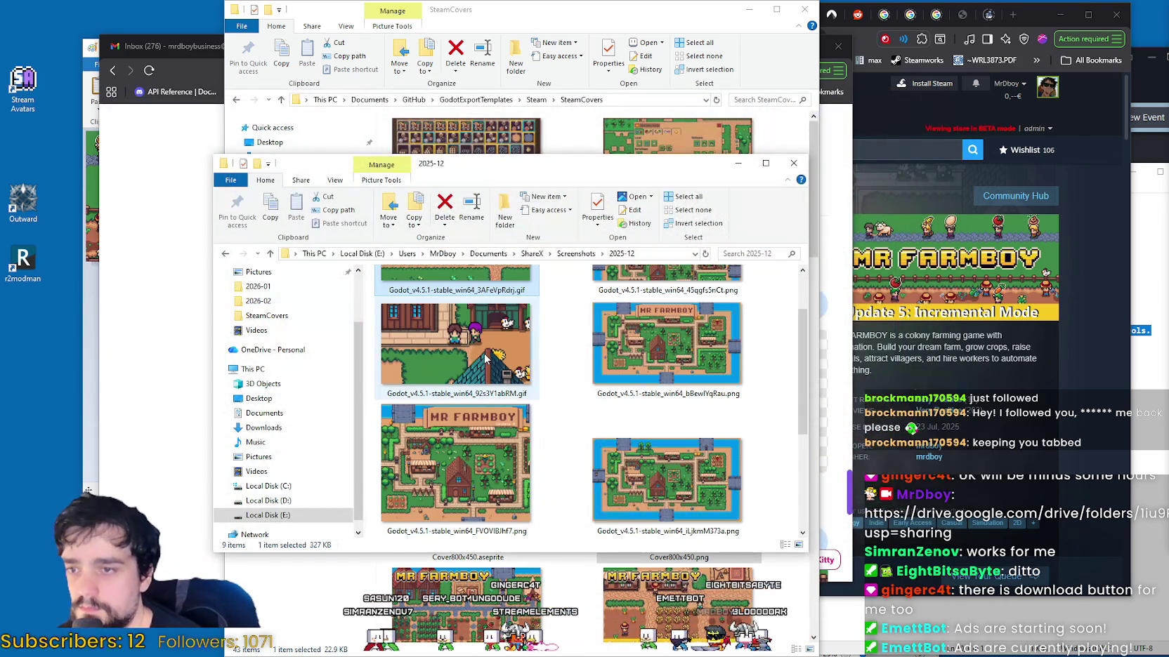
left_click(499, 334)
double_click(499, 334)
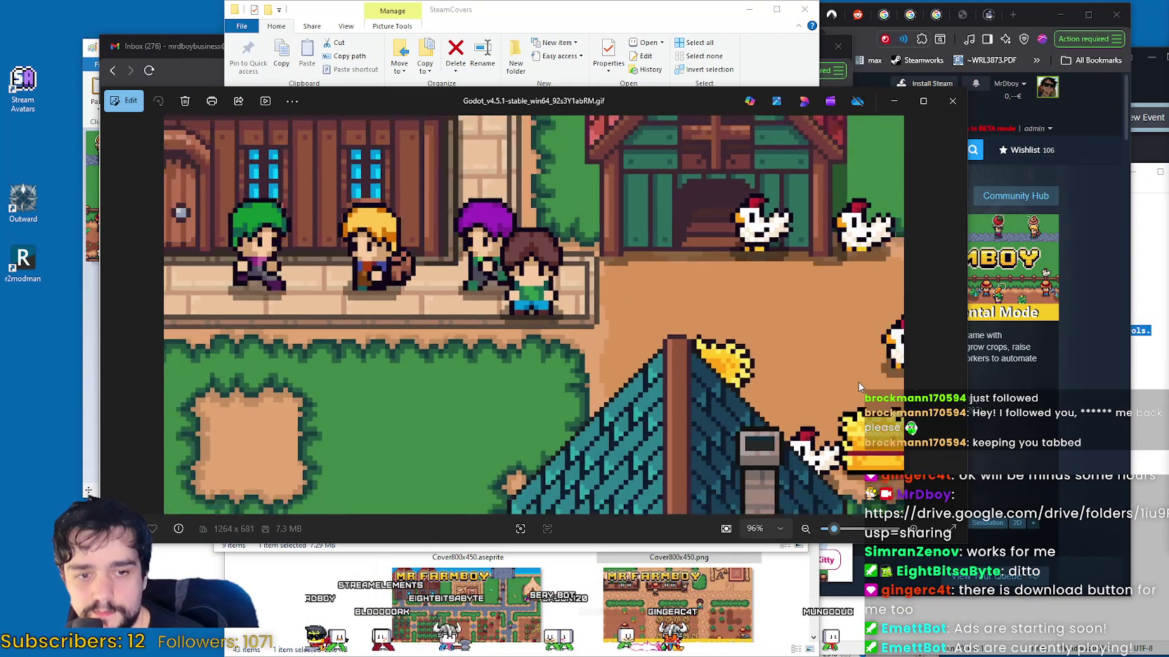
key("alt+Tab")
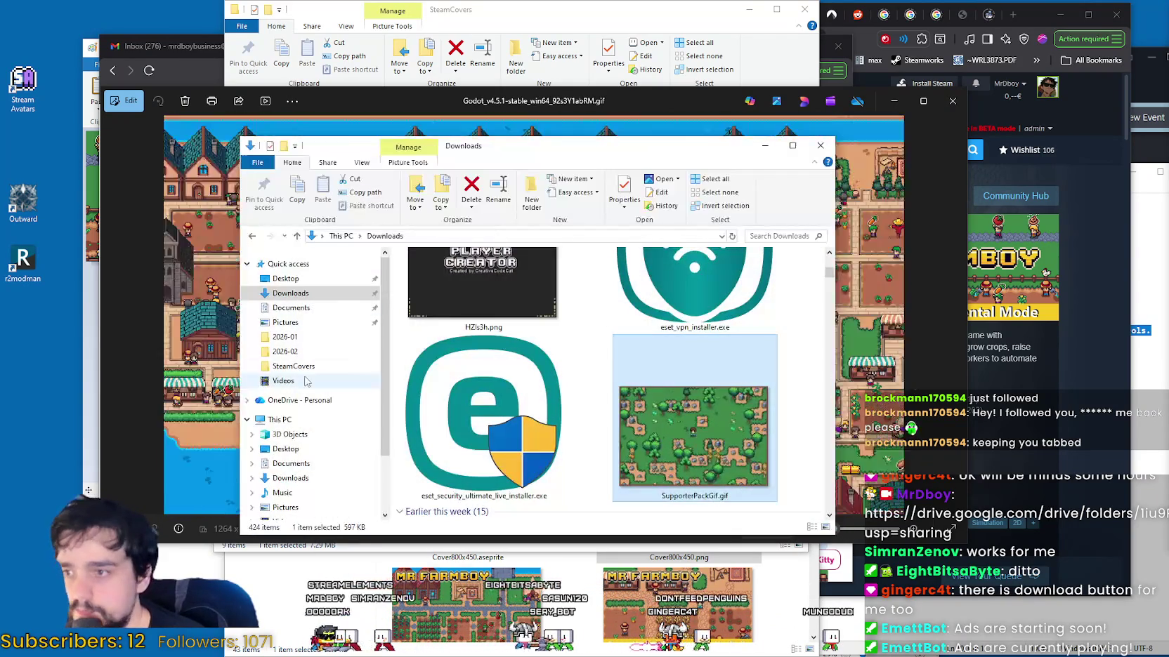
- Move from Documents to the Videos folder and select the Still 2026-02-18 png image
left_click(290, 308)
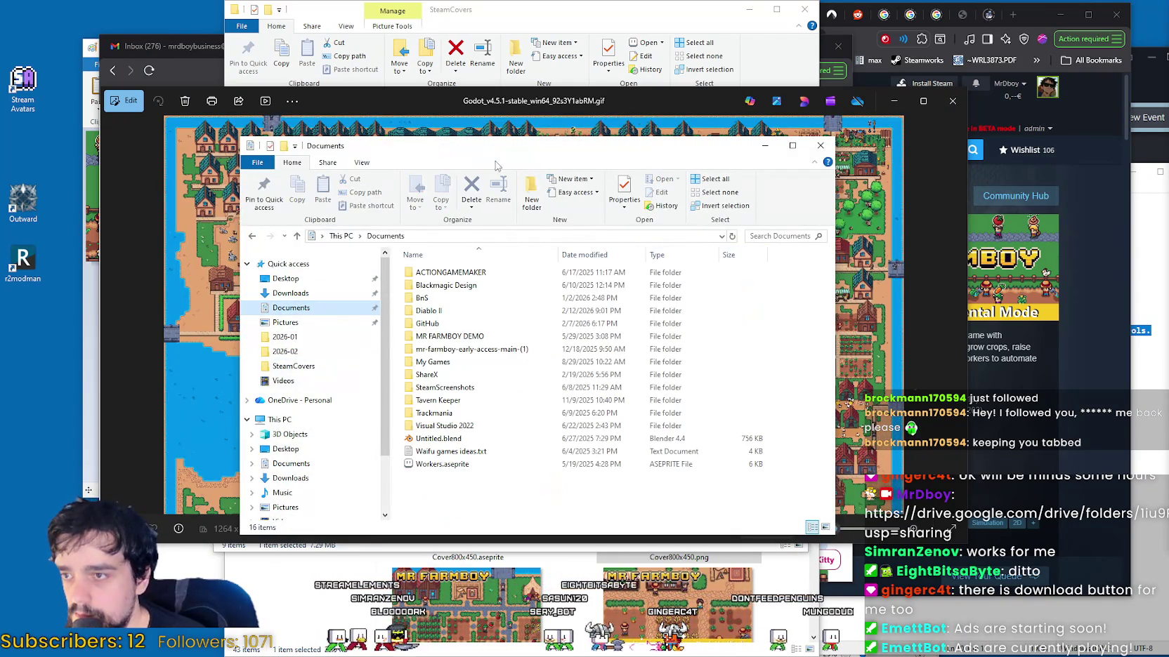
left_click_drag(597, 145, 819, 146)
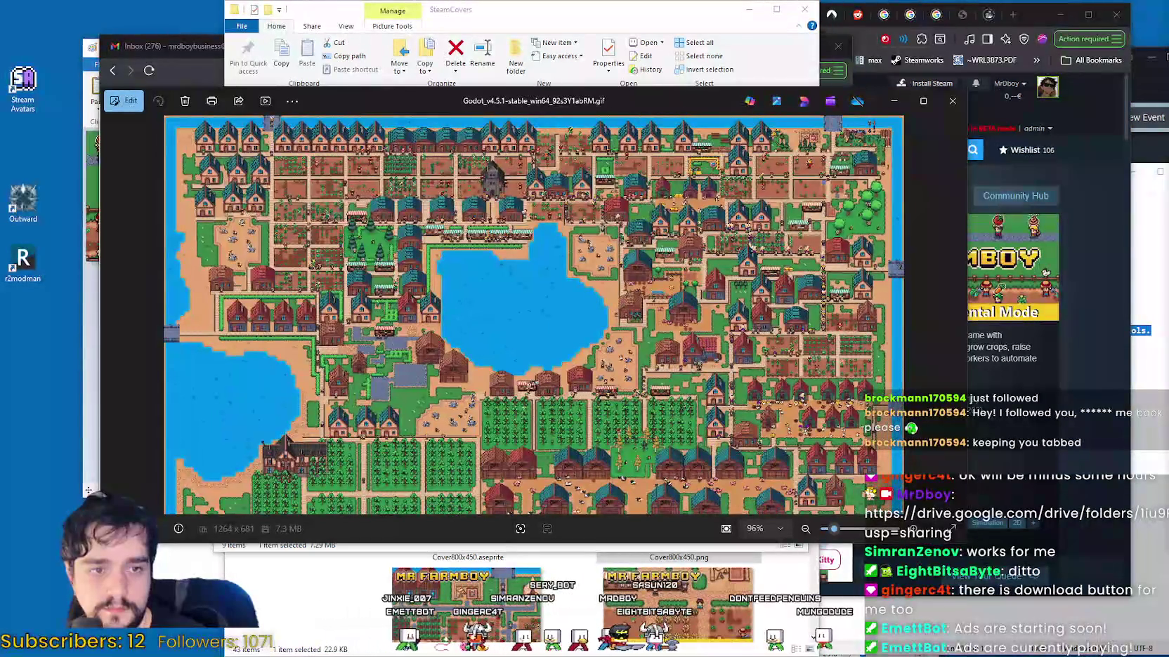
key("alt+Tab")
scroll(695, 482, "down", 5)
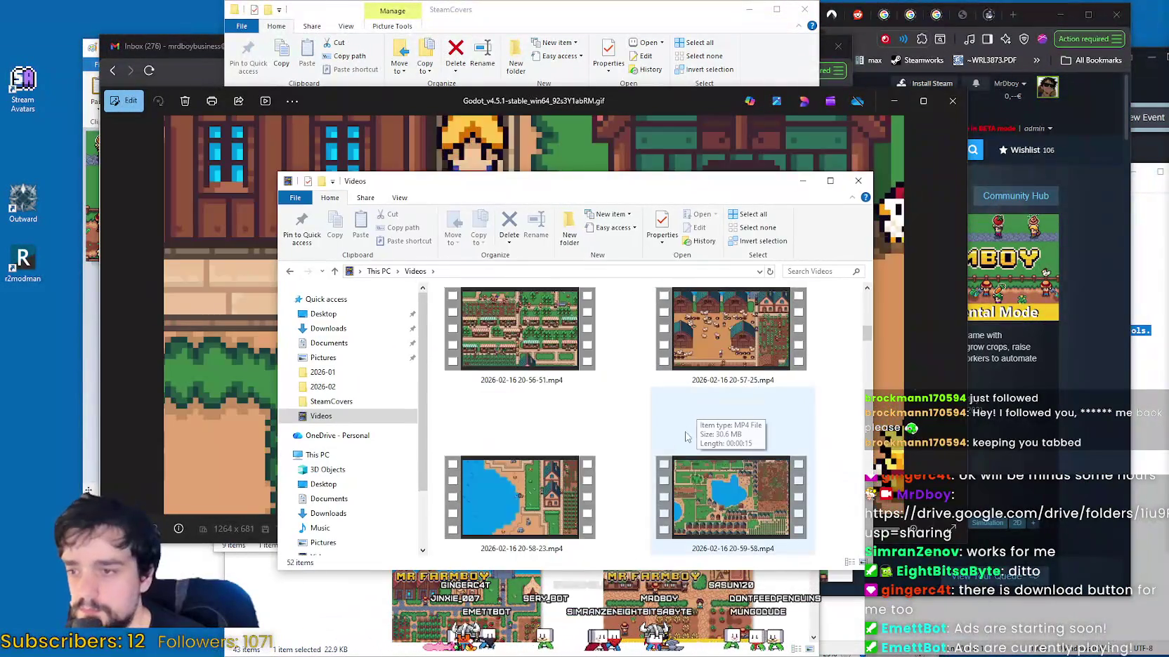
scroll(692, 477, "down", 5)
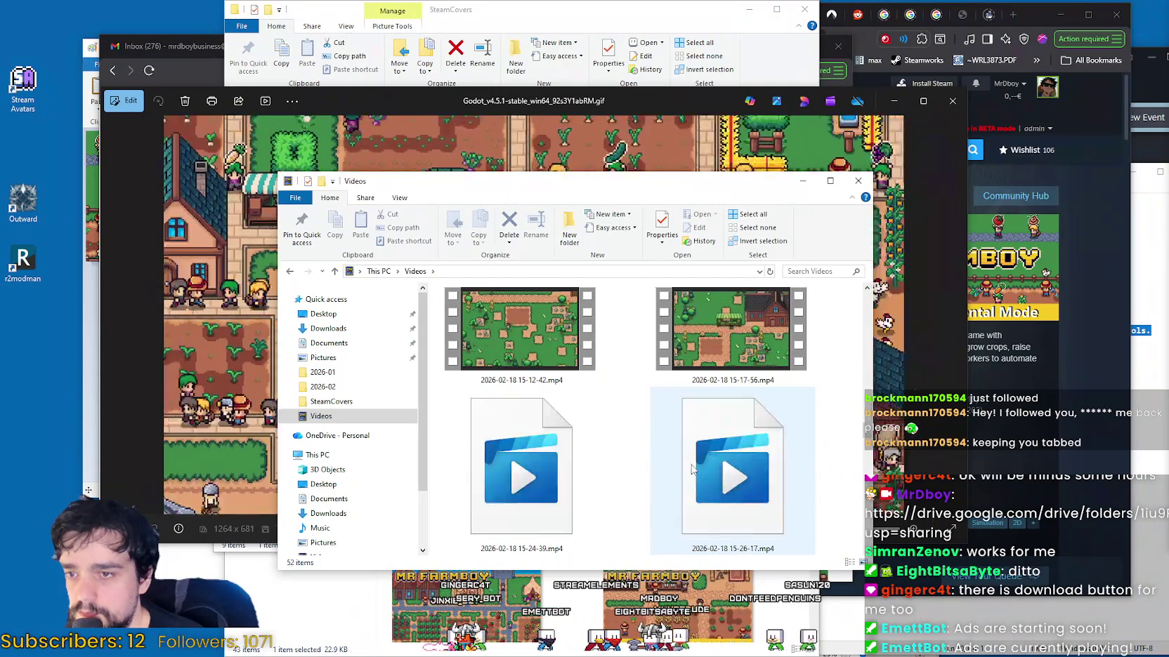
scroll(738, 468, "down", 2)
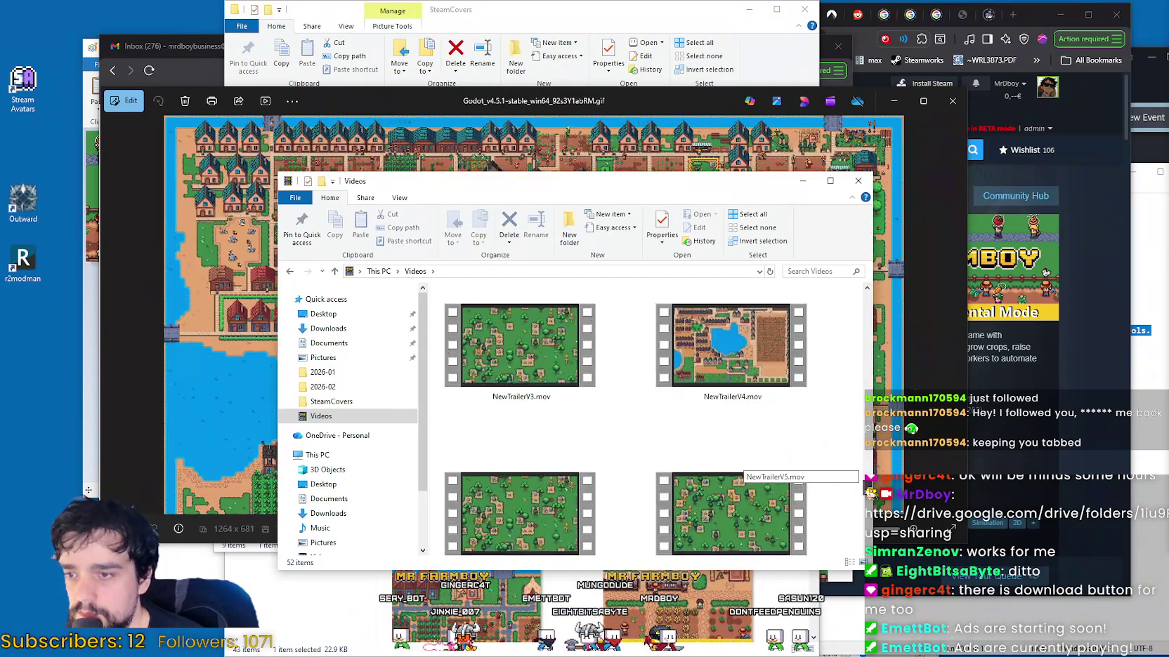
scroll(738, 467, "down", 2)
scroll(738, 467, "down", 2)
scroll(741, 465, "down", 2)
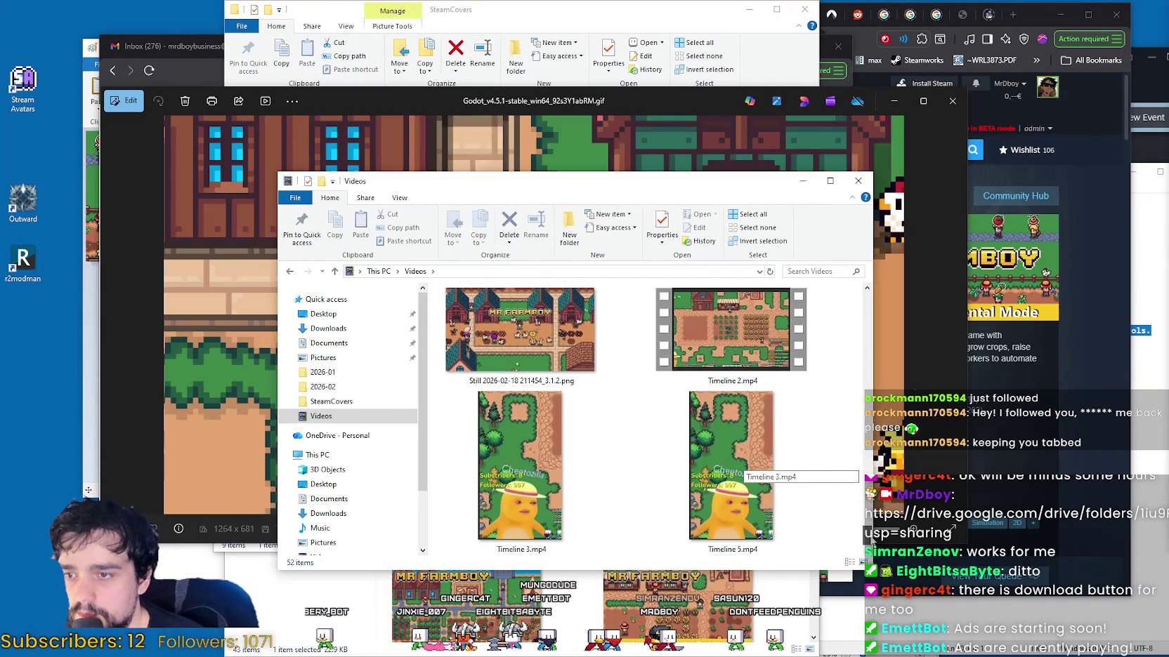
scroll(731, 463, "up", 3)
scroll(724, 462, "down", 1)
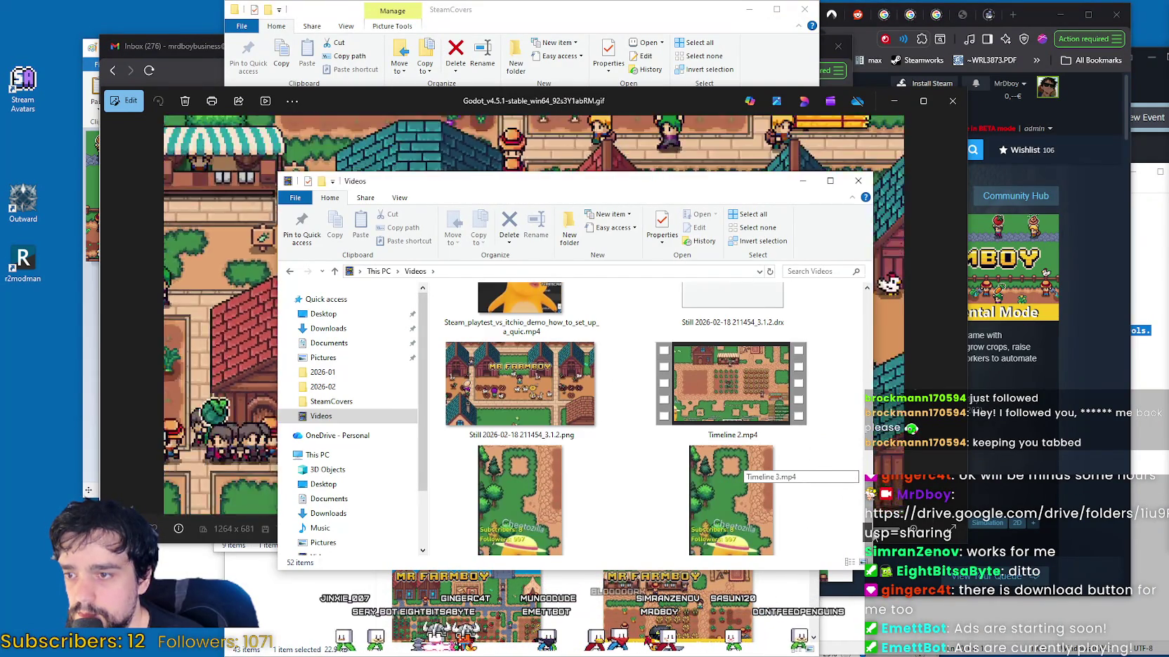
left_click(532, 382)
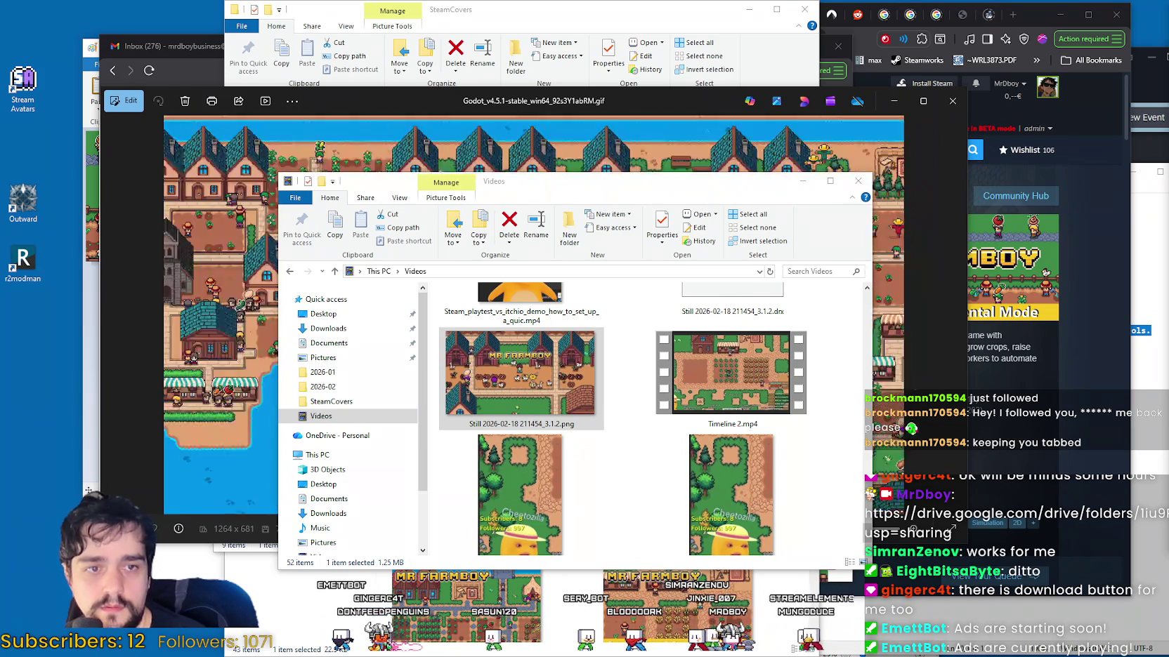
- Look through the clips and trailers, ending on the NewTrailerV10 trailer video
scroll(660, 493, "up", 2)
scroll(703, 477, "up", 2)
scroll(772, 471, "up", 2)
scroll(842, 481, "up", 1)
left_click_drag(870, 460, 866, 337)
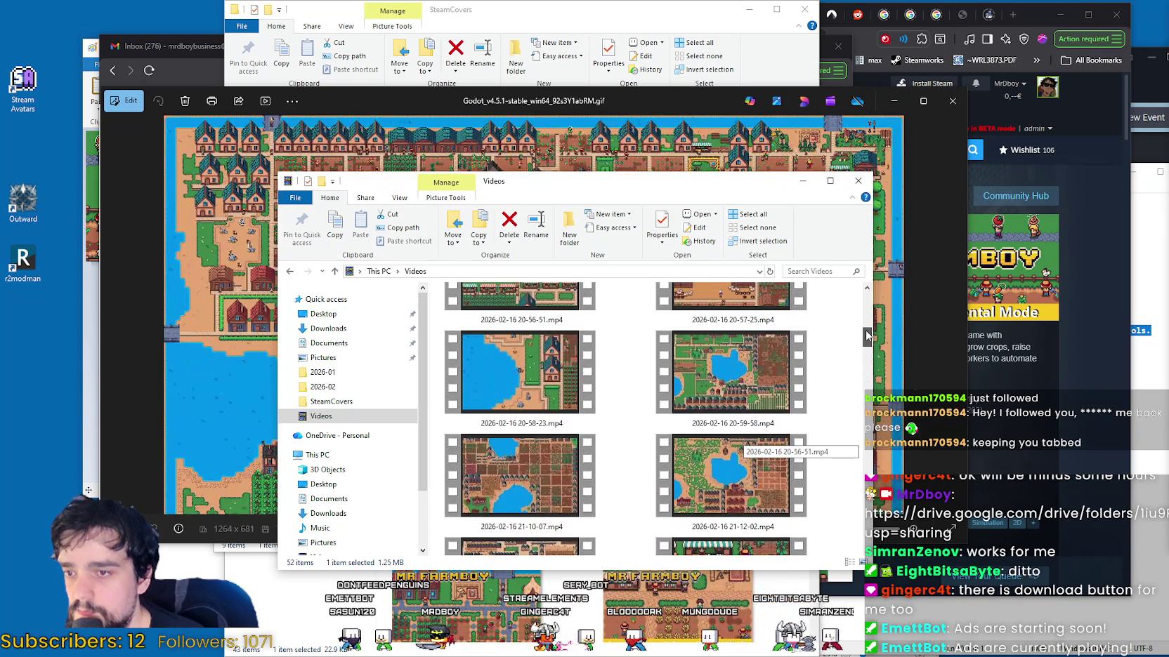
scroll(678, 407, "down", 2)
scroll(678, 407, "up", 1)
left_click(678, 407)
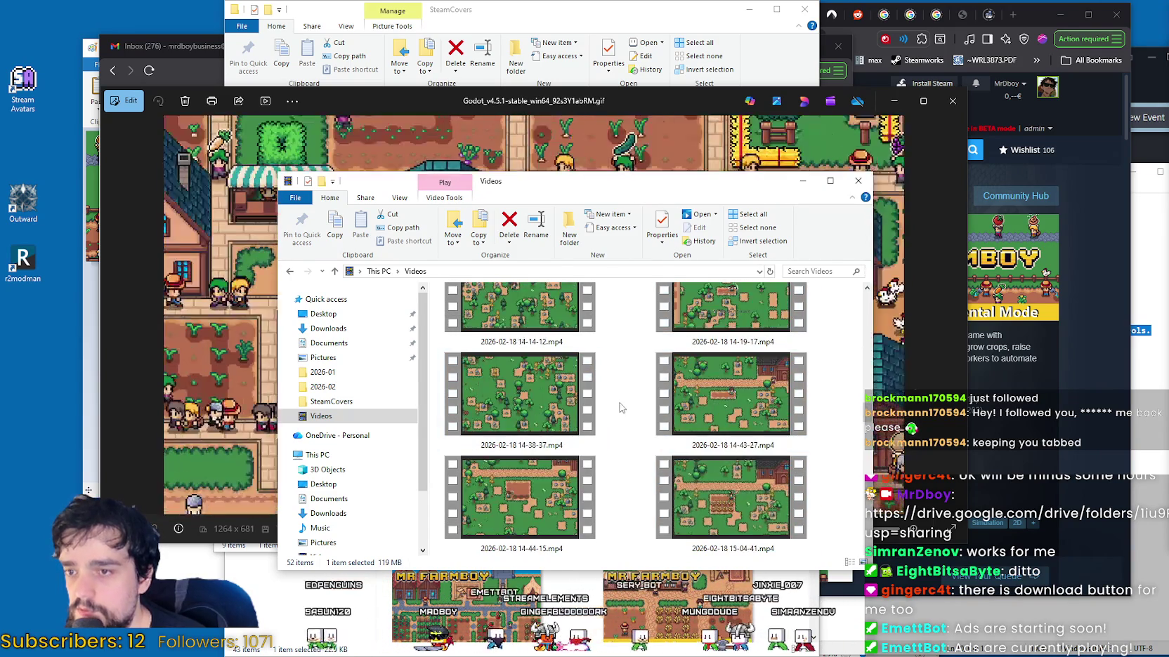
scroll(616, 411, "down", 5)
left_click(733, 448)
scroll(732, 455, "down", 2)
scroll(744, 458, "down", 2)
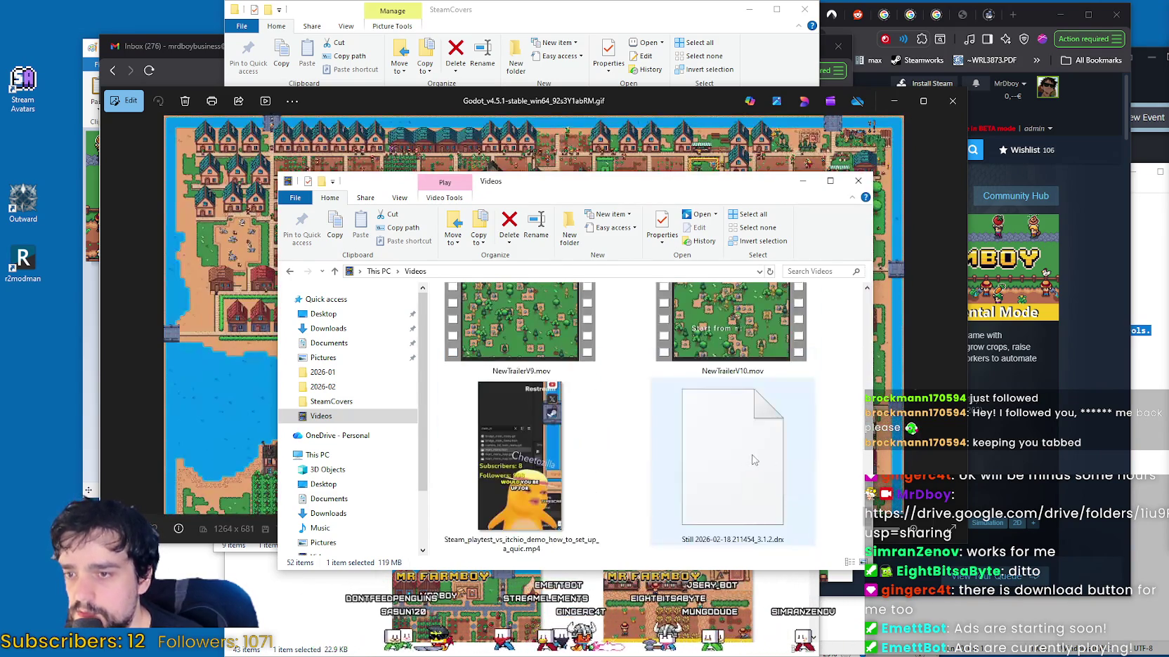
left_click(730, 346)
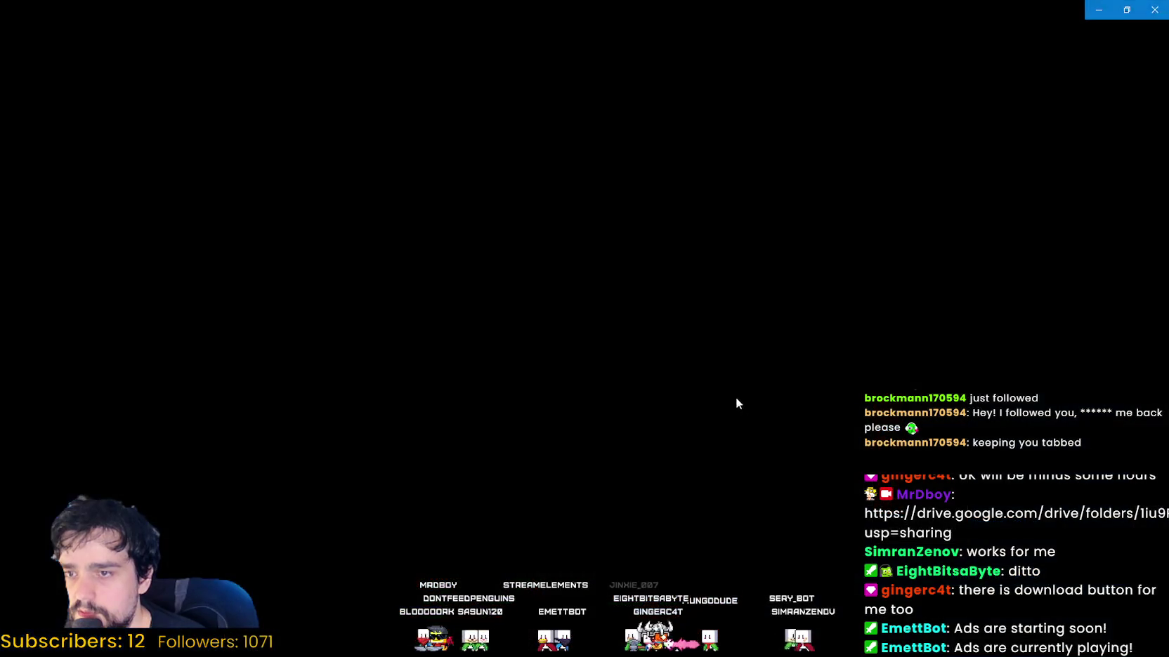